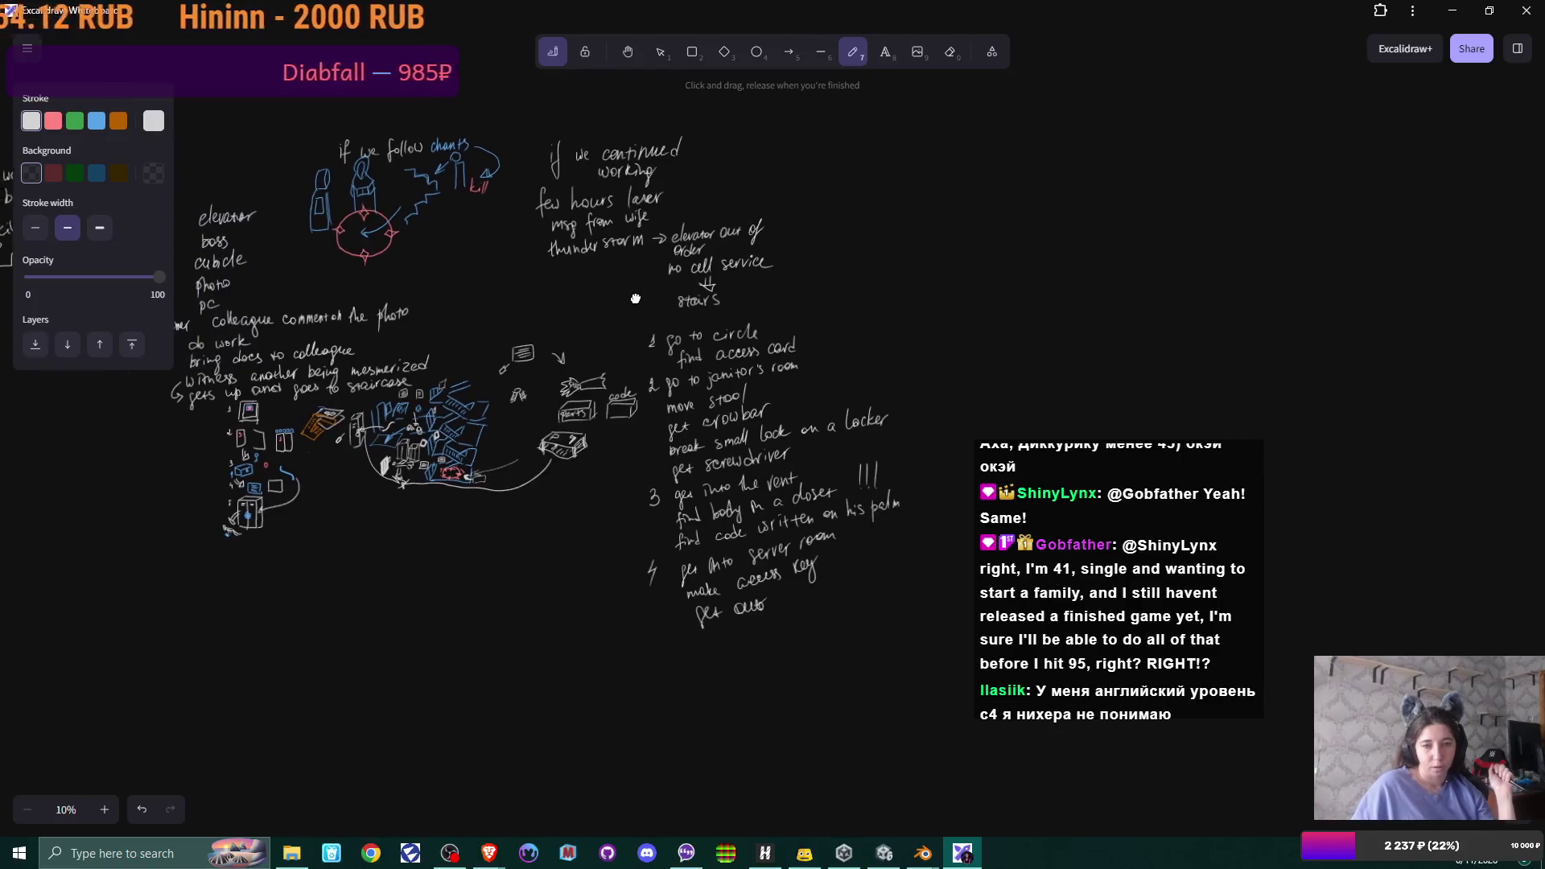
{"action": "scroll", "coordinate": [578, 463], "scroll_direction": "up", "scroll_amount": 5}
{"action": "scroll", "coordinate": [578, 462], "scroll_direction": "down", "scroll_amount": 2}
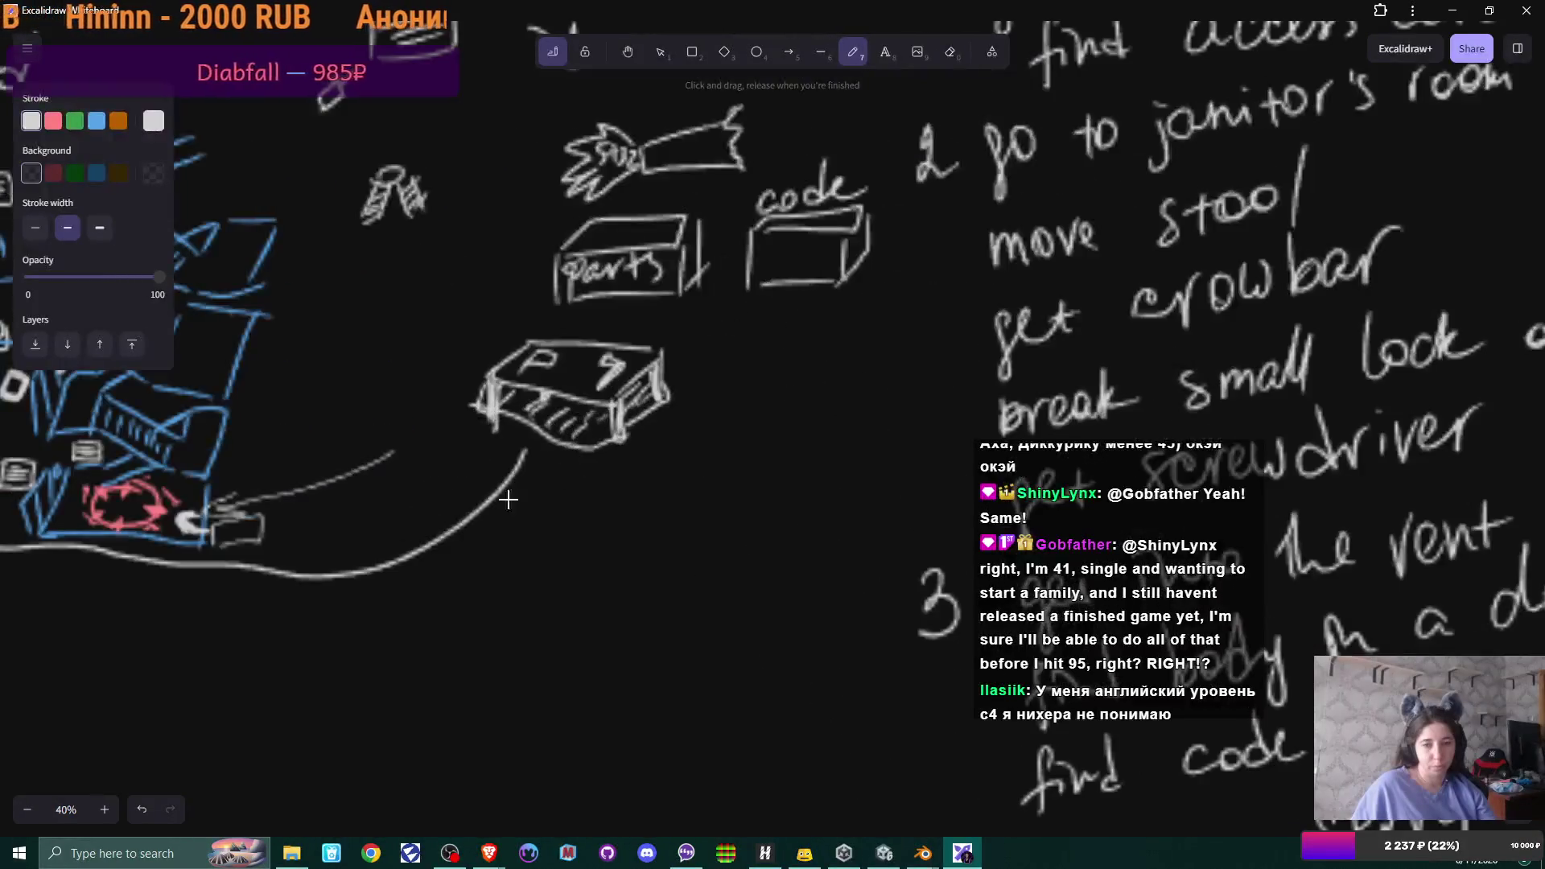
{"action": "scroll", "coordinate": [556, 423], "scroll_direction": "up", "scroll_amount": 1}
{"action": "scroll", "coordinate": [531, 378], "scroll_direction": "left", "scroll_amount": 5}
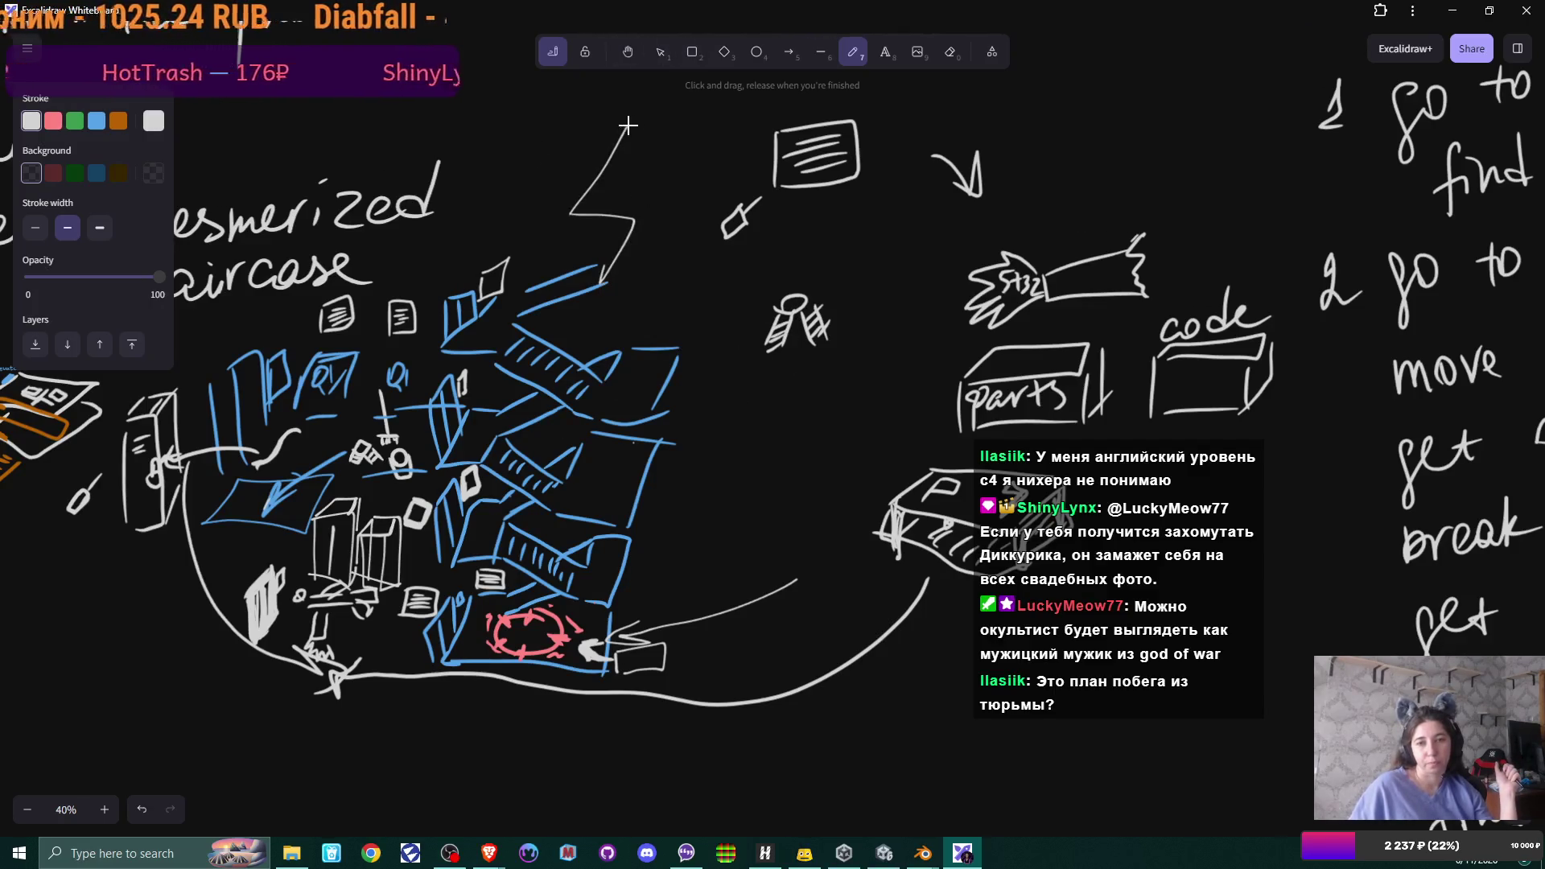
- Finish the bolt above the stairs and draw a zigzag bolt beside the staircase, redoing the stroke once
{"action": "left_click_drag", "start_coordinate": [625, 204], "coordinate": [605, 284]}
{"action": "left_click_drag", "start_coordinate": [724, 288], "coordinate": [670, 429]}
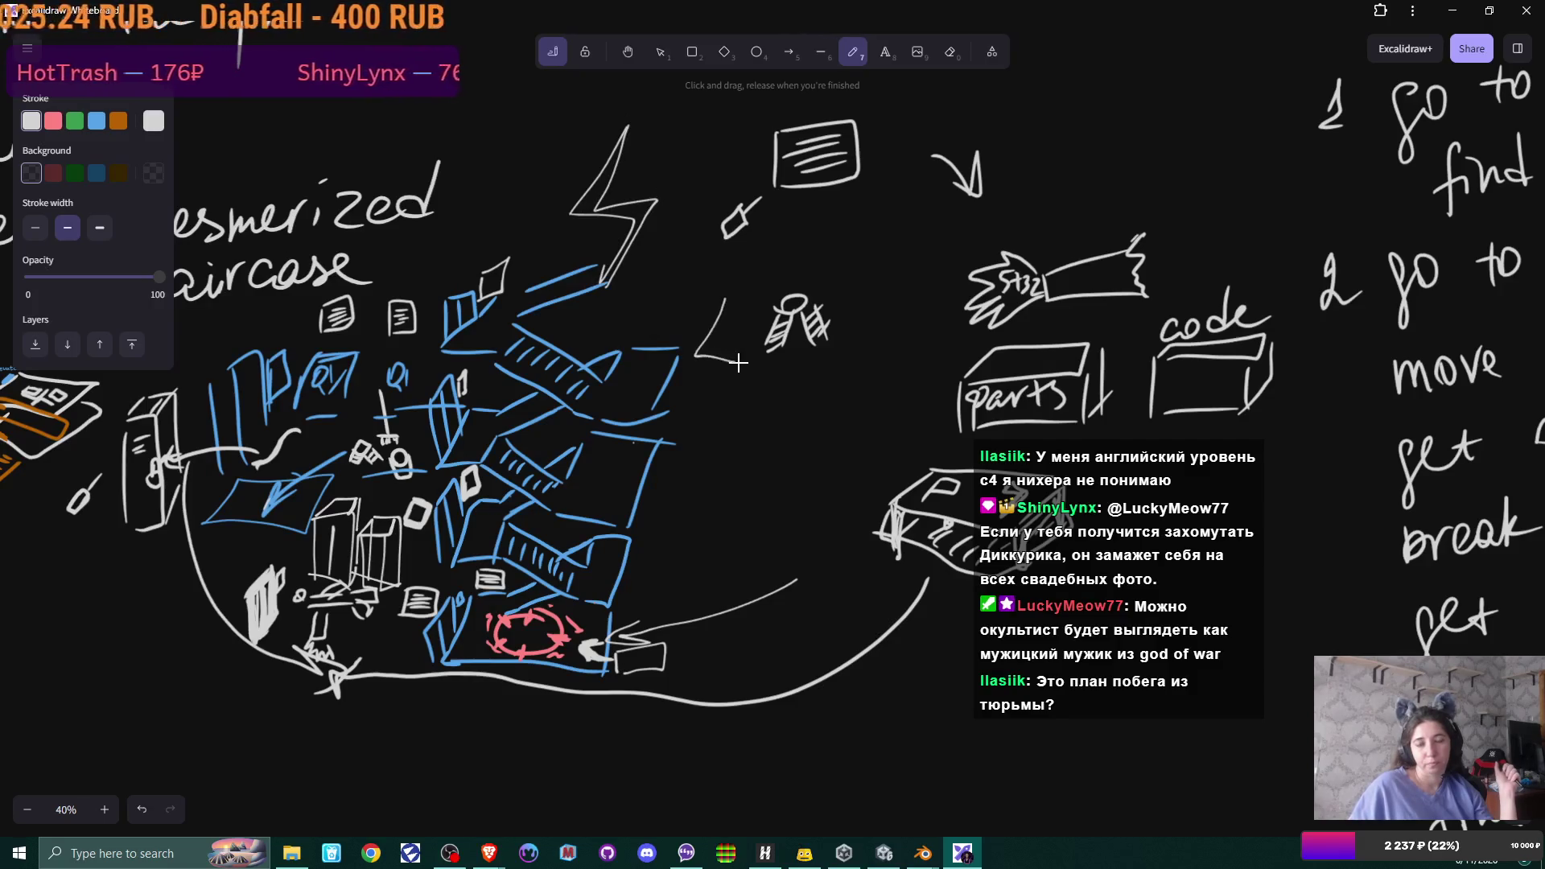
{"action": "key", "text": "ctrl+z"}
{"action": "left_click_drag", "start_coordinate": [725, 300], "coordinate": [670, 435]}
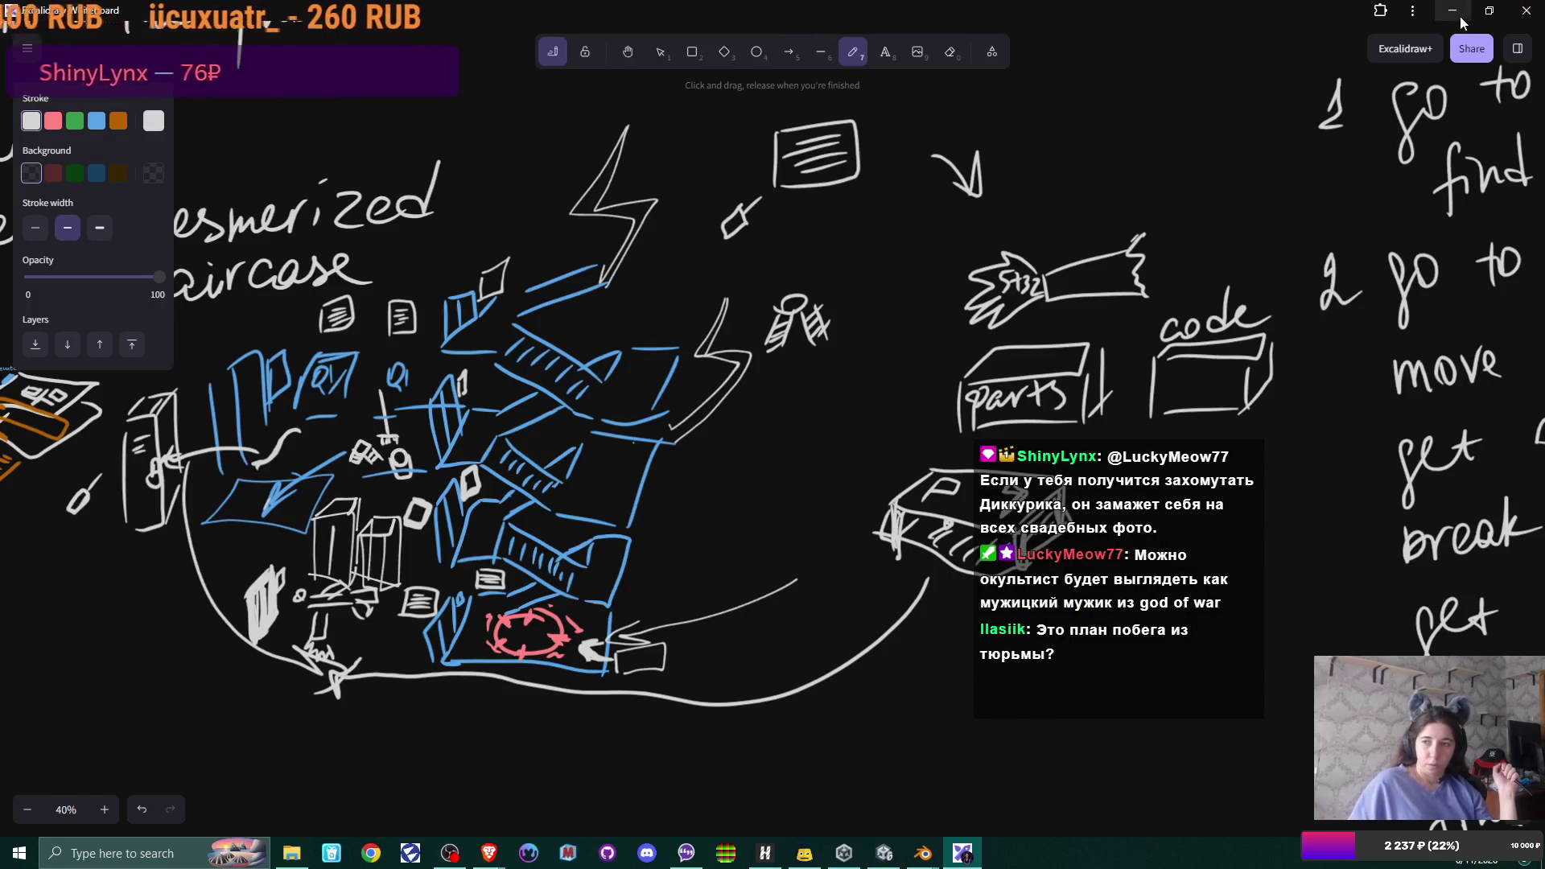
{"action": "scroll", "coordinate": [1465, 54], "scroll_direction": "right", "scroll_amount": 4}
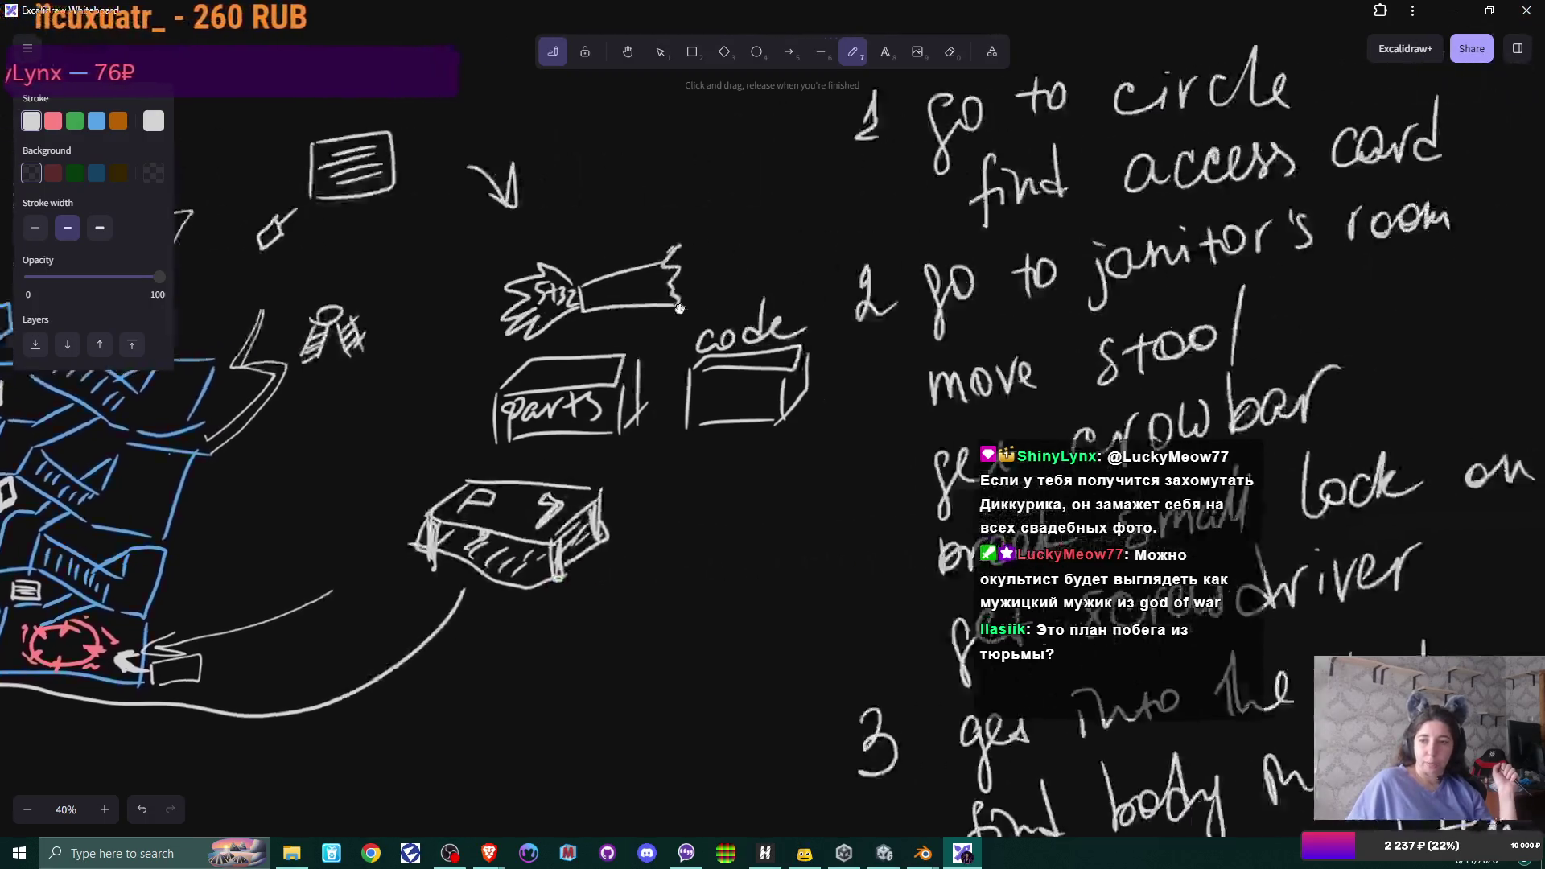
{"action": "scroll", "coordinate": [1464, 53], "scroll_direction": "right", "scroll_amount": 2}
- Minimize the Excalidraw window so the Miro board shows
{"action": "left_click", "coordinate": [1451, 10]}
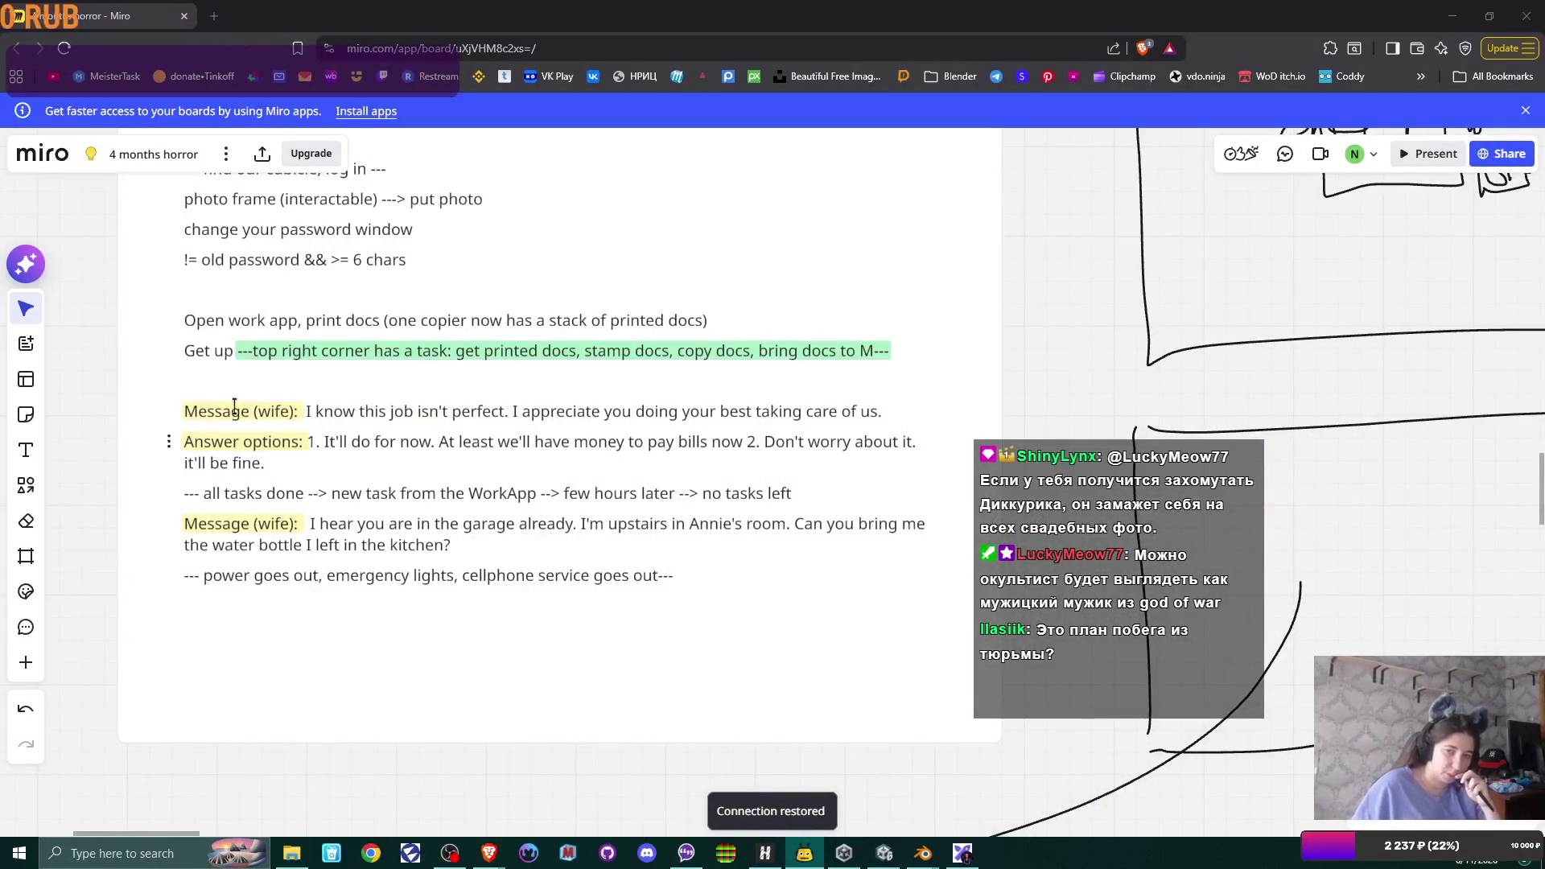
{"action": "scroll", "coordinate": [616, 499], "scroll_direction": "right", "scroll_amount": 5}
{"action": "scroll", "coordinate": [617, 498], "scroll_direction": "up", "scroll_amount": 3}
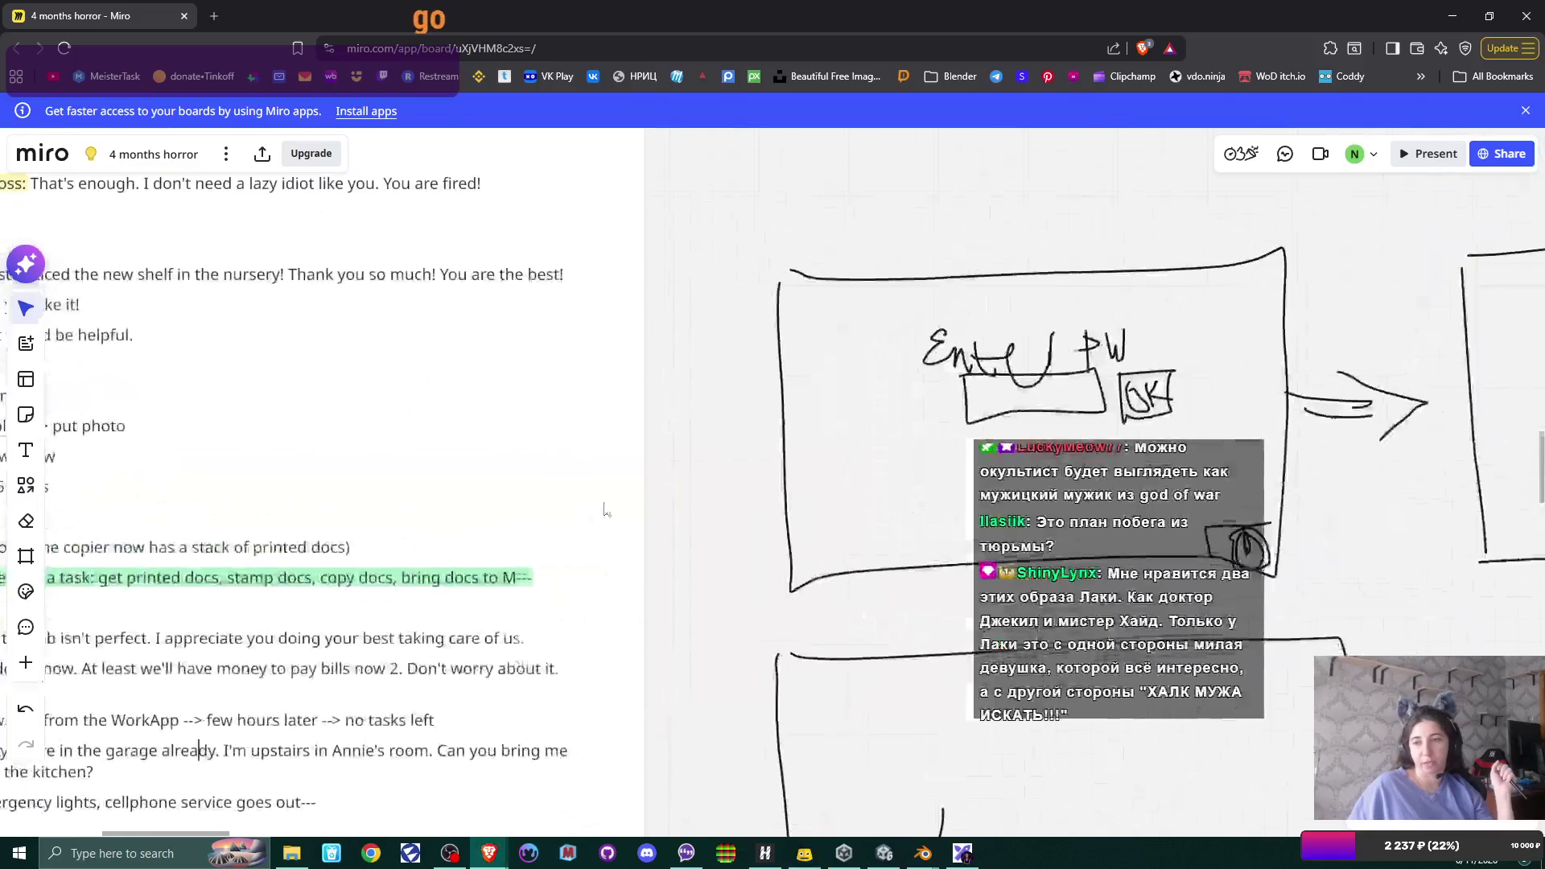
{"action": "scroll", "coordinate": [617, 498], "scroll_direction": "down", "scroll_amount": 5}
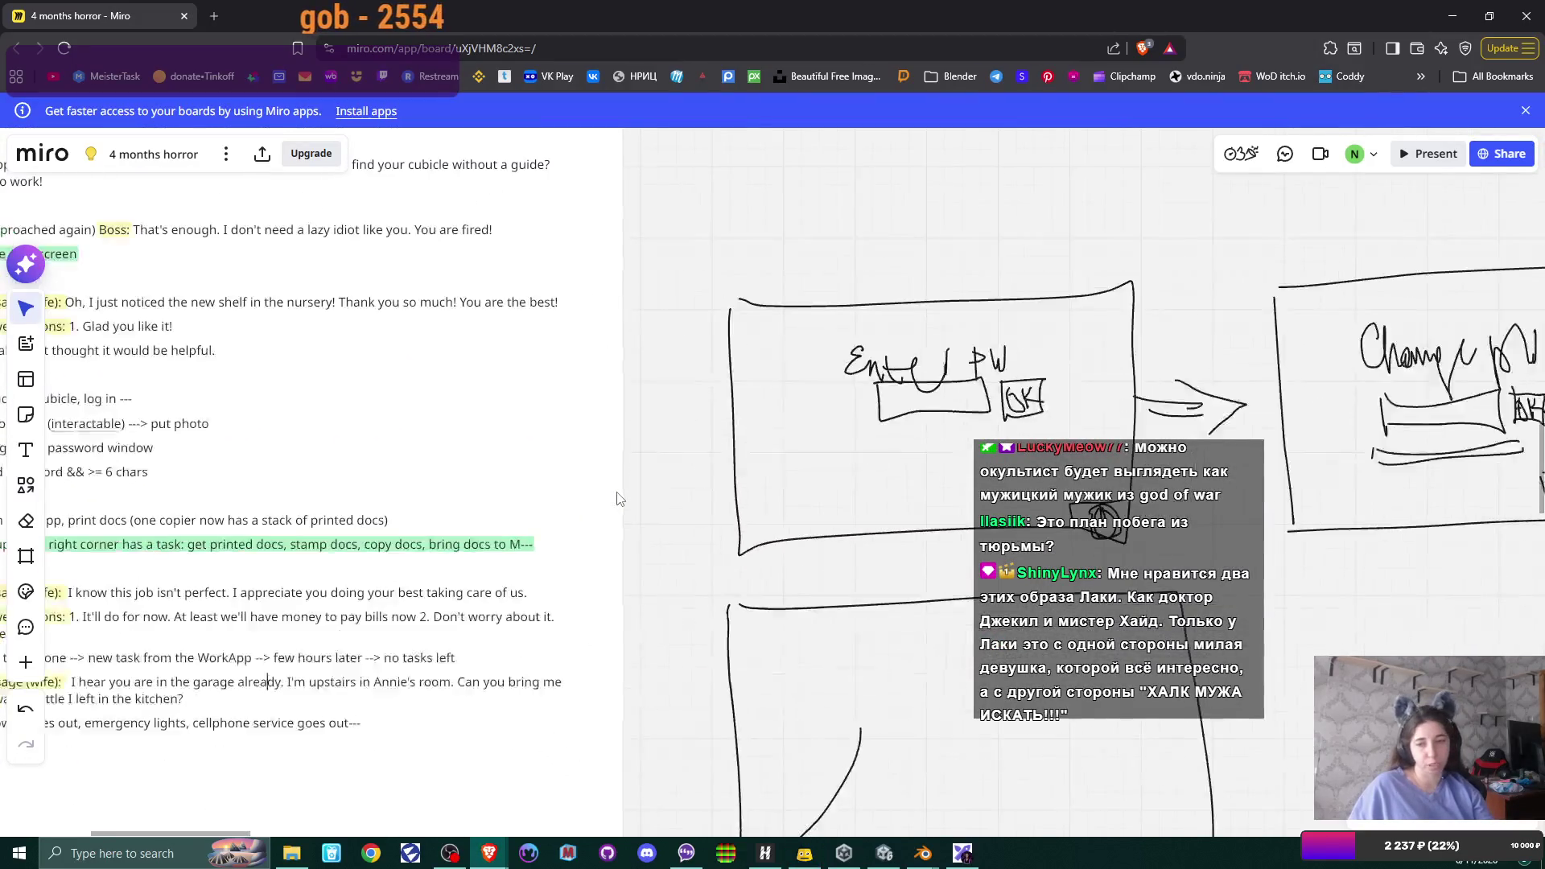
{"action": "scroll", "coordinate": [624, 499], "scroll_direction": "down", "scroll_amount": 2}
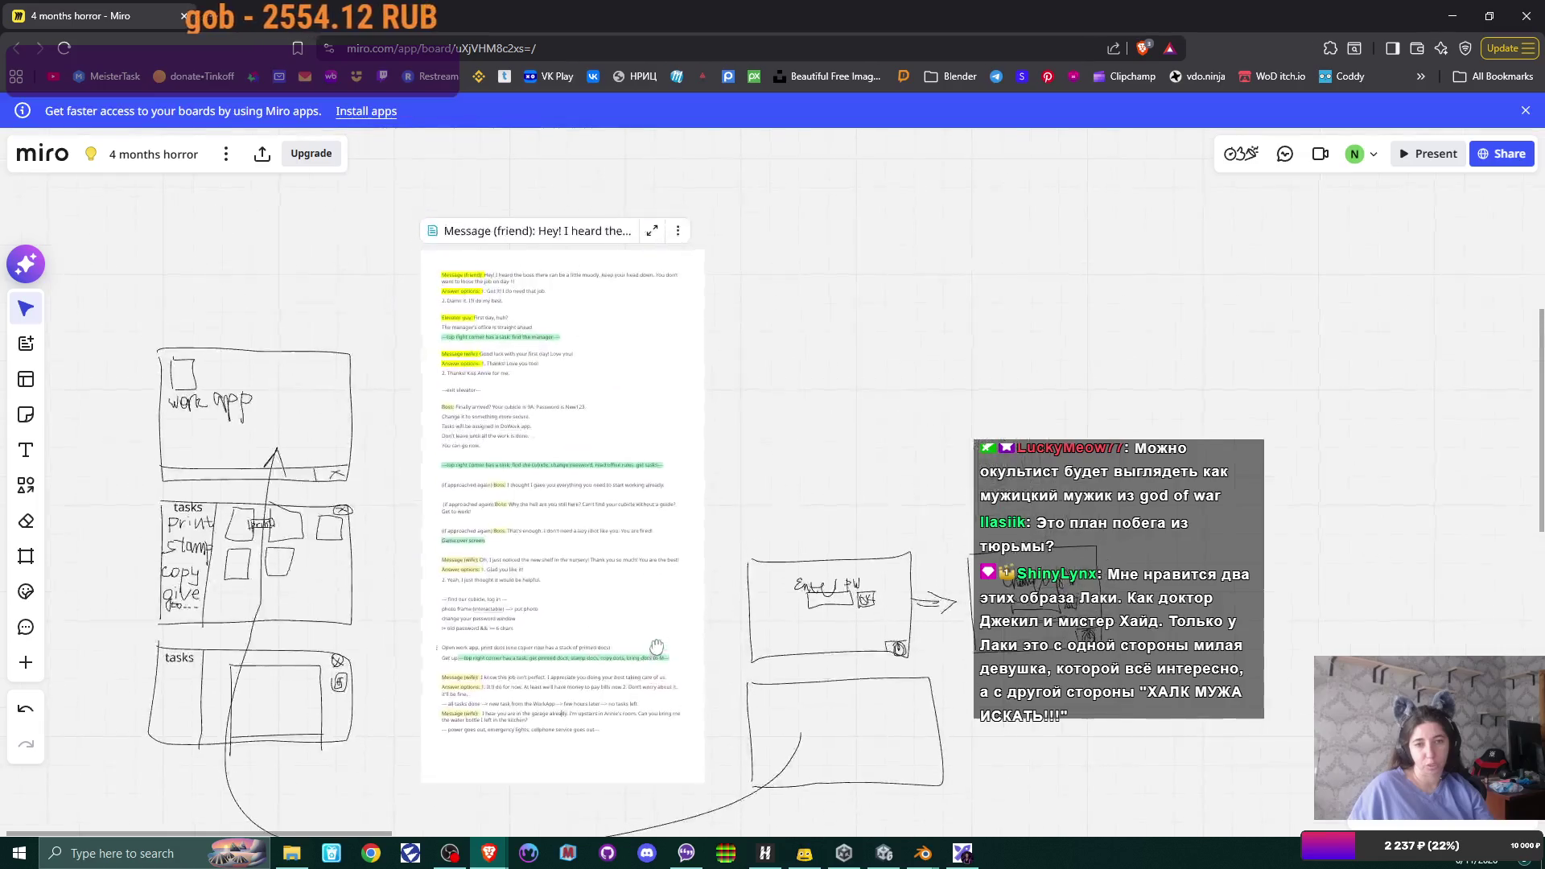
- Center the script and wireframe sketches on the Miro board, then start a fresh browser tab
{"action": "mouse_move", "coordinate": [622, 499]}
{"action": "left_mouse_down"}
{"action": "mouse_move", "coordinate": [630, 615]}
{"action": "mouse_move", "coordinate": [619, 585]}
{"action": "left_mouse_up"}
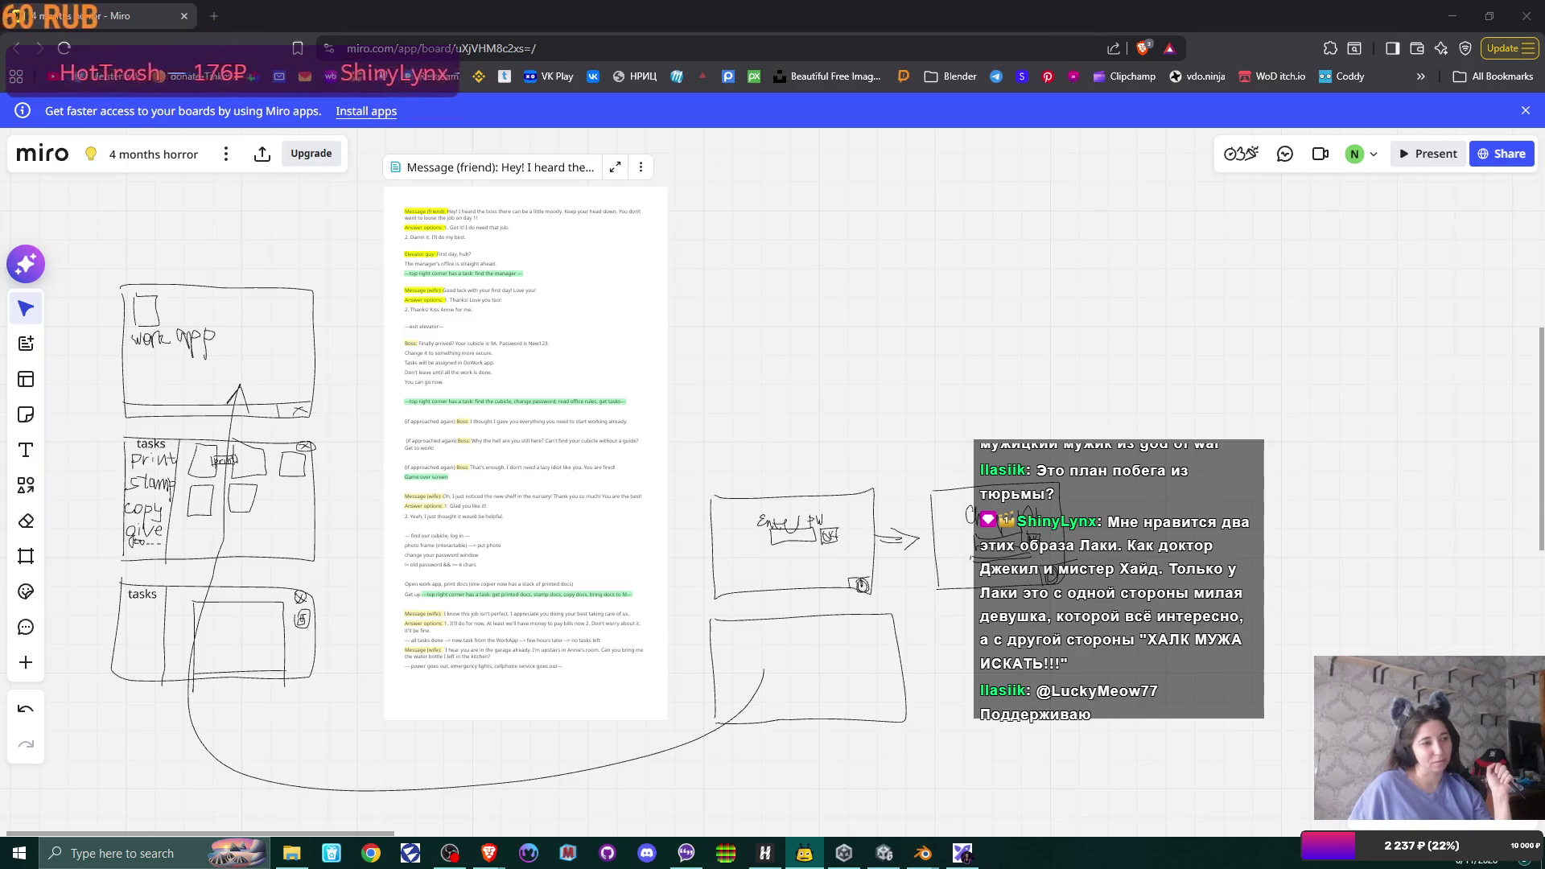
{"action": "left_click", "coordinate": [214, 16]}
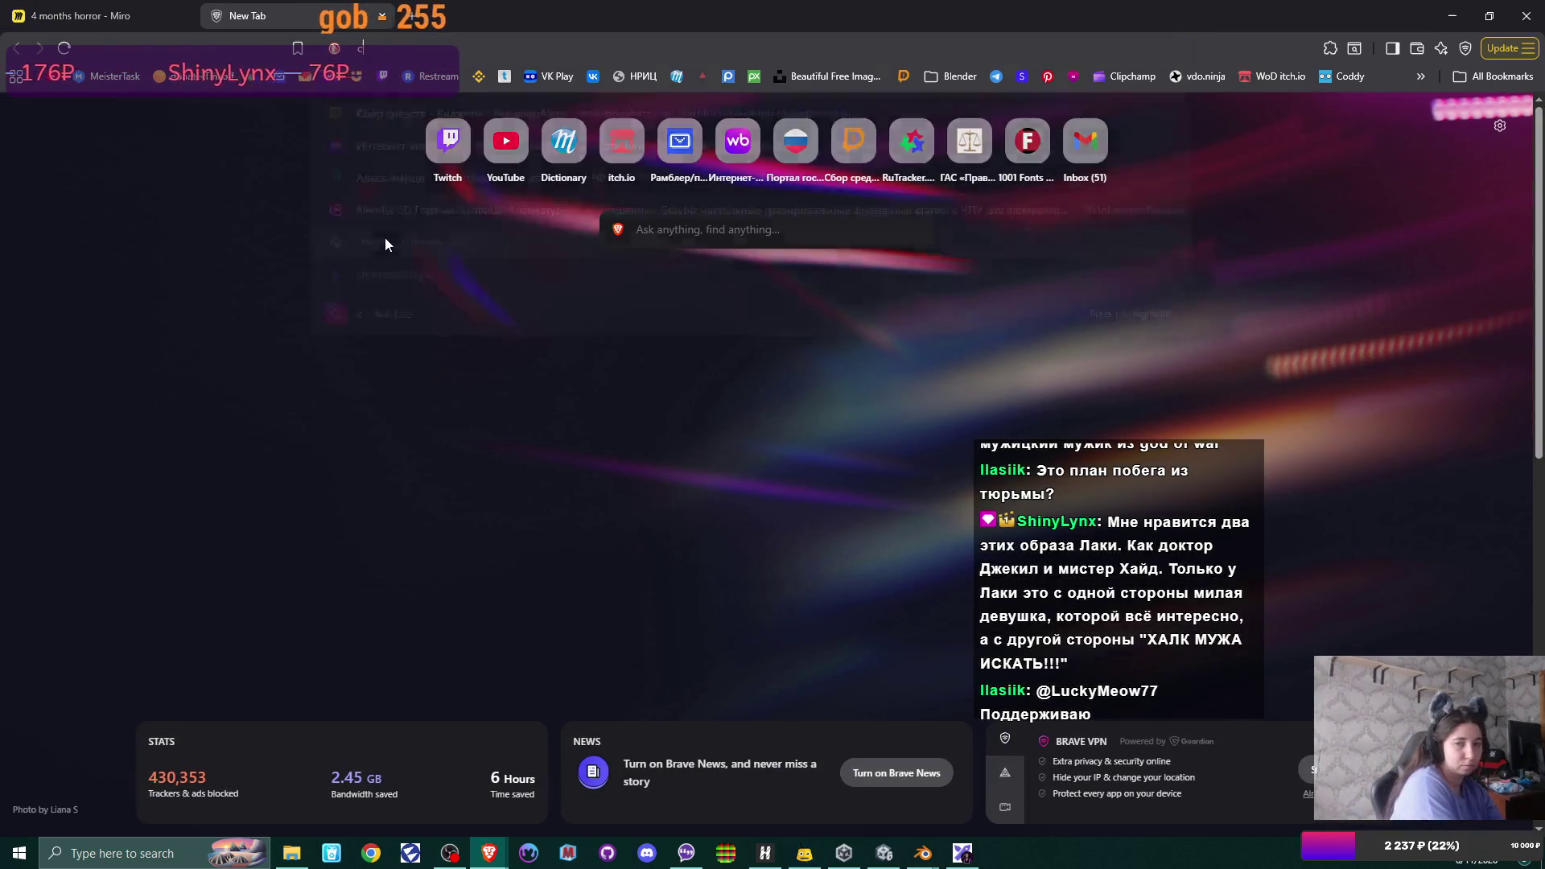
{"action": "type", "text": "c4"}
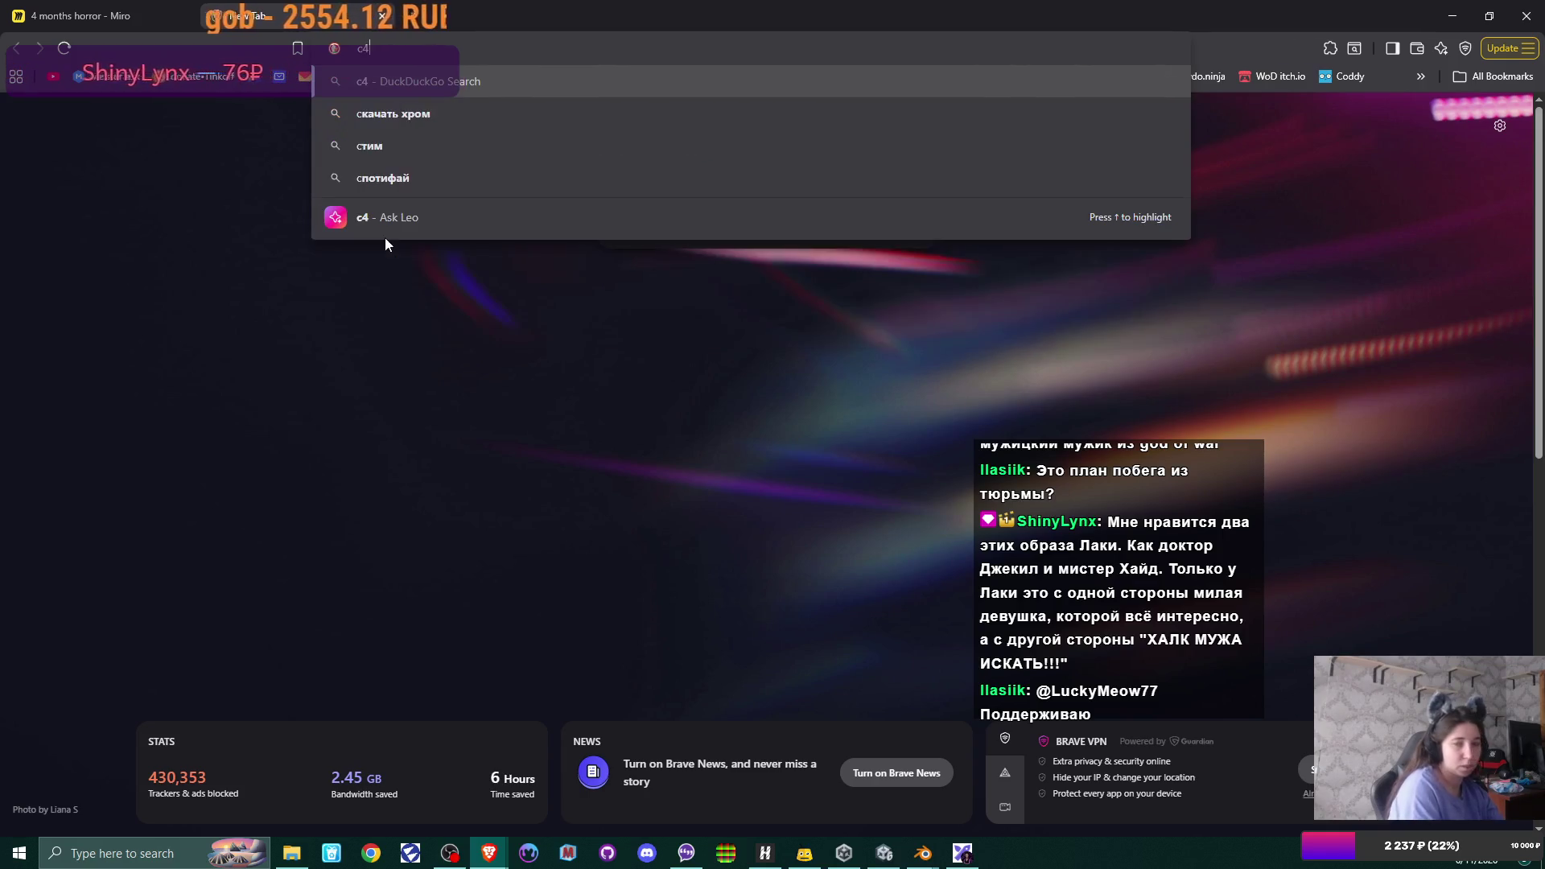
{"action": "type", "text": " ут"}
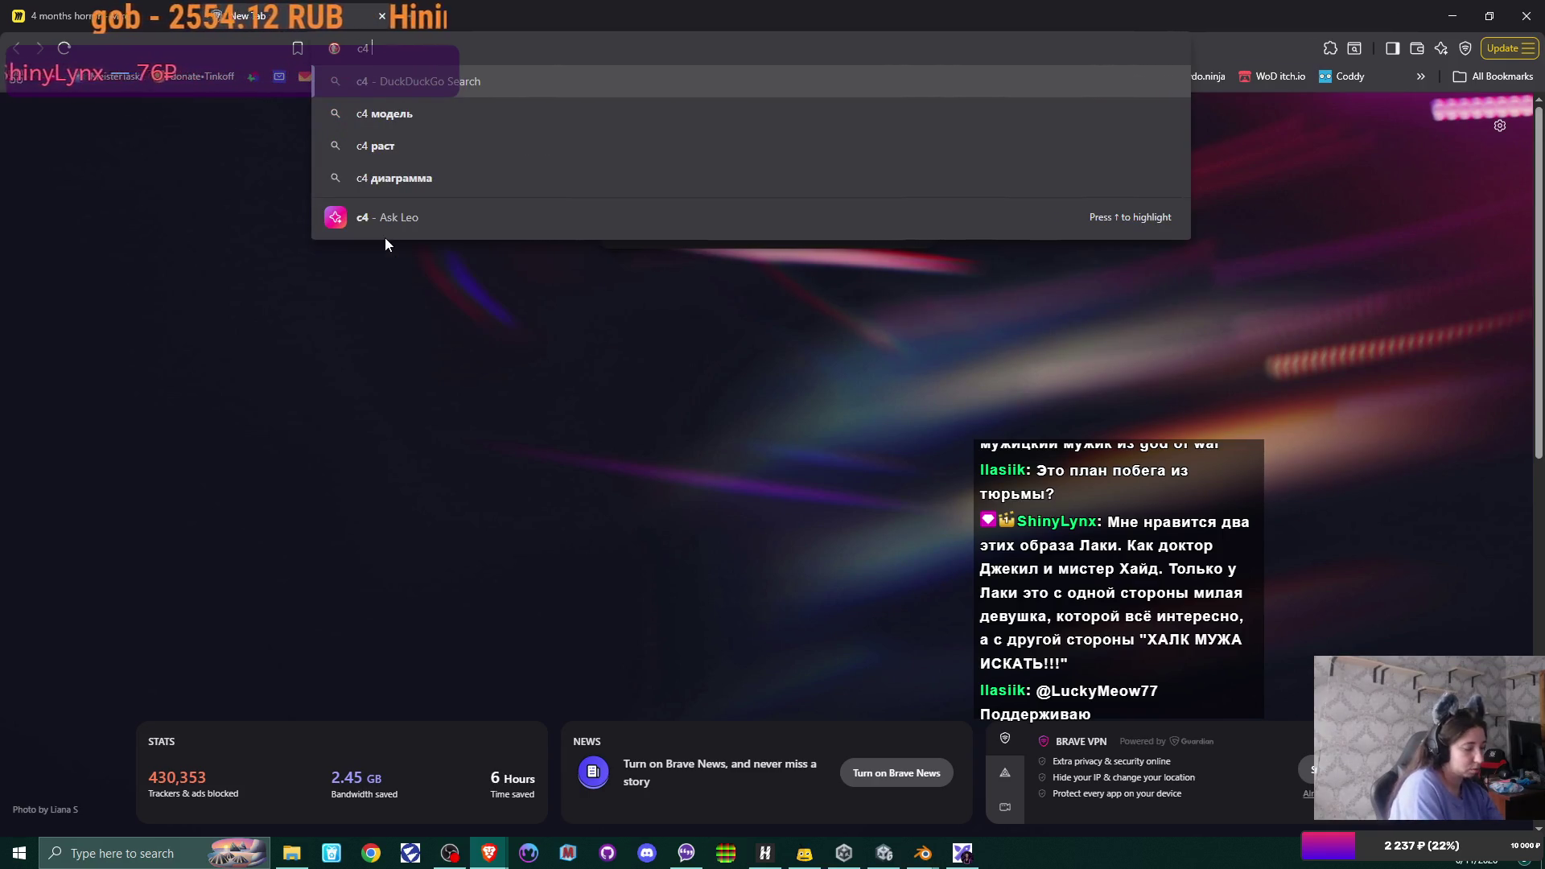
- Search DuckDuckGo for 'c4 english level' after fixing the typo
{"action": "key", "text": "BackSpace"}
{"action": "key", "text": "BackSpace"}
{"action": "type", "text": "engli"}
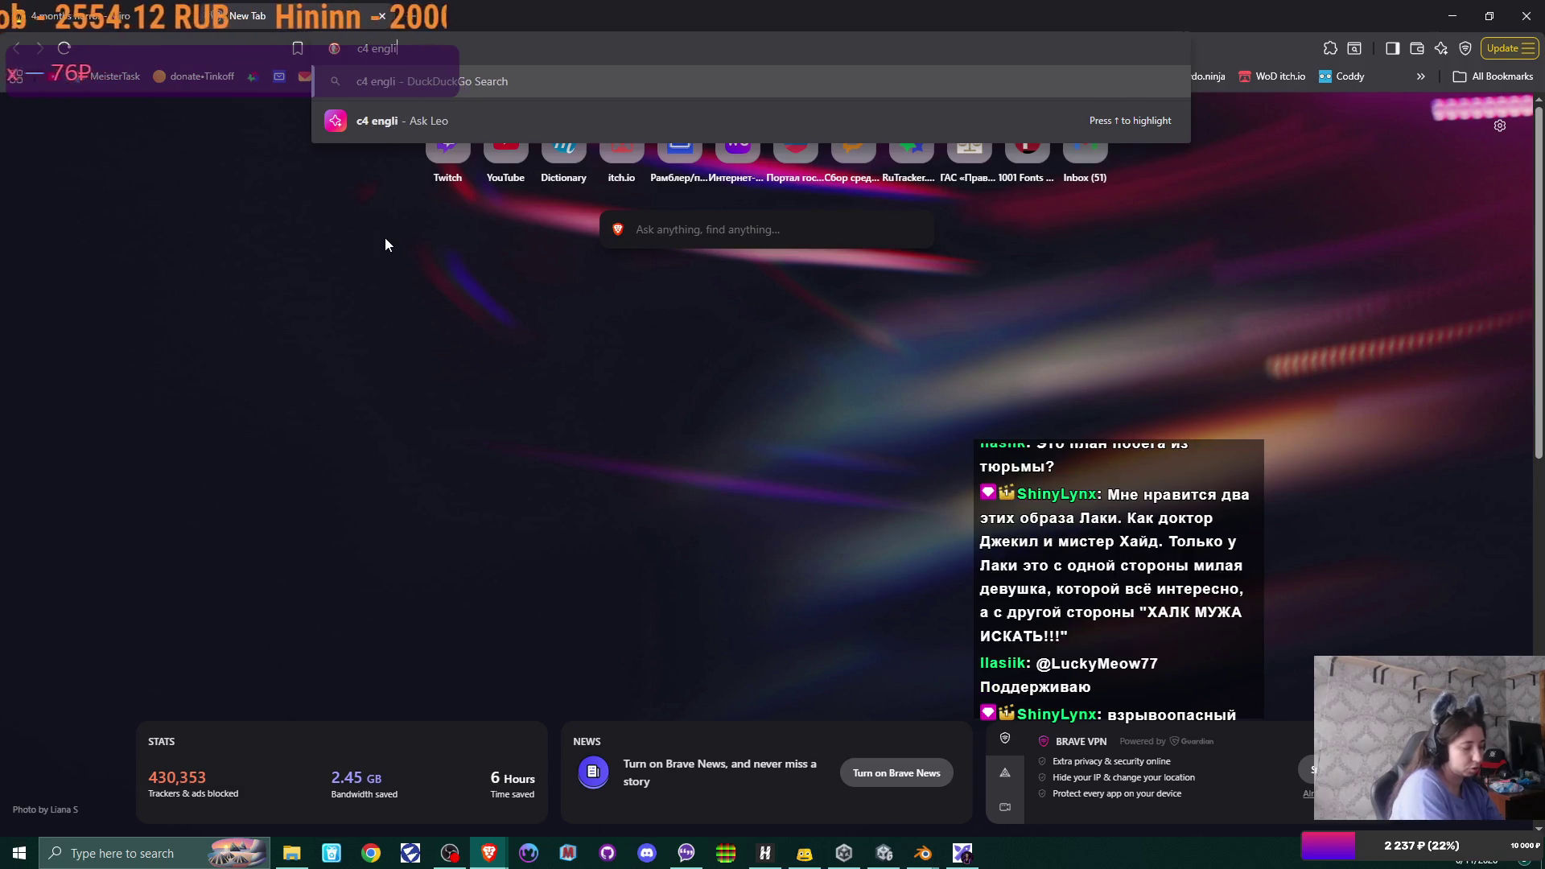
{"action": "type", "text": "sh level"}
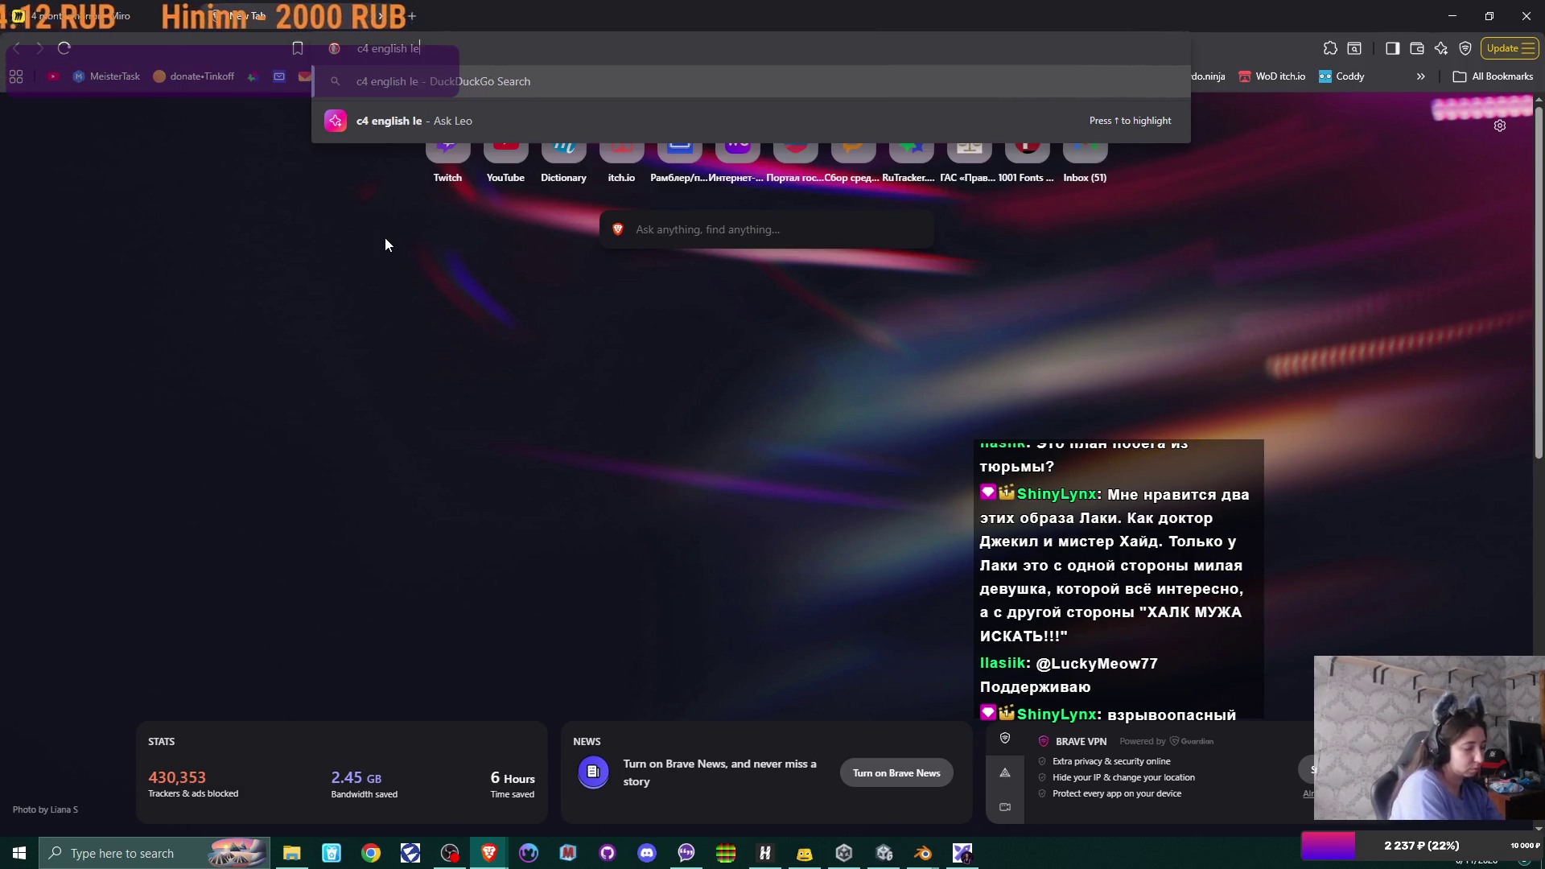
{"action": "key", "text": "Return"}
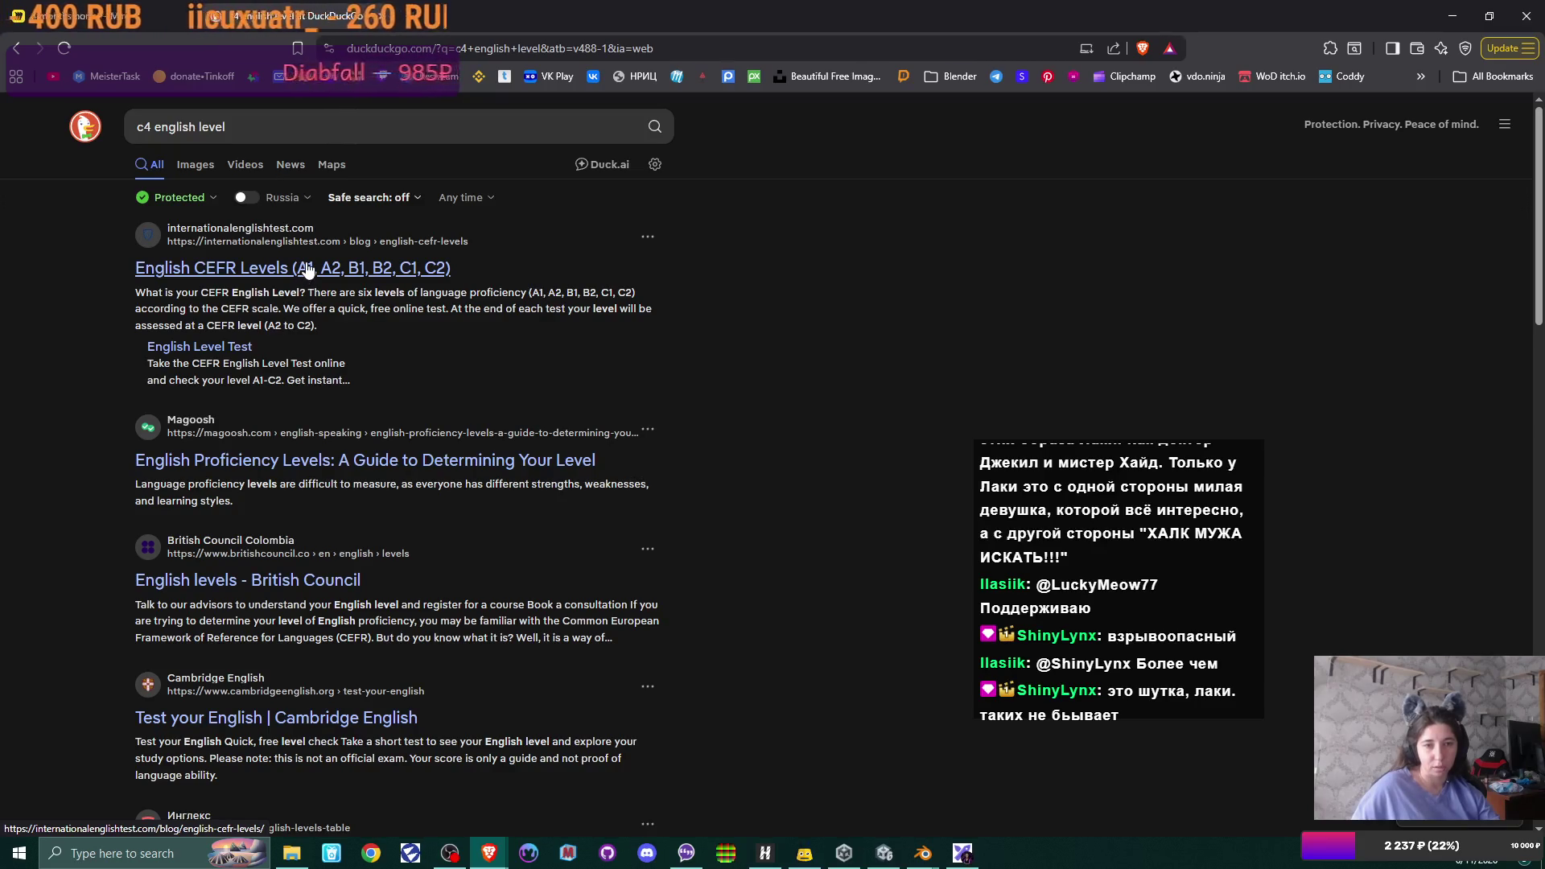
- Open the English CEFR Levels result in its own tab and switch to it
{"action": "middle_click", "coordinate": [307, 268]}
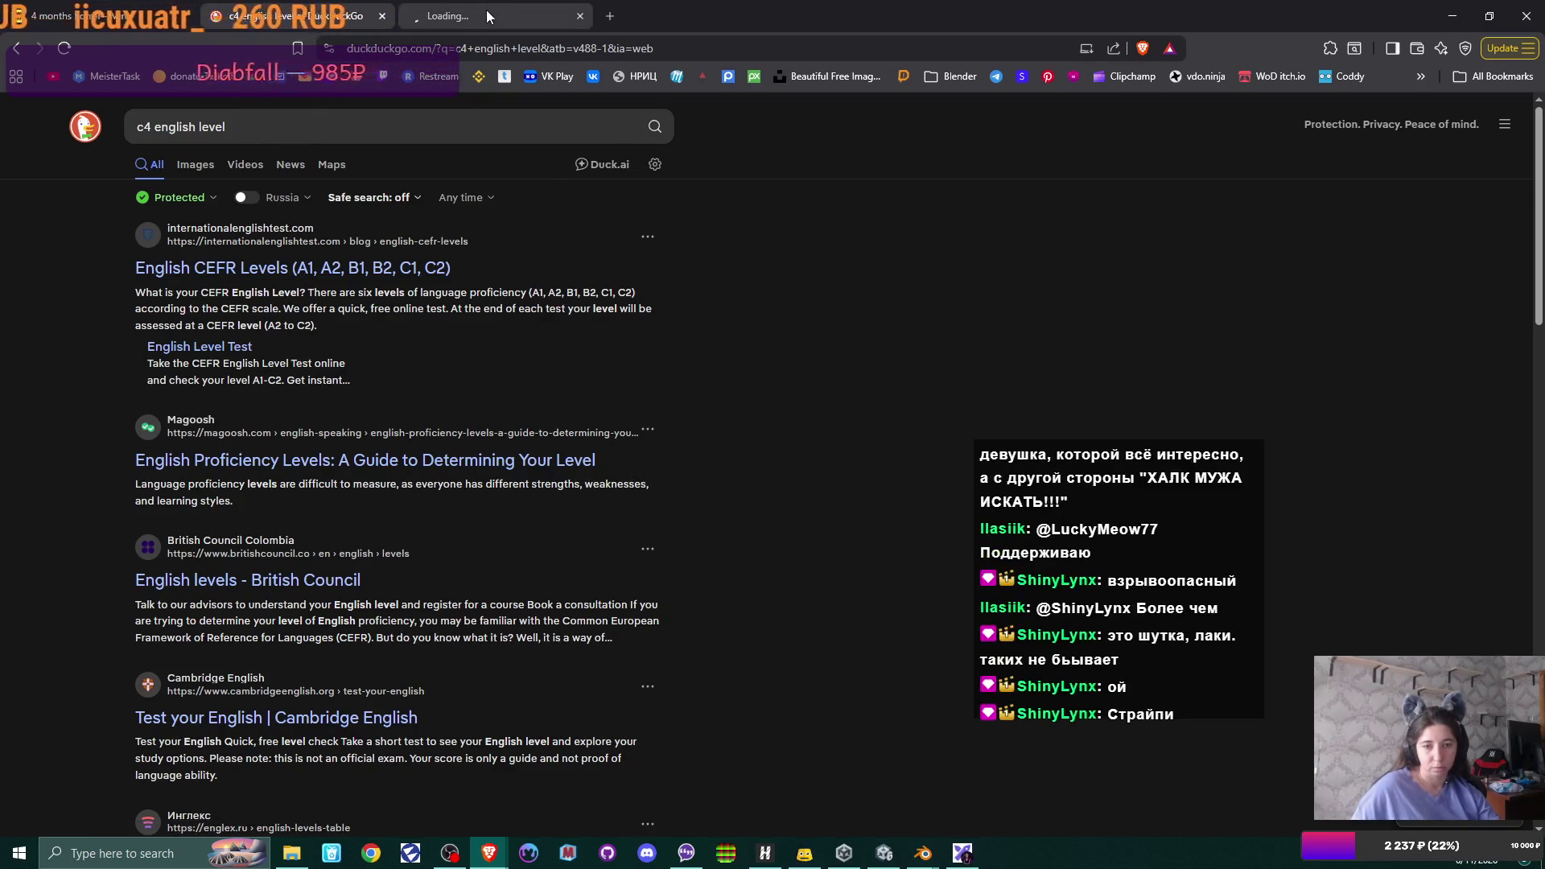
{"action": "left_click", "coordinate": [487, 10]}
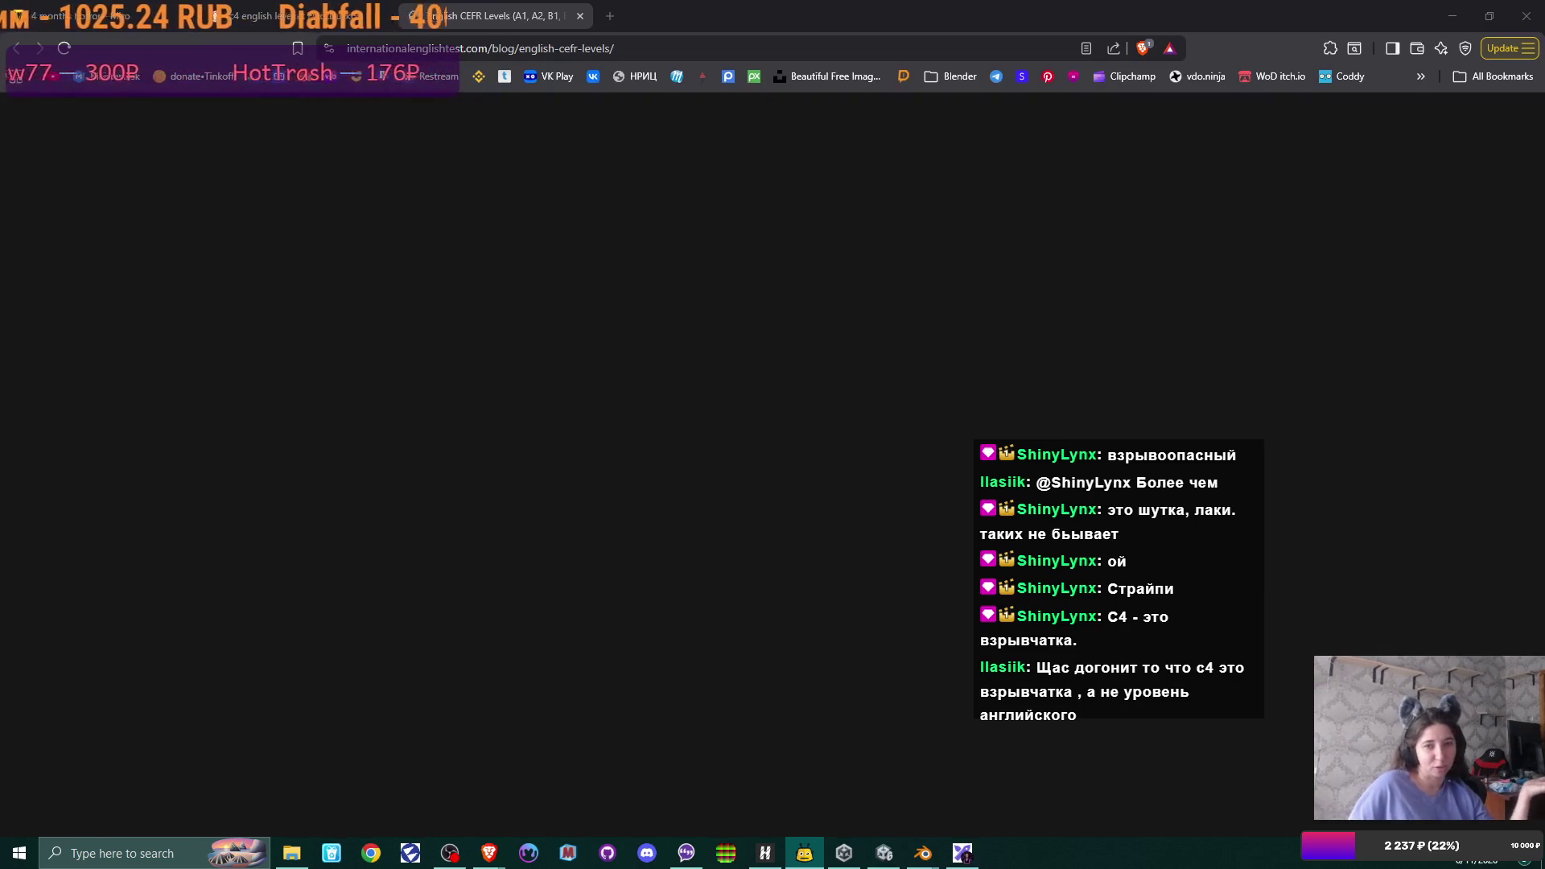
- Close the CEFR article and the search results, returning to the Miro board
{"action": "left_click", "coordinate": [579, 15]}
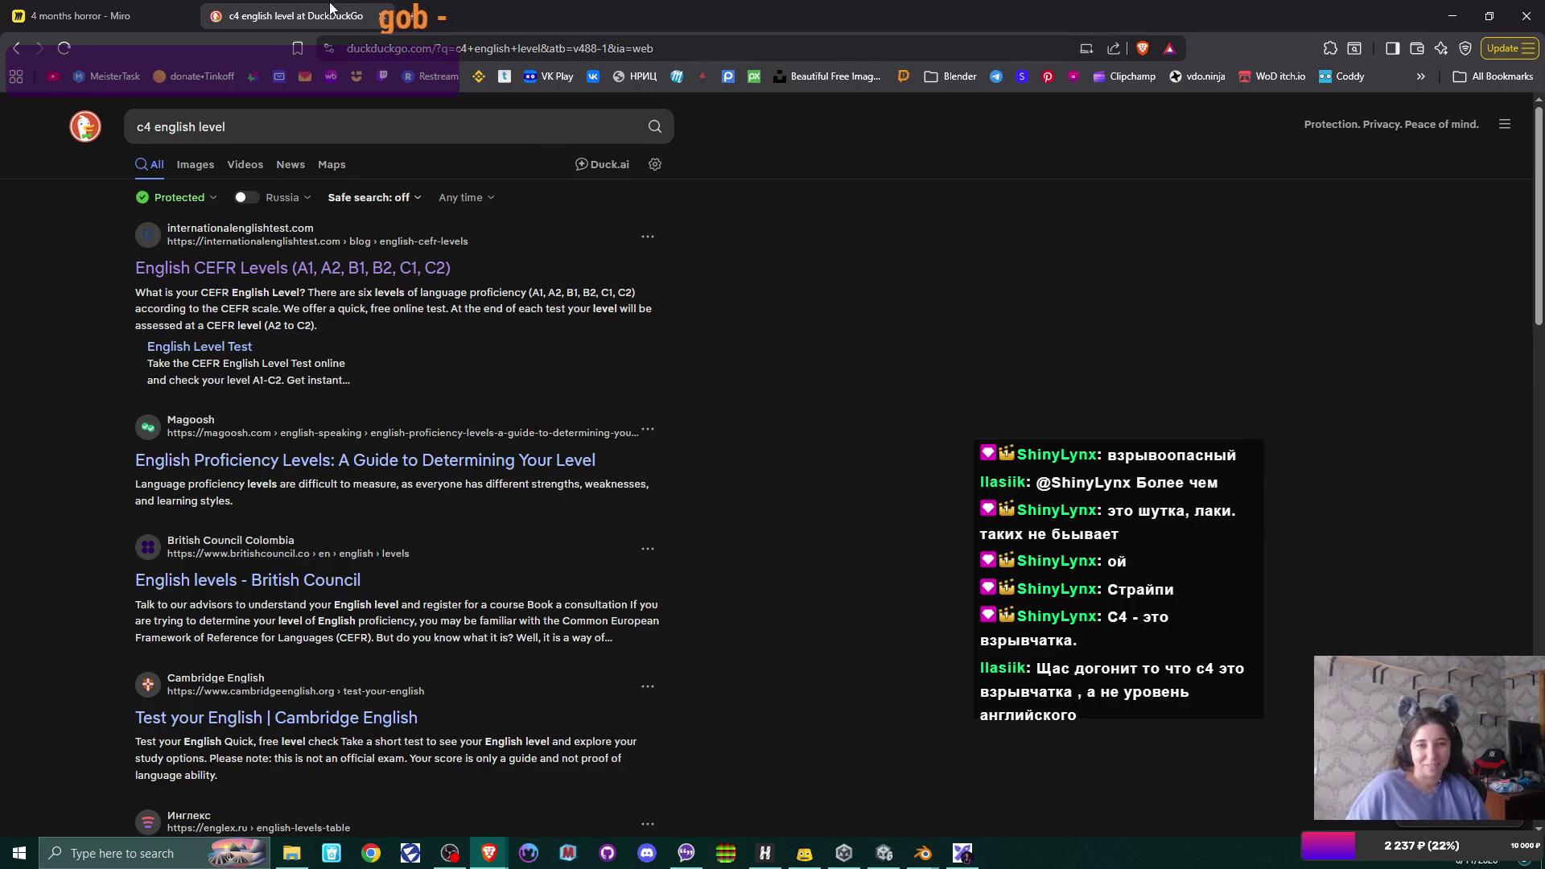
{"action": "left_click", "coordinate": [383, 17]}
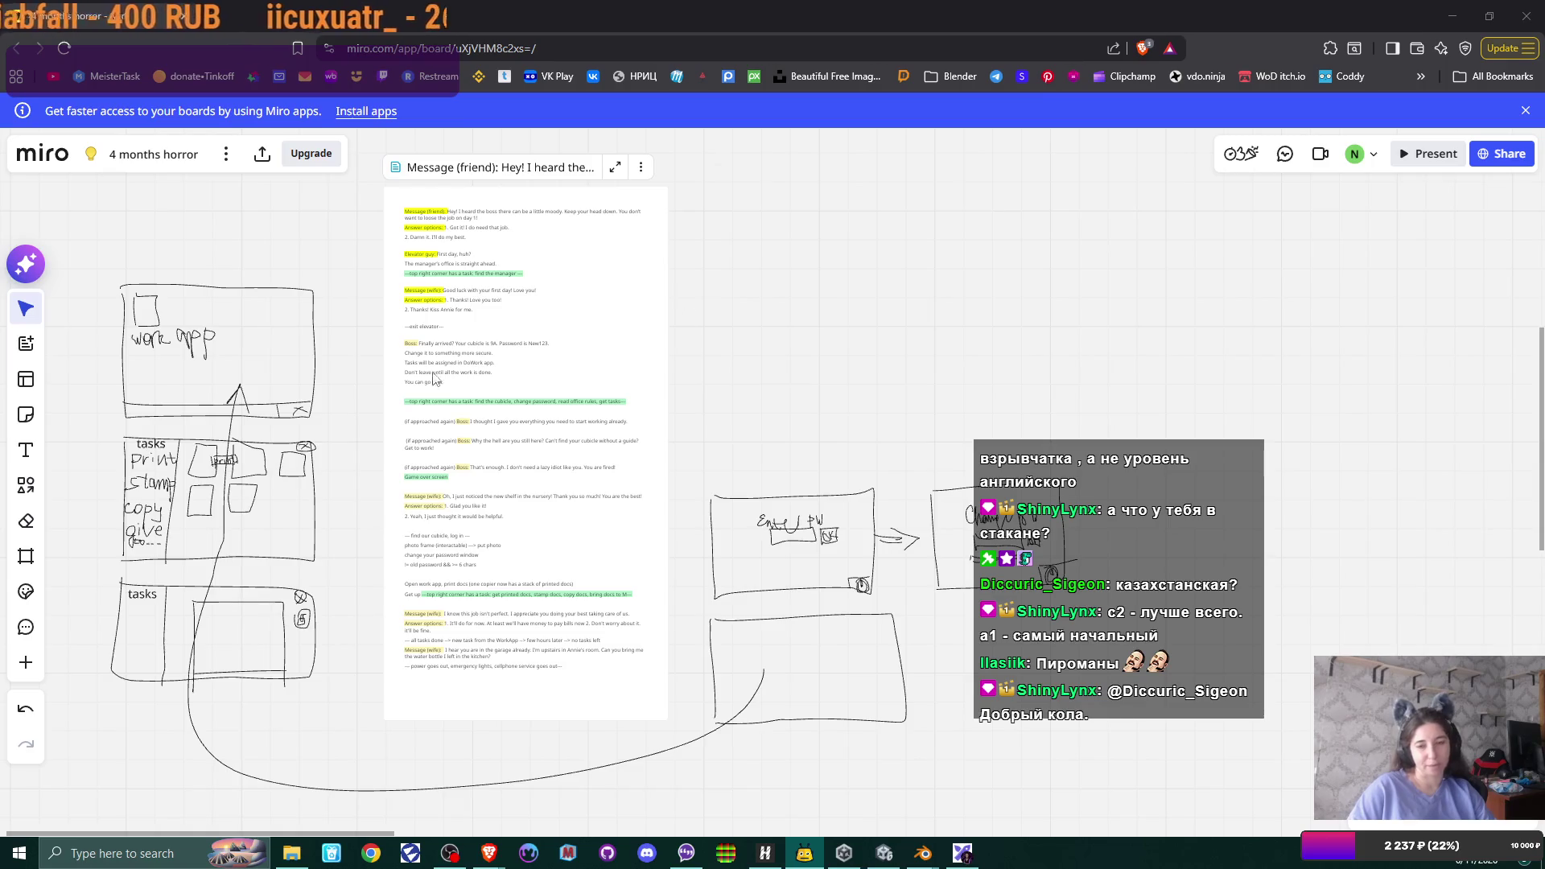
- Shift the Miro board slightly right, then bring the Unity editor to the front from the taskbar
{"action": "left_click_drag", "start_coordinate": [806, 348], "coordinate": [905, 343]}
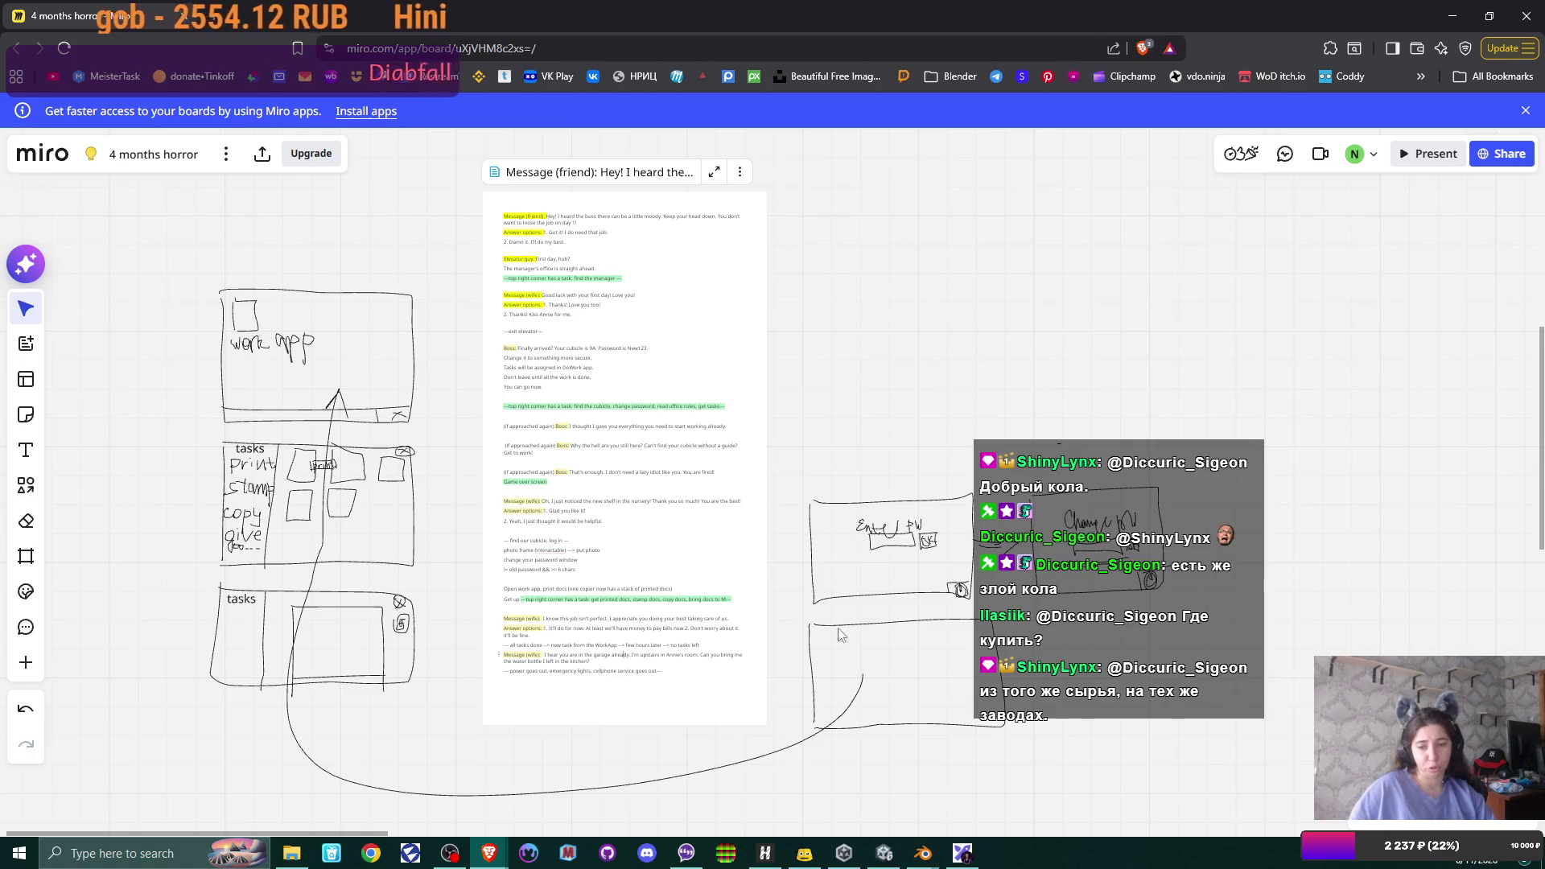
{"action": "left_click", "coordinate": [885, 854]}
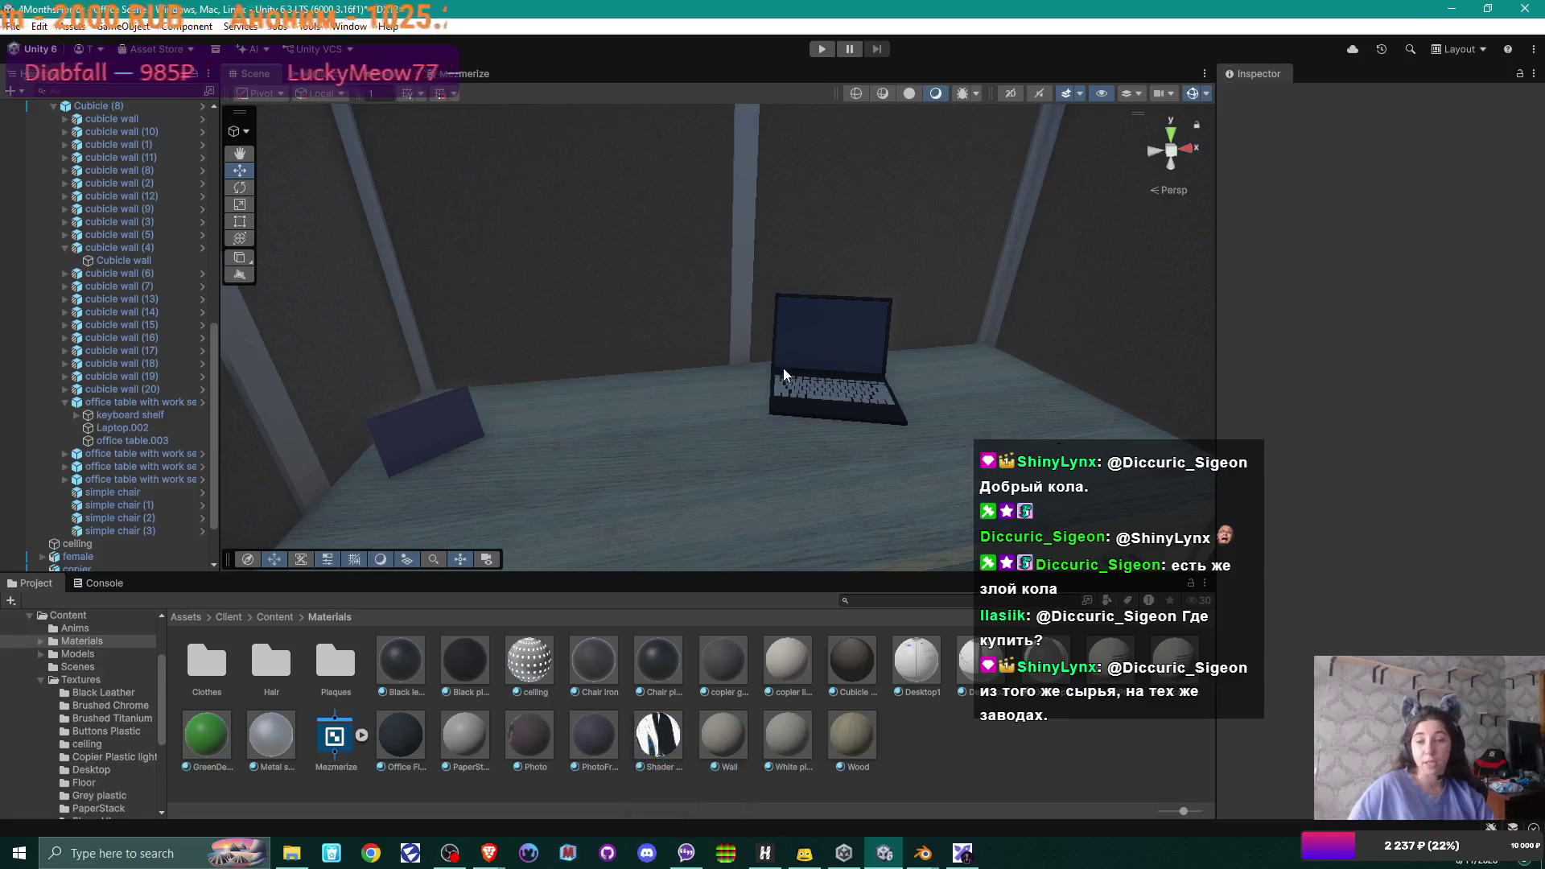
{"action": "scroll", "coordinate": [724, 372], "scroll_direction": "up", "scroll_amount": 5}
{"action": "scroll", "coordinate": [713, 370], "scroll_direction": "down", "scroll_amount": 2}
{"action": "scroll", "coordinate": [724, 370], "scroll_direction": "down", "scroll_amount": 2}
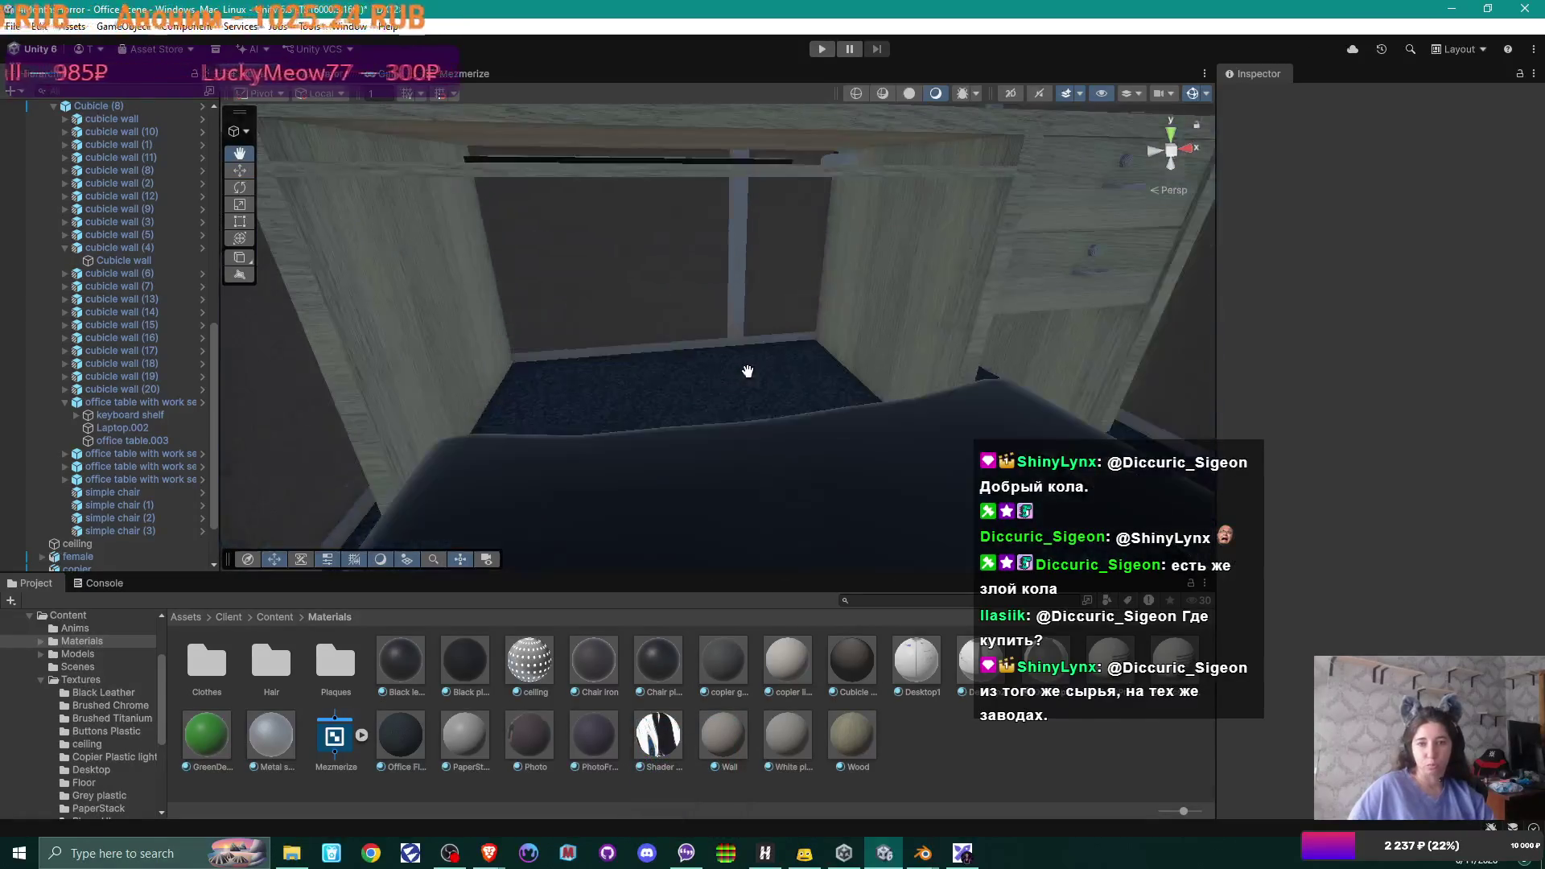
{"action": "scroll", "coordinate": [736, 372], "scroll_direction": "down", "scroll_amount": 2}
{"action": "scroll", "coordinate": [746, 377], "scroll_direction": "down", "scroll_amount": 2}
{"action": "scroll", "coordinate": [744, 376], "scroll_direction": "down", "scroll_amount": 2}
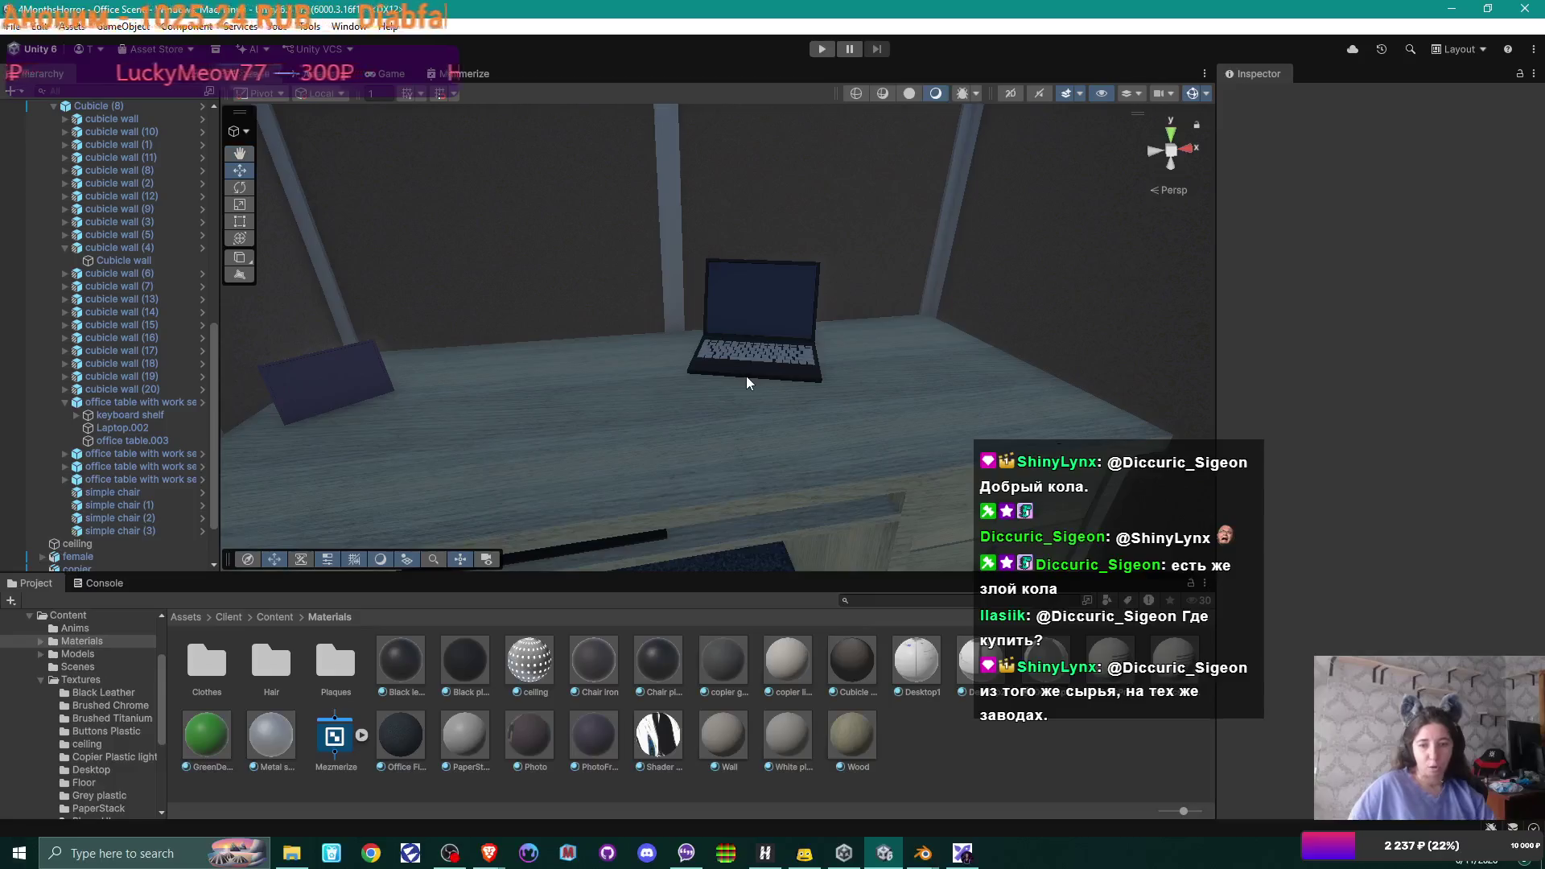
{"action": "scroll", "coordinate": [748, 383], "scroll_direction": "down", "scroll_amount": 5}
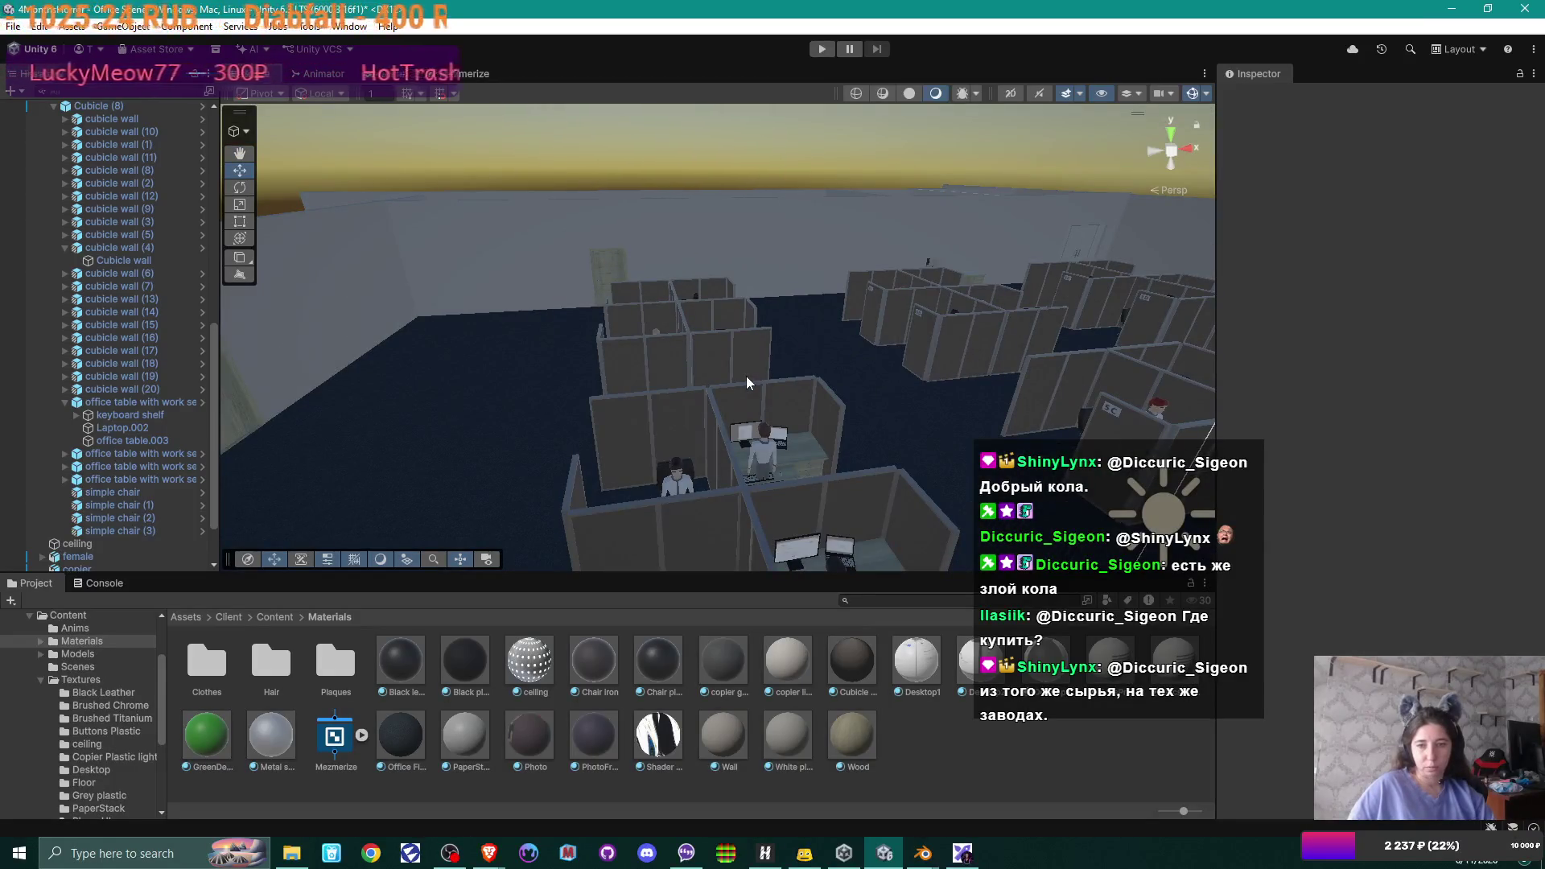
- Orbit the Scene view down and around the office interior toward the cubicle walls
{"action": "mouse_move", "coordinate": [748, 383]}
{"action": "left_mouse_down"}
{"action": "mouse_move", "coordinate": [969, 428]}
{"action": "mouse_move", "coordinate": [667, 516]}
{"action": "mouse_move", "coordinate": [795, 486]}
{"action": "left_mouse_up"}
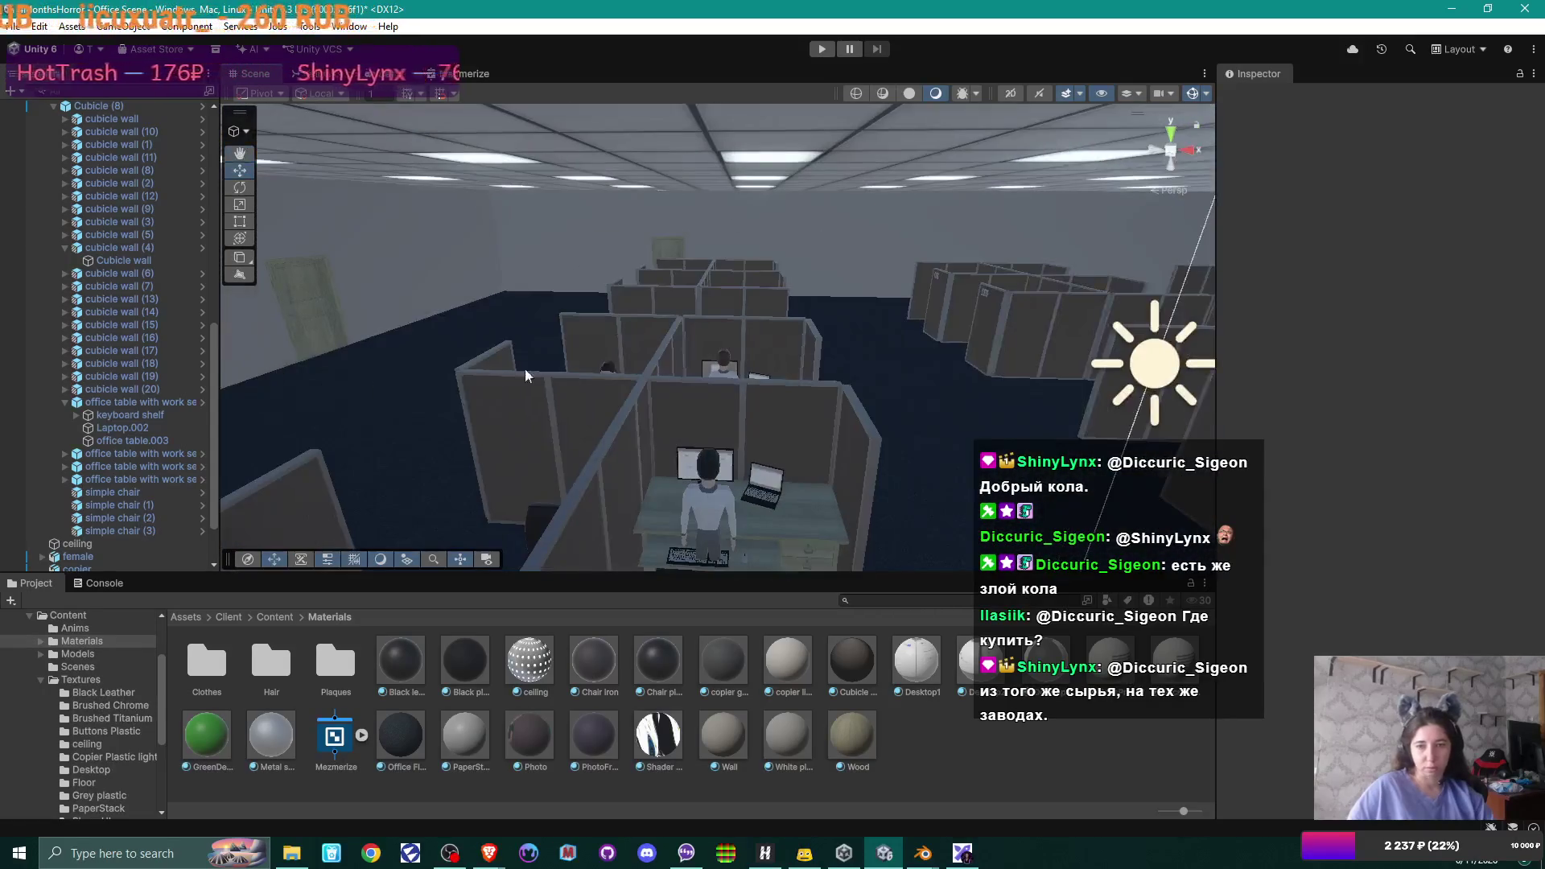
{"action": "mouse_move", "coordinate": [795, 485]}
{"action": "left_mouse_down"}
{"action": "mouse_move", "coordinate": [503, 384]}
{"action": "mouse_move", "coordinate": [736, 384]}
{"action": "left_mouse_up"}
{"action": "left_click_drag", "start_coordinate": [737, 385], "coordinate": [737, 506]}
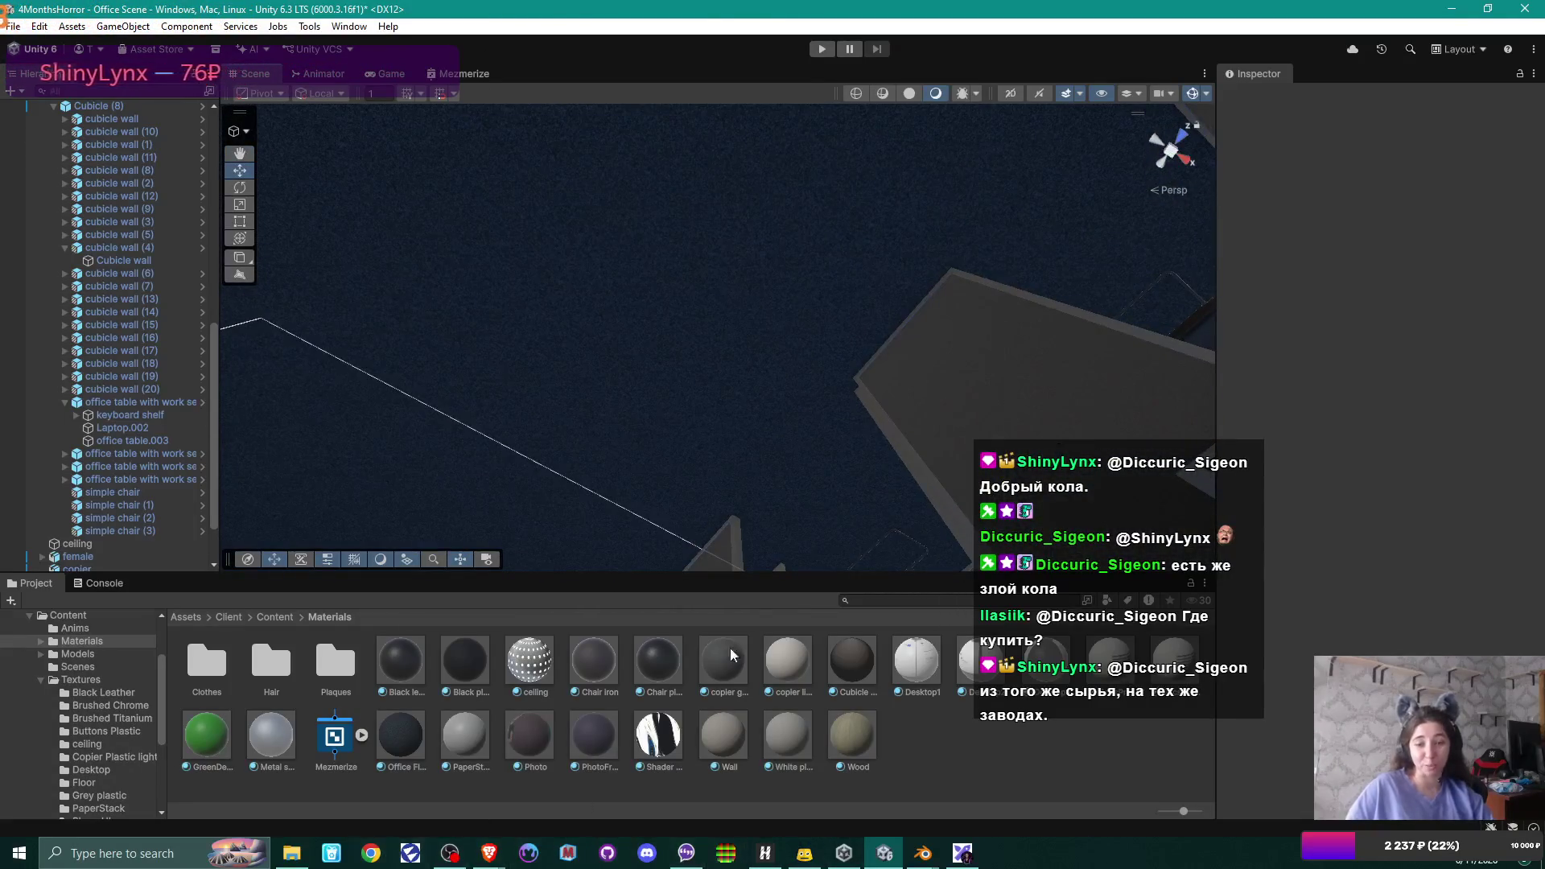
{"action": "left_click_drag", "start_coordinate": [680, 335], "coordinate": [680, 241]}
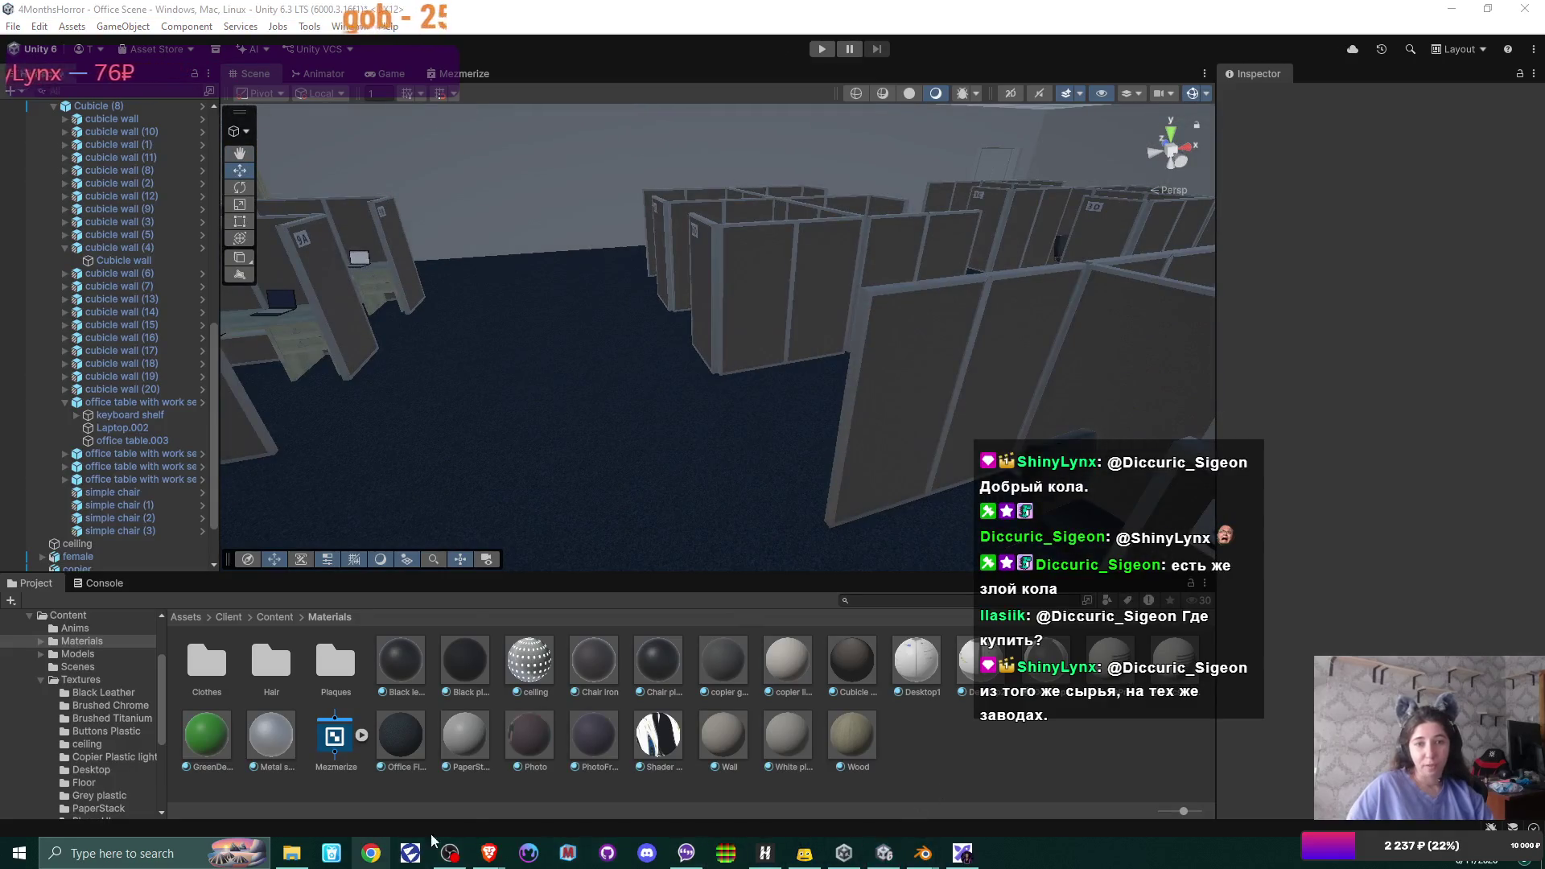
- Dismiss the browser's jump list, select the office floor and turn the view toward the cubicles
{"action": "right_click", "coordinate": [370, 852]}
{"action": "left_click", "coordinate": [624, 294]}
{"action": "left_click", "coordinate": [714, 331]}
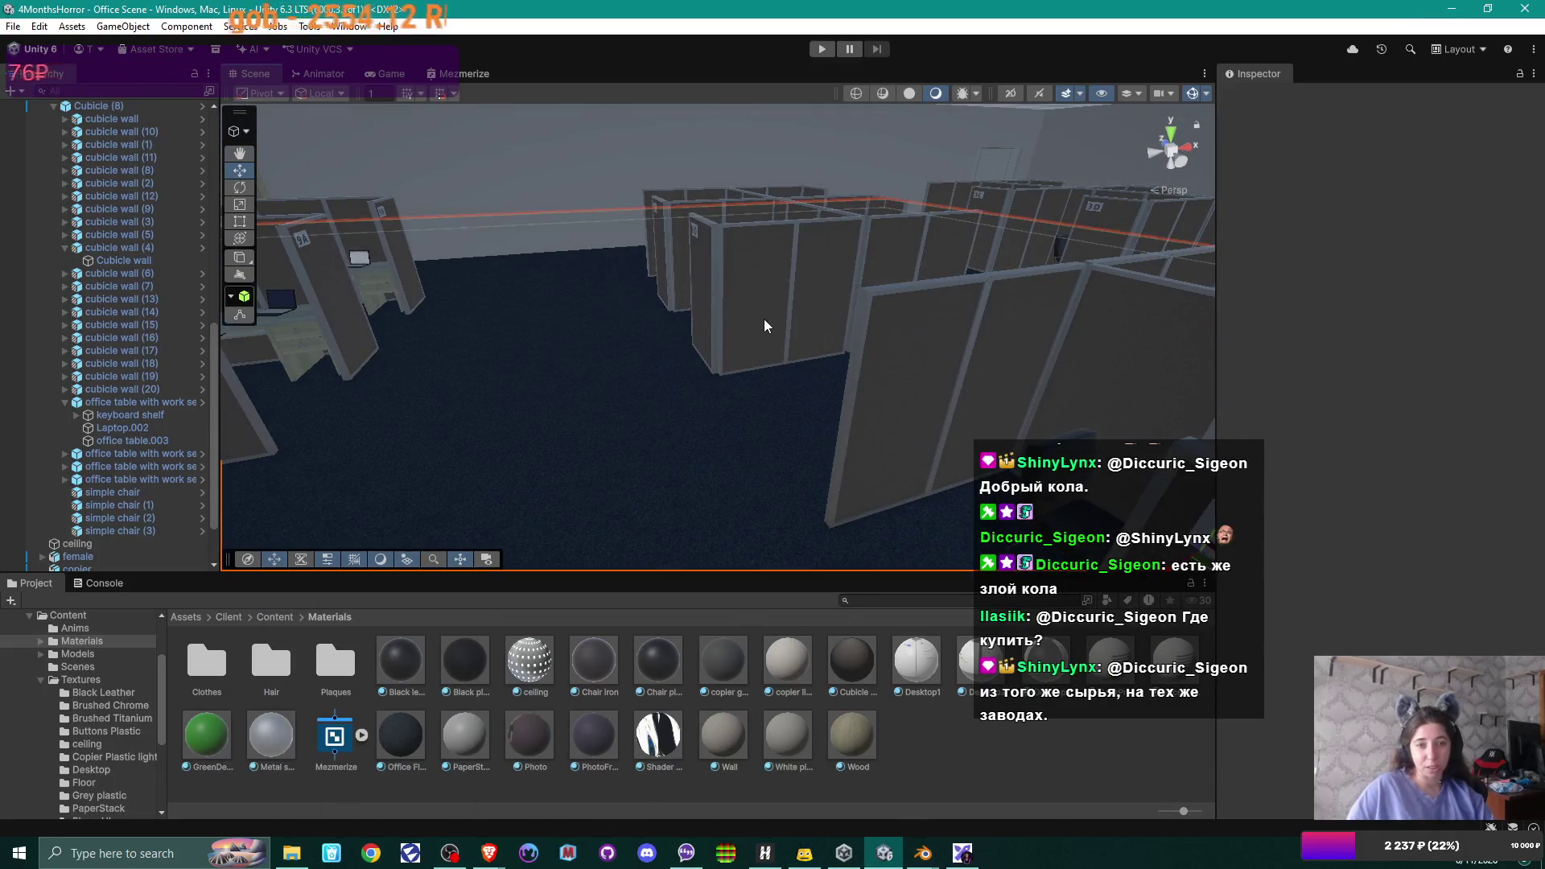
{"action": "mouse_move", "coordinate": [650, 202]}
{"action": "left_mouse_down"}
{"action": "mouse_move", "coordinate": [516, 362]}
{"action": "mouse_move", "coordinate": [459, 357]}
{"action": "left_mouse_up"}
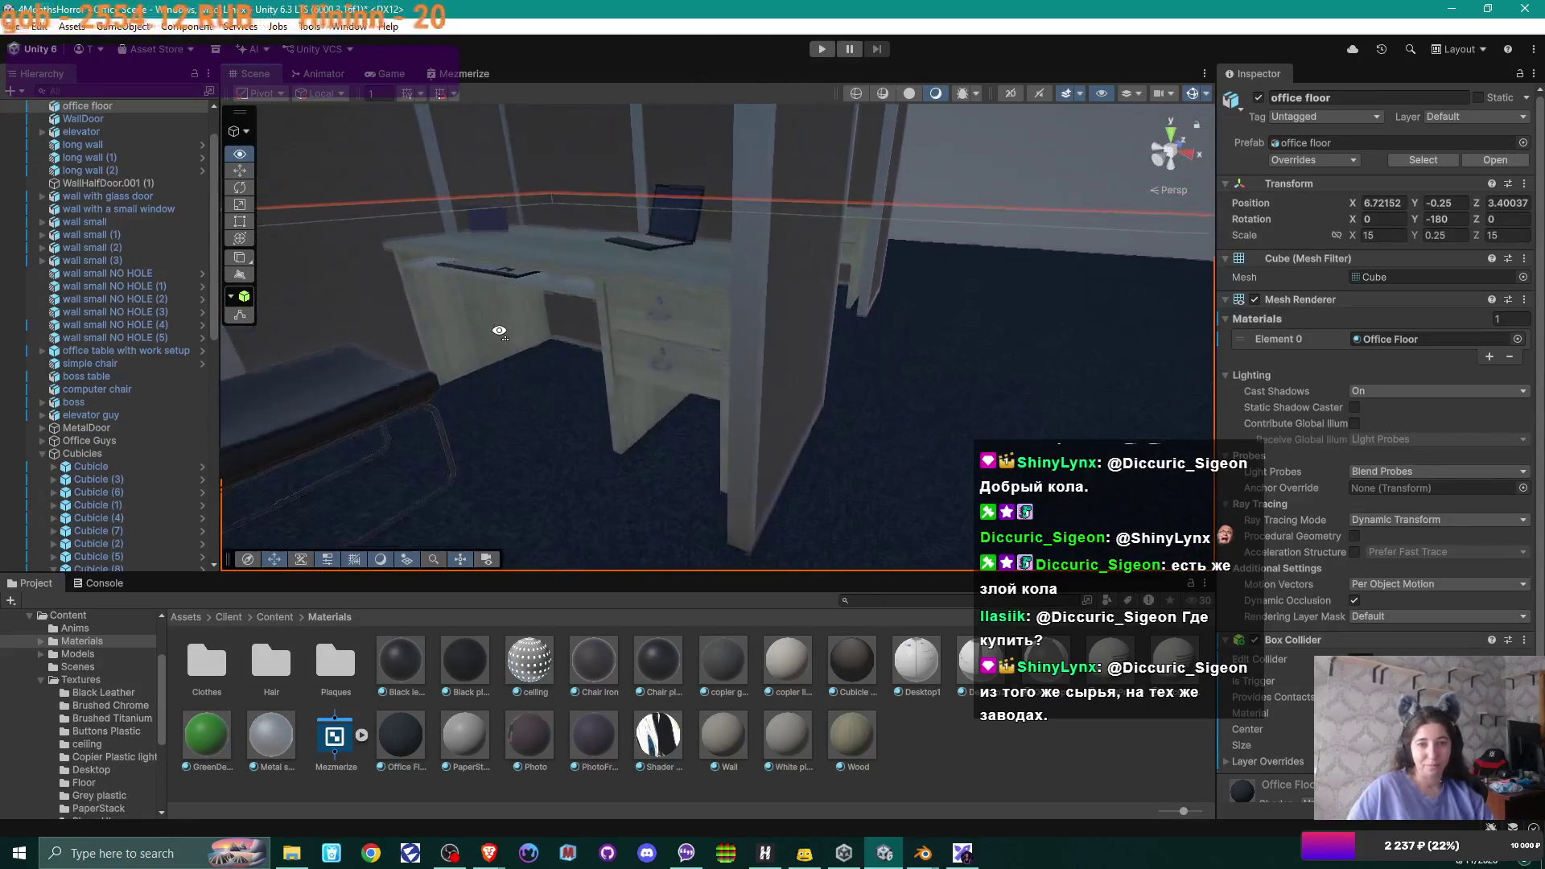
{"action": "left_click_drag", "start_coordinate": [459, 358], "coordinate": [567, 337]}
{"action": "left_click", "coordinate": [670, 378]}
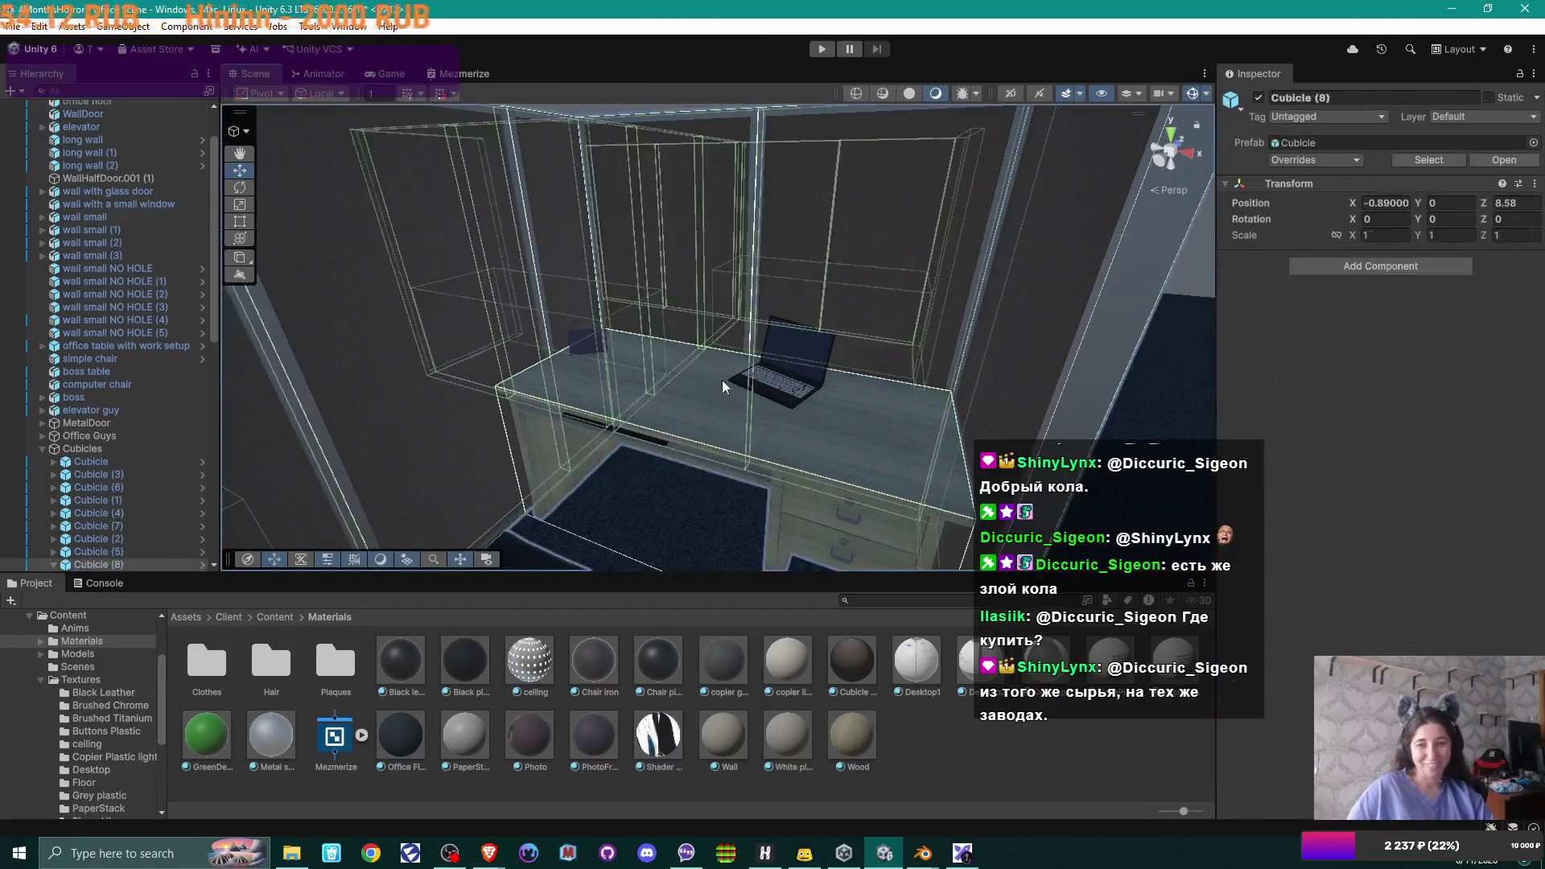
{"action": "left_click", "coordinate": [722, 380]}
{"action": "scroll", "coordinate": [137, 378], "scroll_direction": "down", "scroll_amount": 3}
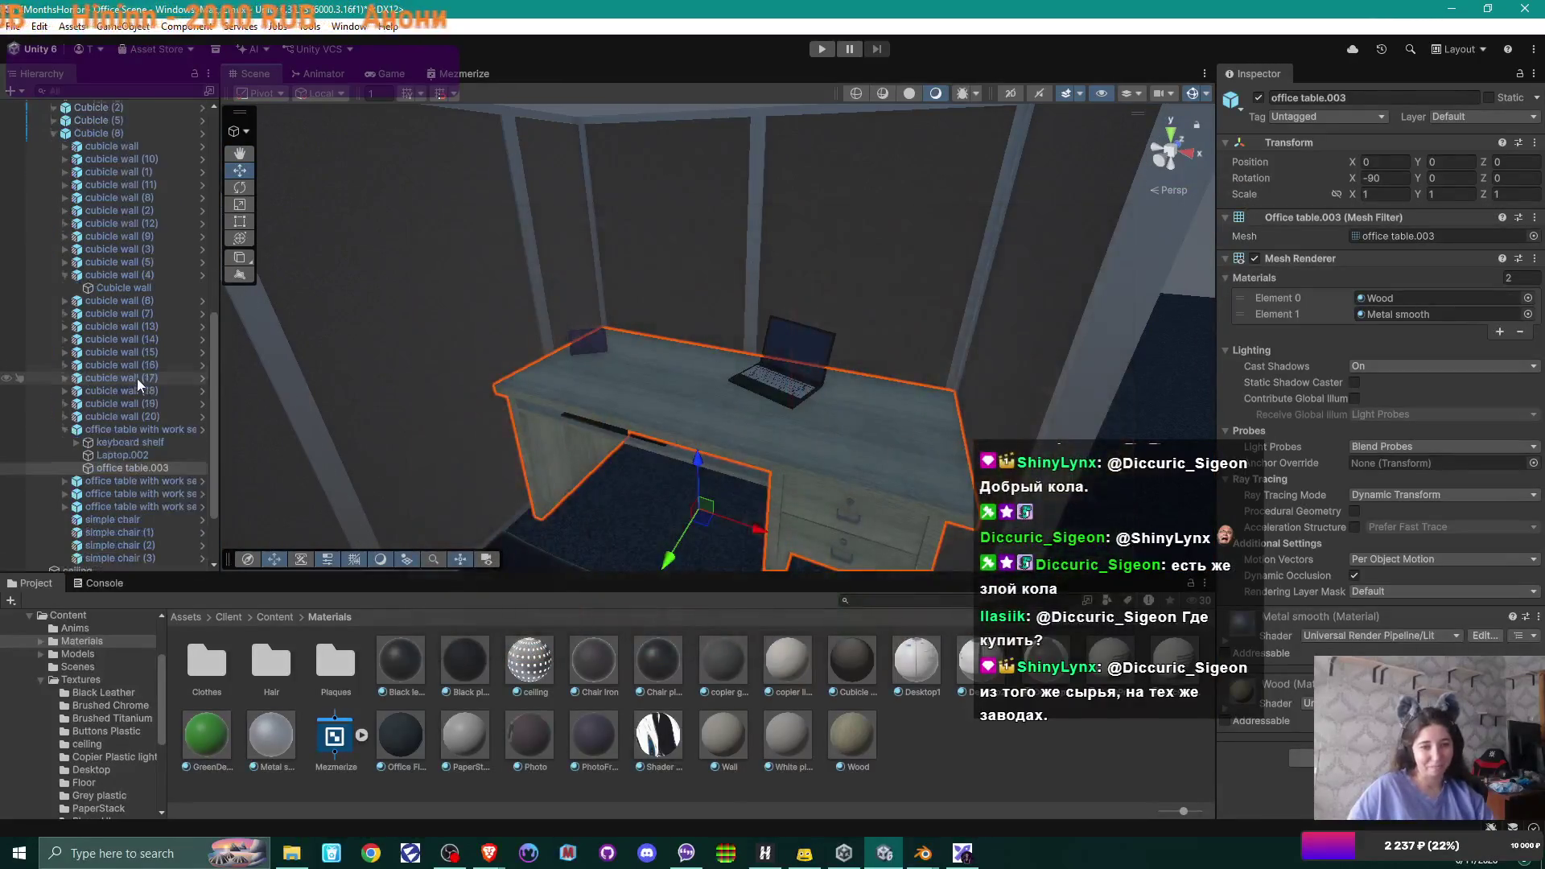
{"action": "left_click", "coordinate": [160, 443]}
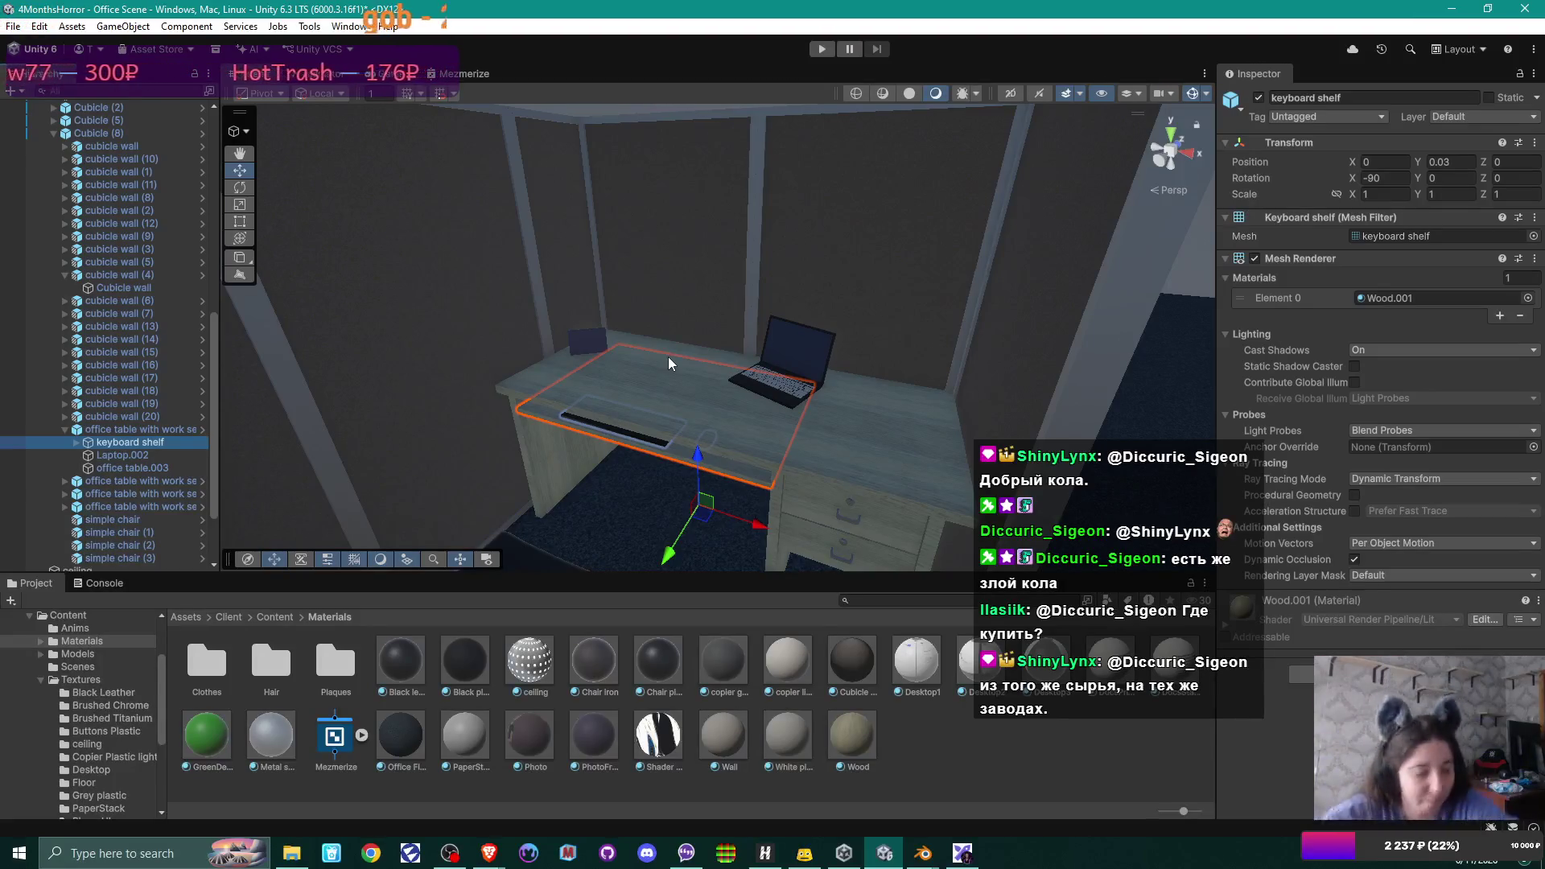
{"action": "key", "text": "Down"}
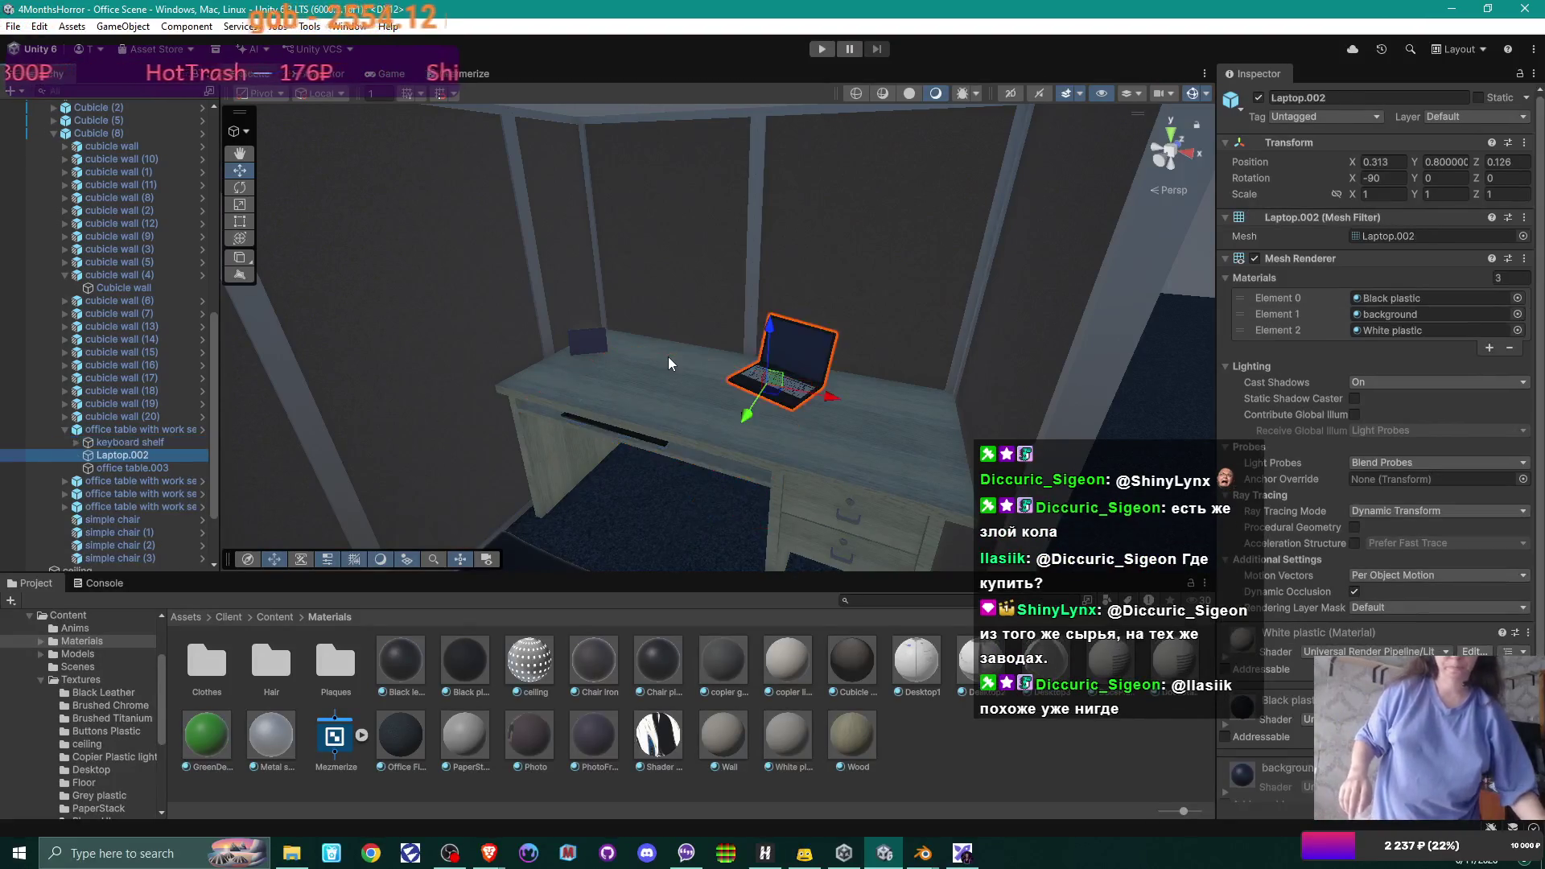
{"action": "left_click", "coordinate": [668, 357]}
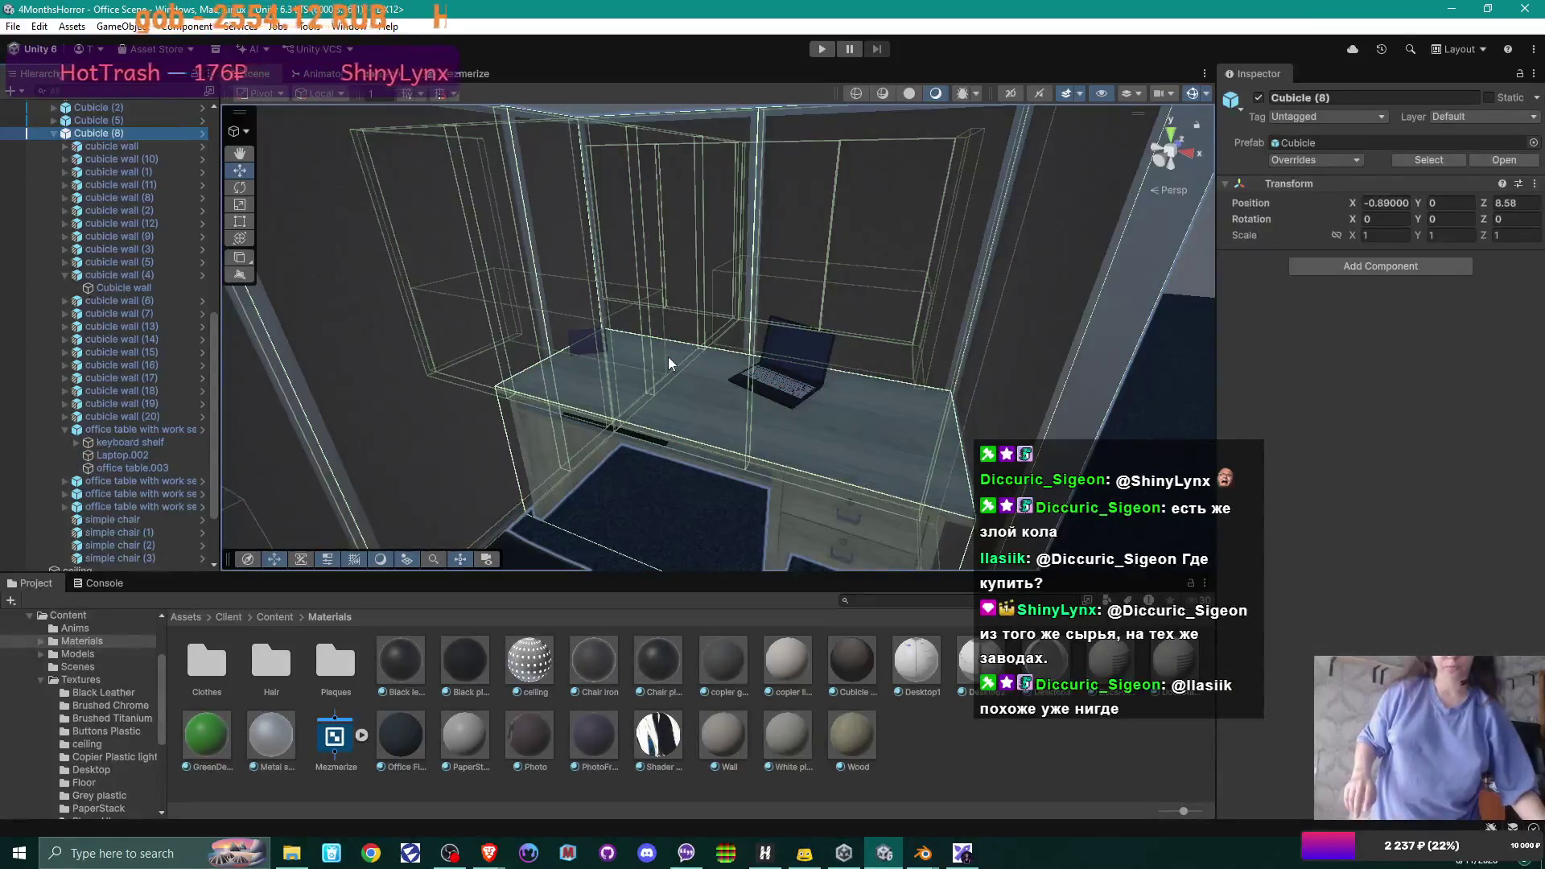
{"action": "left_click", "coordinate": [668, 355]}
{"action": "left_click", "coordinate": [668, 357]}
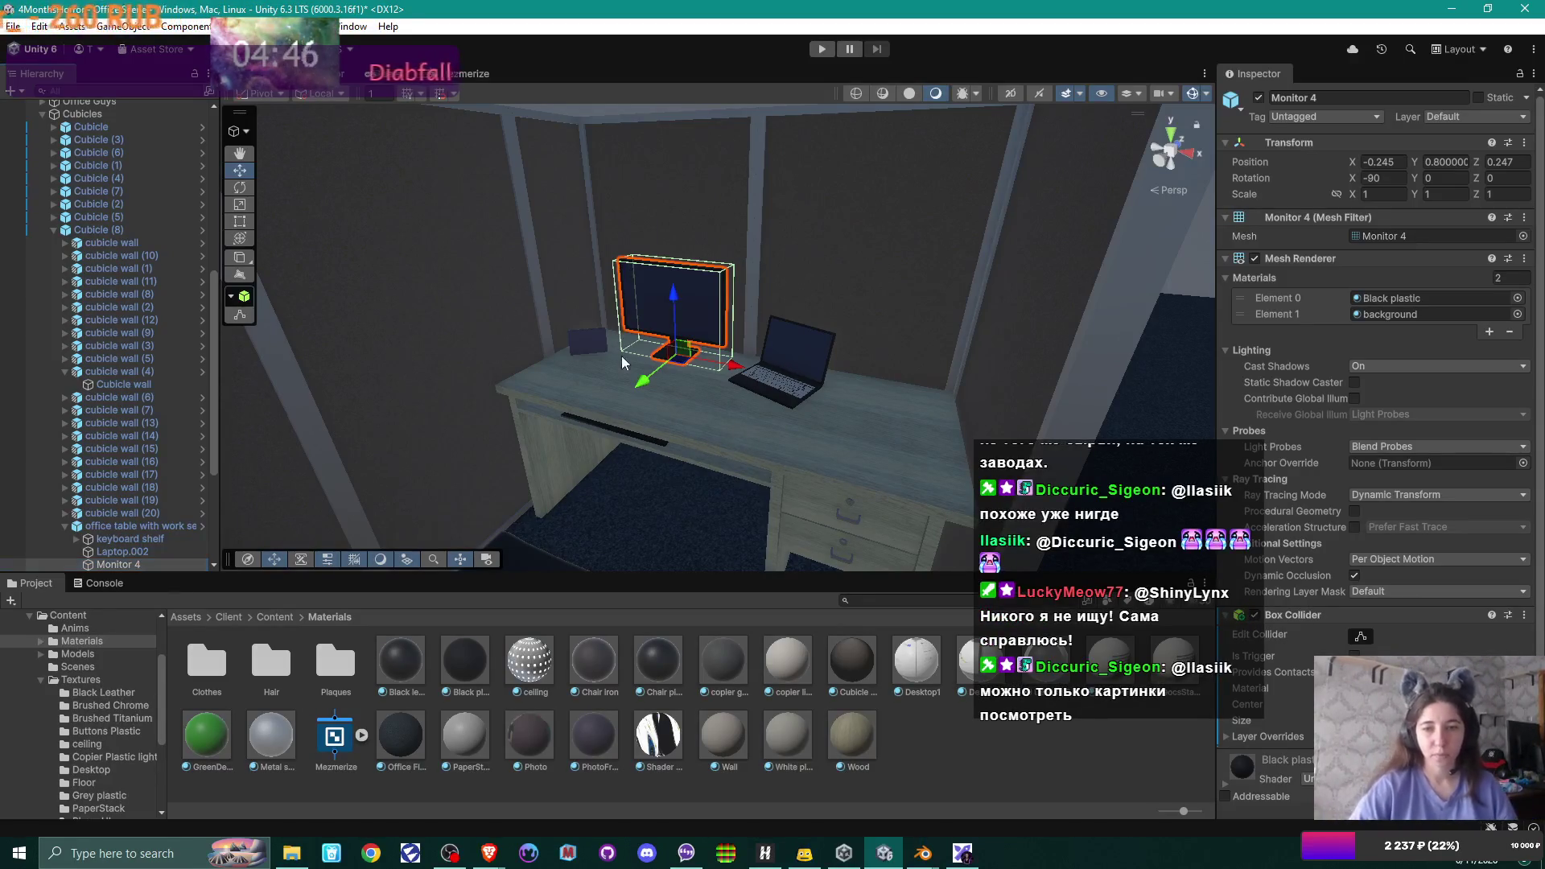
- Orbit in on the monitor, select the photo frame on the desk and orbit around it
{"action": "left_click_drag", "start_coordinate": [647, 278], "coordinate": [592, 373]}
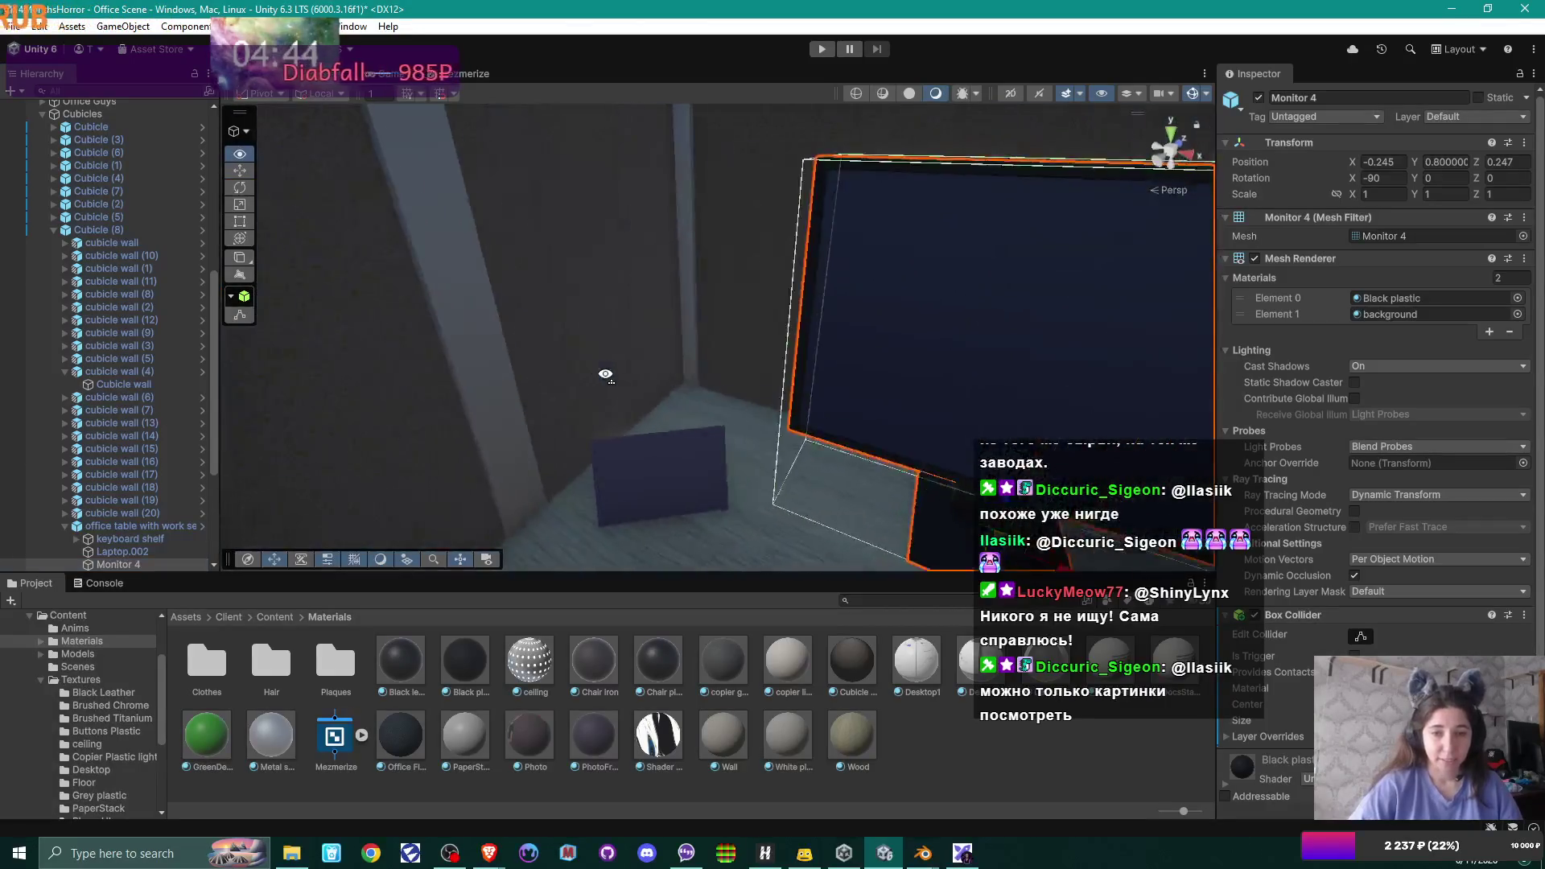
{"action": "left_click_drag", "start_coordinate": [592, 374], "coordinate": [612, 354]}
{"action": "left_click", "coordinate": [612, 354]}
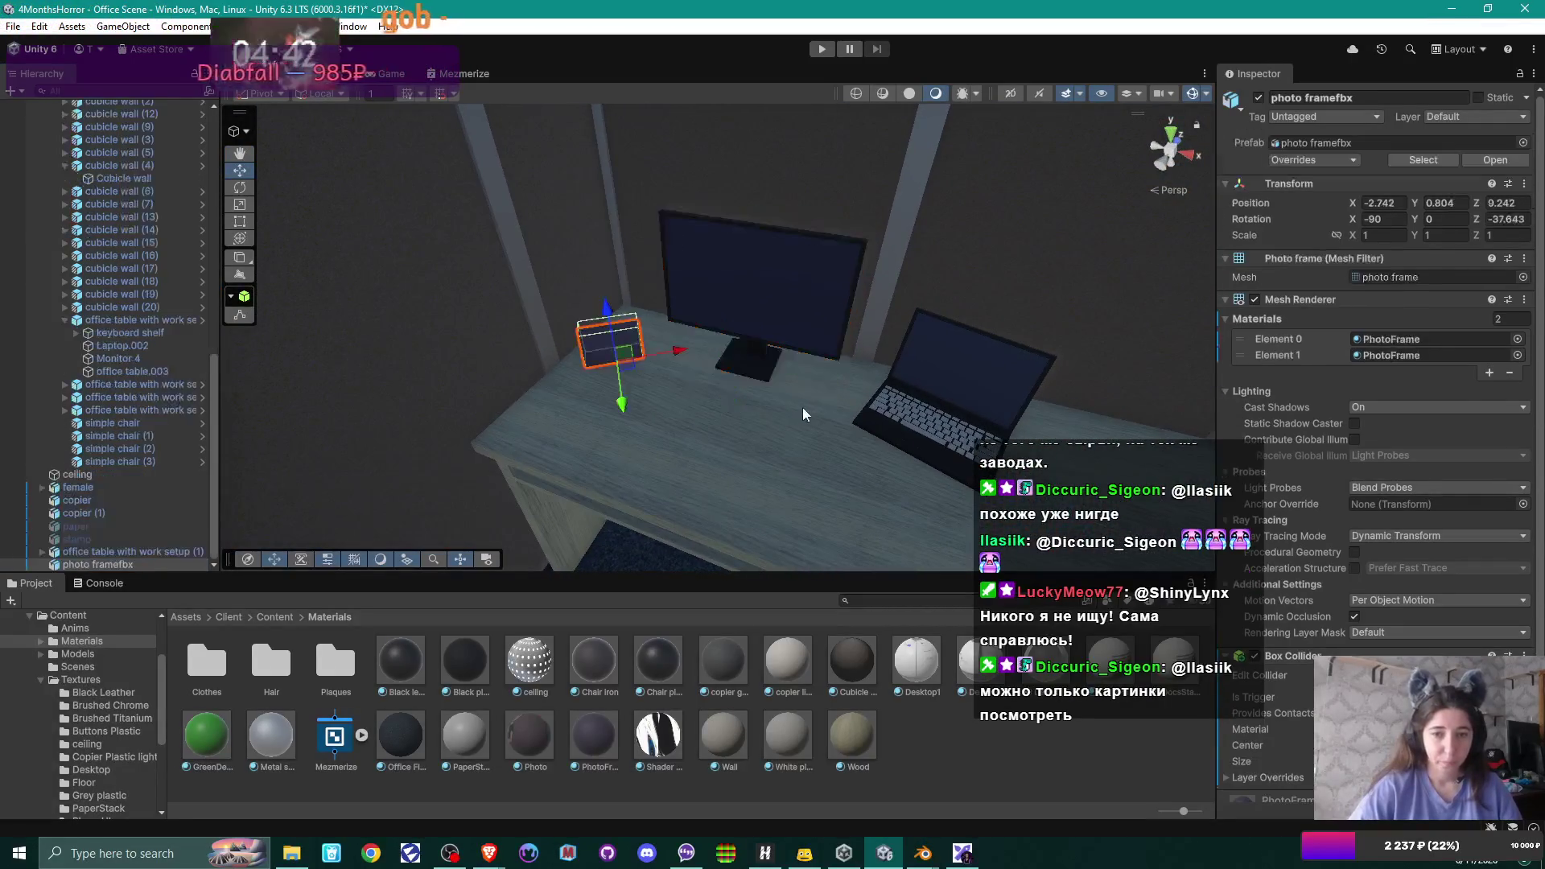
{"action": "left_click_drag", "start_coordinate": [719, 404], "coordinate": [821, 451]}
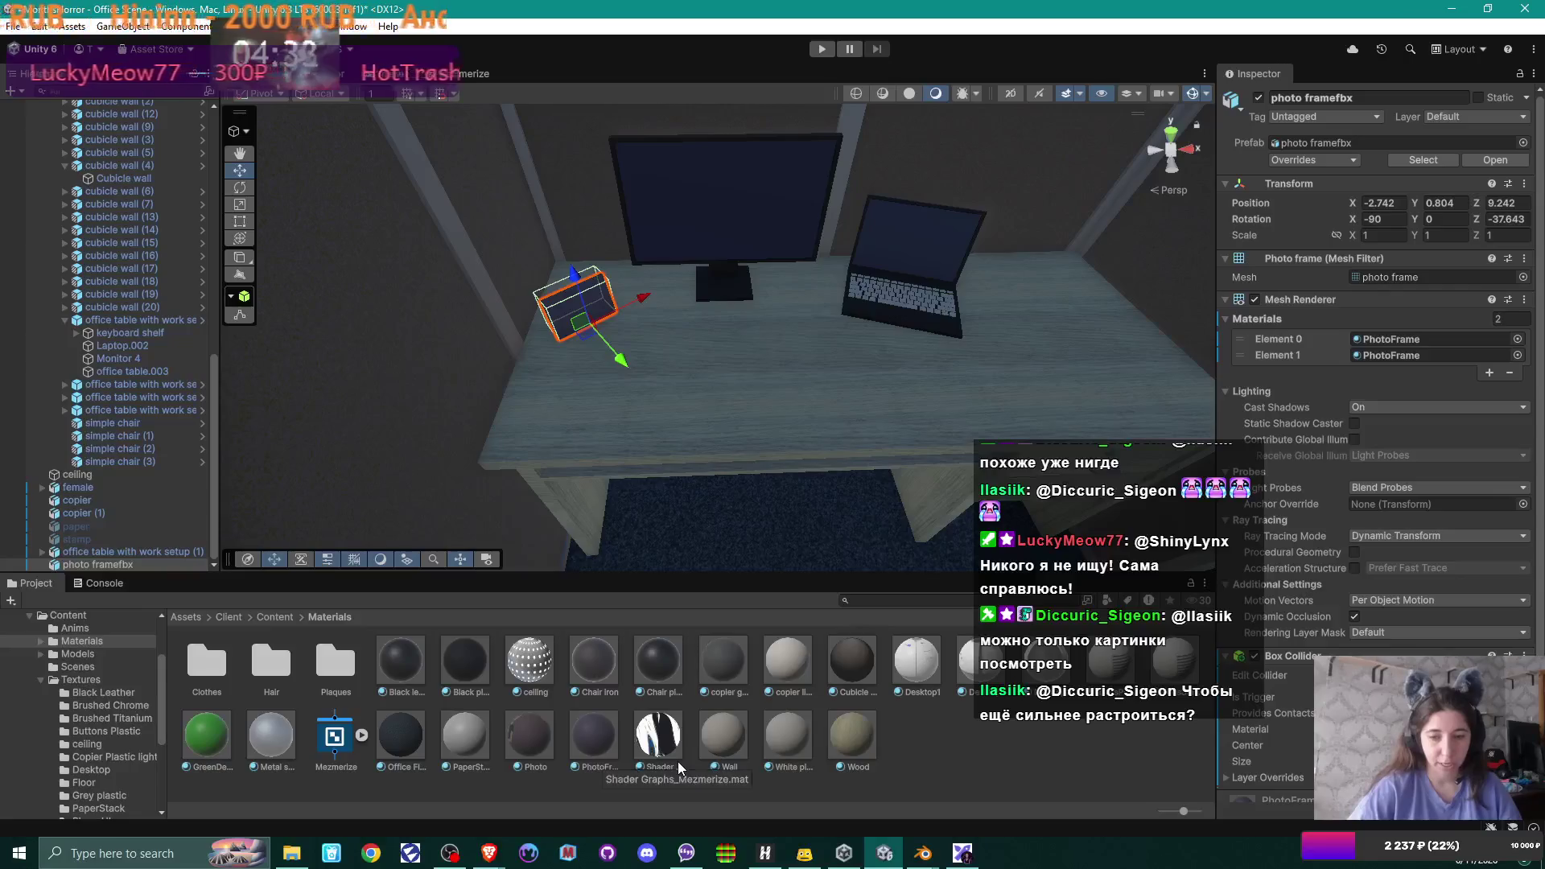
- Apply the Photo material to the photo frame's second material slot
{"action": "left_click", "coordinate": [532, 736]}
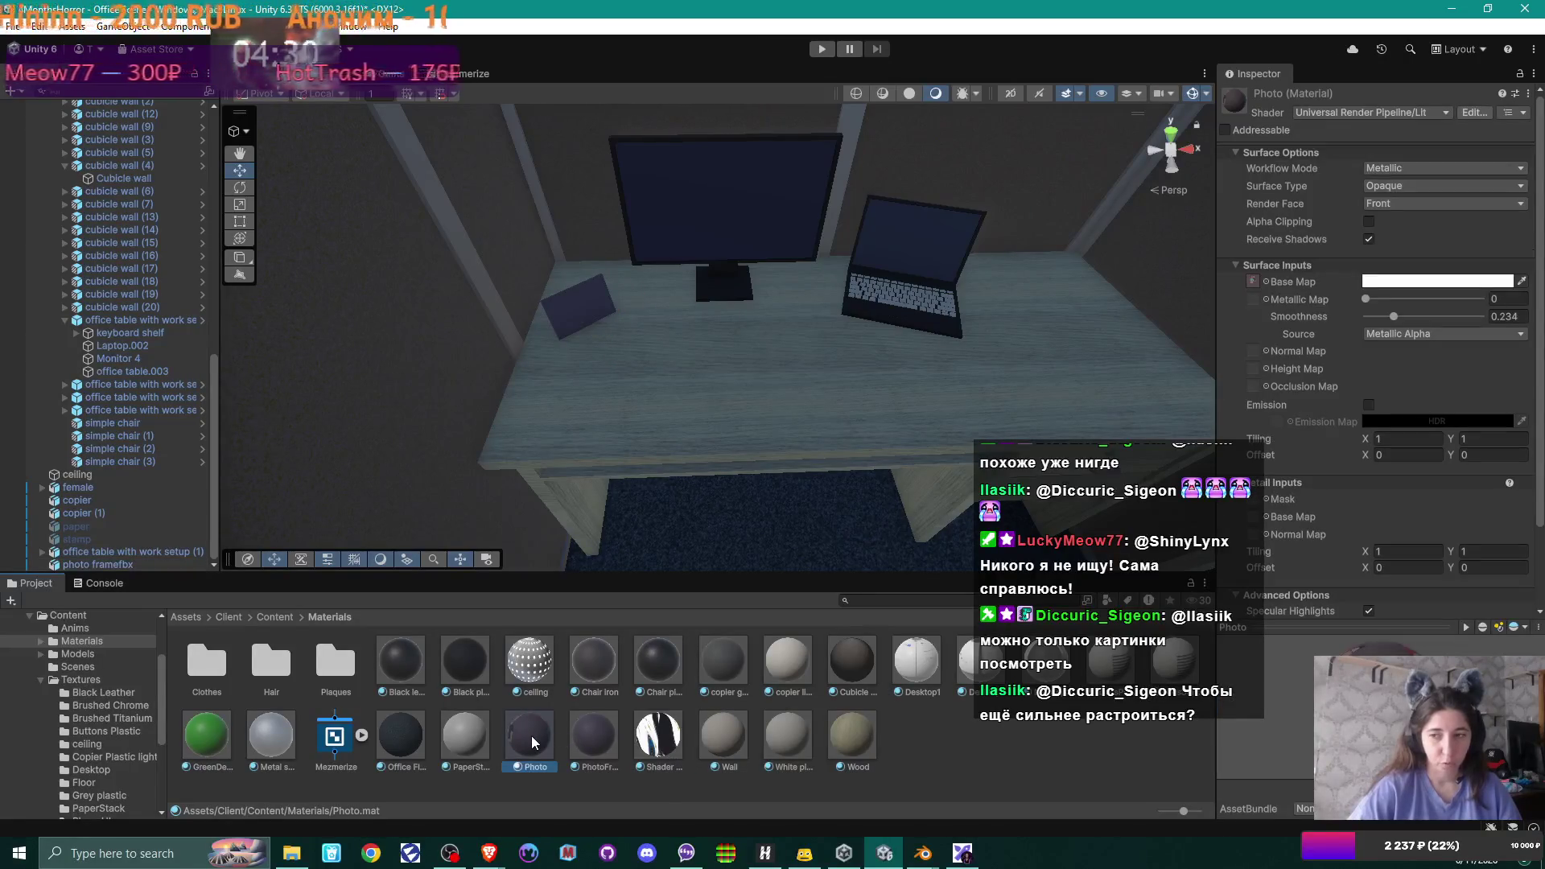
{"action": "left_click", "coordinate": [573, 323]}
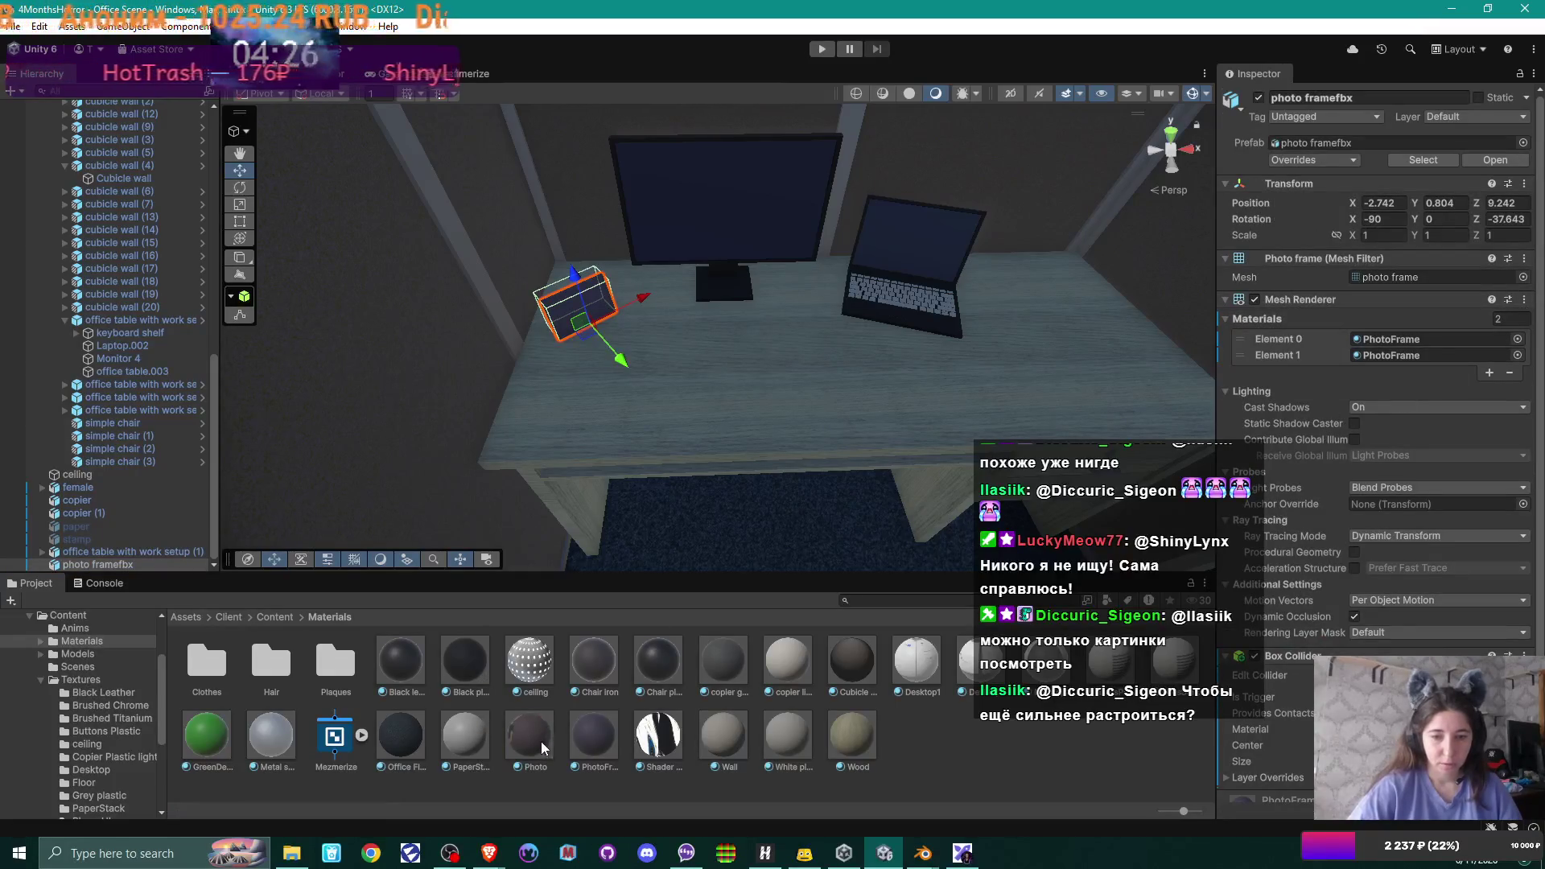
{"action": "left_click_drag", "start_coordinate": [1167, 504], "coordinate": [1455, 354]}
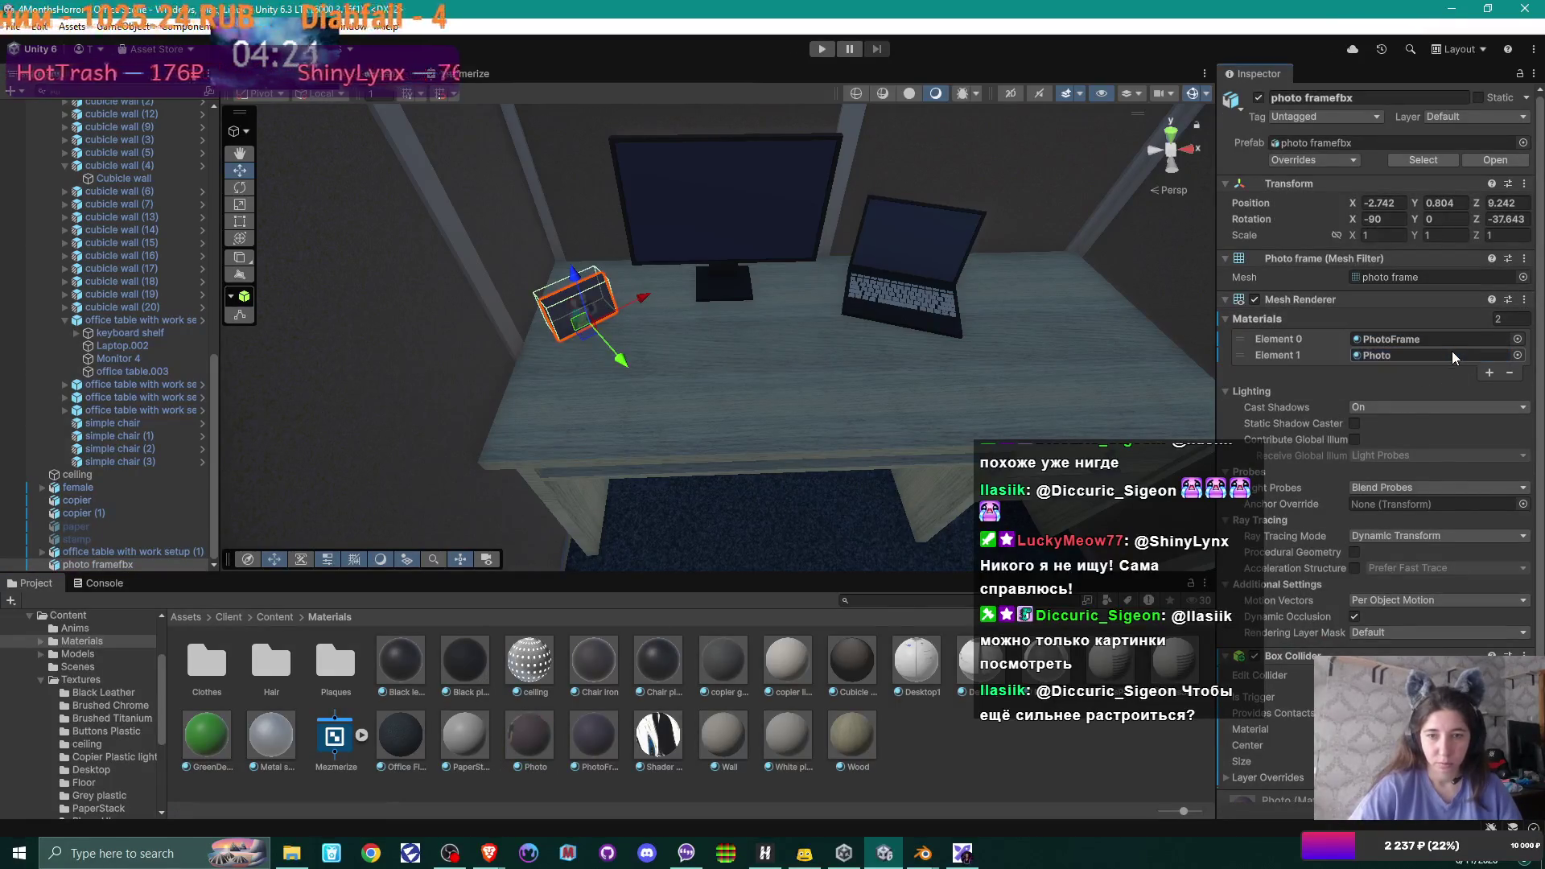
{"action": "mouse_move", "coordinate": [761, 387]}
{"action": "left_mouse_down"}
{"action": "mouse_move", "coordinate": [639, 334]}
{"action": "mouse_move", "coordinate": [759, 353]}
{"action": "left_mouse_up"}
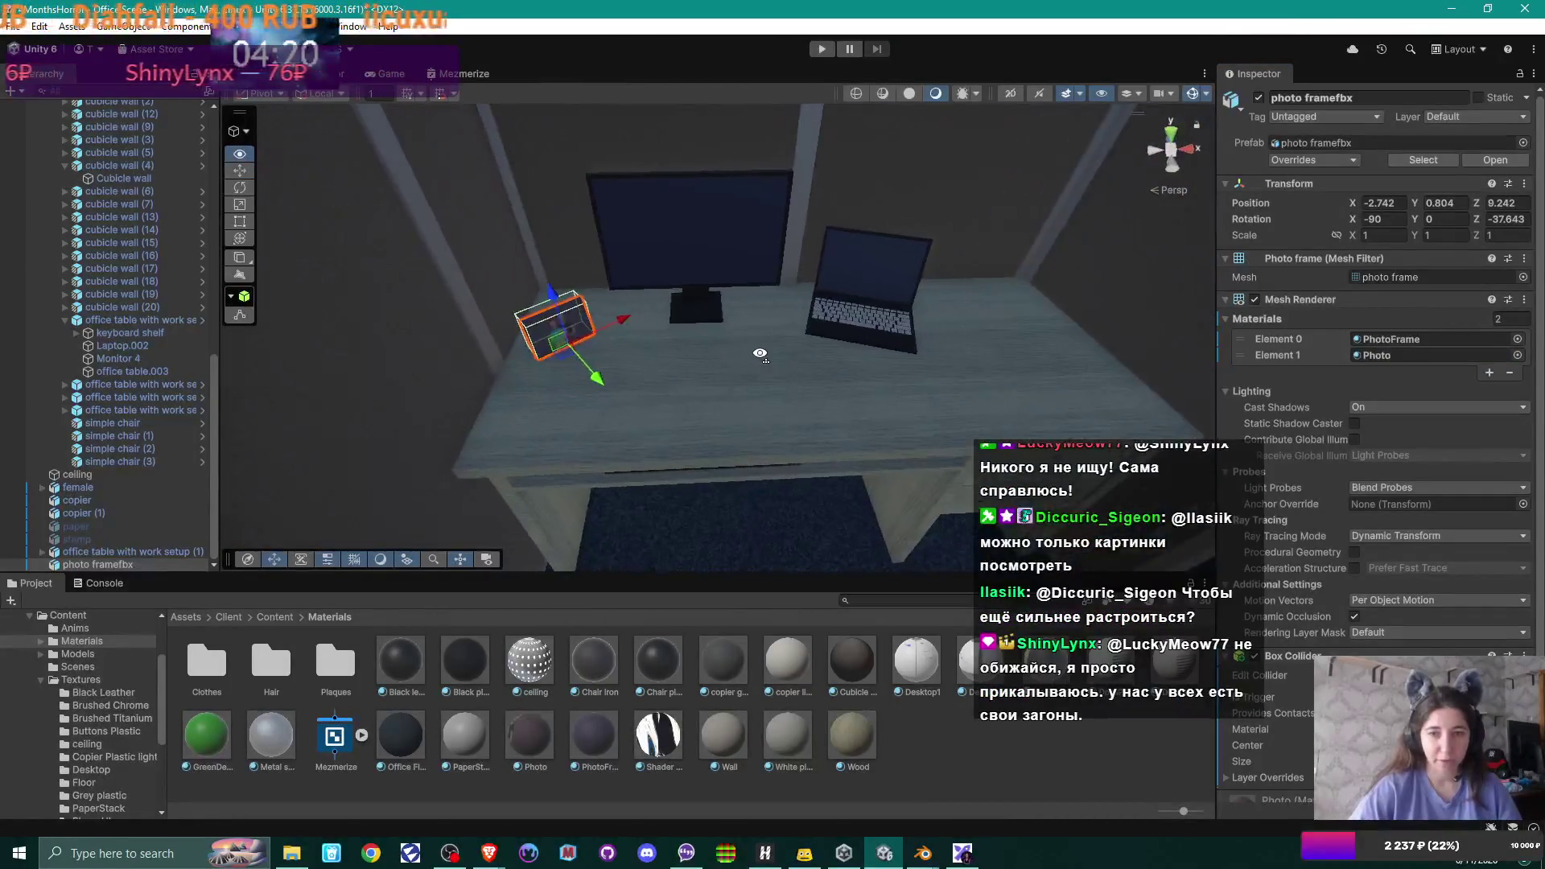
- Restore the PhotoFrame material to the frame's second slot
{"action": "left_click", "coordinate": [1401, 338]}
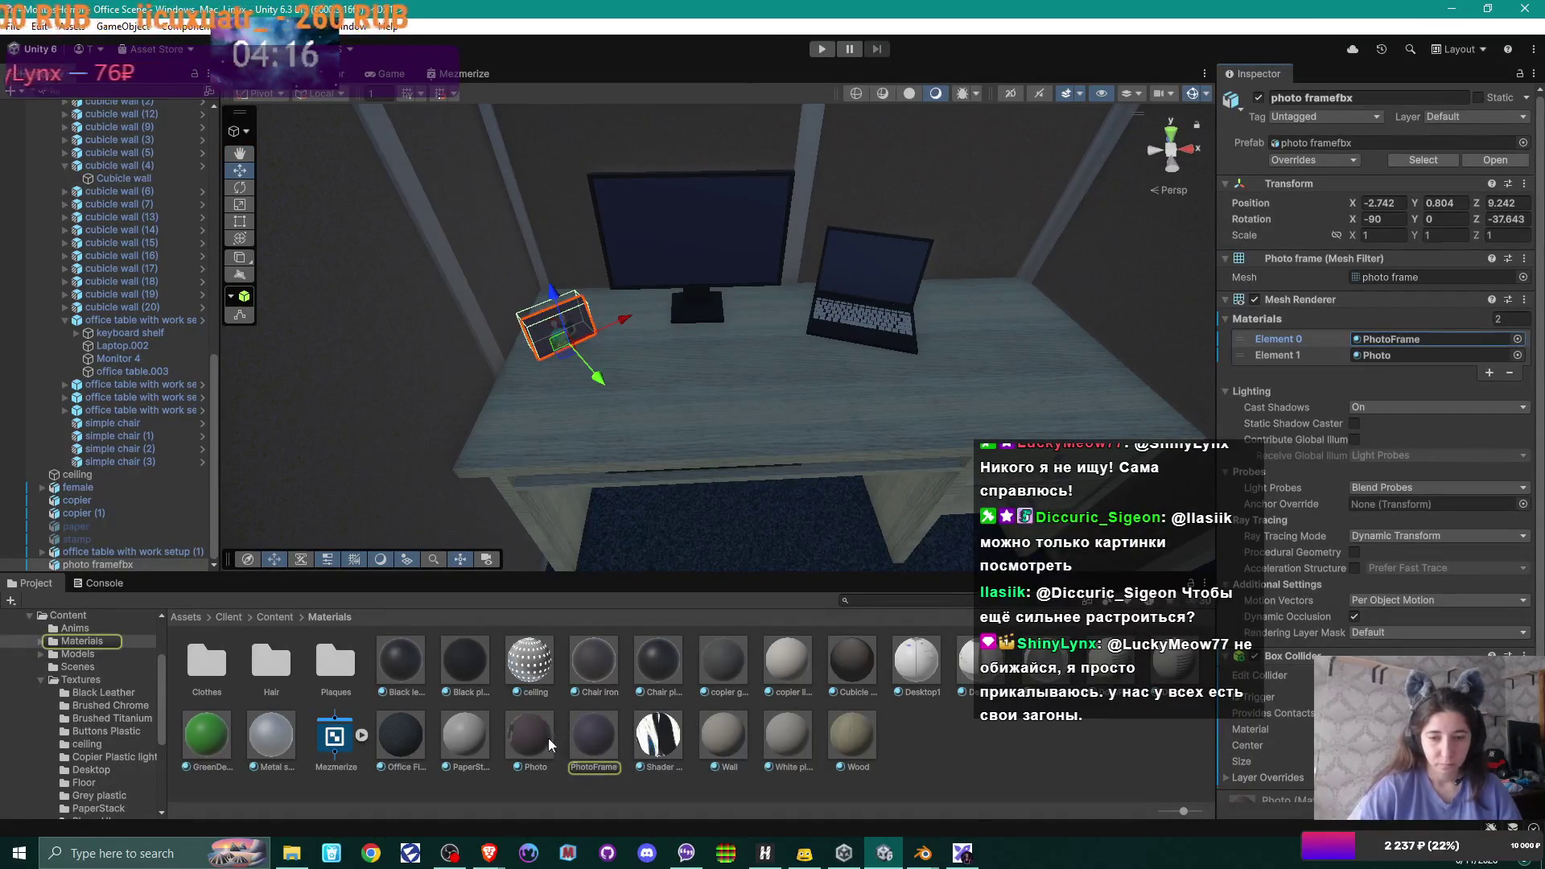
{"action": "left_click_drag", "start_coordinate": [592, 741], "coordinate": [1400, 355]}
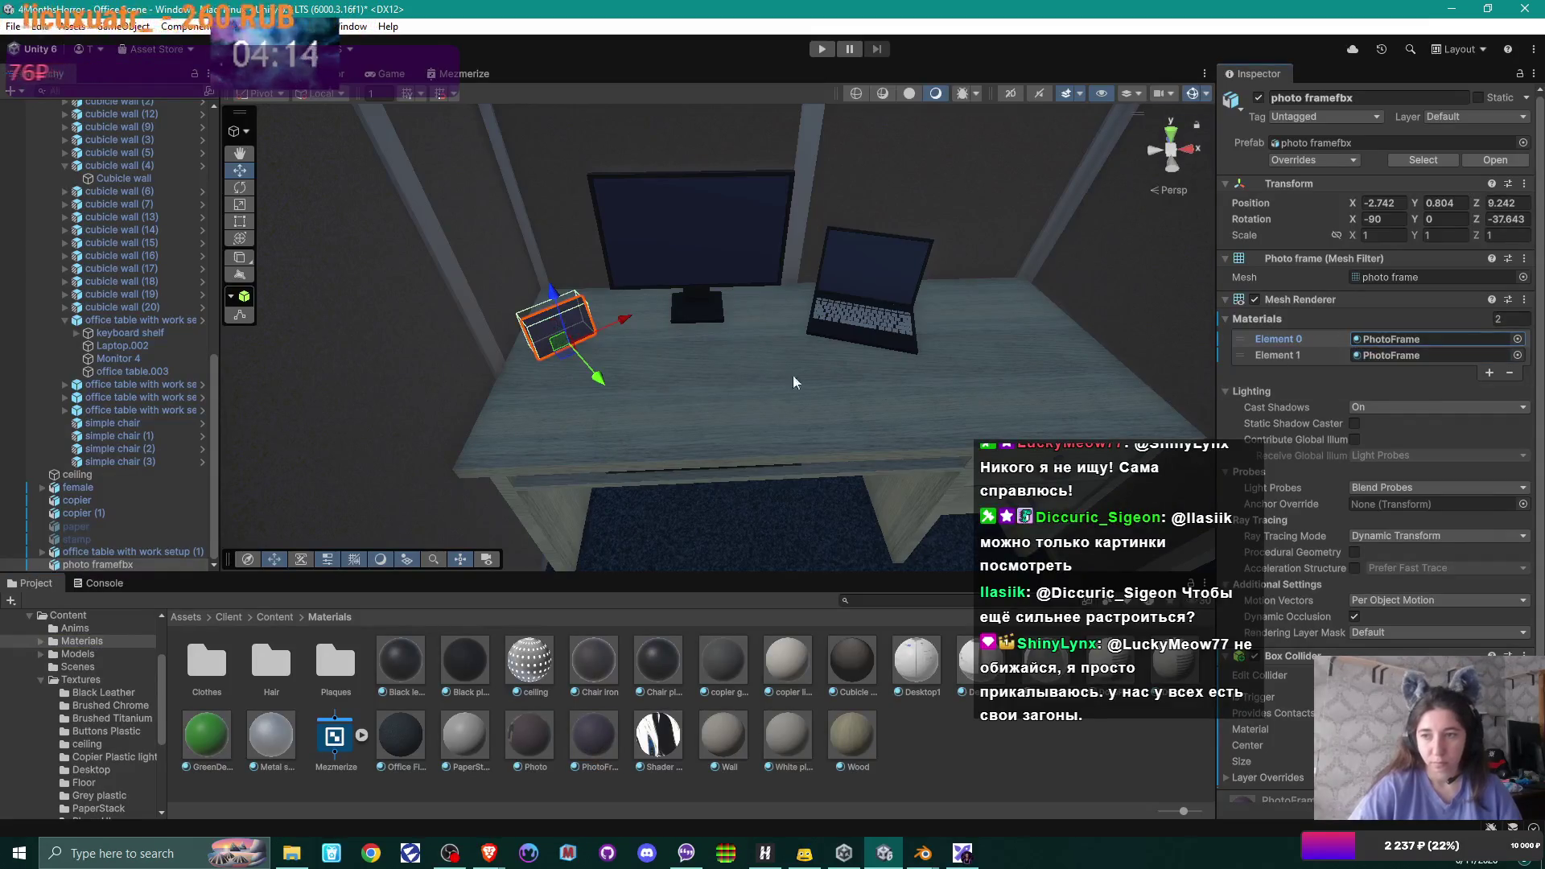
{"action": "left_click_drag", "start_coordinate": [566, 342], "coordinate": [627, 314]}
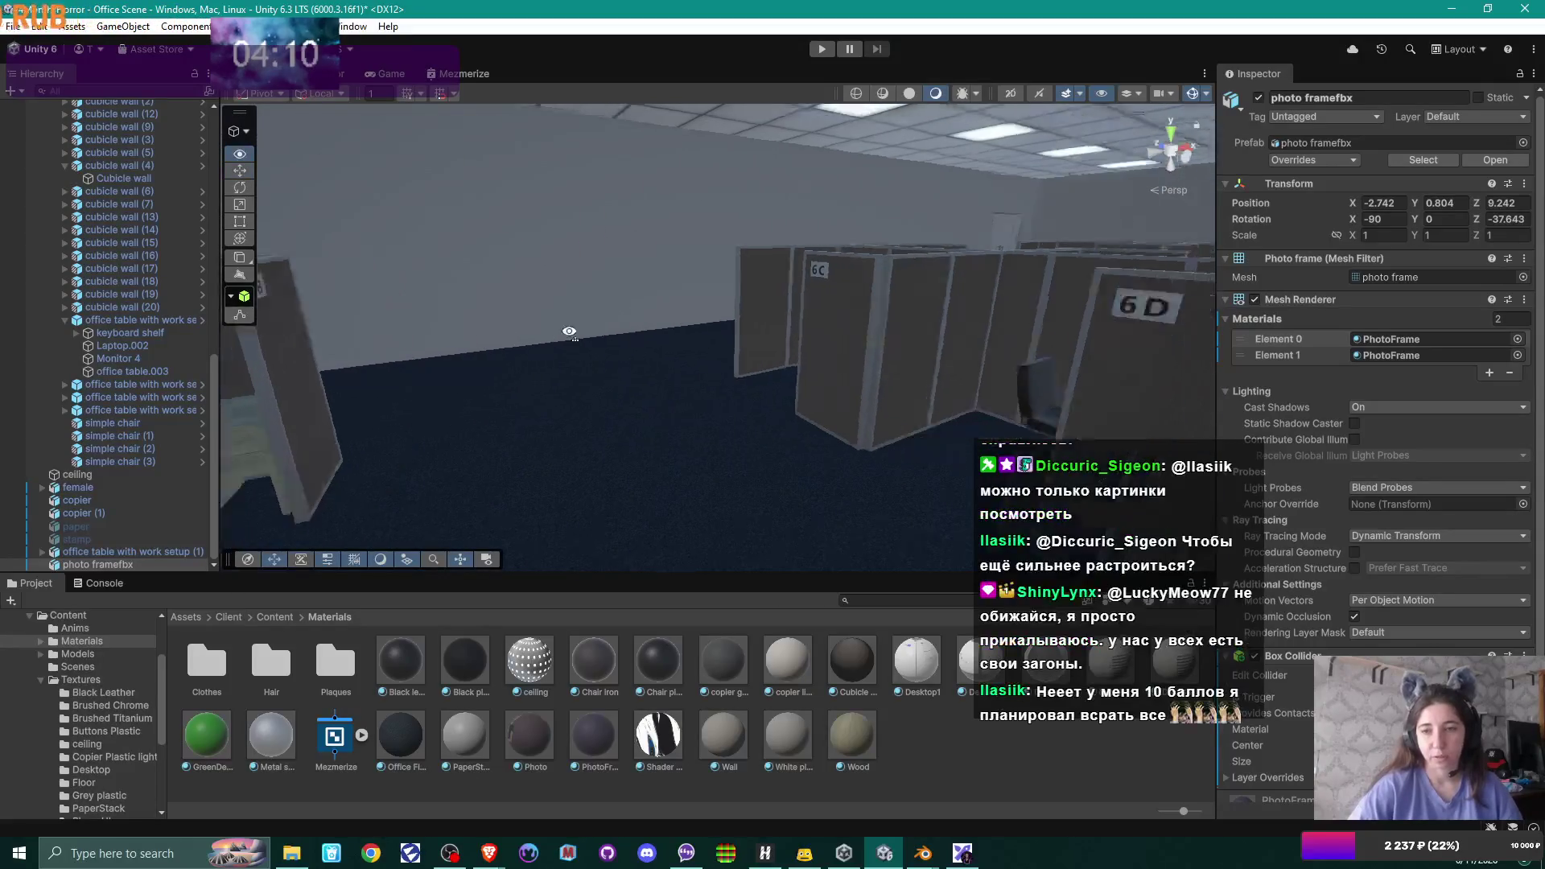
- Pull back to a wide view of the cubicles, then switch to the Excalidraw notes from the taskbar
{"action": "left_click_drag", "start_coordinate": [627, 313], "coordinate": [818, 360]}
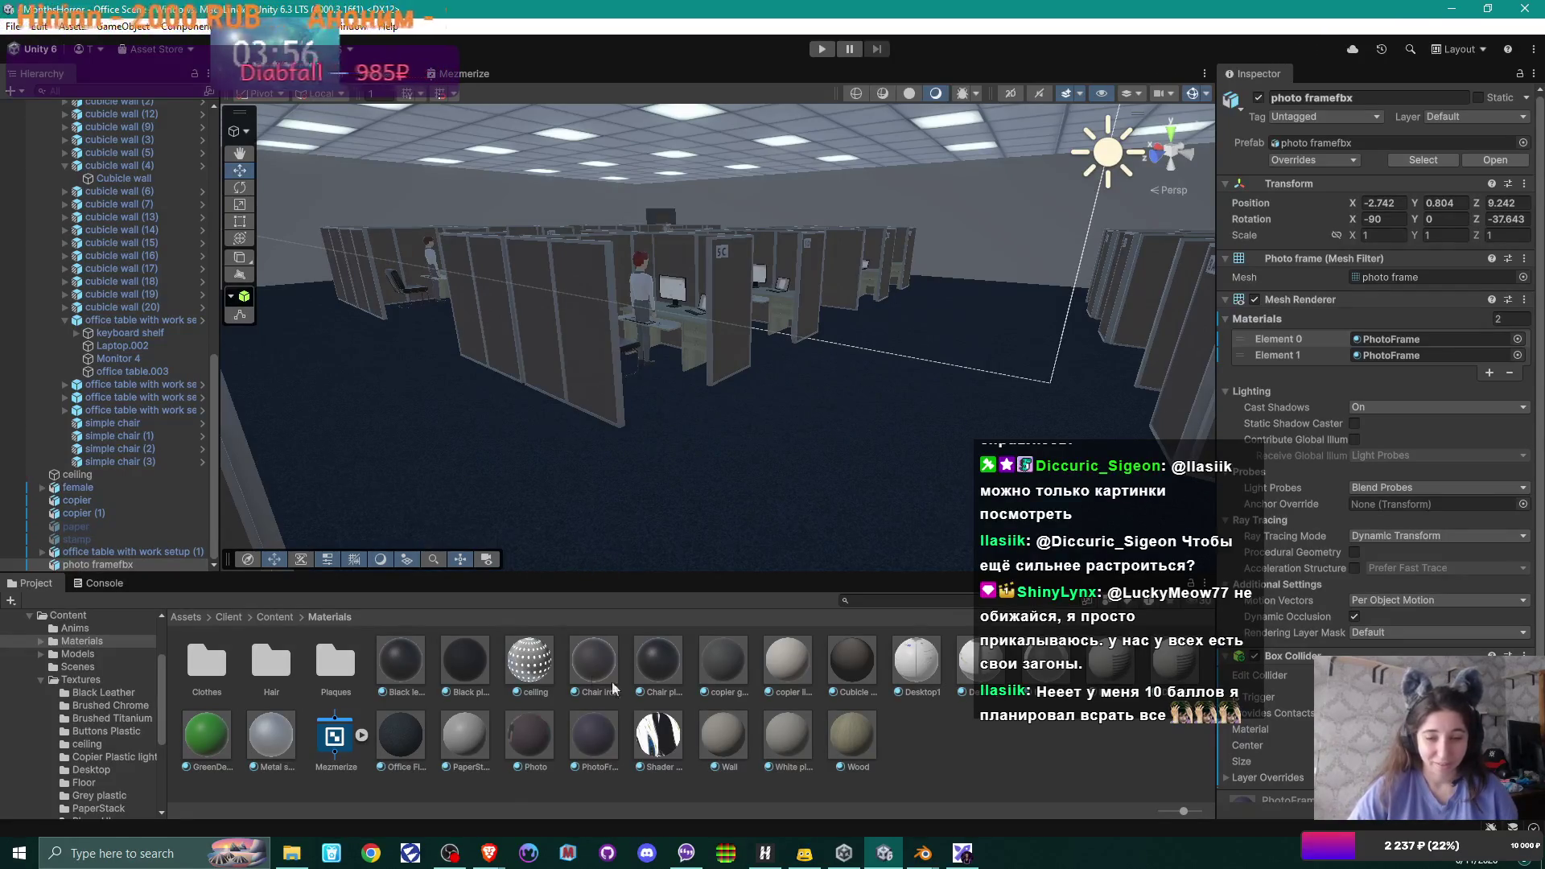
{"action": "left_click", "coordinate": [962, 853]}
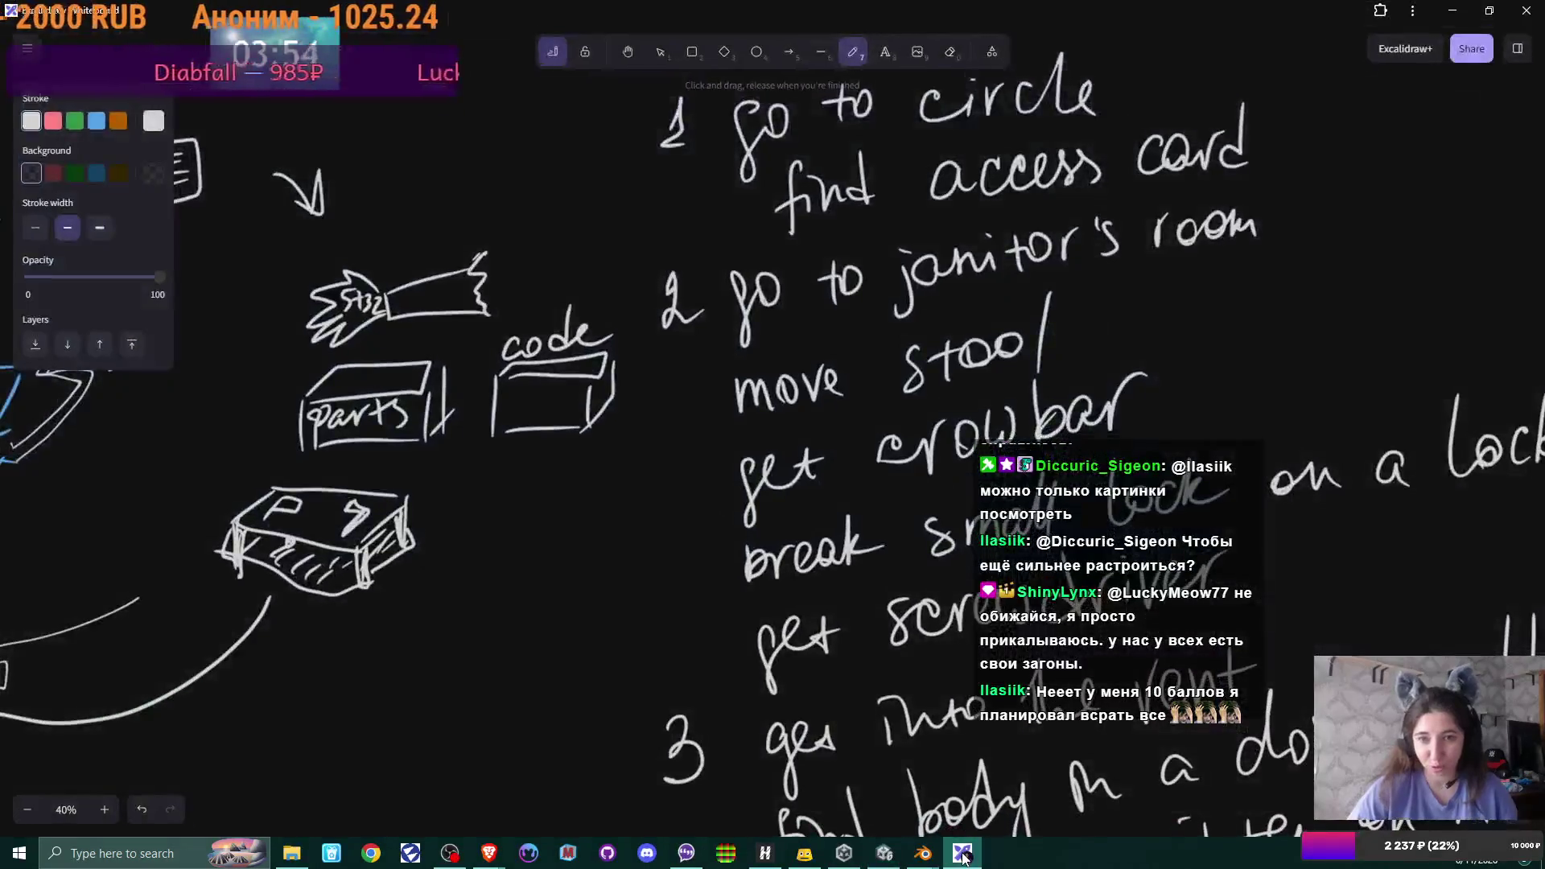
{"action": "scroll", "coordinate": [729, 433], "scroll_direction": "down", "scroll_amount": 5}
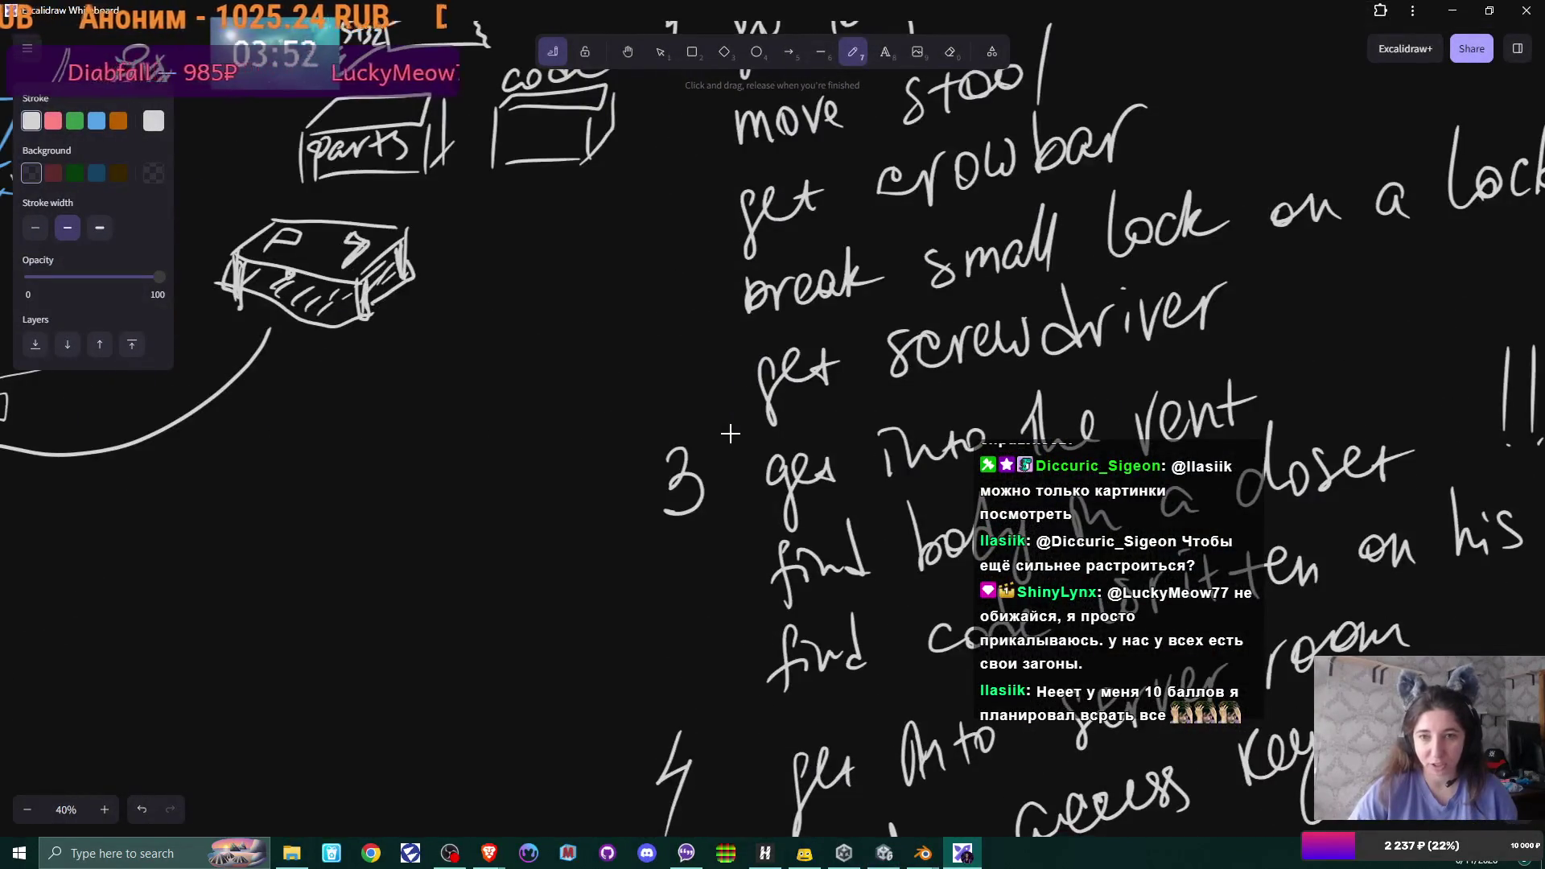
{"action": "scroll", "coordinate": [729, 433], "scroll_direction": "down", "scroll_amount": 3, "text": "ctrl"}
{"action": "scroll", "coordinate": [729, 433], "scroll_direction": "down", "scroll_amount": 3, "text": "ctrl"}
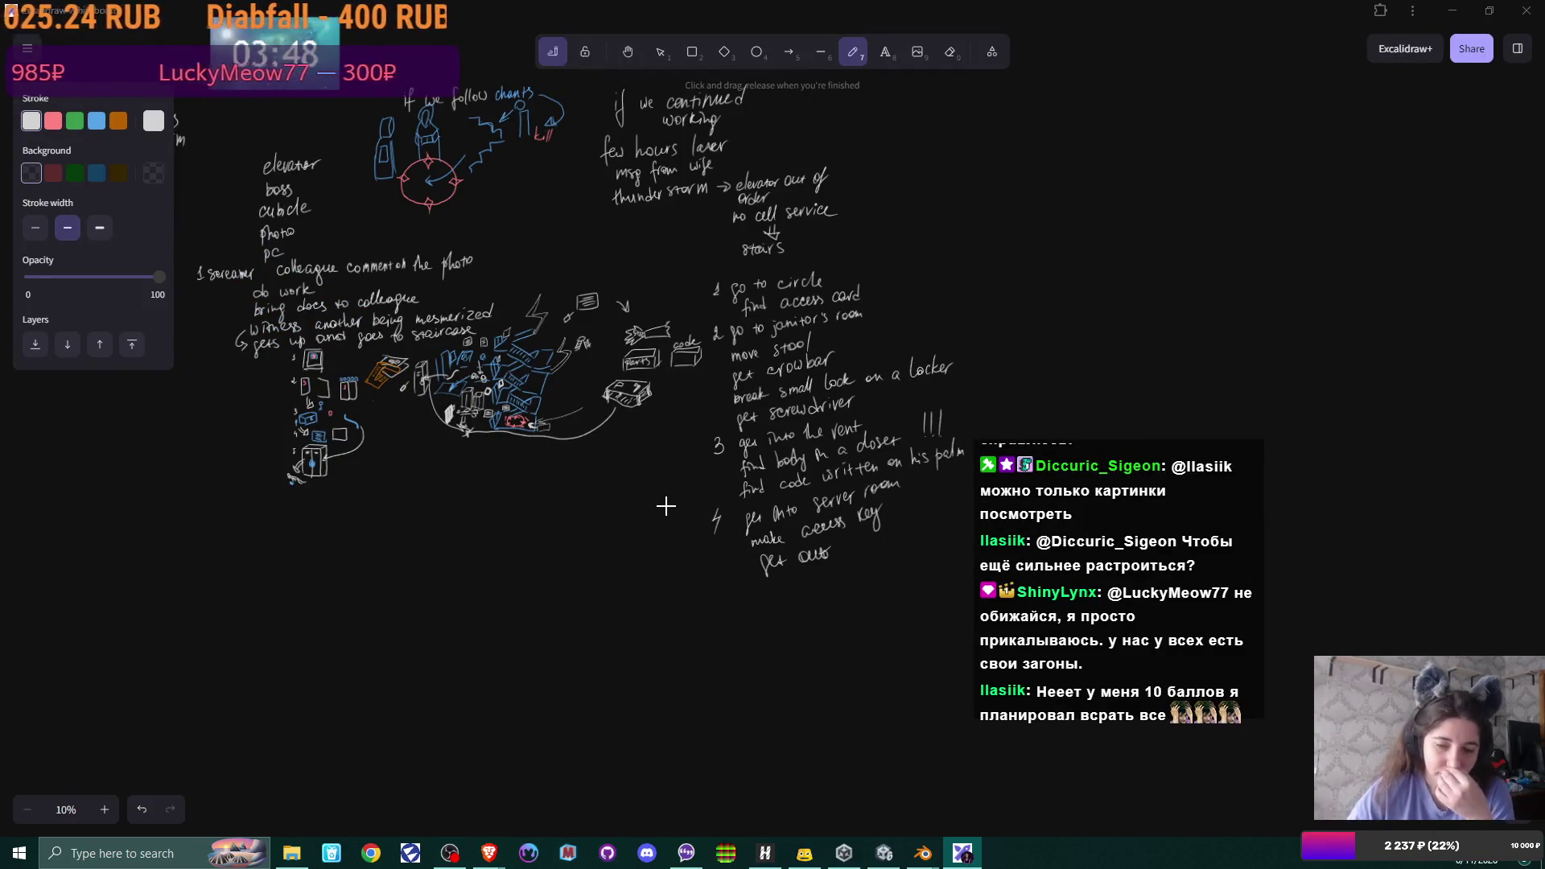
- Switch to GitHub Desktop with its nine changed project files
{"action": "key", "text": "alt+Tab"}
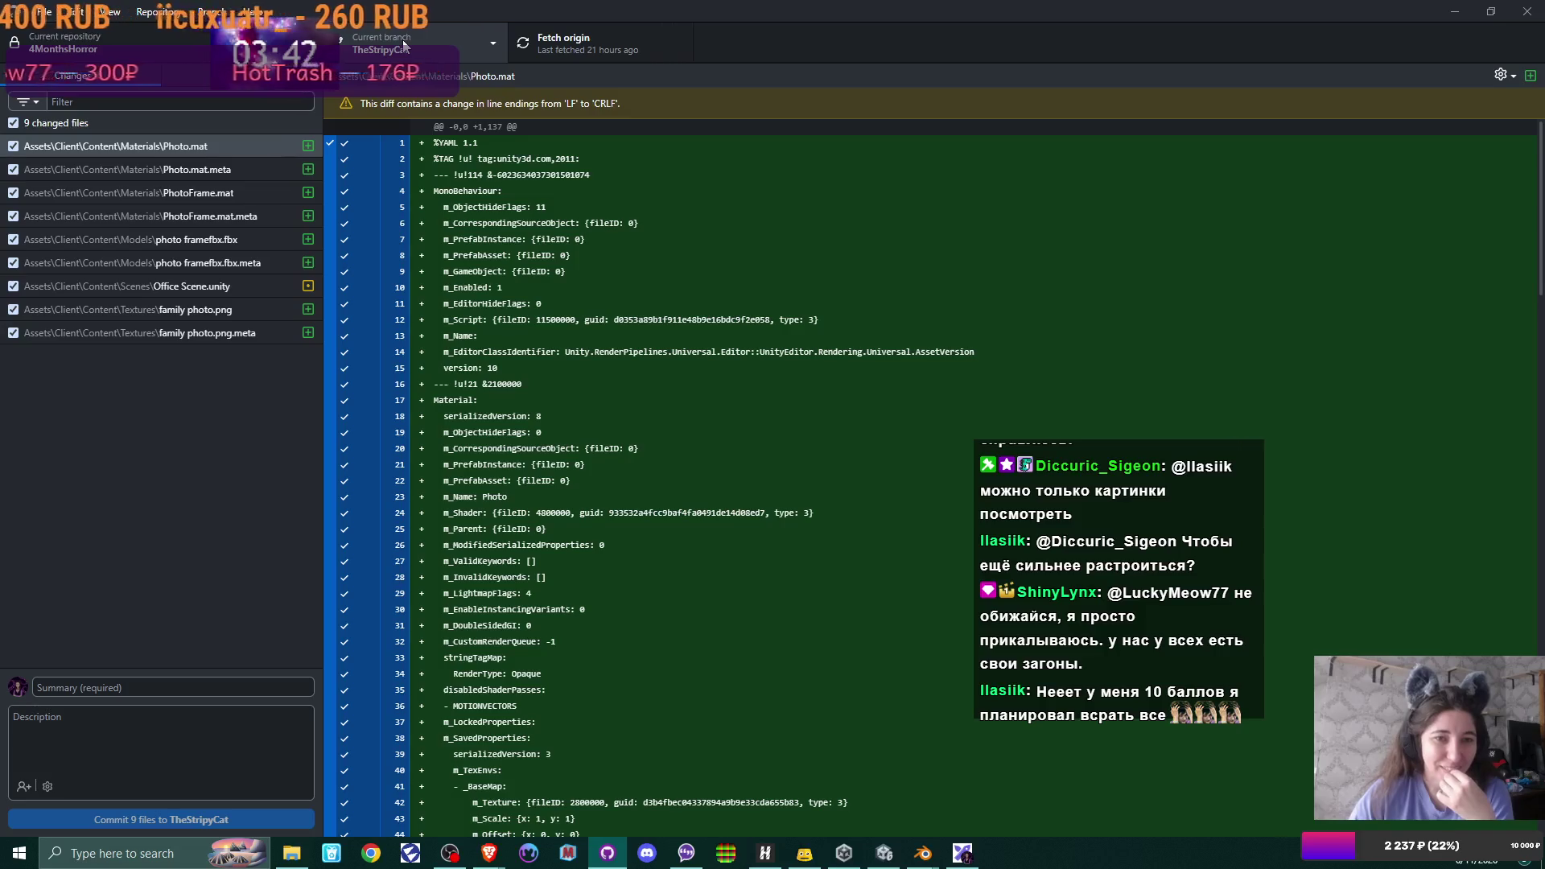
- Commit the nine changed files with the summary 'photo frame'
{"action": "left_click", "coordinate": [97, 686]}
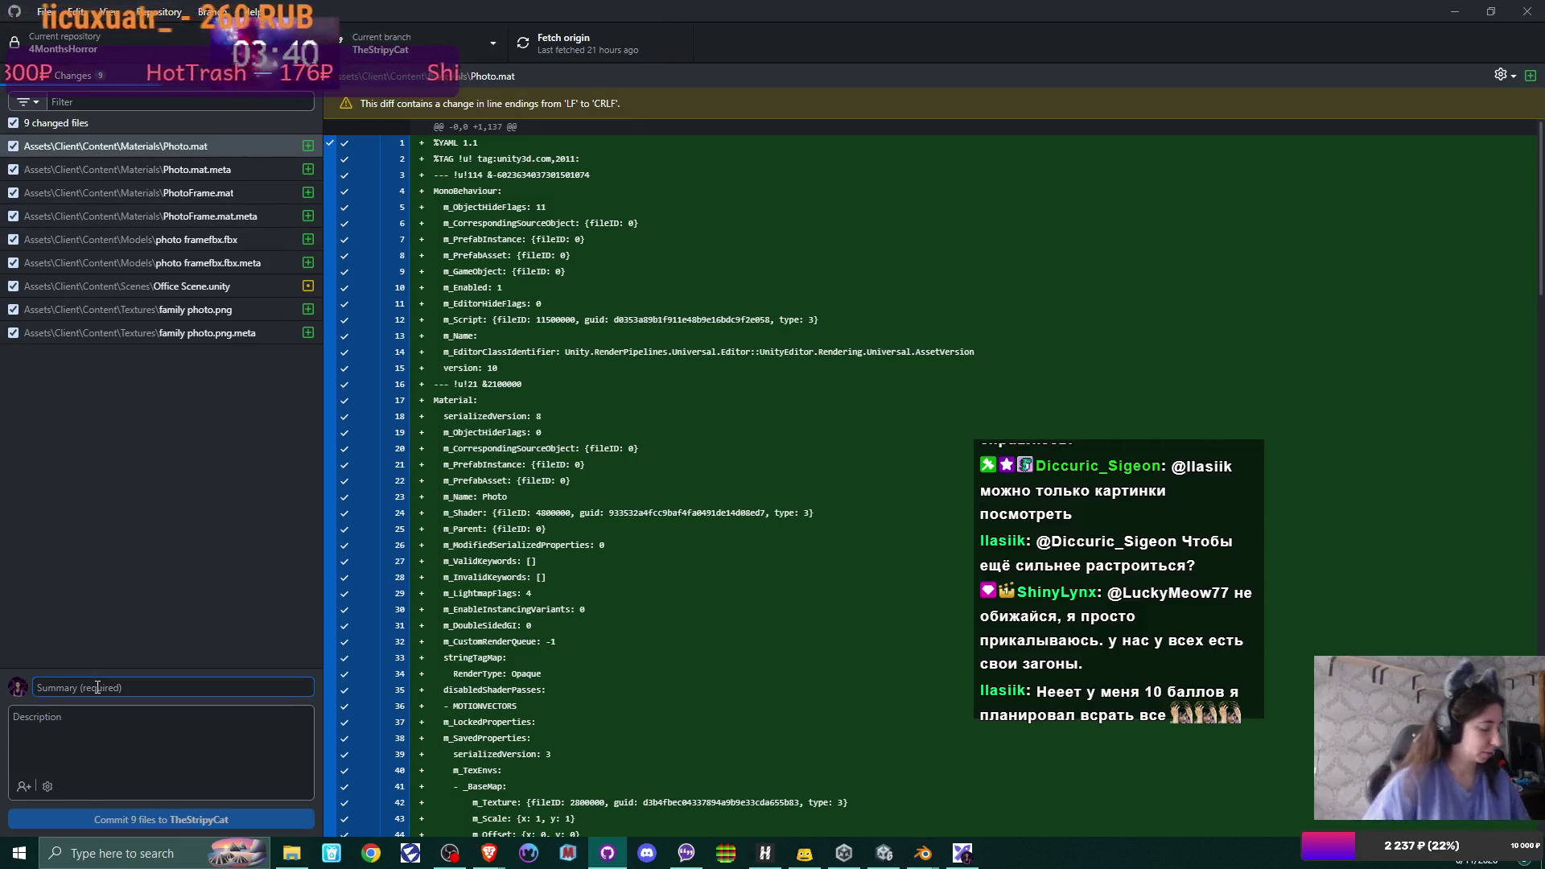
{"action": "type", "text": "Ph"}
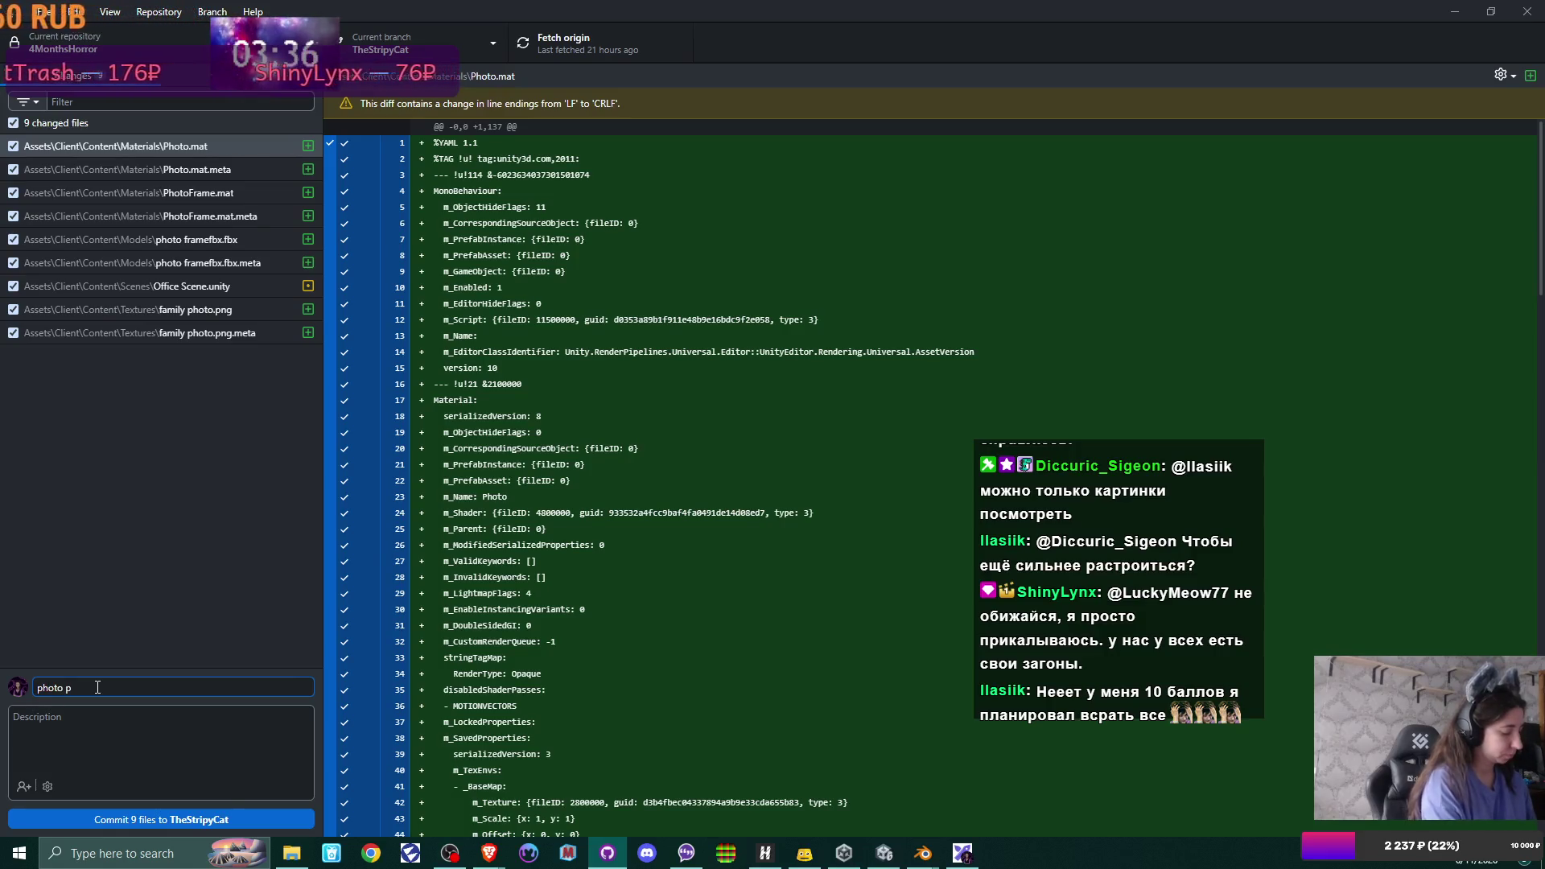
{"action": "type", "text": "e"}
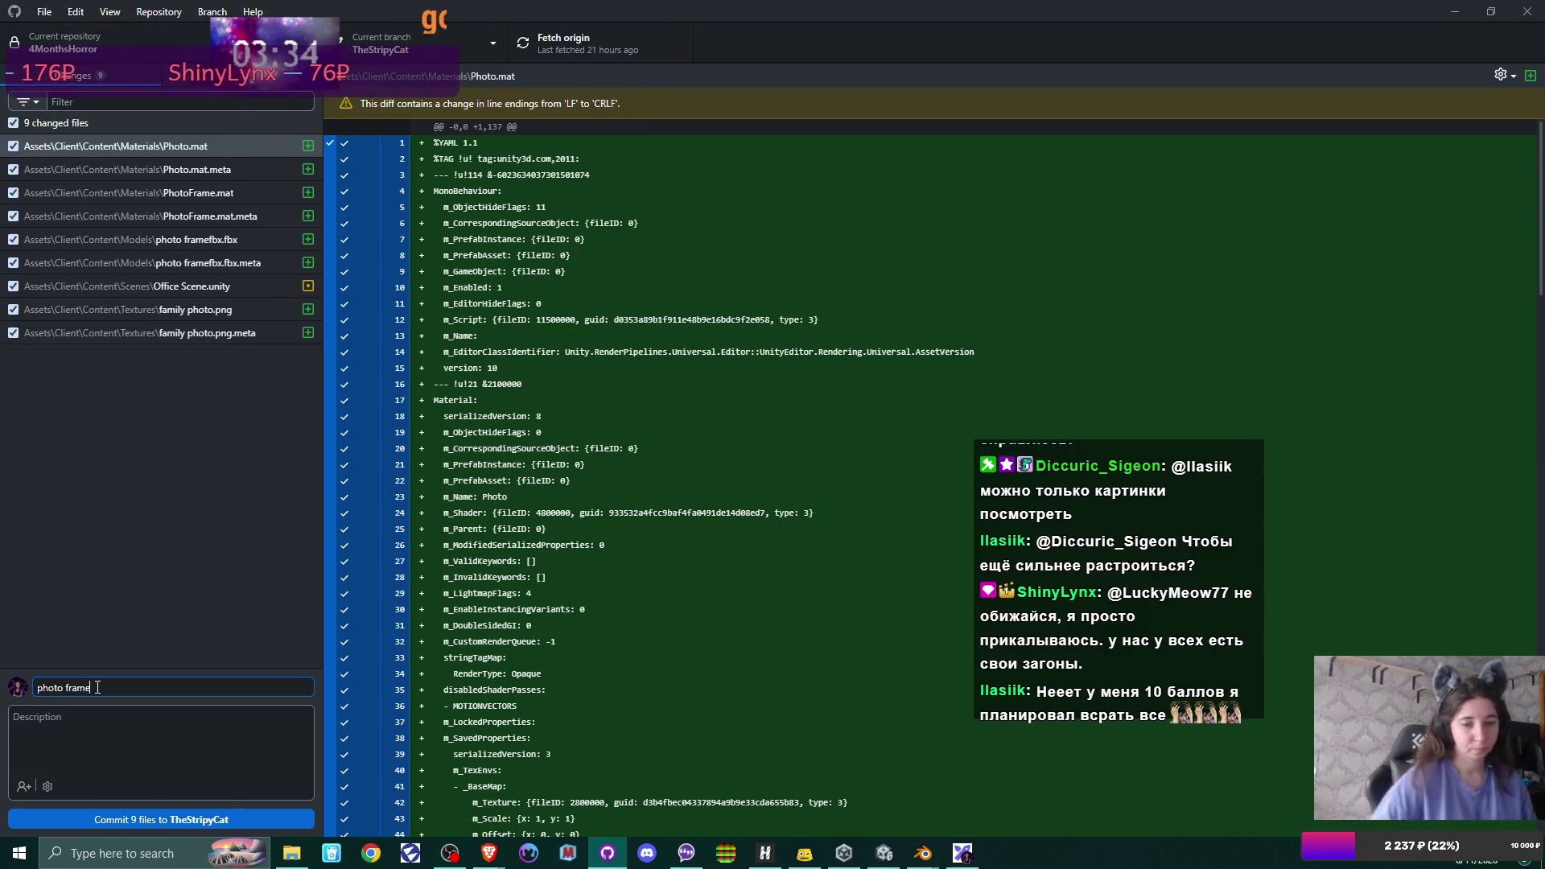
{"action": "left_click", "coordinate": [200, 812]}
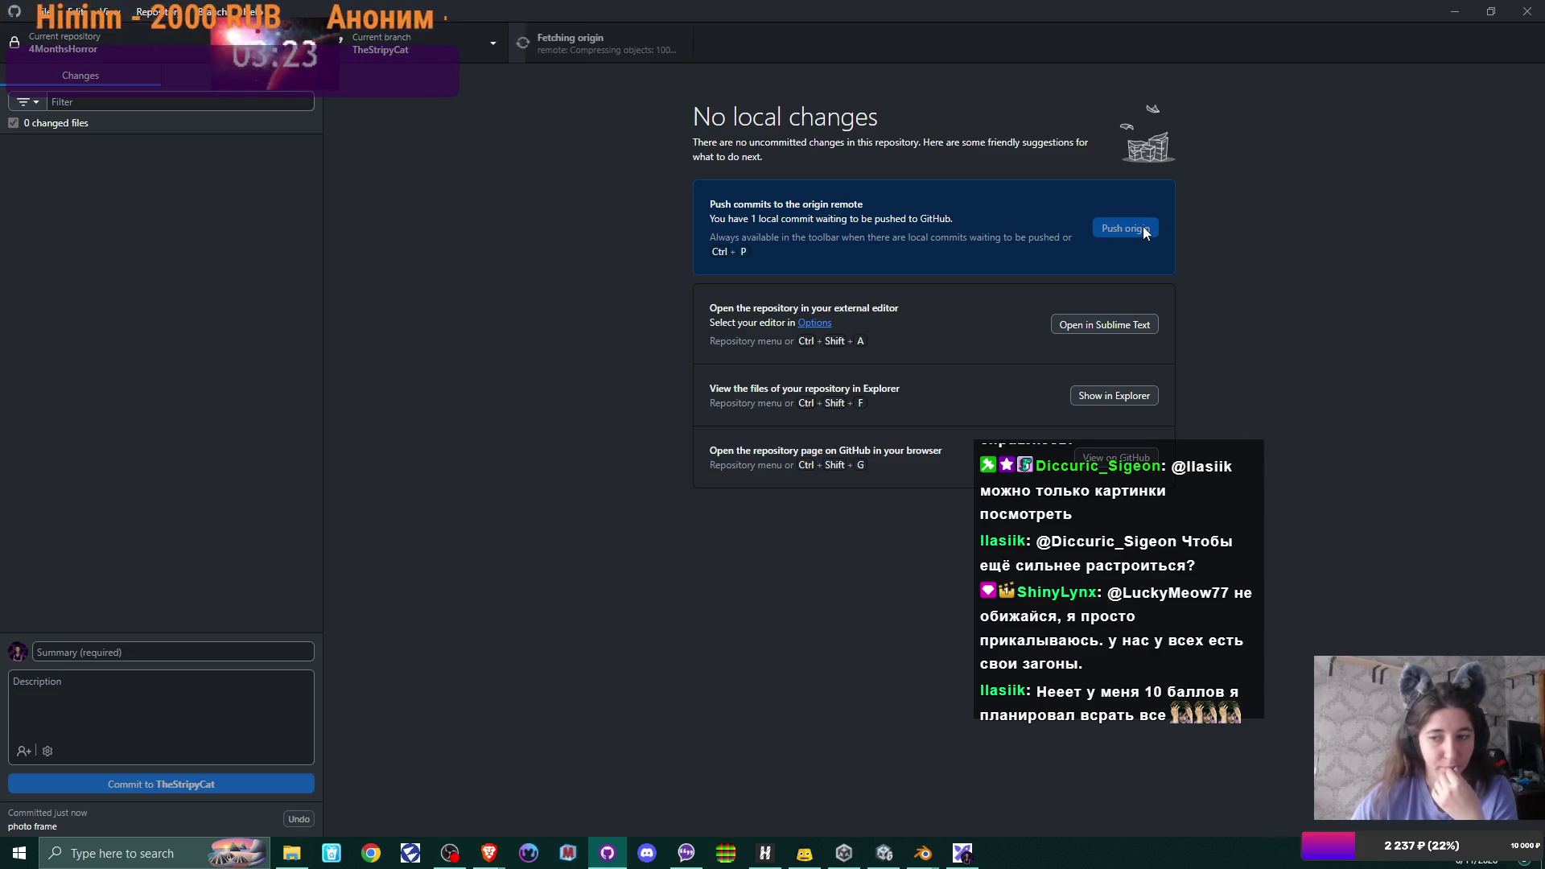
- Push the commit, check out the Diccuric branch, and switch back to Unity
{"action": "left_click", "coordinate": [1144, 233]}
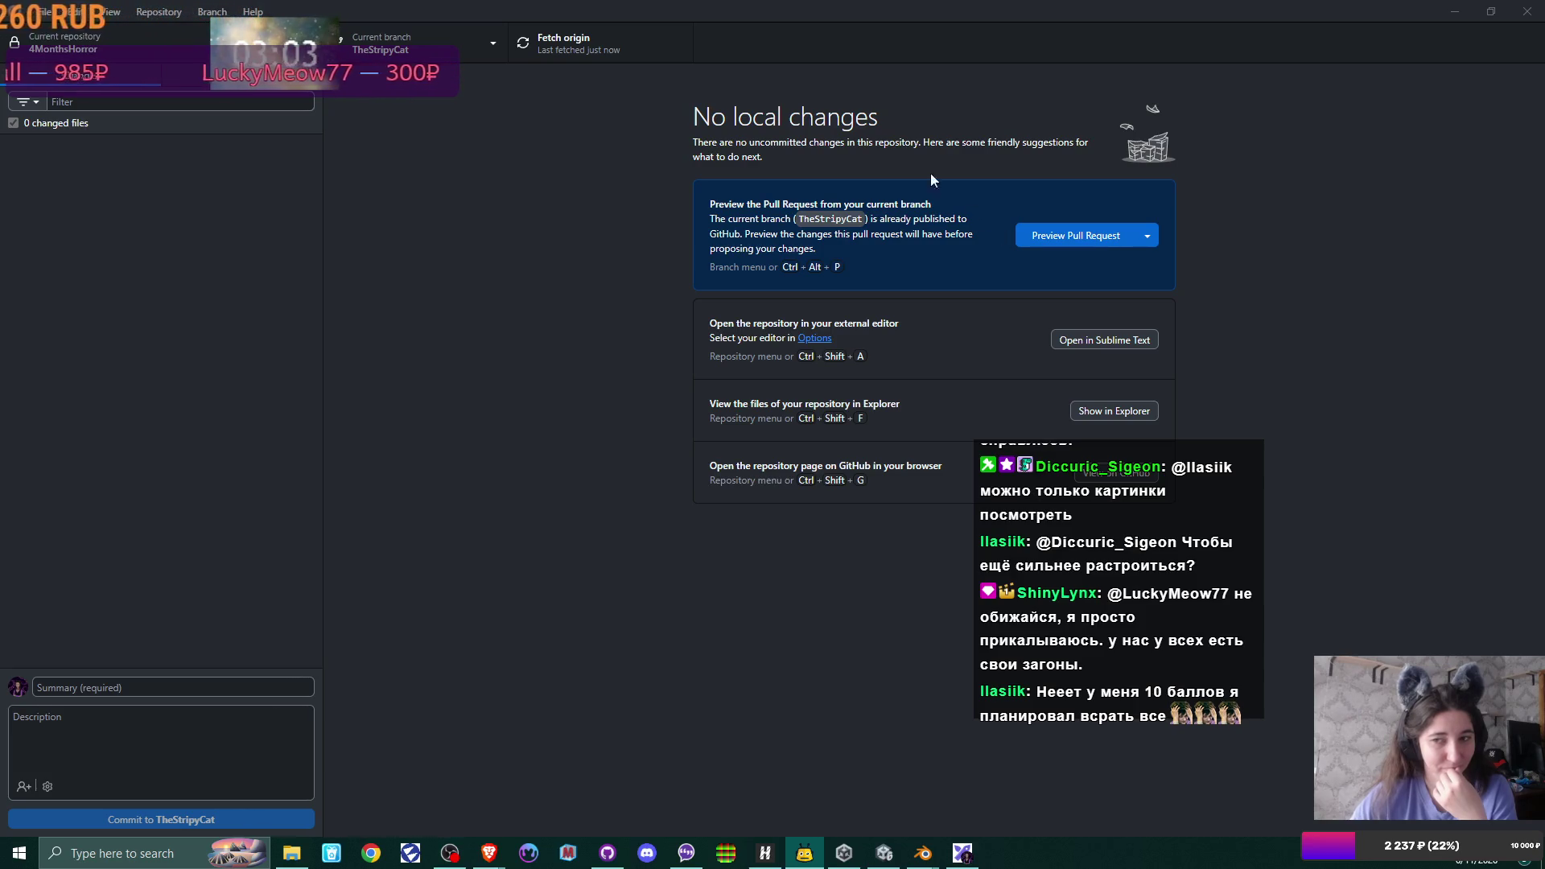
{"action": "left_click", "coordinate": [489, 49]}
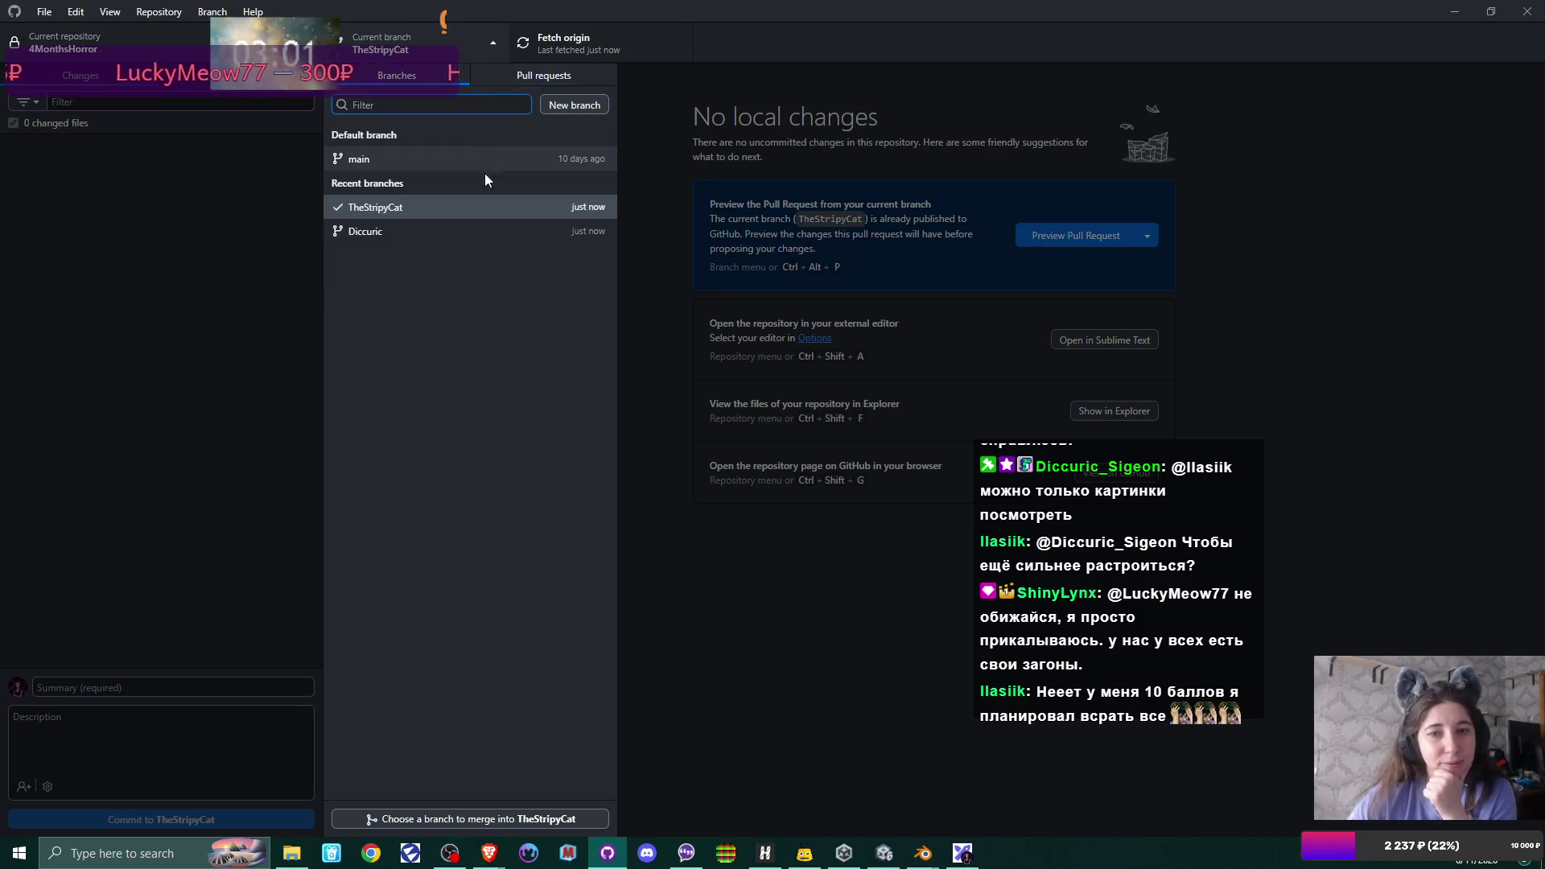
{"action": "left_click", "coordinate": [458, 233]}
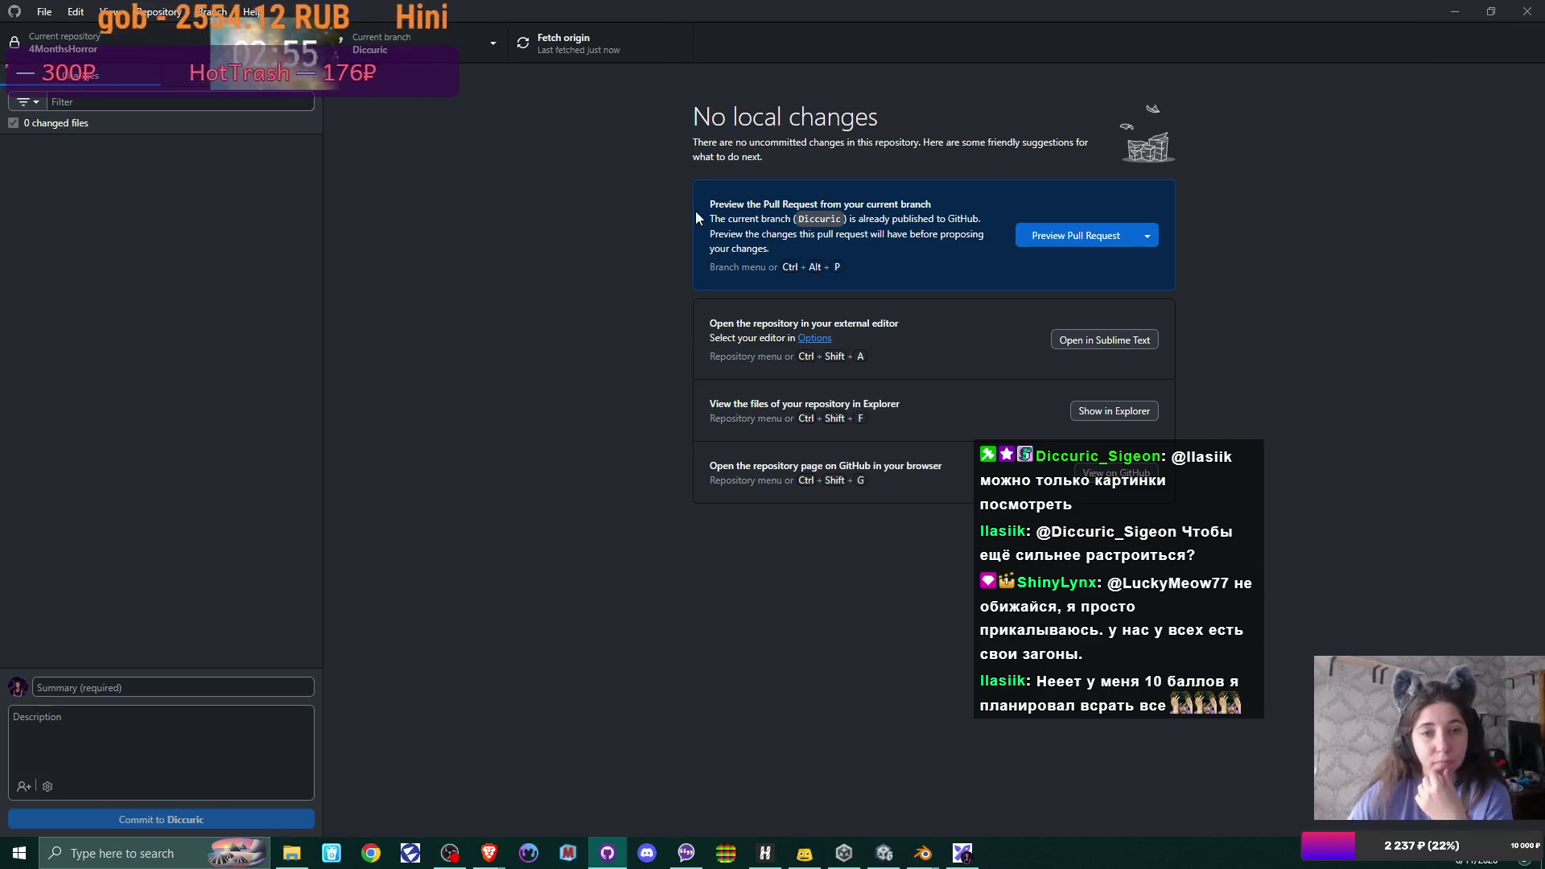
{"action": "key", "text": "alt+Tab"}
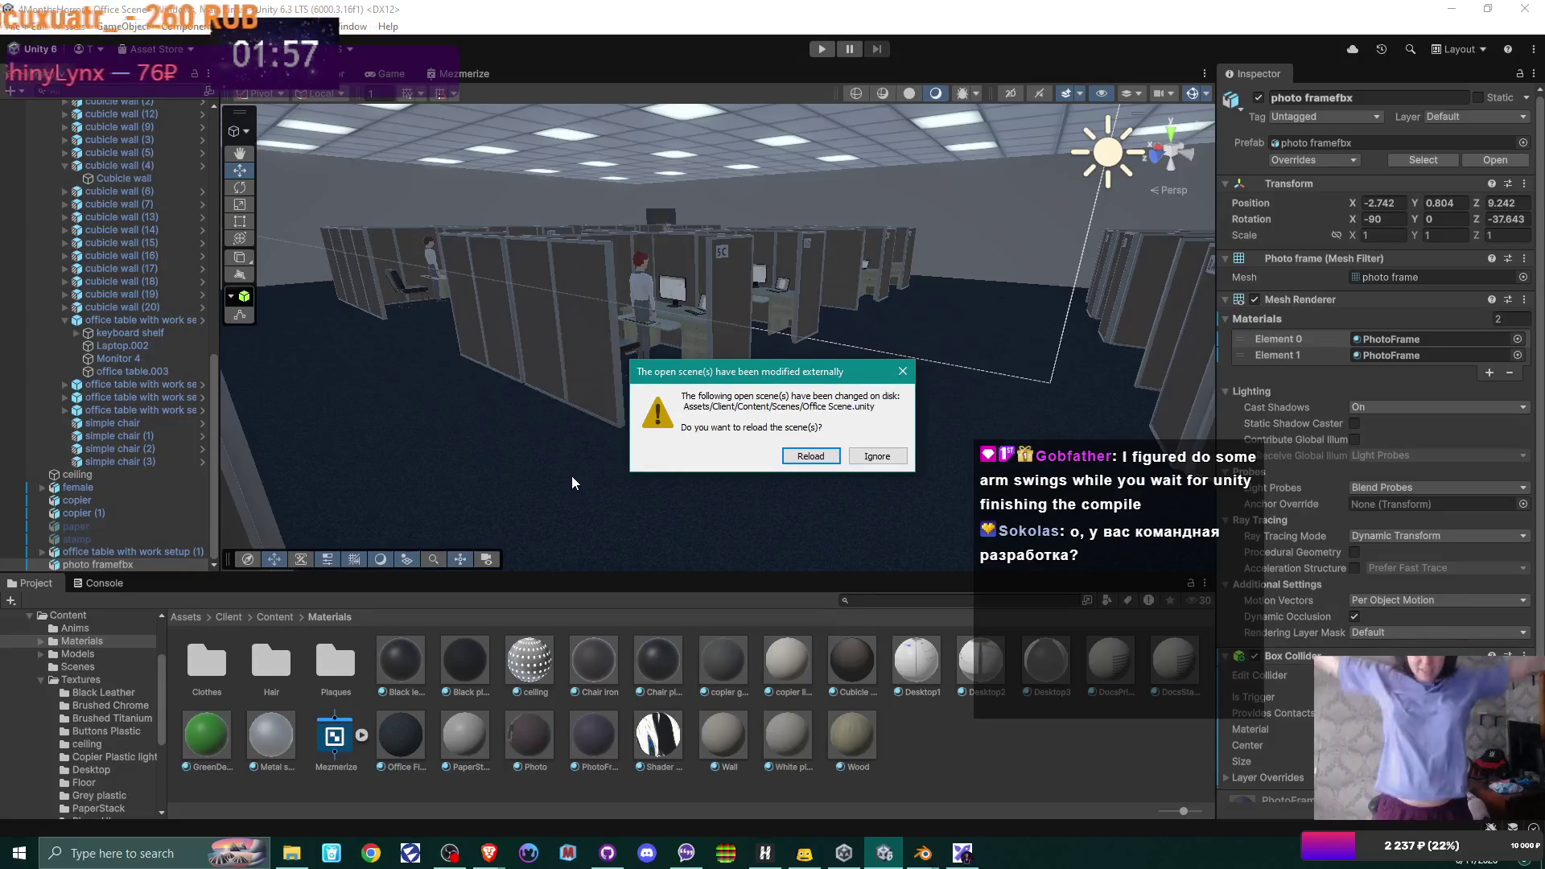
- Dismiss the reload prompt and open Office Scene 2.0 from Content > Scenes
{"action": "left_click", "coordinate": [877, 454]}
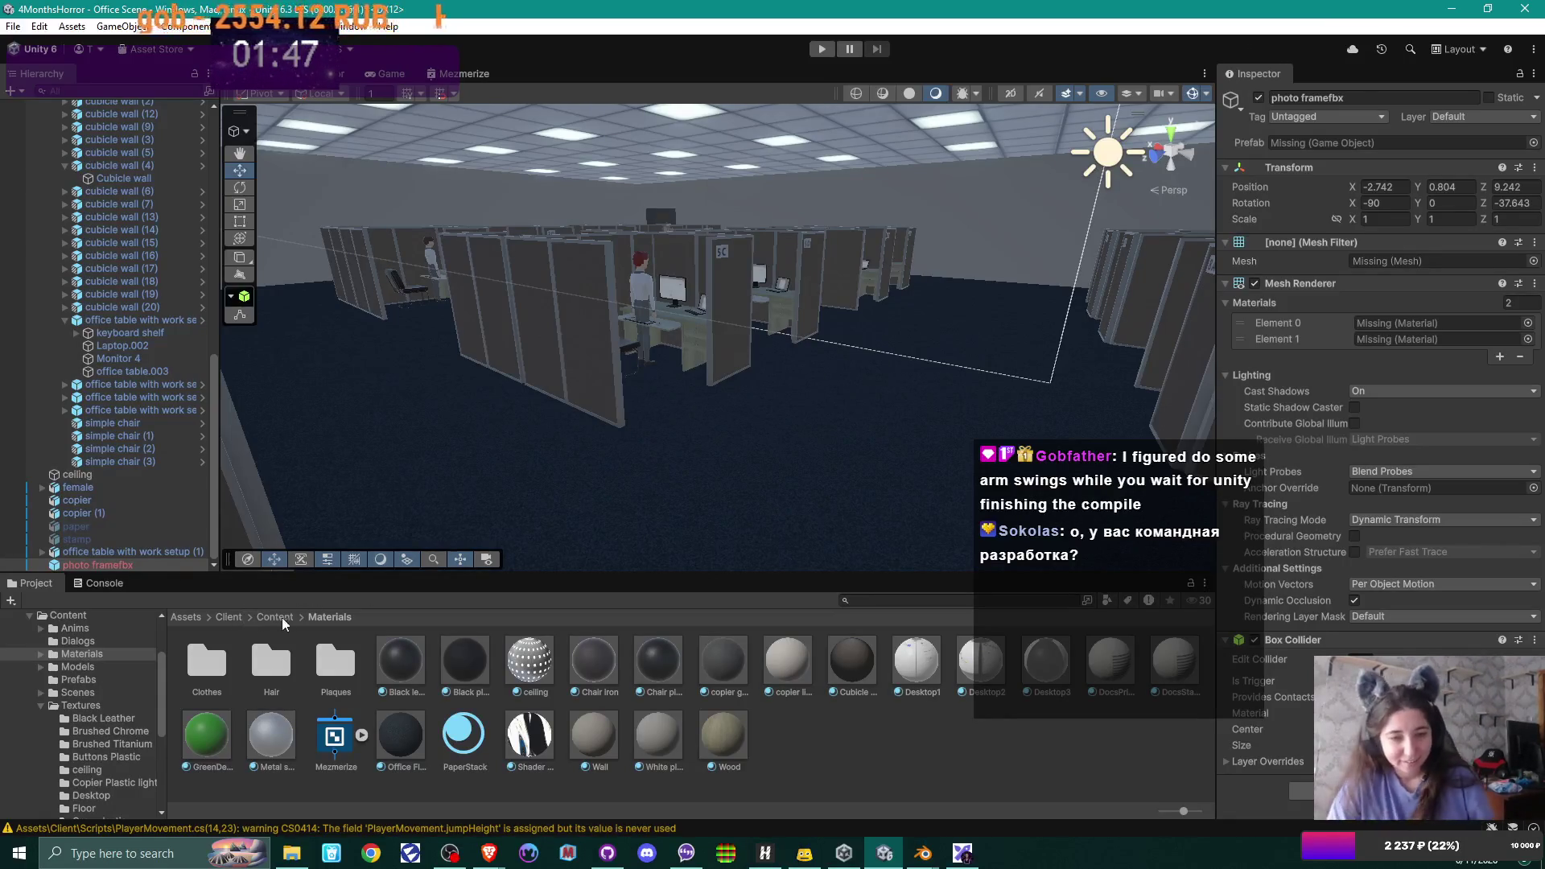
{"action": "left_click", "coordinate": [285, 619]}
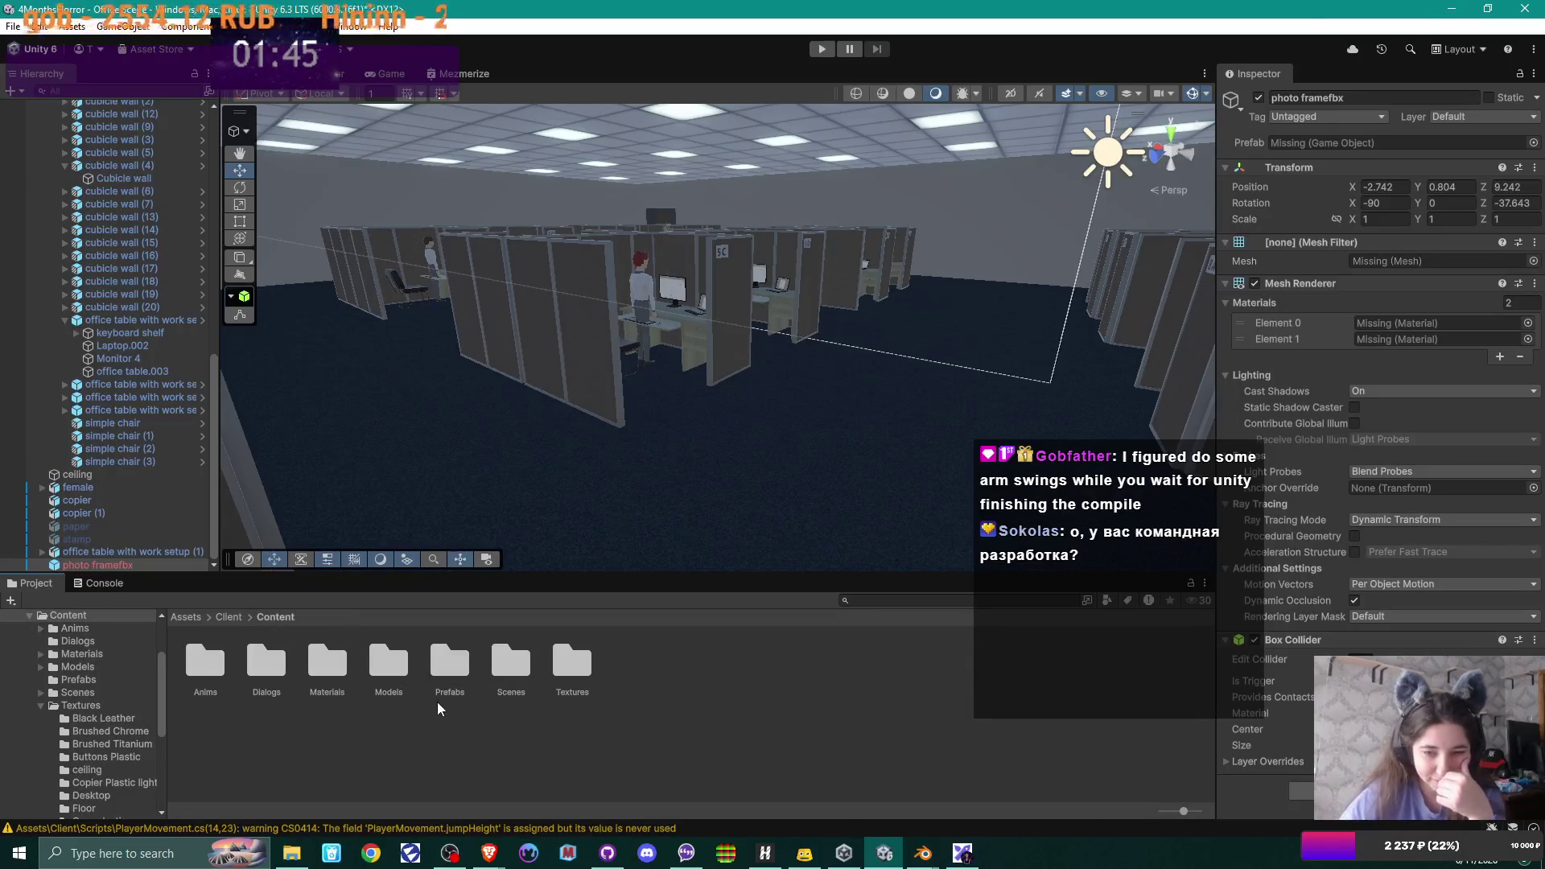
{"action": "double_click", "coordinate": [532, 660]}
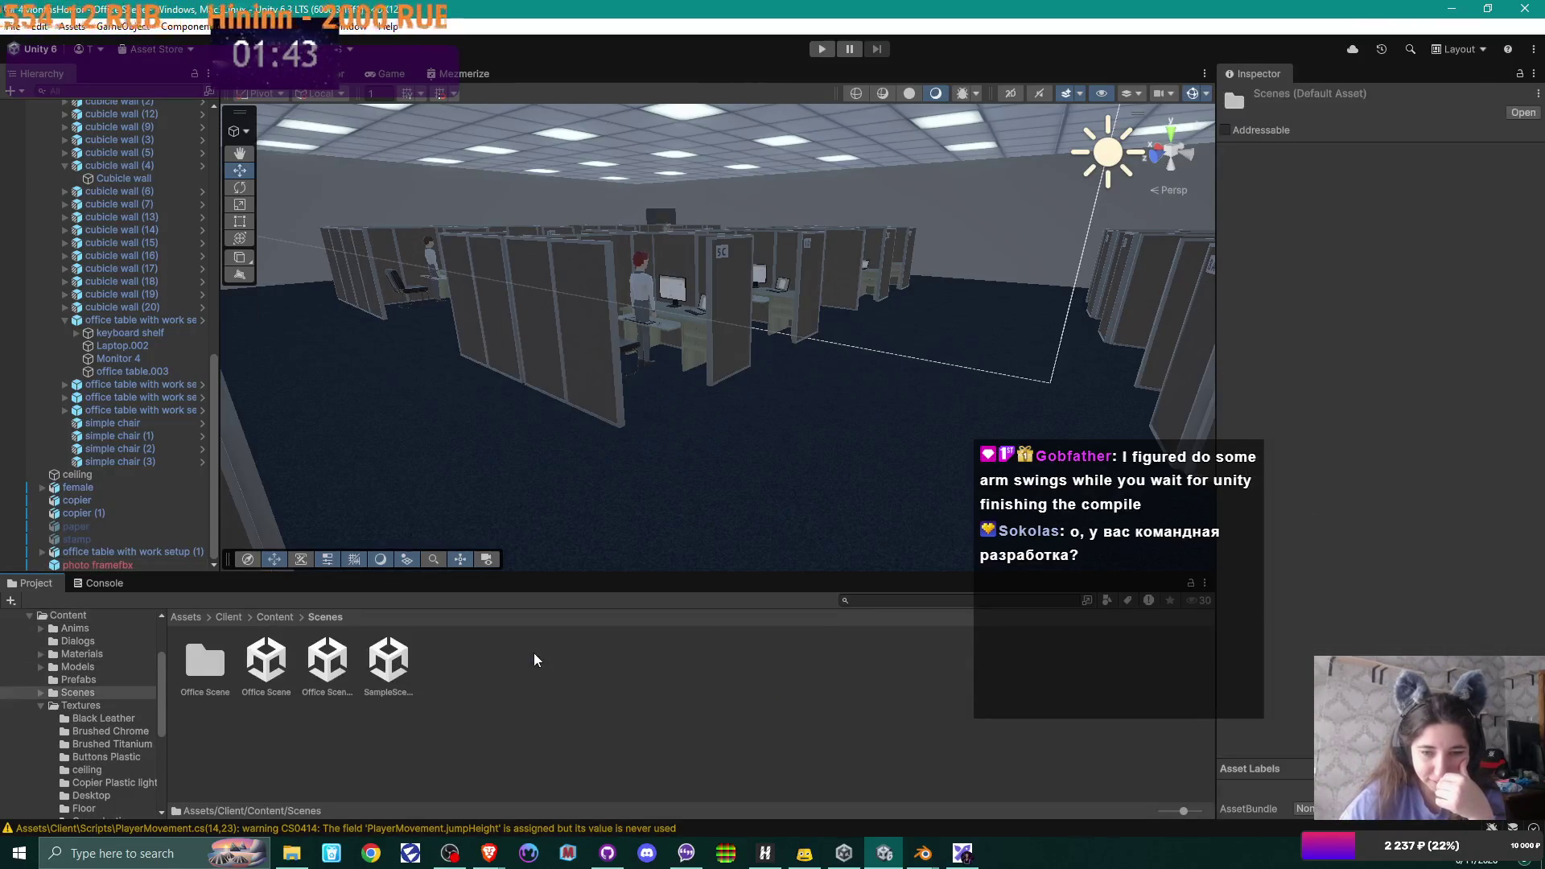
{"action": "left_click", "coordinate": [329, 668]}
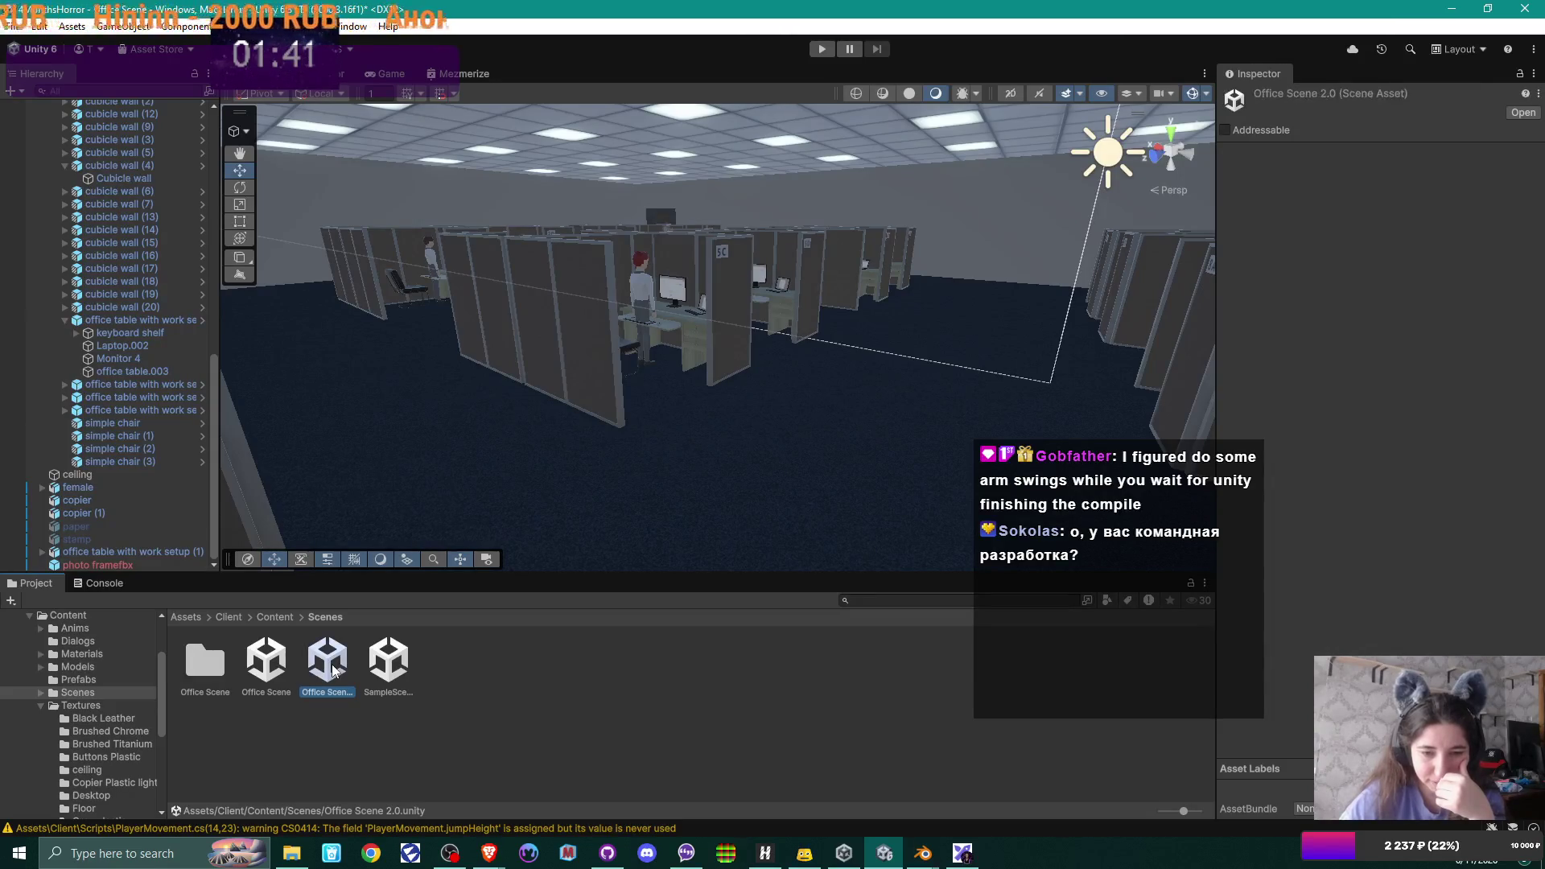
{"action": "double_click", "coordinate": [329, 667]}
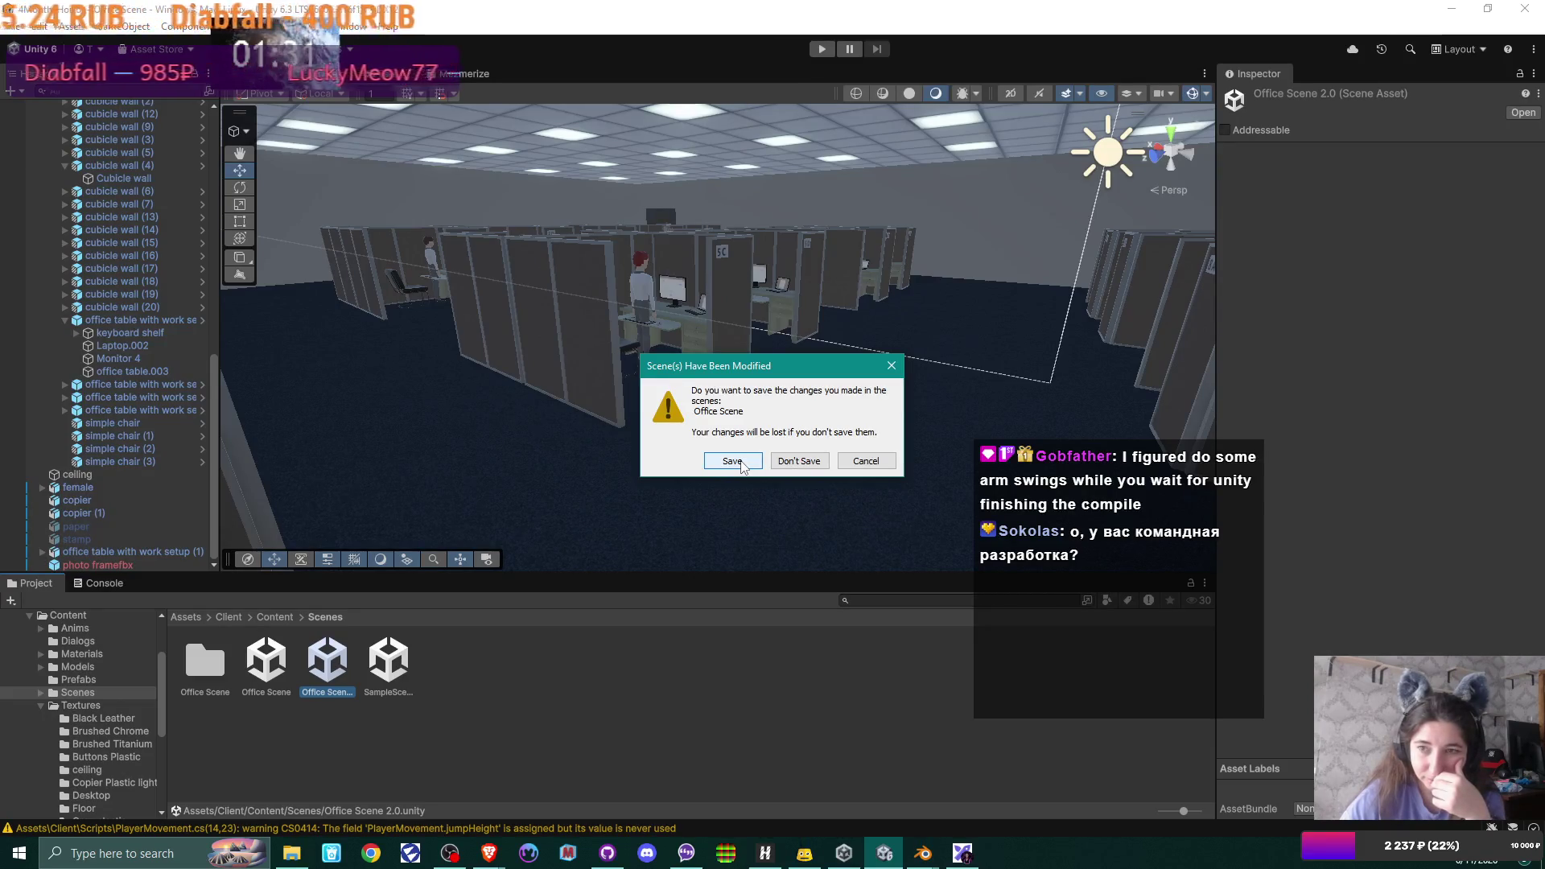
- Save the old scene, load Office Scene 2.0, and fly the view around the cubicles
{"action": "left_click", "coordinate": [742, 465]}
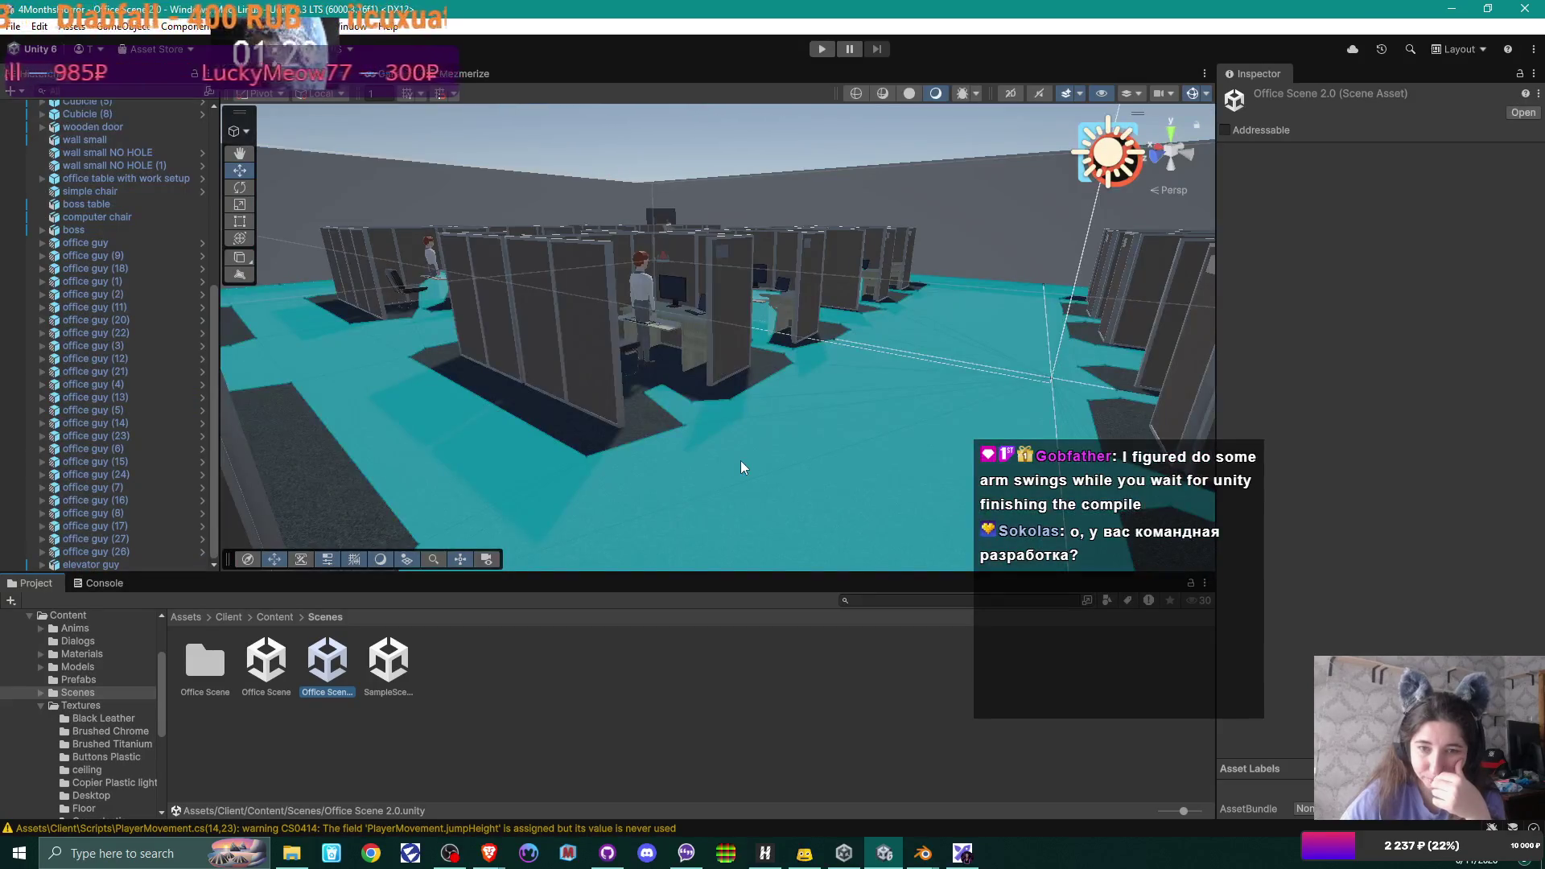
{"action": "mouse_move", "coordinate": [742, 465]}
{"action": "left_mouse_down"}
{"action": "mouse_move", "coordinate": [785, 400]}
{"action": "mouse_move", "coordinate": [527, 375]}
{"action": "mouse_move", "coordinate": [604, 347]}
{"action": "mouse_move", "coordinate": [688, 374]}
{"action": "left_mouse_up"}
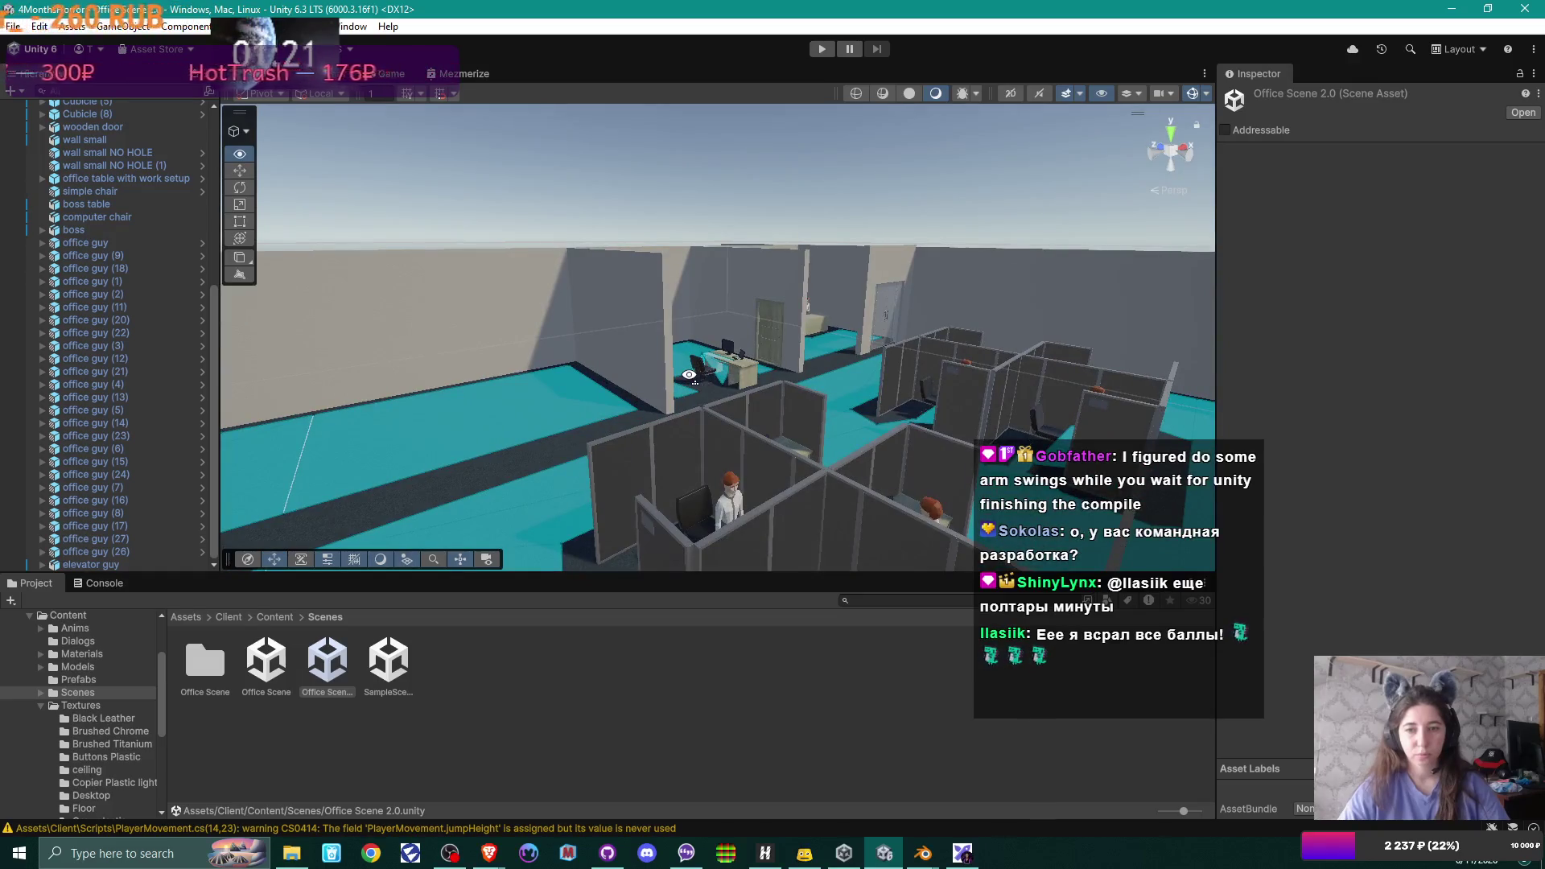
{"action": "mouse_move", "coordinate": [689, 374]}
{"action": "left_mouse_down"}
{"action": "mouse_move", "coordinate": [634, 408]}
{"action": "mouse_move", "coordinate": [761, 395]}
{"action": "left_mouse_up"}
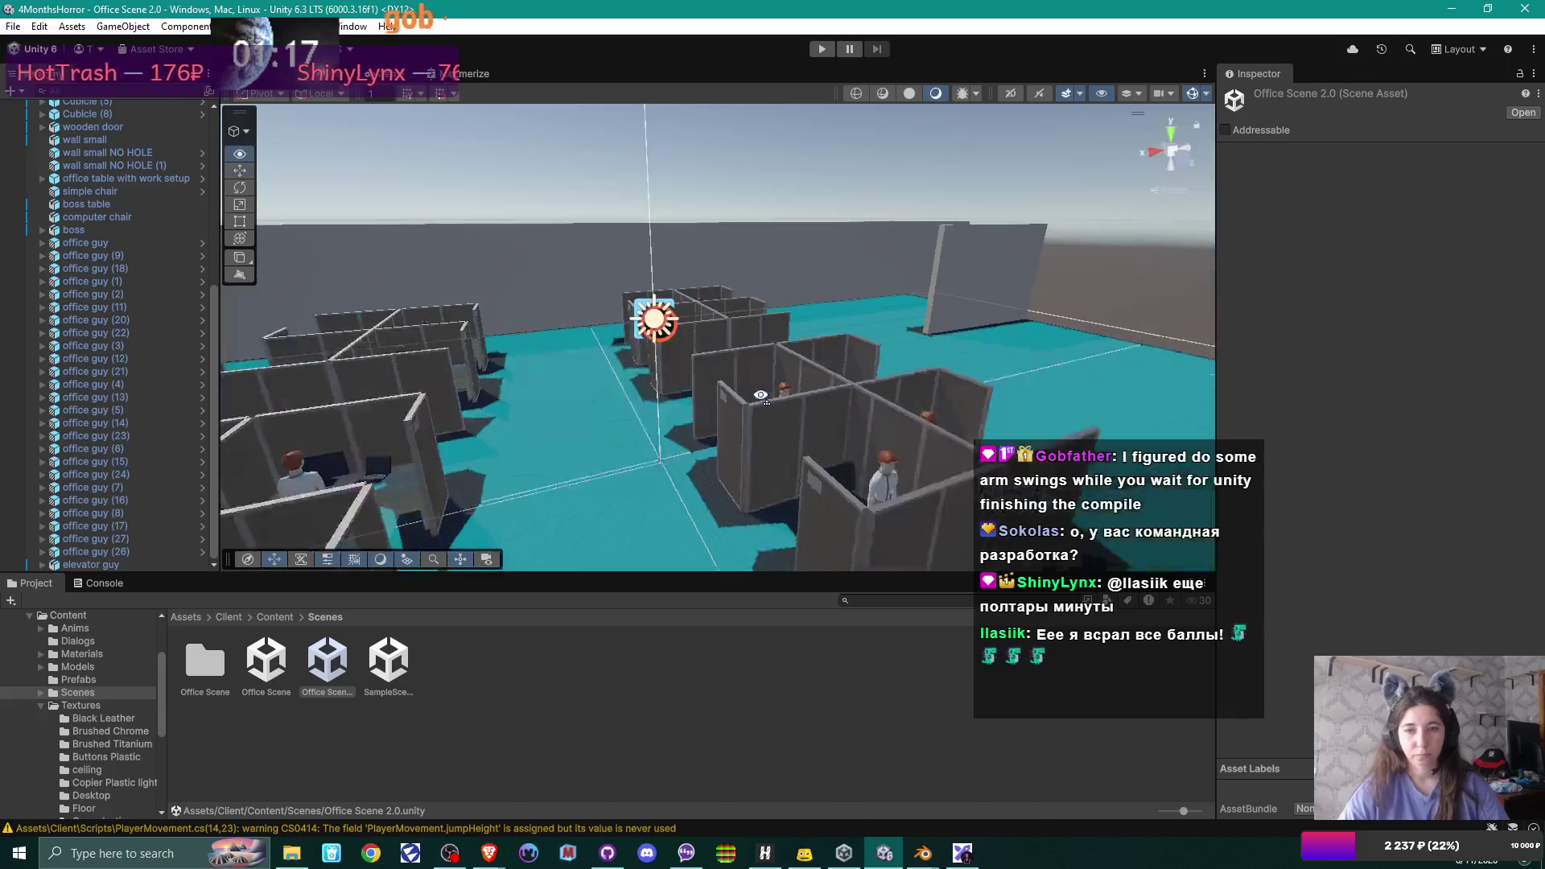
{"action": "left_click_drag", "start_coordinate": [761, 395], "coordinate": [773, 398]}
{"action": "scroll", "coordinate": [89, 277], "scroll_direction": "up", "scroll_amount": 4}
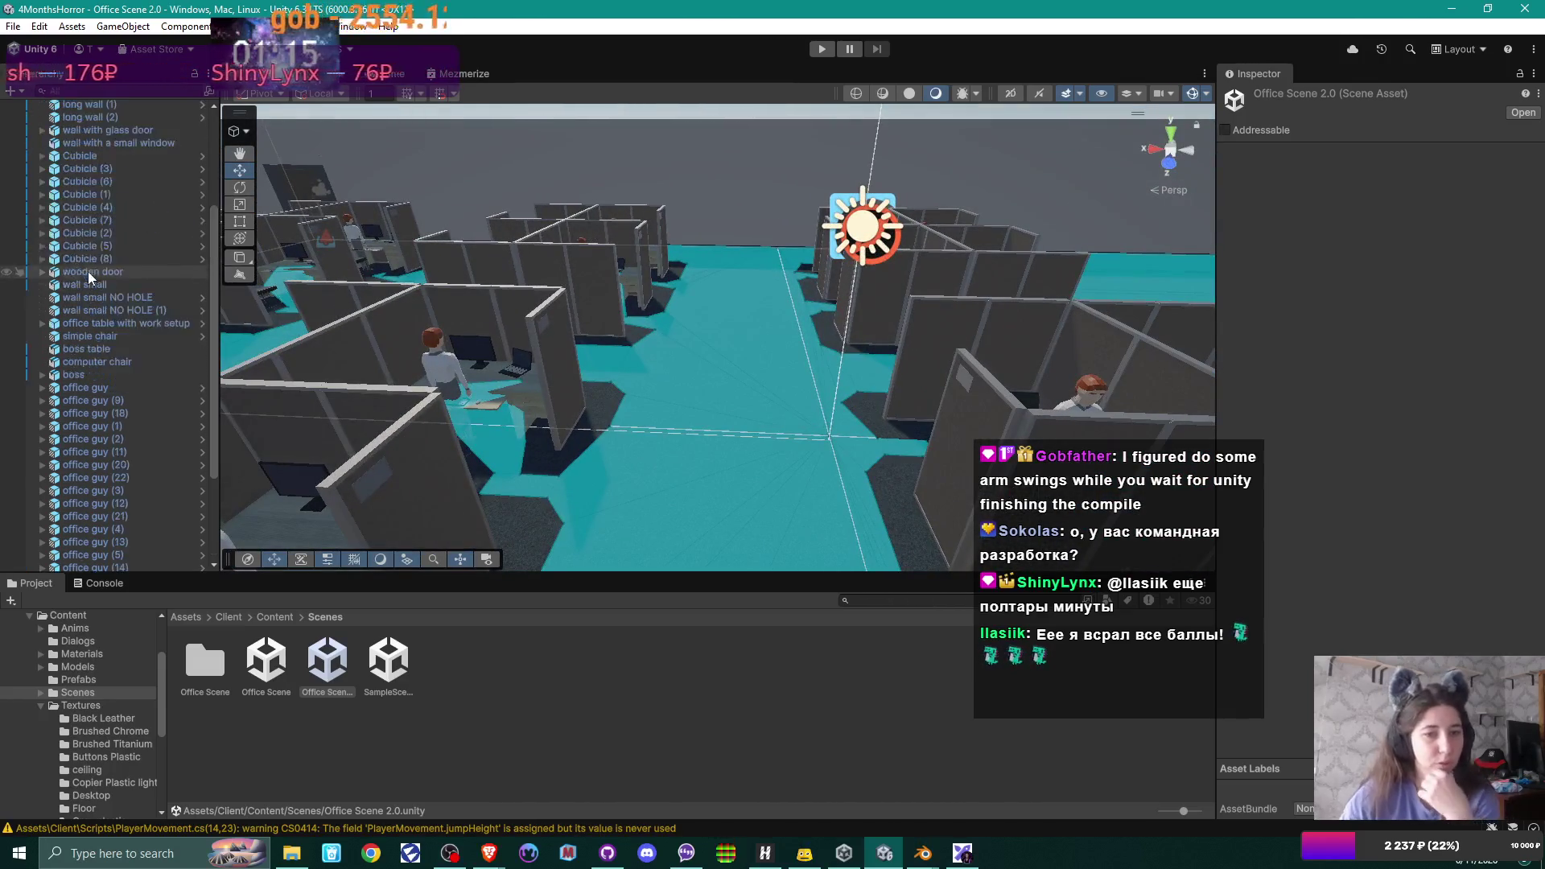
{"action": "scroll", "coordinate": [89, 278], "scroll_direction": "up", "scroll_amount": 5}
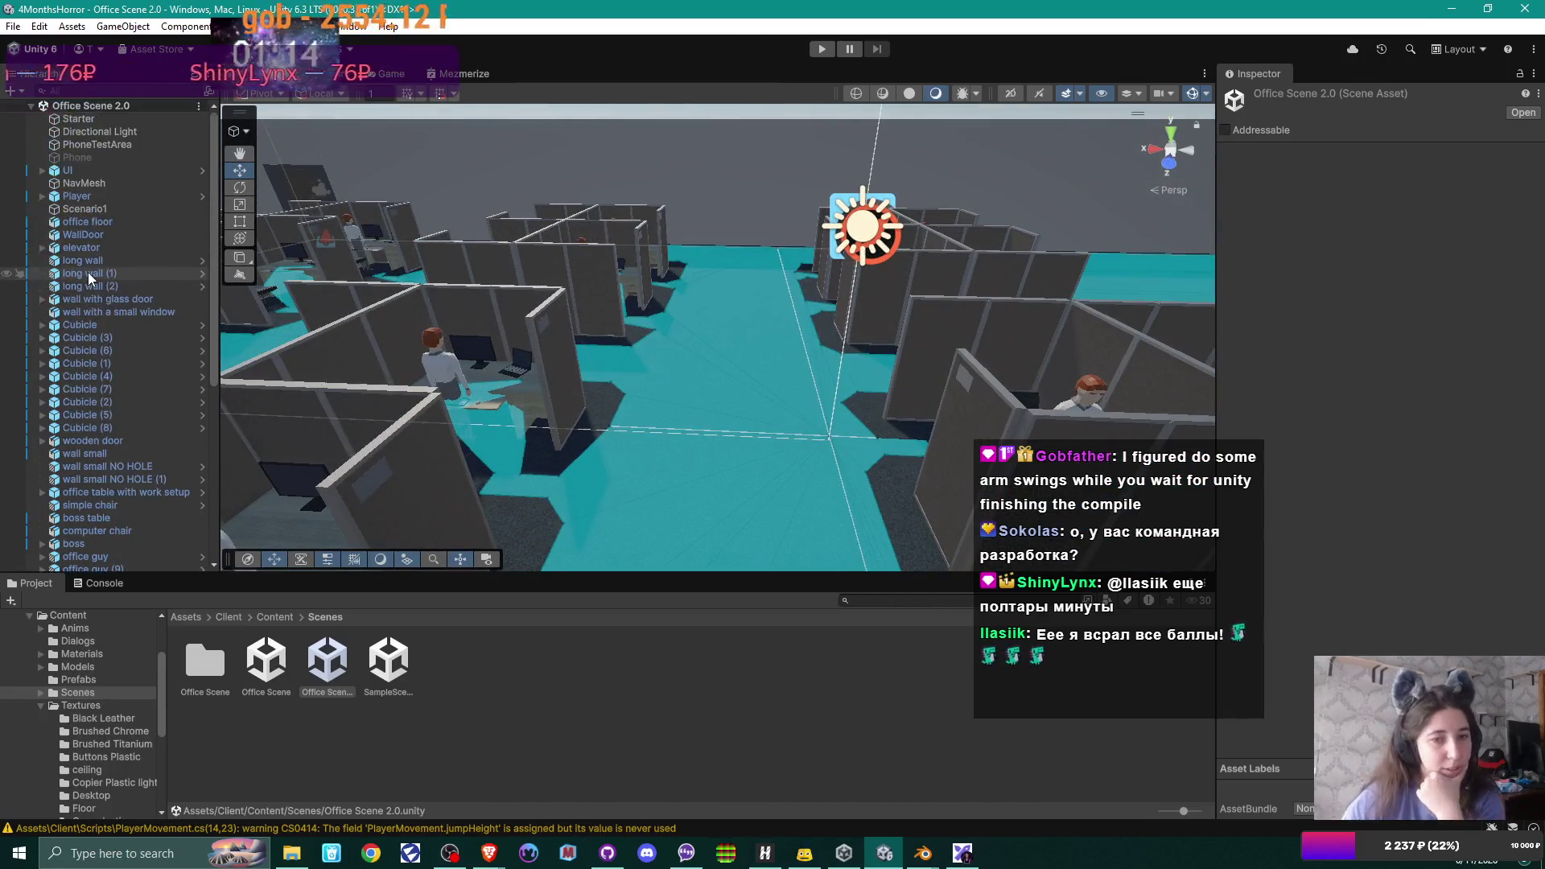
- Review the Player, Starter, PhoneTestArea, Phone and UI objects, then enter Play mode
{"action": "left_click", "coordinate": [116, 196]}
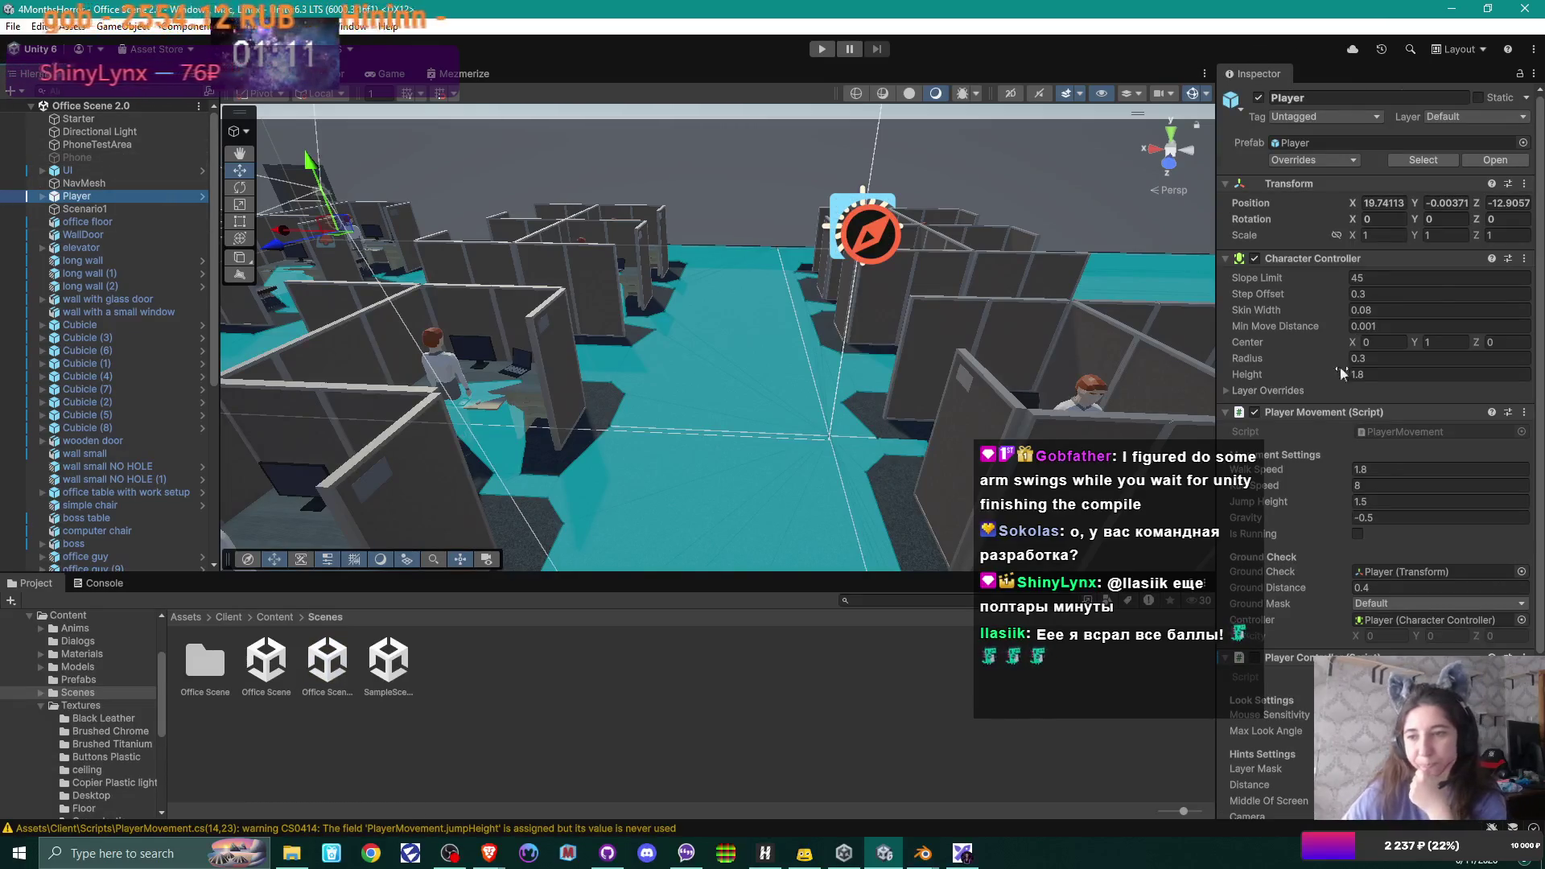
{"action": "scroll", "coordinate": [1307, 427], "scroll_direction": "down", "scroll_amount": 2}
{"action": "scroll", "coordinate": [1308, 428], "scroll_direction": "down", "scroll_amount": 2}
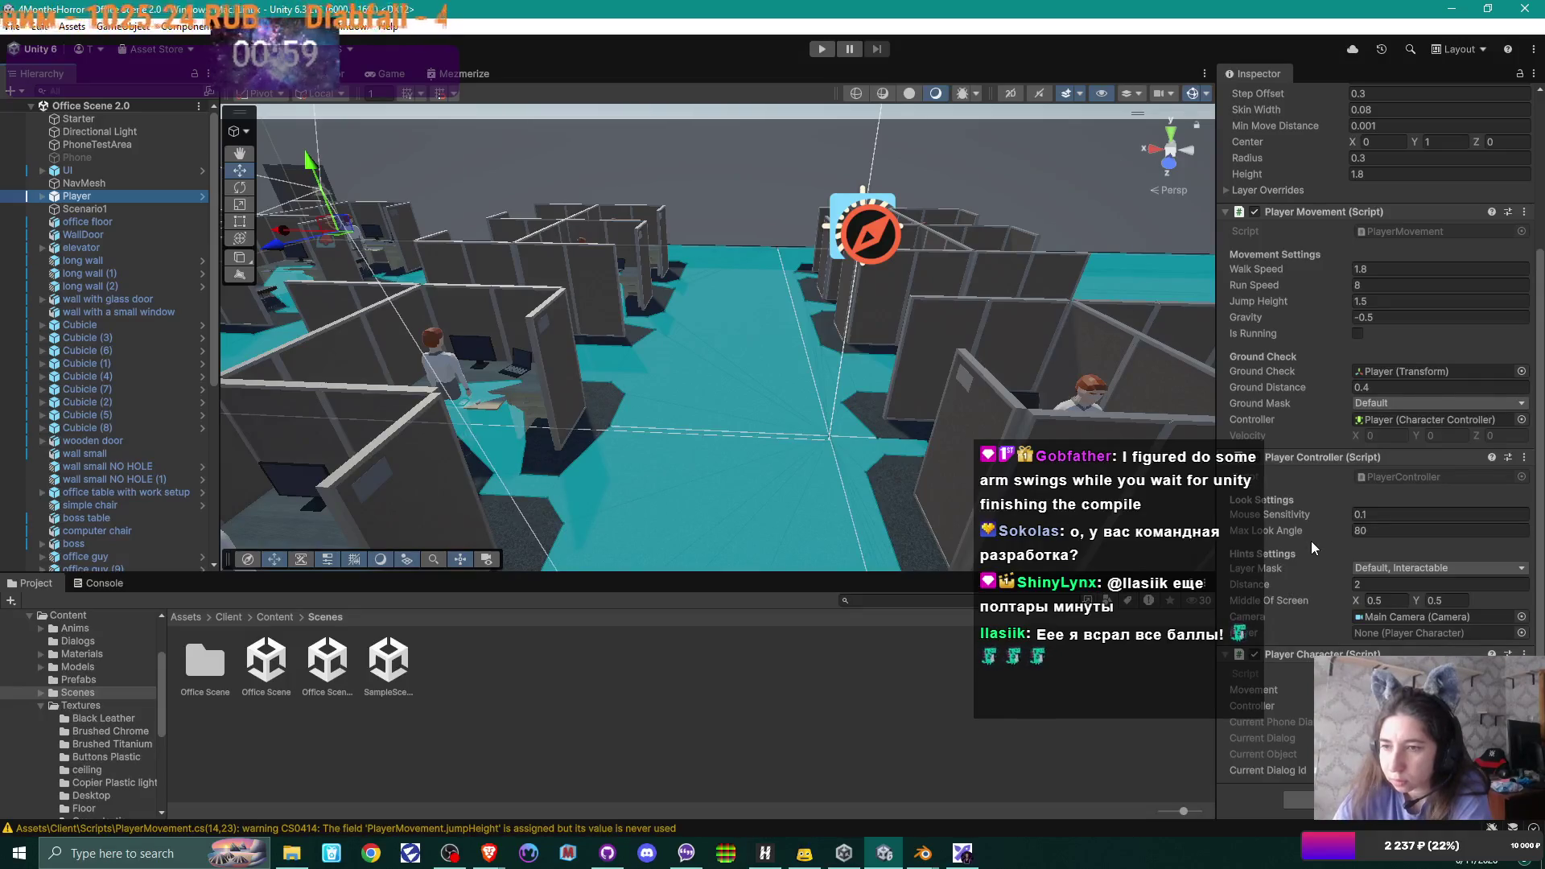
{"action": "scroll", "coordinate": [1313, 549], "scroll_direction": "up", "scroll_amount": 1}
{"action": "scroll", "coordinate": [1313, 549], "scroll_direction": "up", "scroll_amount": 1}
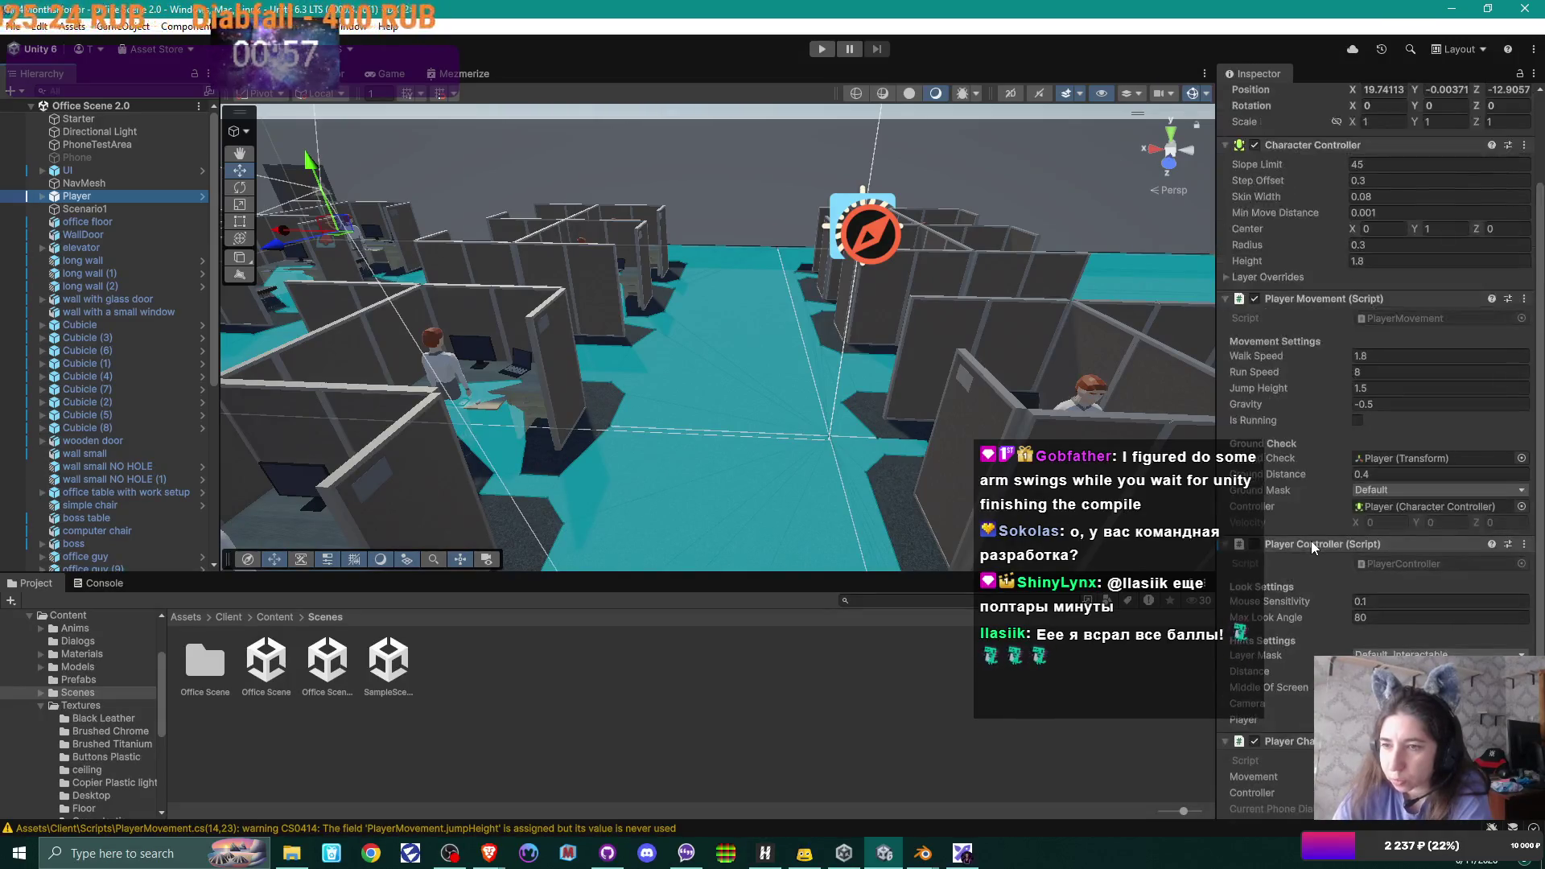
{"action": "scroll", "coordinate": [1313, 548], "scroll_direction": "up", "scroll_amount": 1}
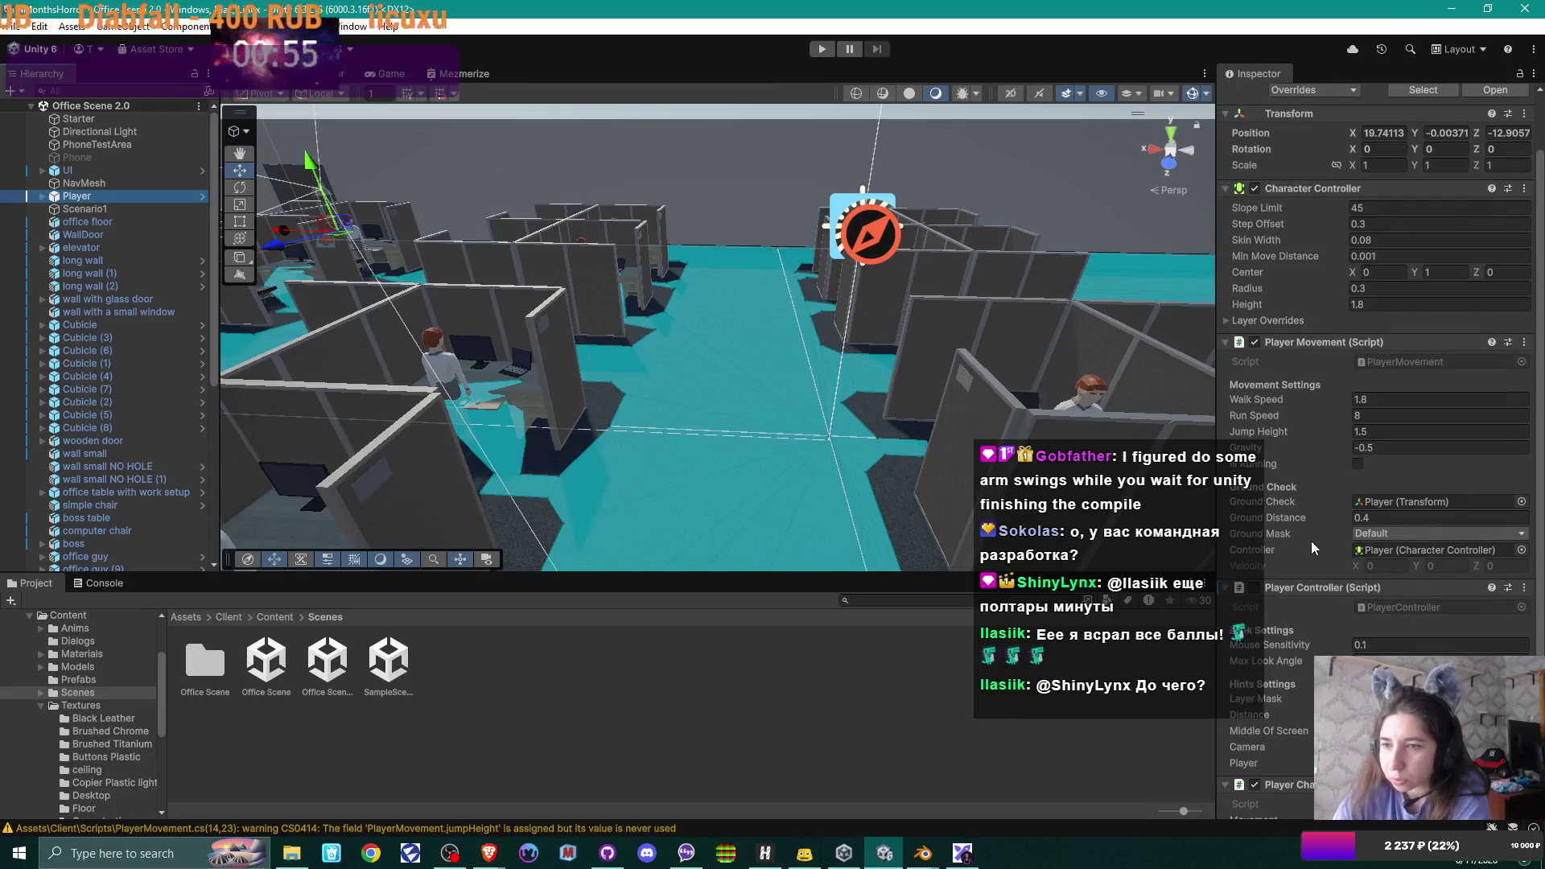
{"action": "scroll", "coordinate": [1313, 548], "scroll_direction": "up", "scroll_amount": 2}
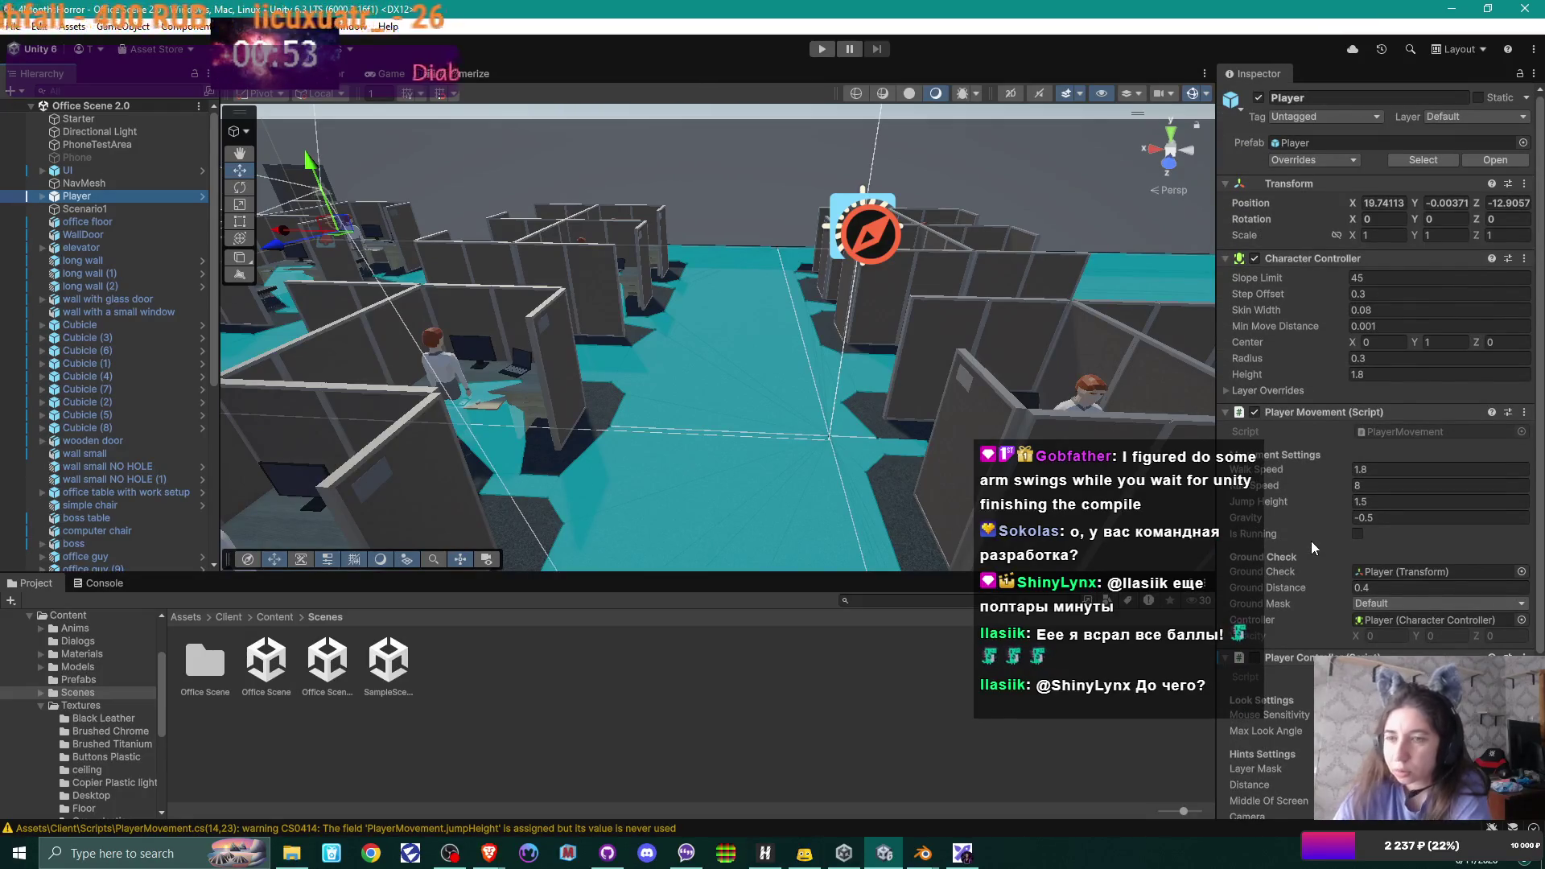
{"action": "left_click", "coordinate": [102, 106]}
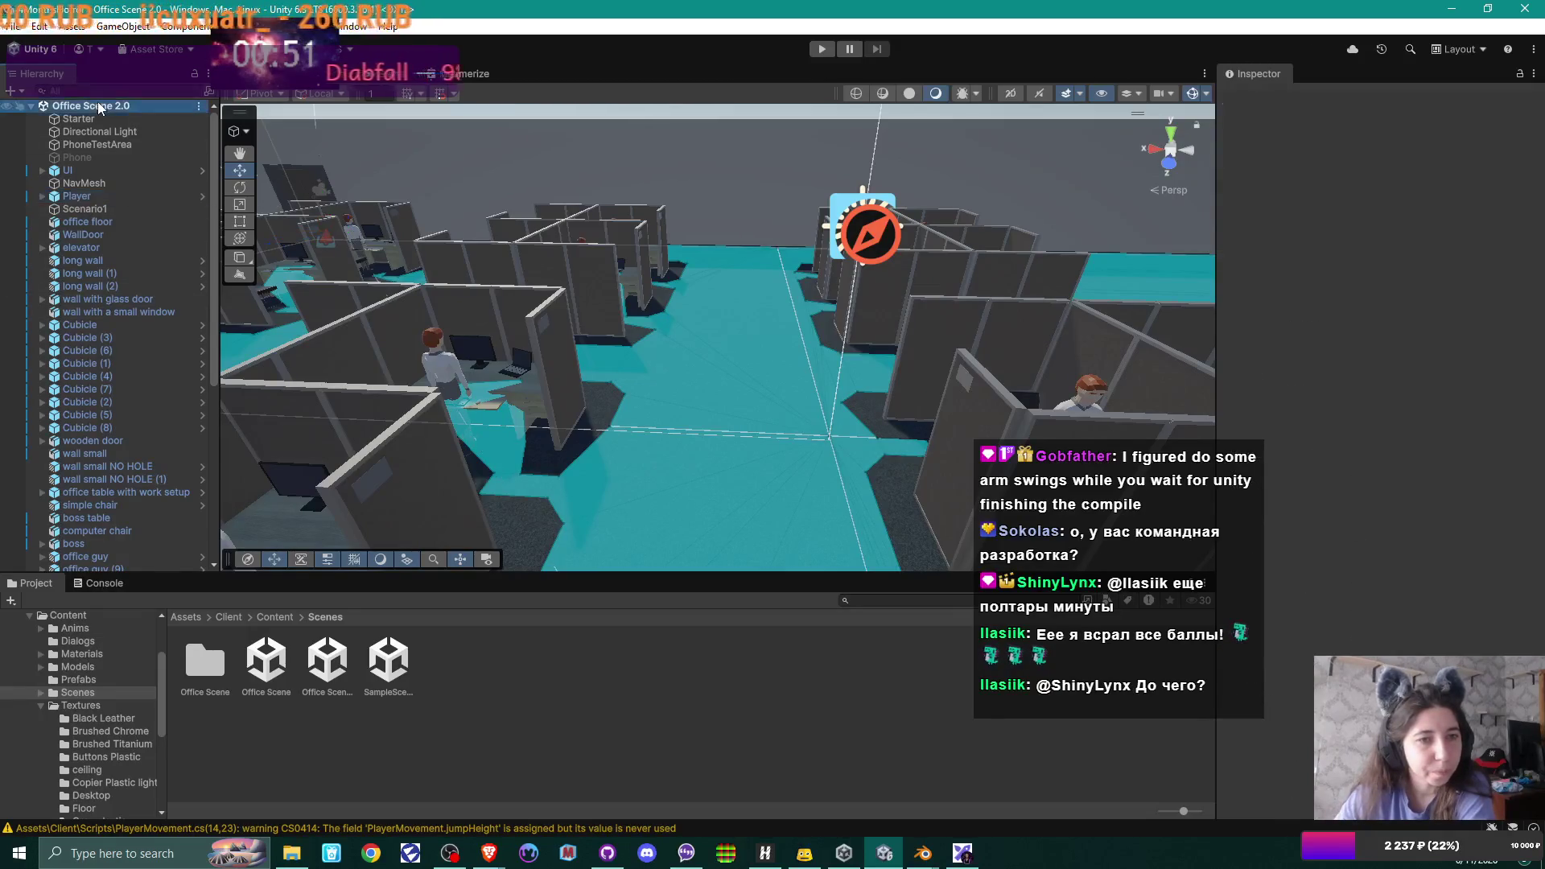
{"action": "left_click", "coordinate": [95, 119]}
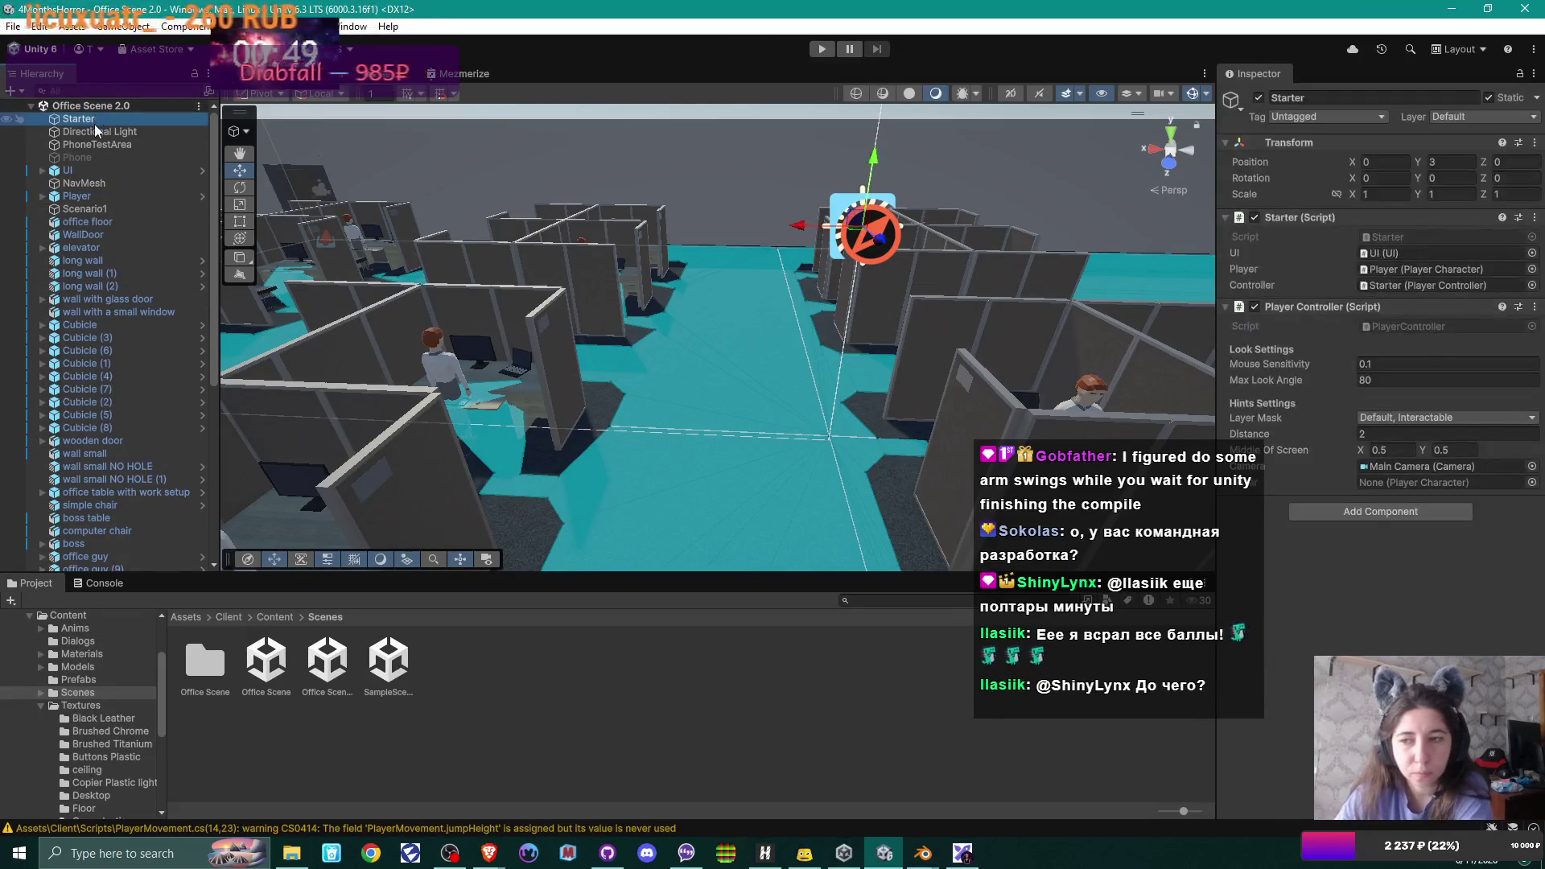
{"action": "left_click", "coordinate": [96, 130]}
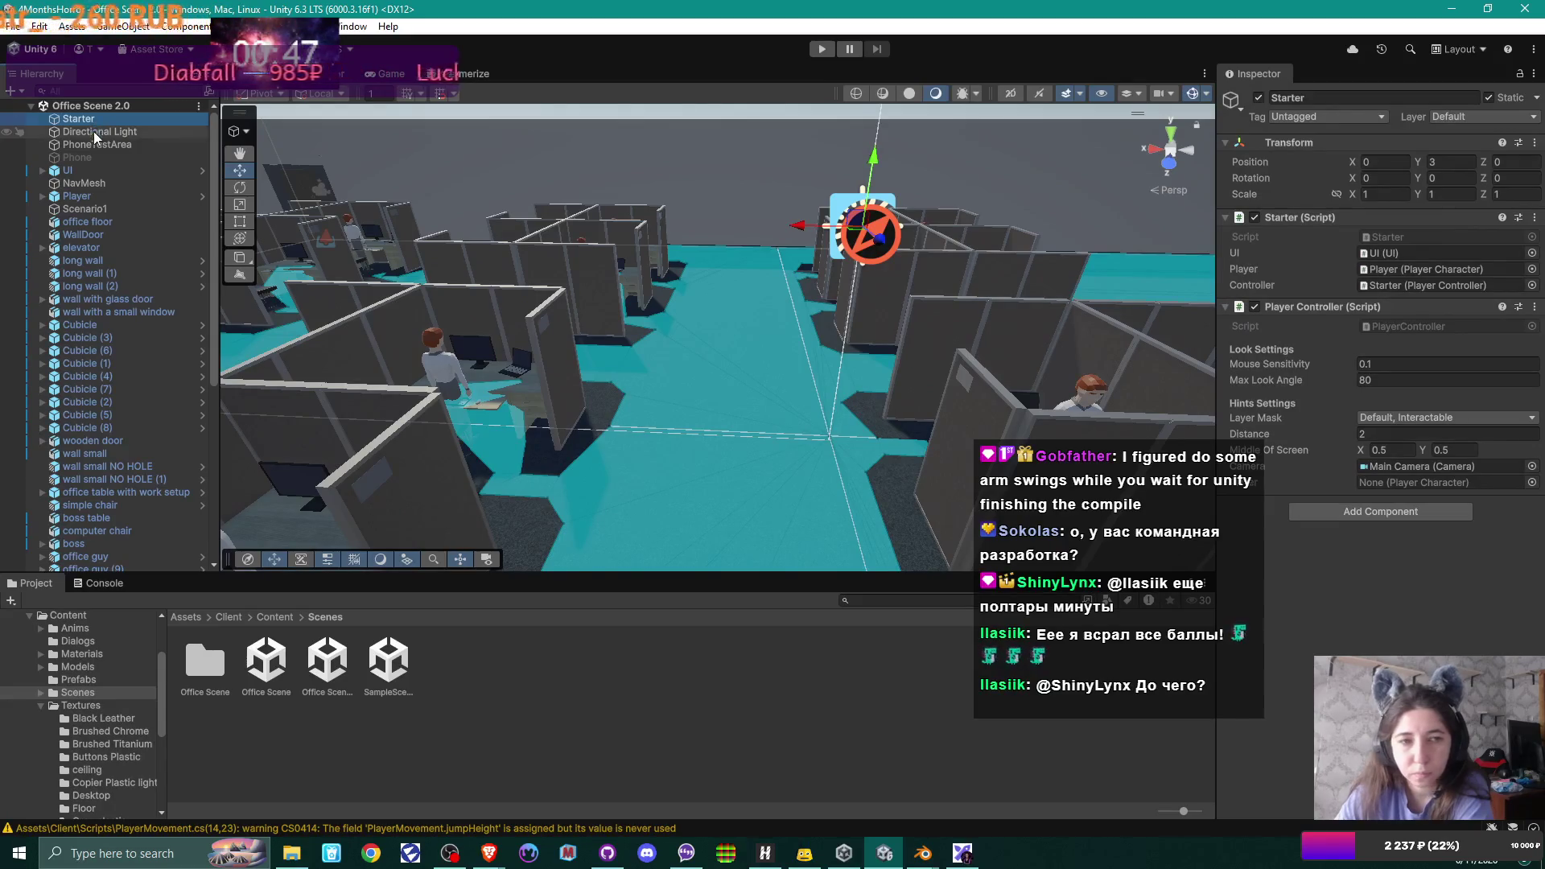
{"action": "left_click", "coordinate": [95, 143]}
{"action": "left_click", "coordinate": [94, 170]}
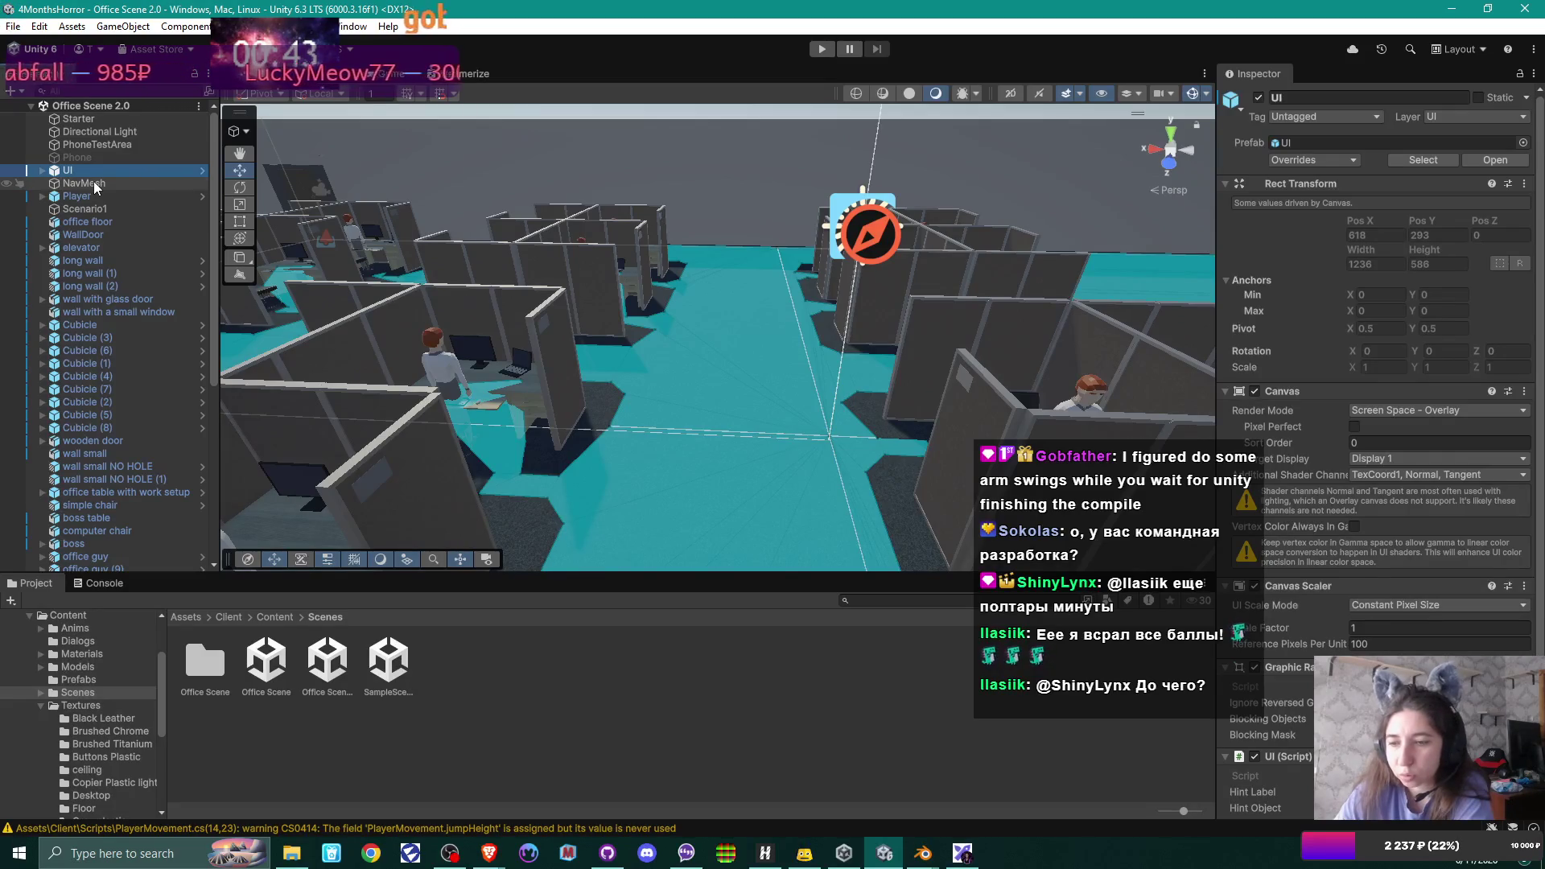
{"action": "scroll", "coordinate": [1354, 370], "scroll_direction": "down", "scroll_amount": 2}
{"action": "scroll", "coordinate": [1355, 370], "scroll_direction": "down", "scroll_amount": 1}
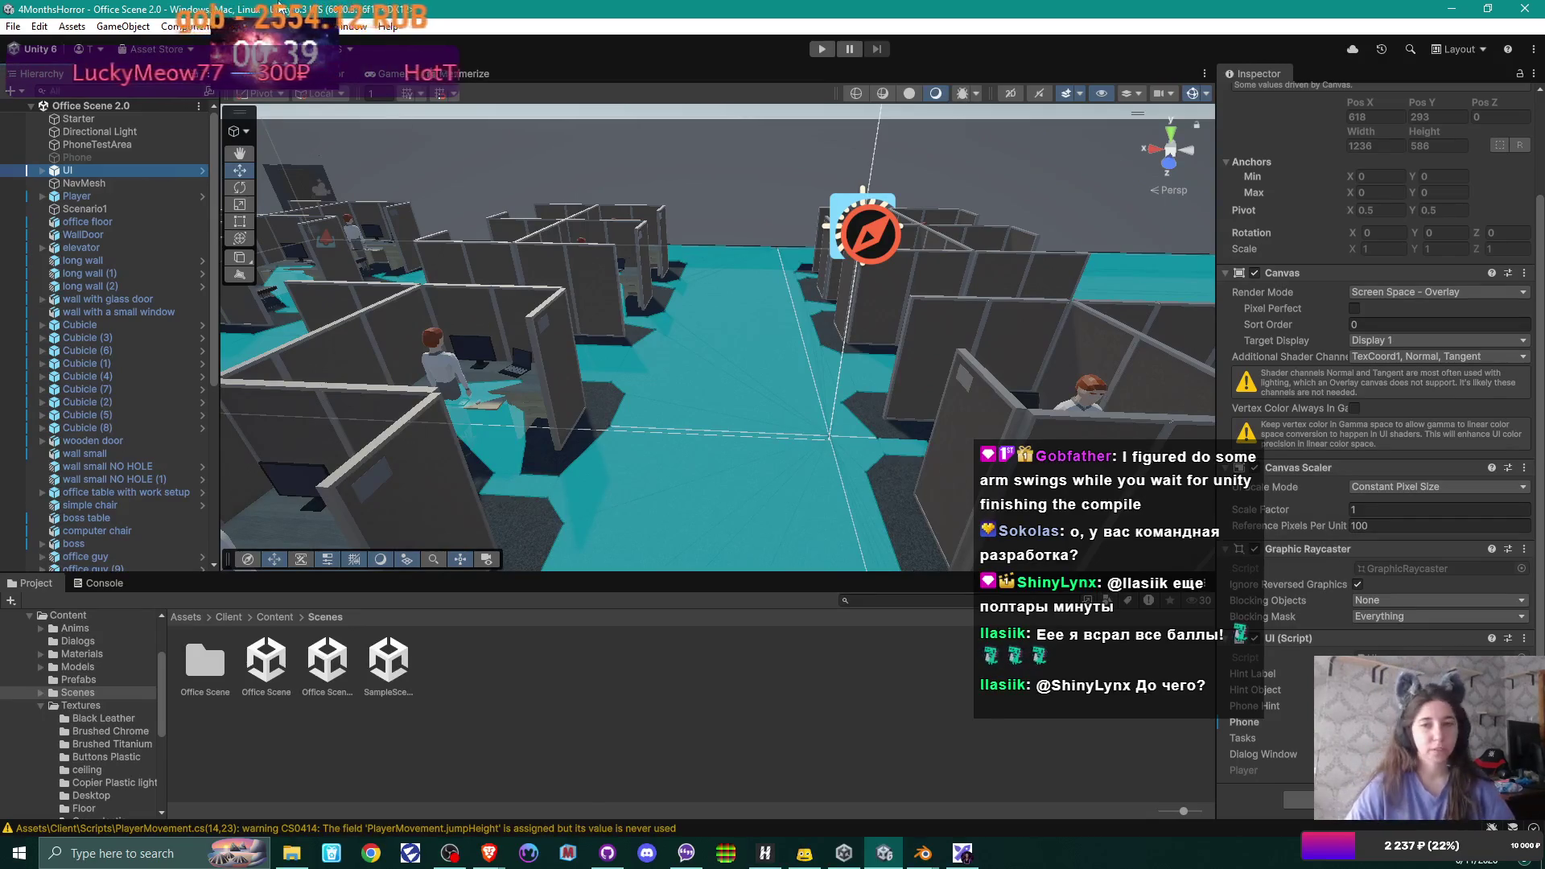
{"action": "left_click", "coordinate": [823, 48]}
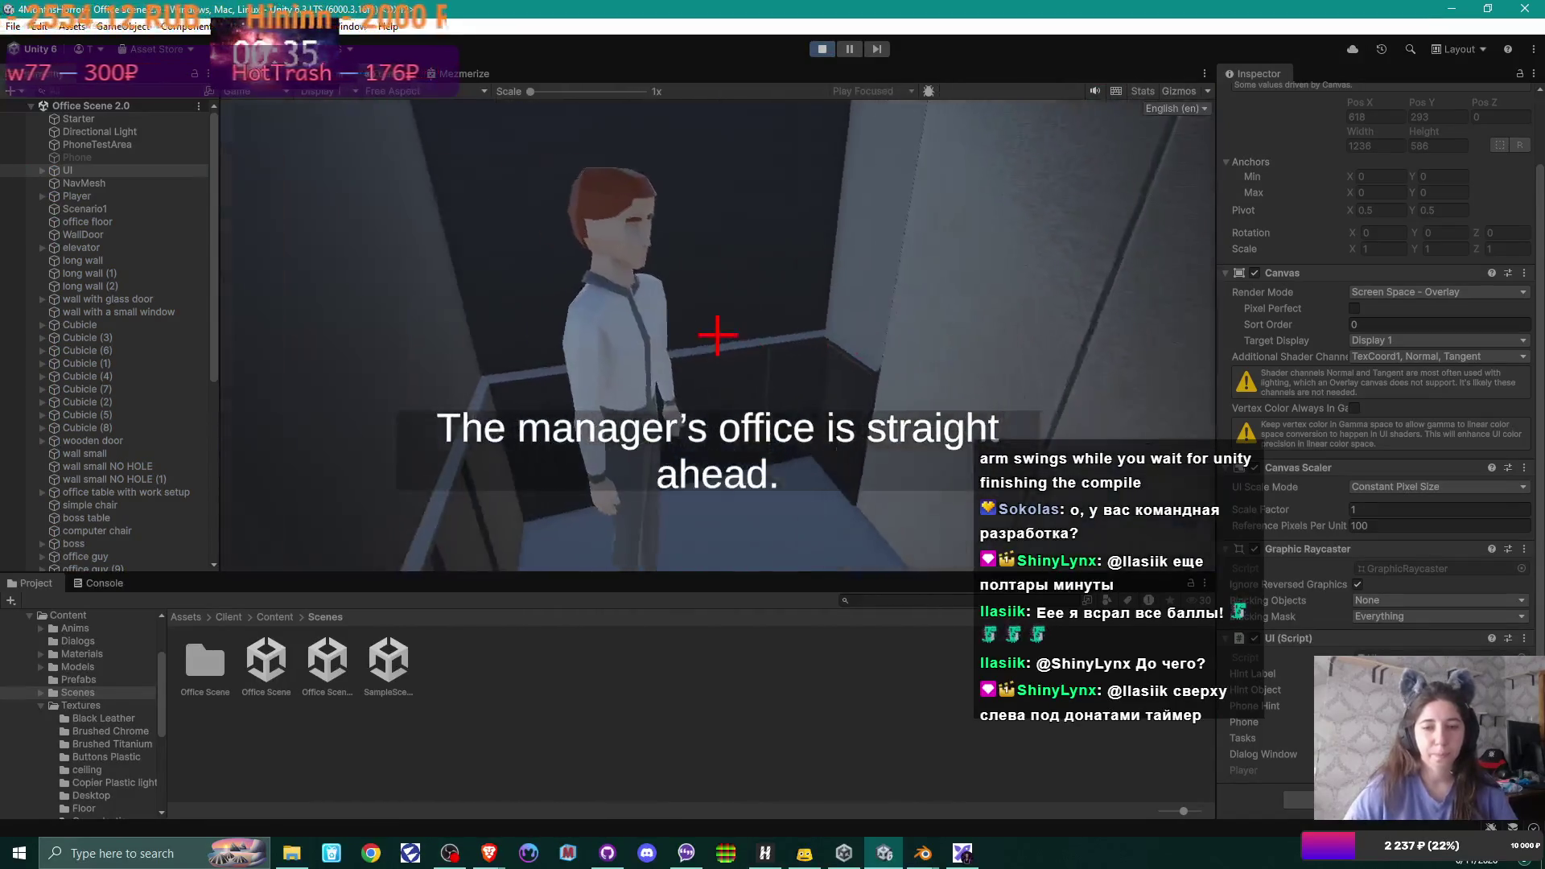
- Walk the player down the cubicle corridor and pick up the phone with the wife's message
{"action": "key", "text": "w"}
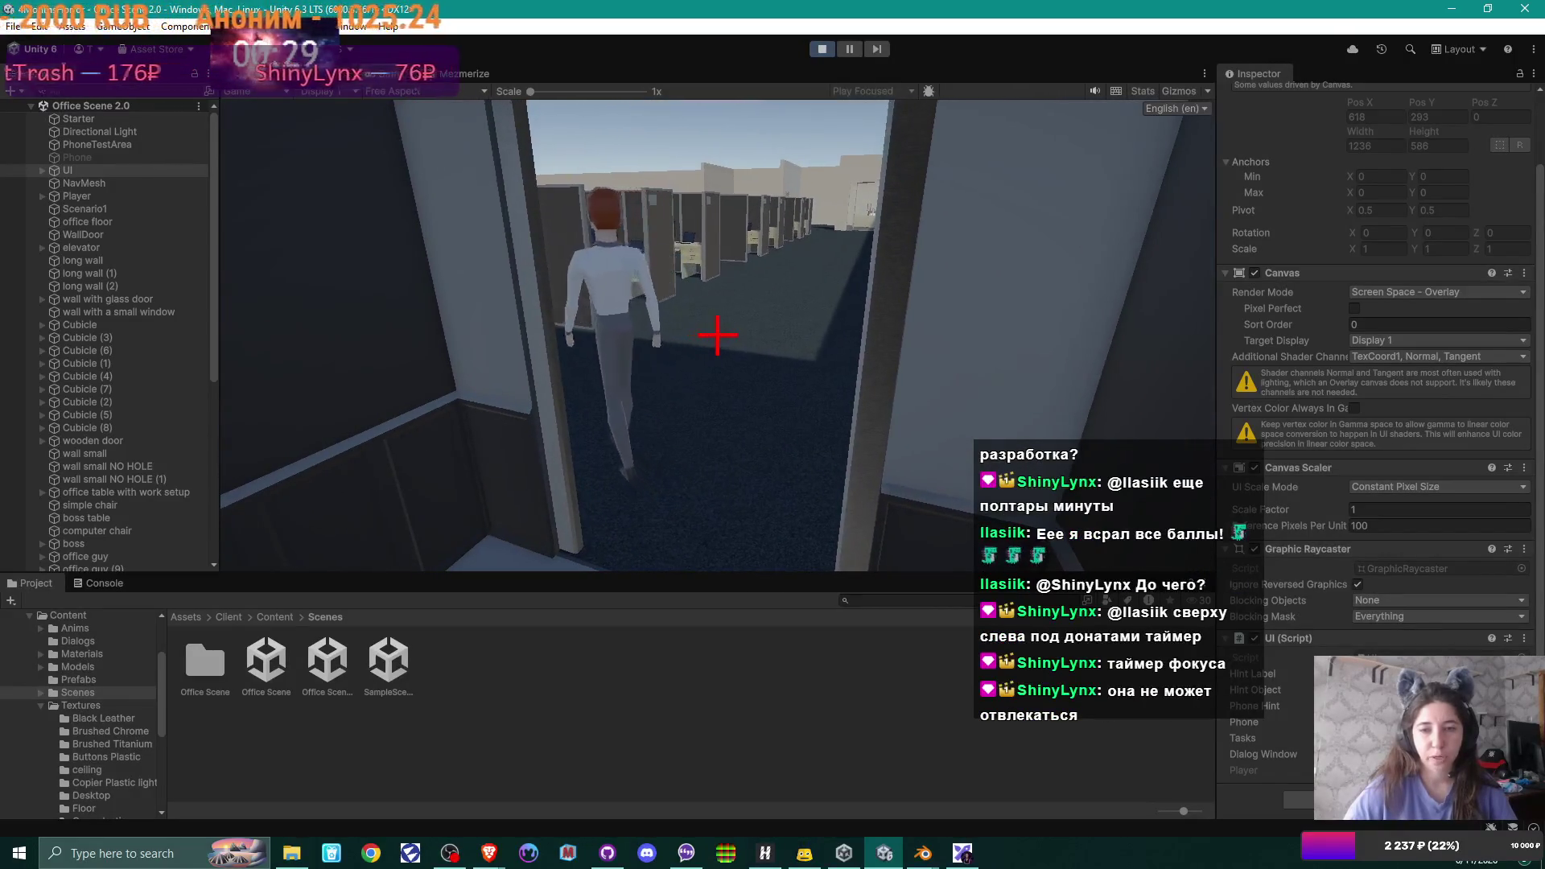
{"action": "key", "text": "w"}
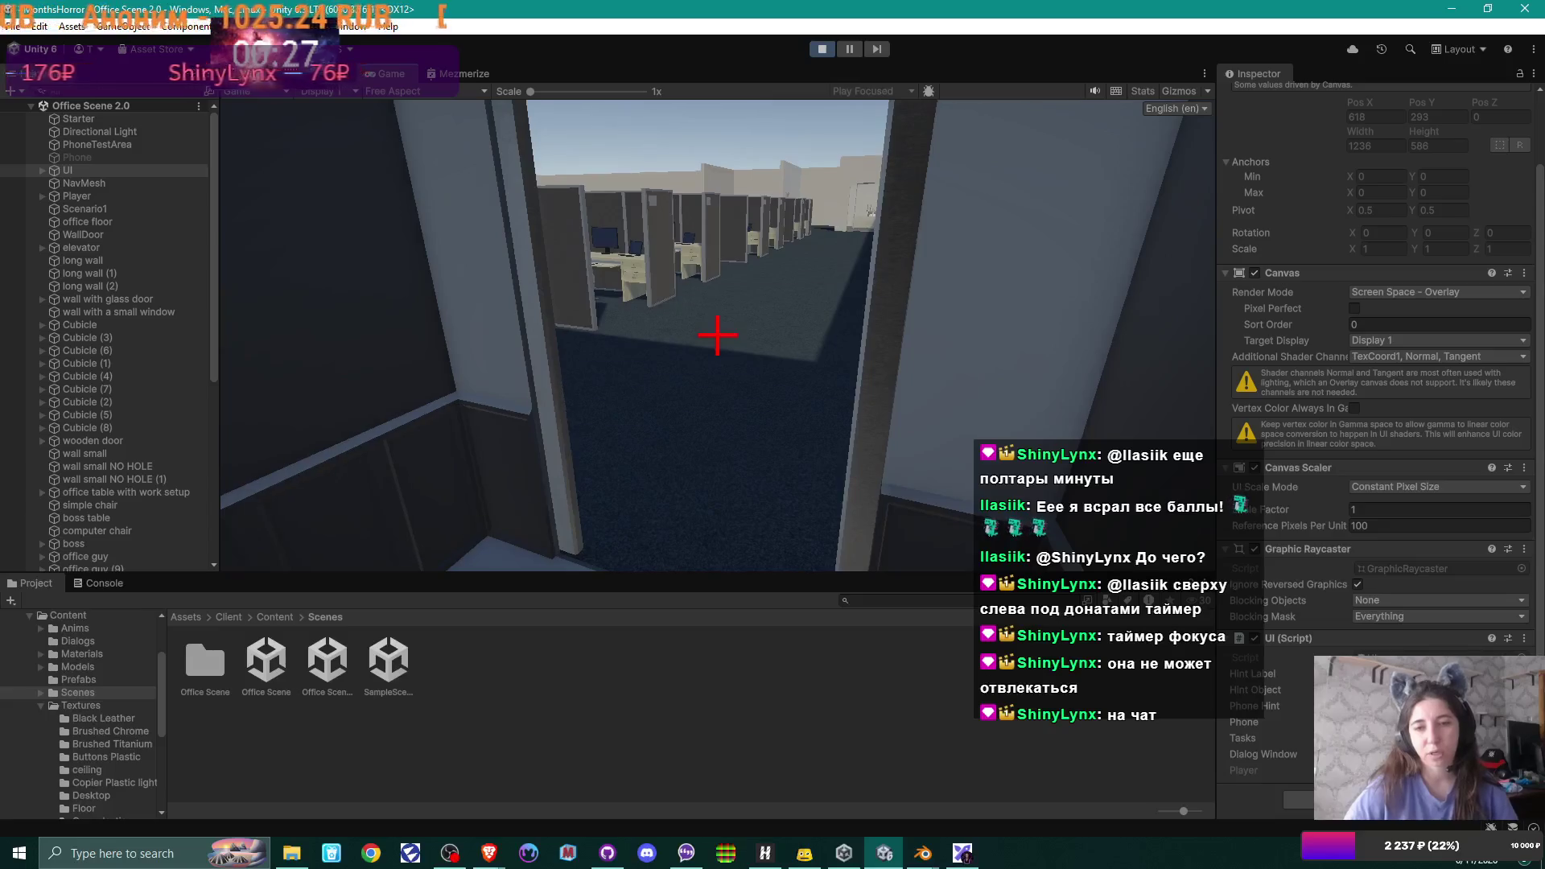
{"action": "key", "text": "w"}
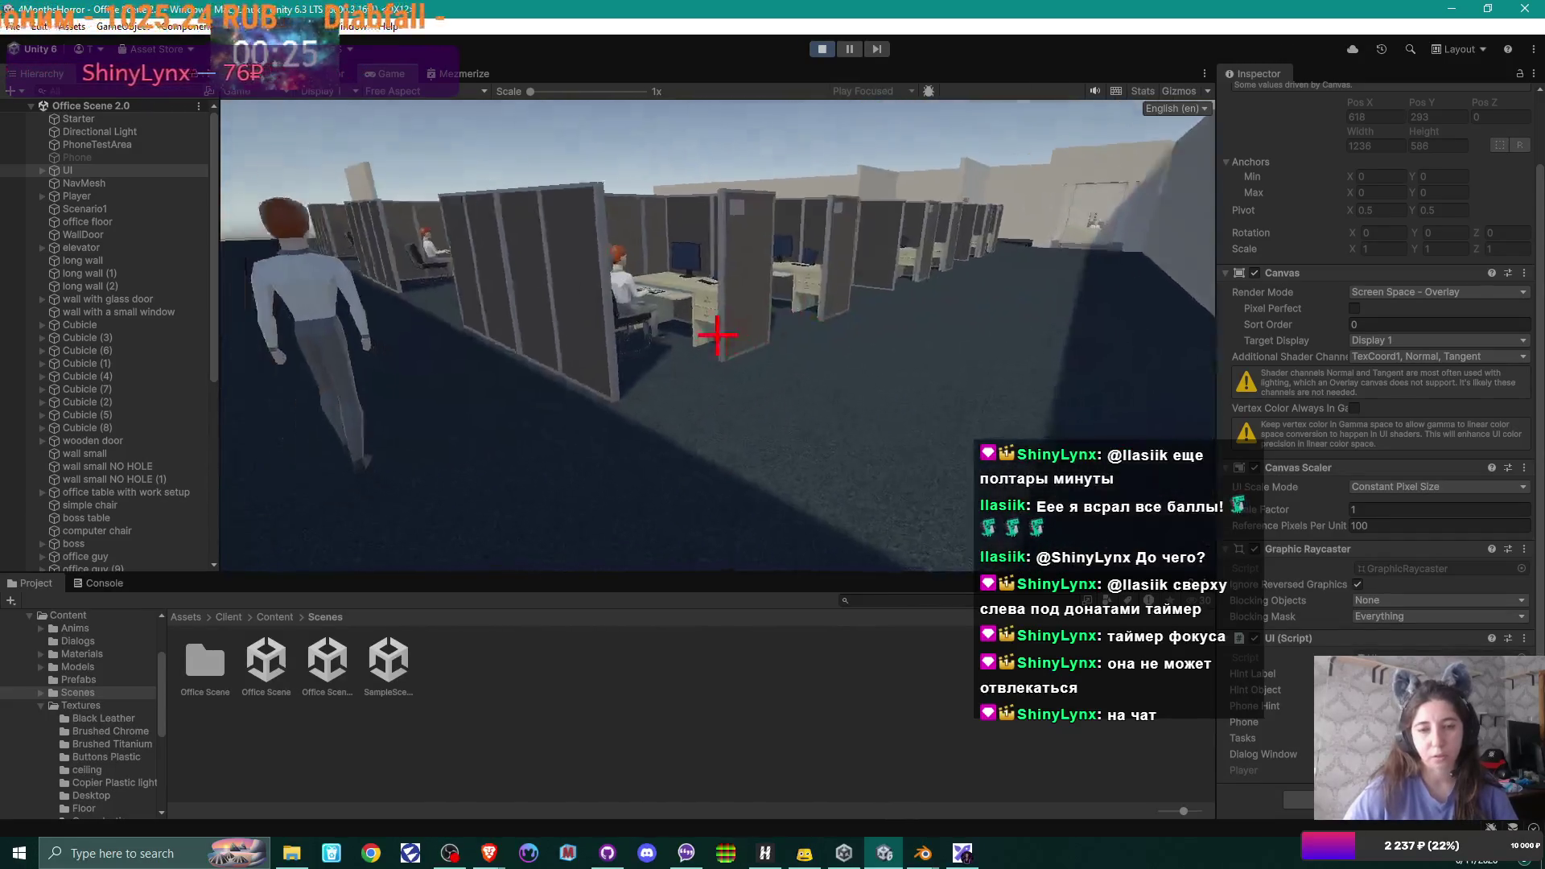
{"action": "key", "text": "w"}
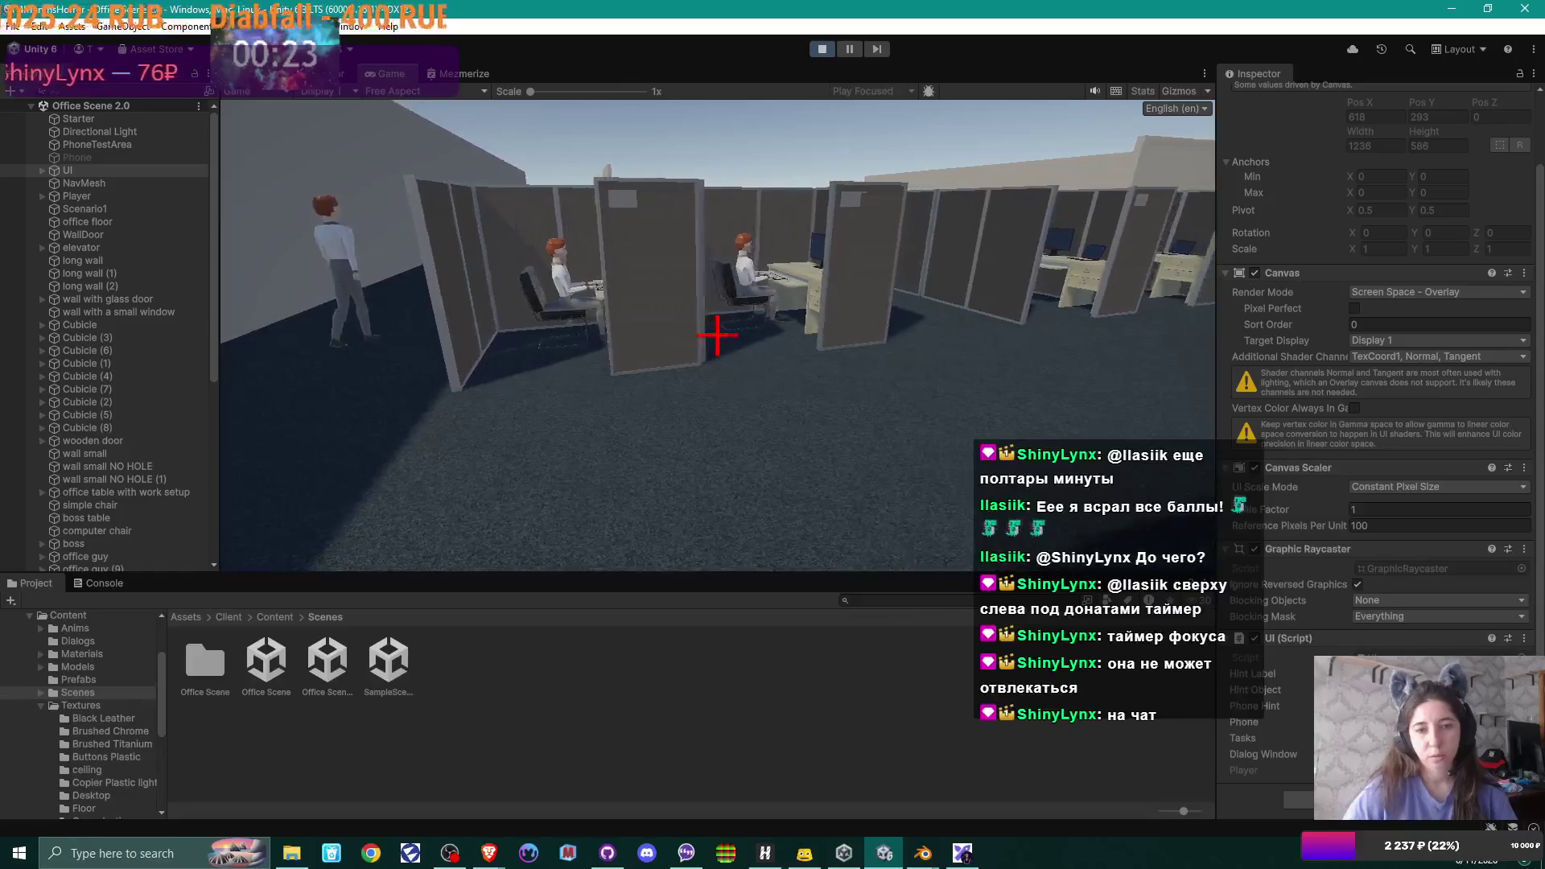
{"action": "key", "text": "w"}
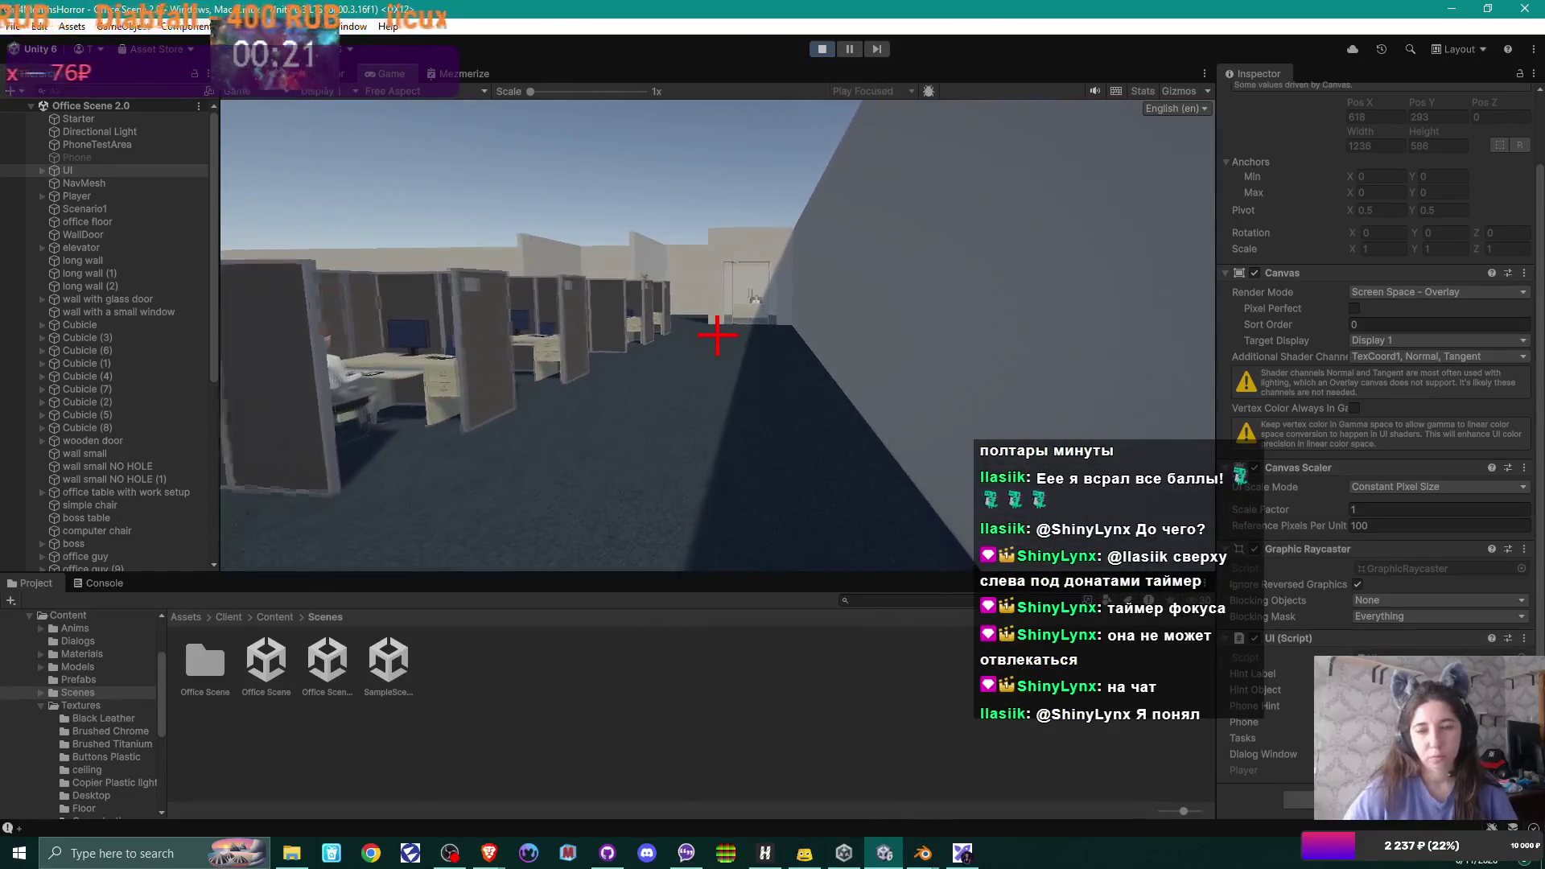
{"action": "key", "text": "w"}
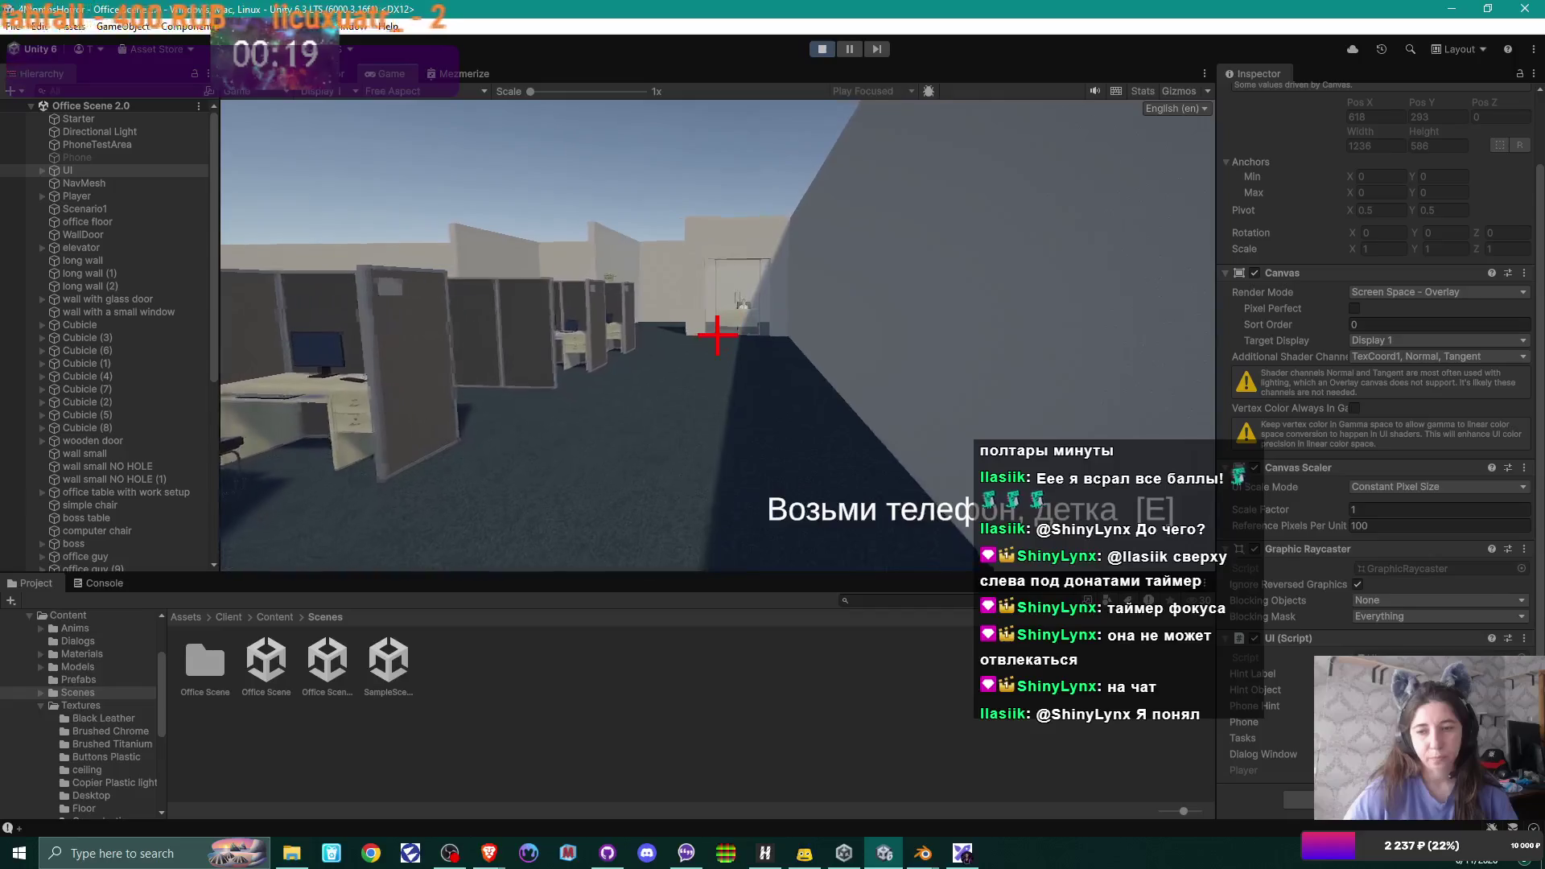
{"action": "key", "text": "w"}
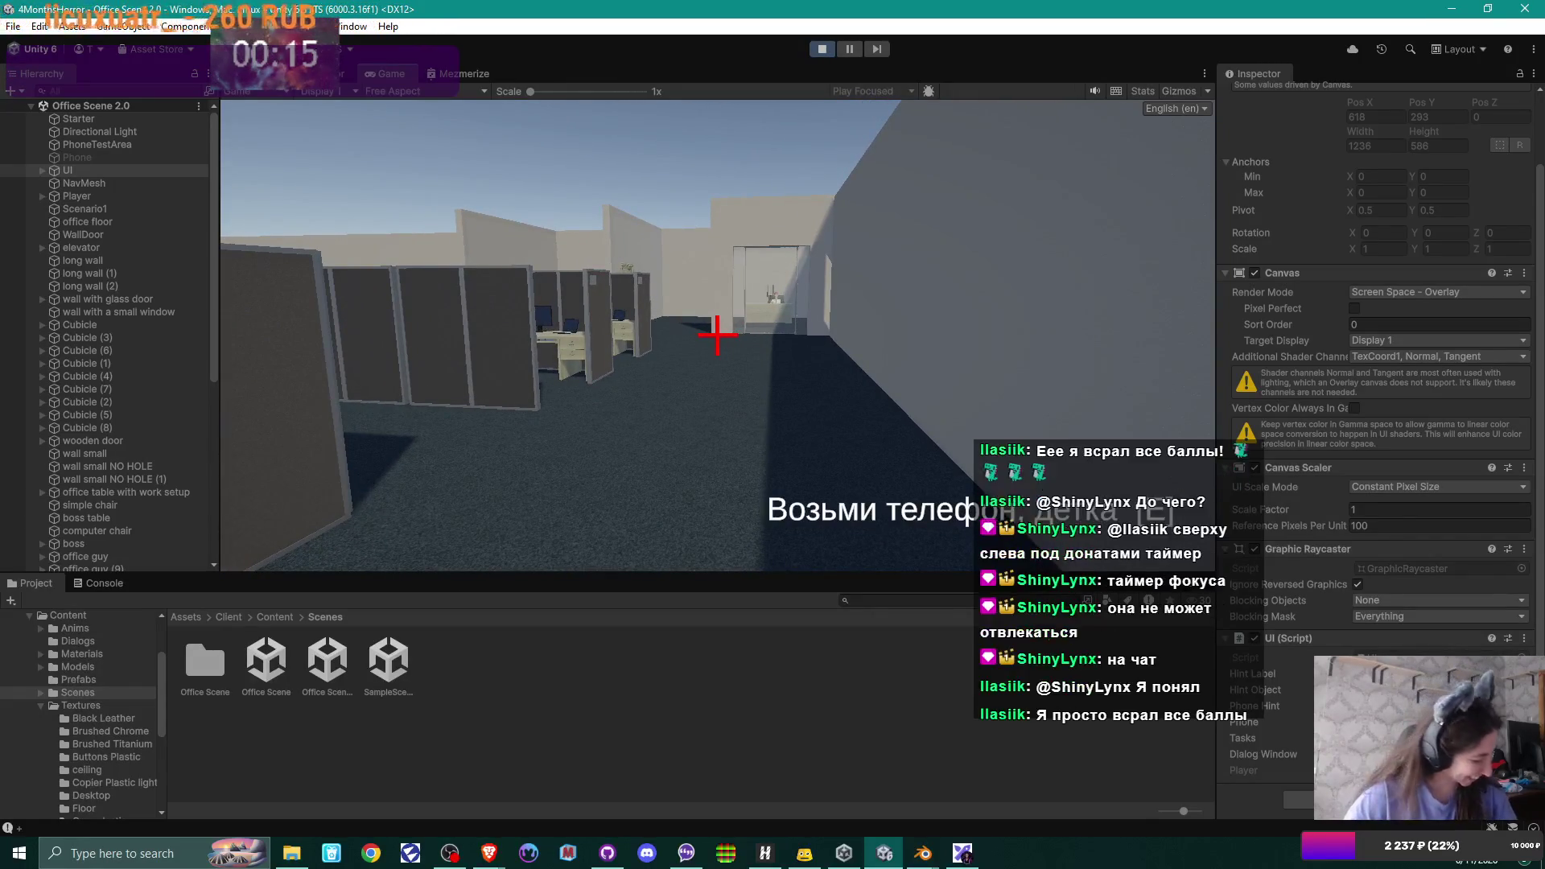
{"action": "key", "text": "e"}
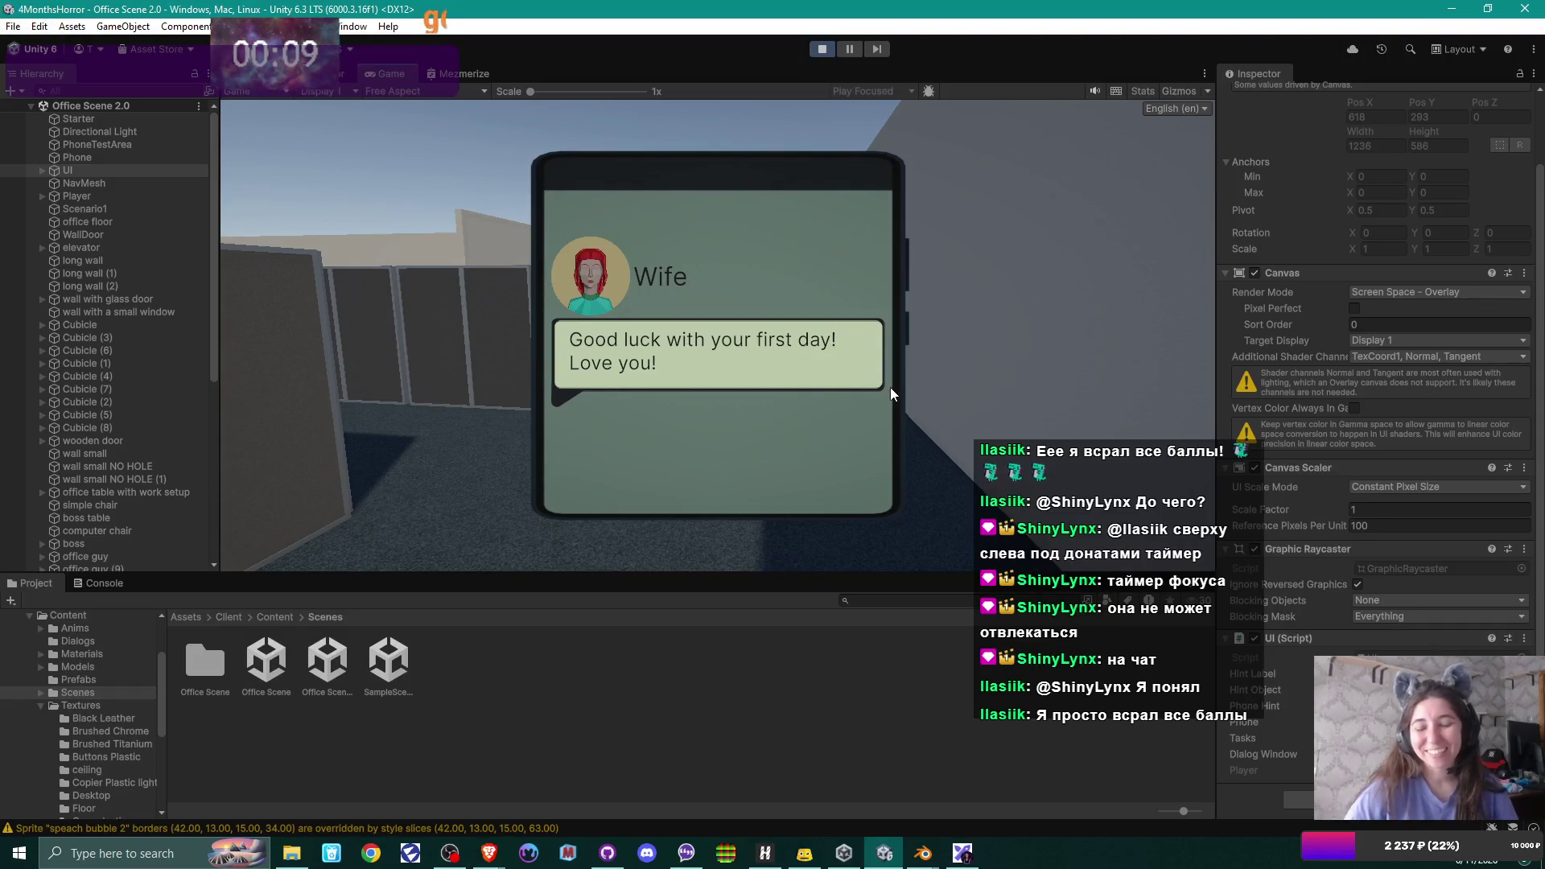
- Resize the Game view splitter and maximize the game preview over the editor
{"action": "mouse_move", "coordinate": [786, 577]}
{"action": "left_mouse_down"}
{"action": "mouse_move", "coordinate": [779, 816]}
{"action": "mouse_move", "coordinate": [785, 515]}
{"action": "mouse_move", "coordinate": [797, 855]}
{"action": "mouse_move", "coordinate": [791, 627]}
{"action": "left_mouse_up"}
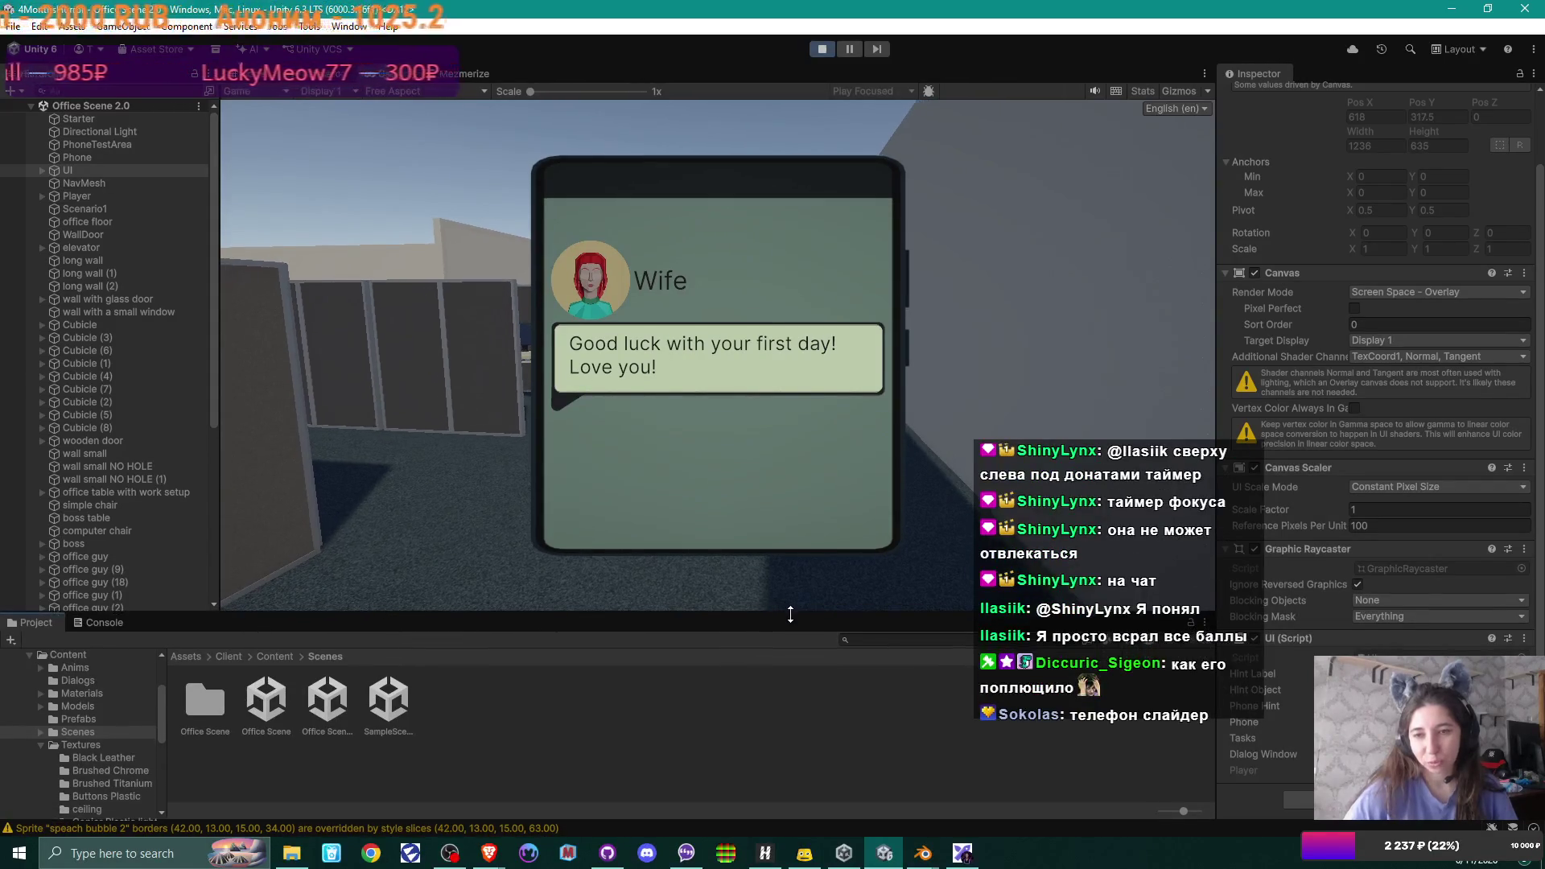
{"action": "mouse_move", "coordinate": [791, 627]}
{"action": "left_mouse_down"}
{"action": "mouse_move", "coordinate": [807, 495]}
{"action": "mouse_move", "coordinate": [803, 782]}
{"action": "mouse_move", "coordinate": [809, 607]}
{"action": "left_mouse_up"}
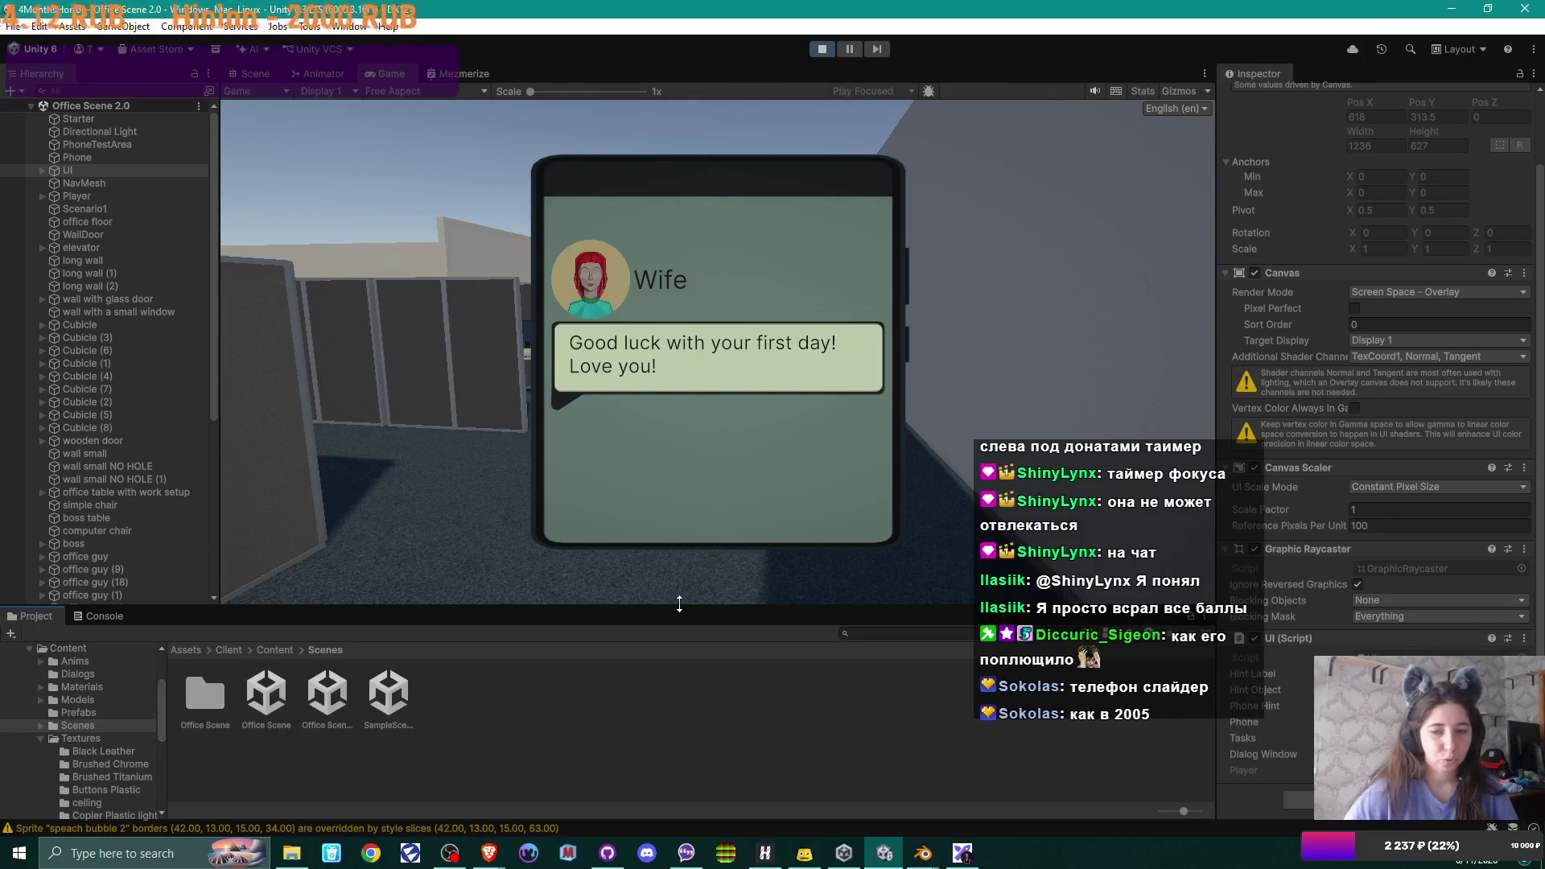
{"action": "mouse_move", "coordinate": [673, 608]}
{"action": "left_mouse_down"}
{"action": "mouse_move", "coordinate": [654, 820]}
{"action": "mouse_move", "coordinate": [684, 615]}
{"action": "left_mouse_up"}
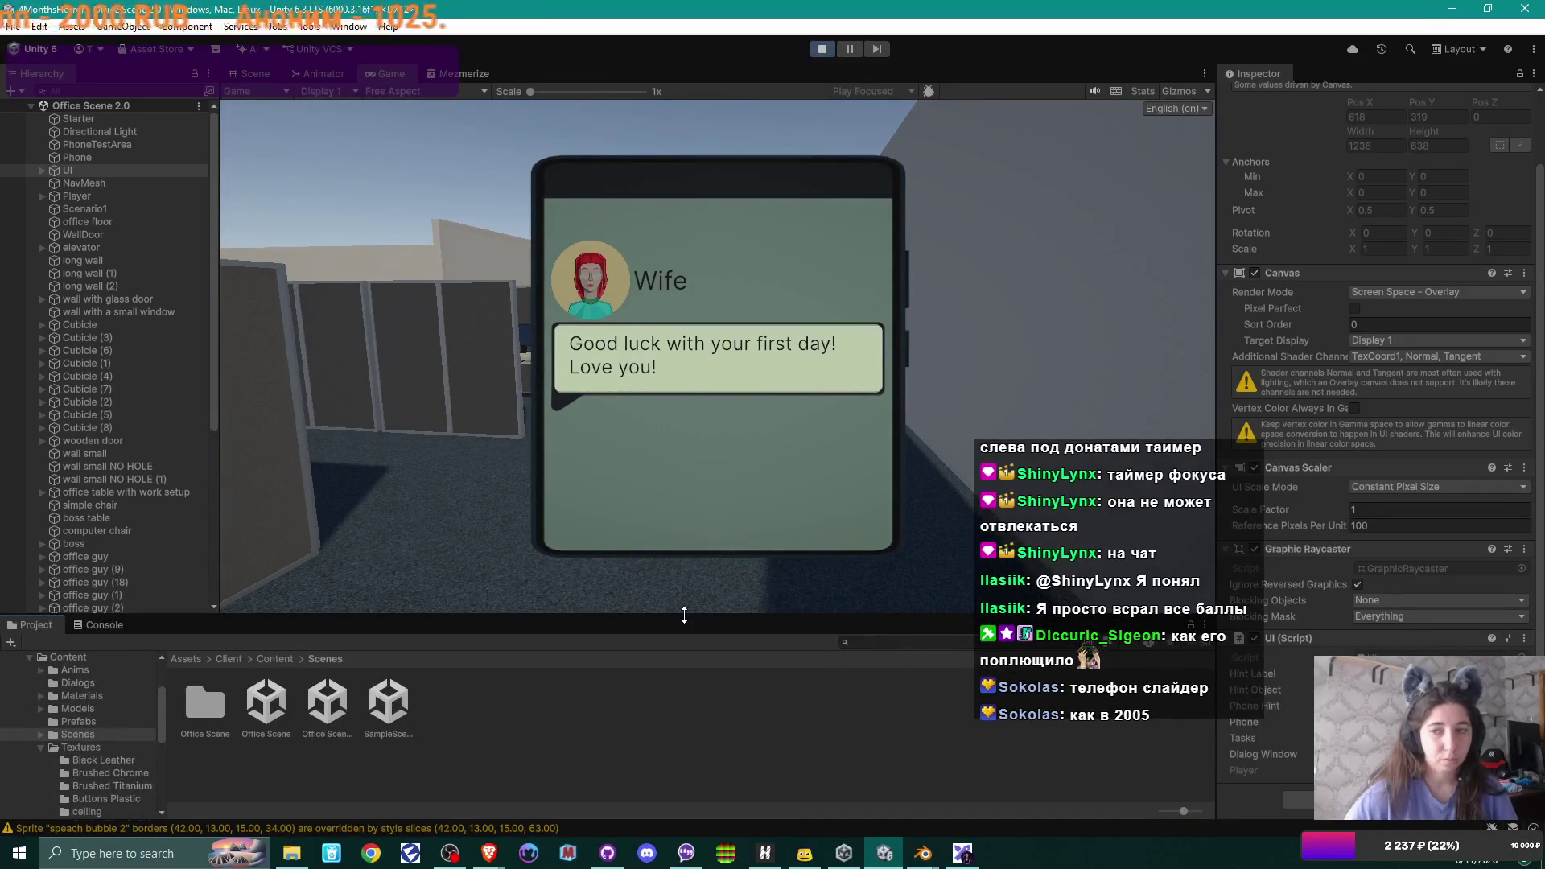
{"action": "left_click_drag", "start_coordinate": [683, 614], "coordinate": [684, 627]}
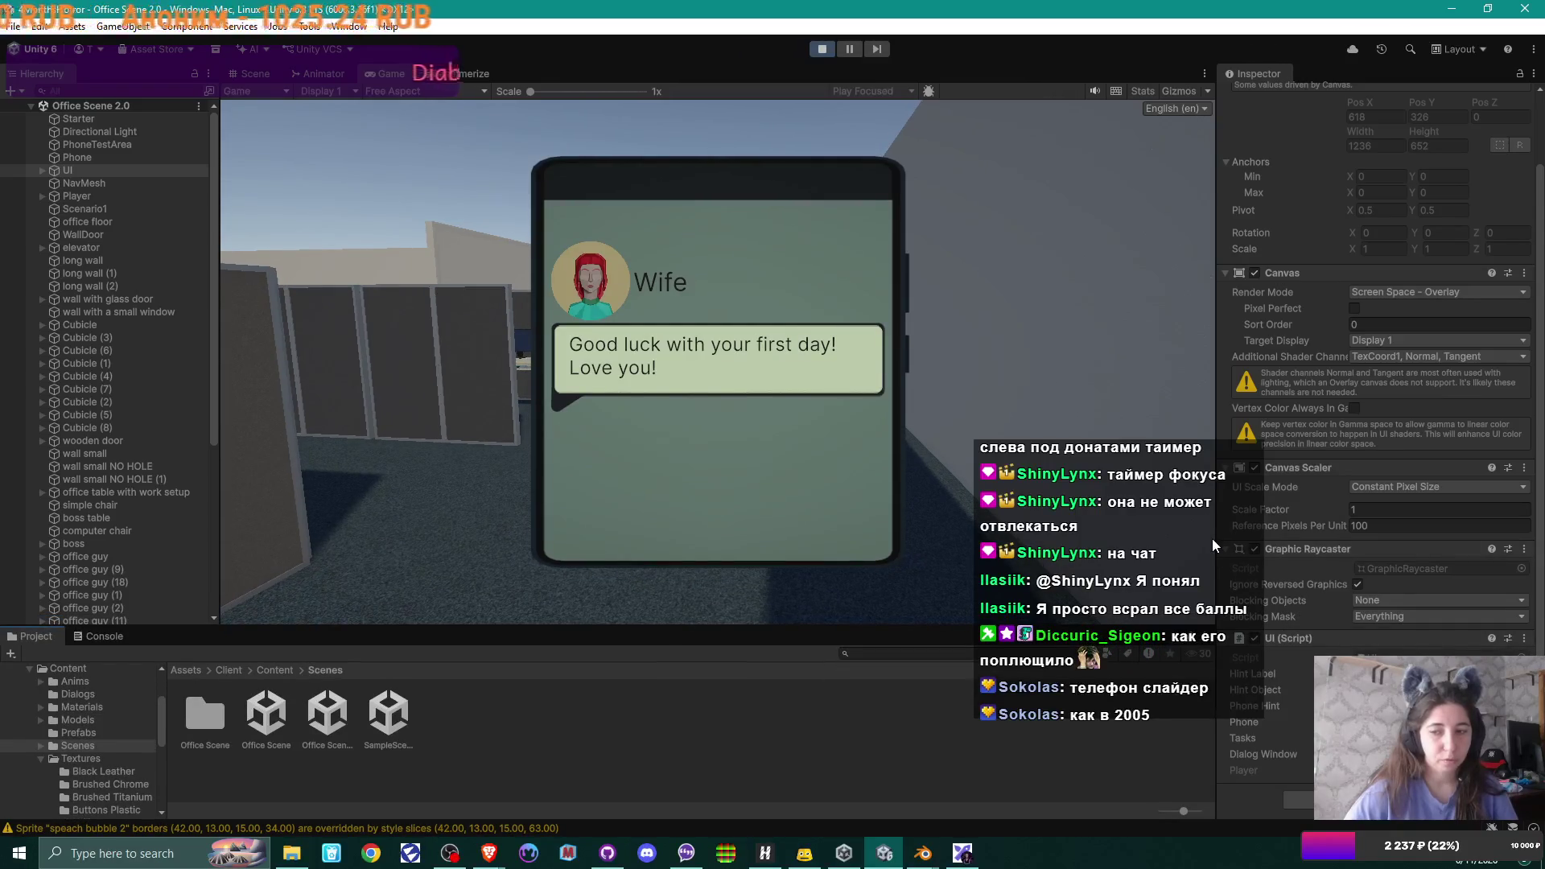
{"action": "key", "text": "shift+space"}
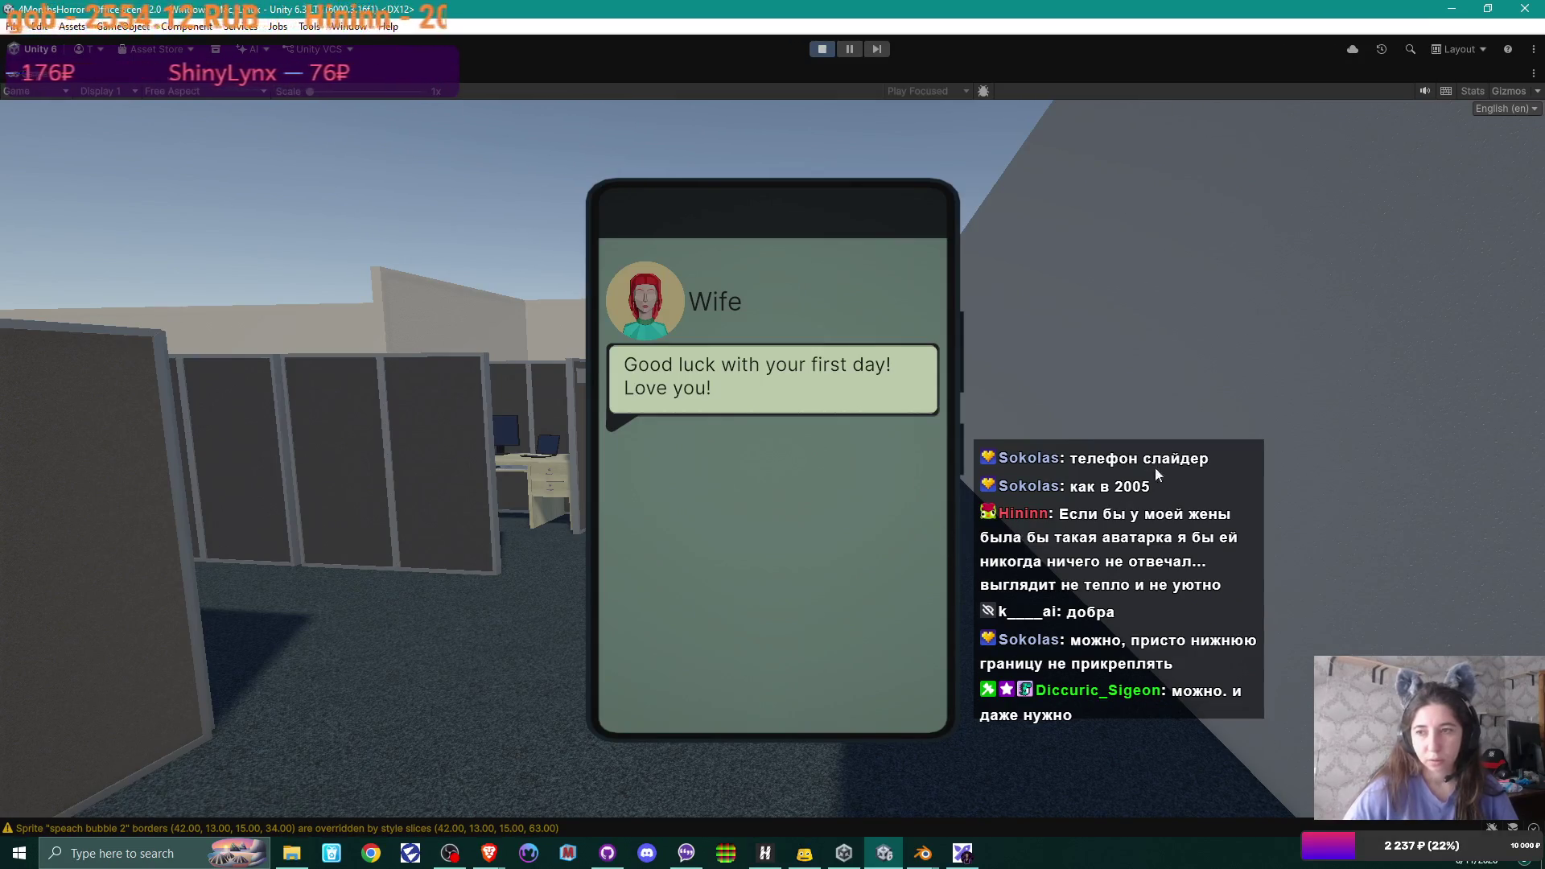
- Put the phone away, walk the player to the glass elevator, and exit Play mode
{"action": "key", "text": "Tab"}
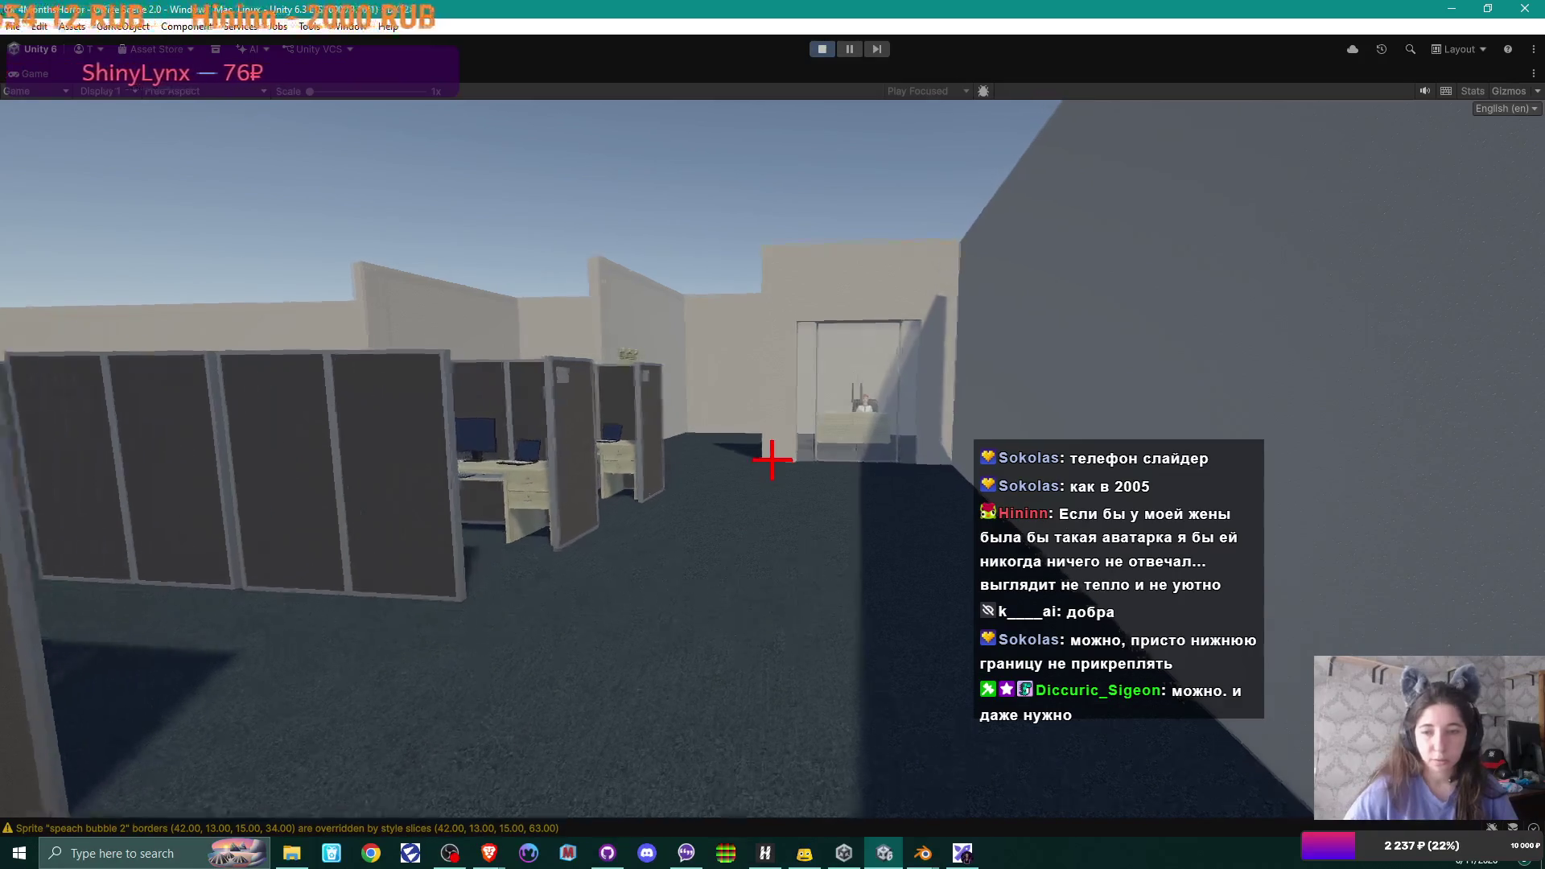
{"action": "key", "text": "w"}
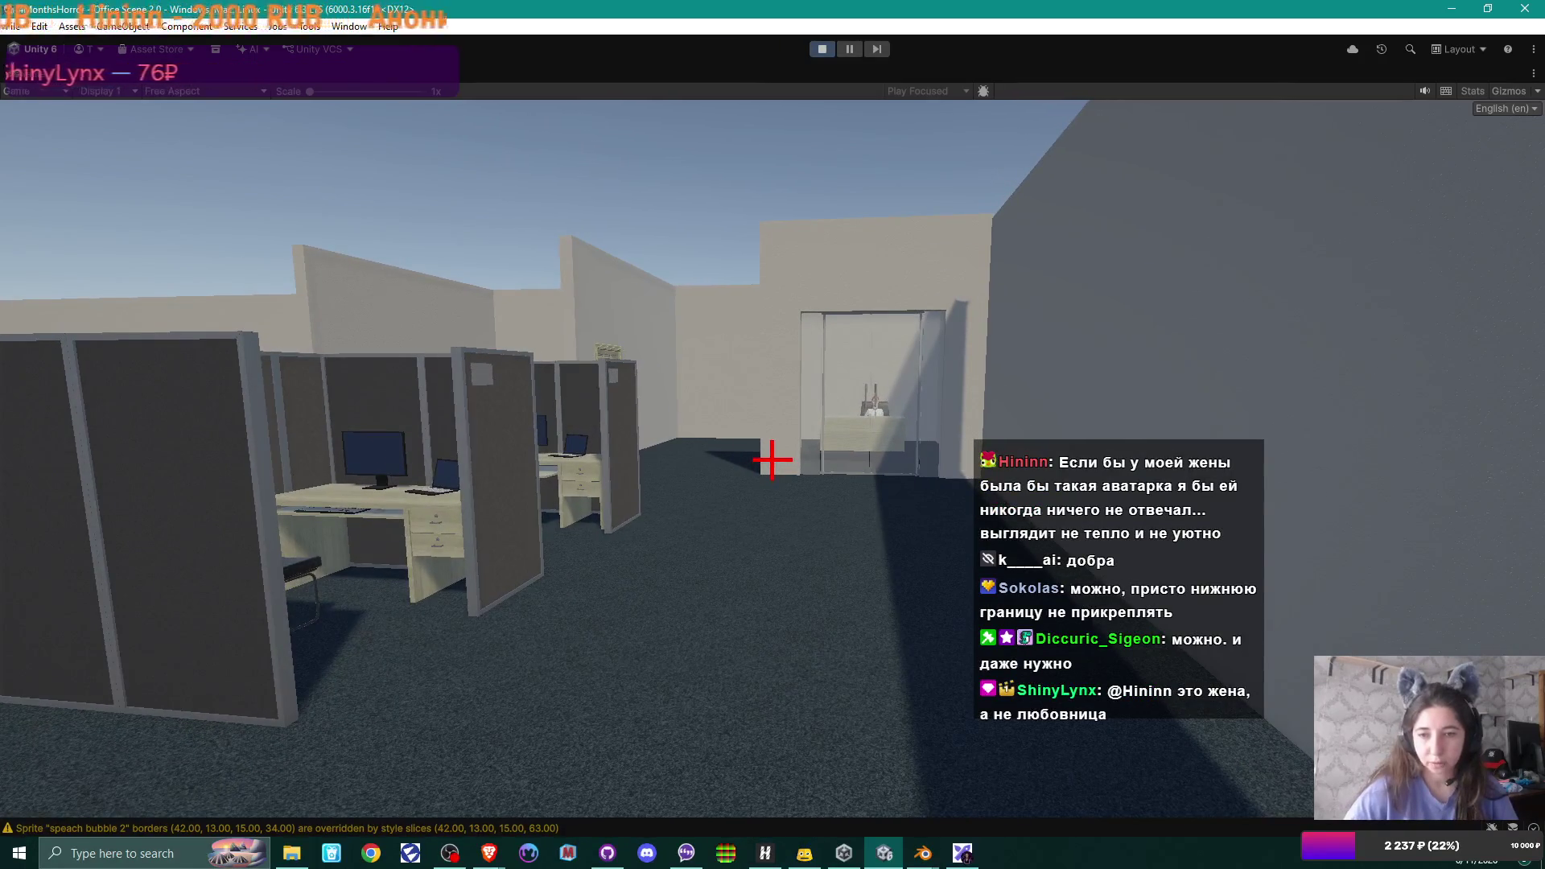
{"action": "key", "text": "d"}
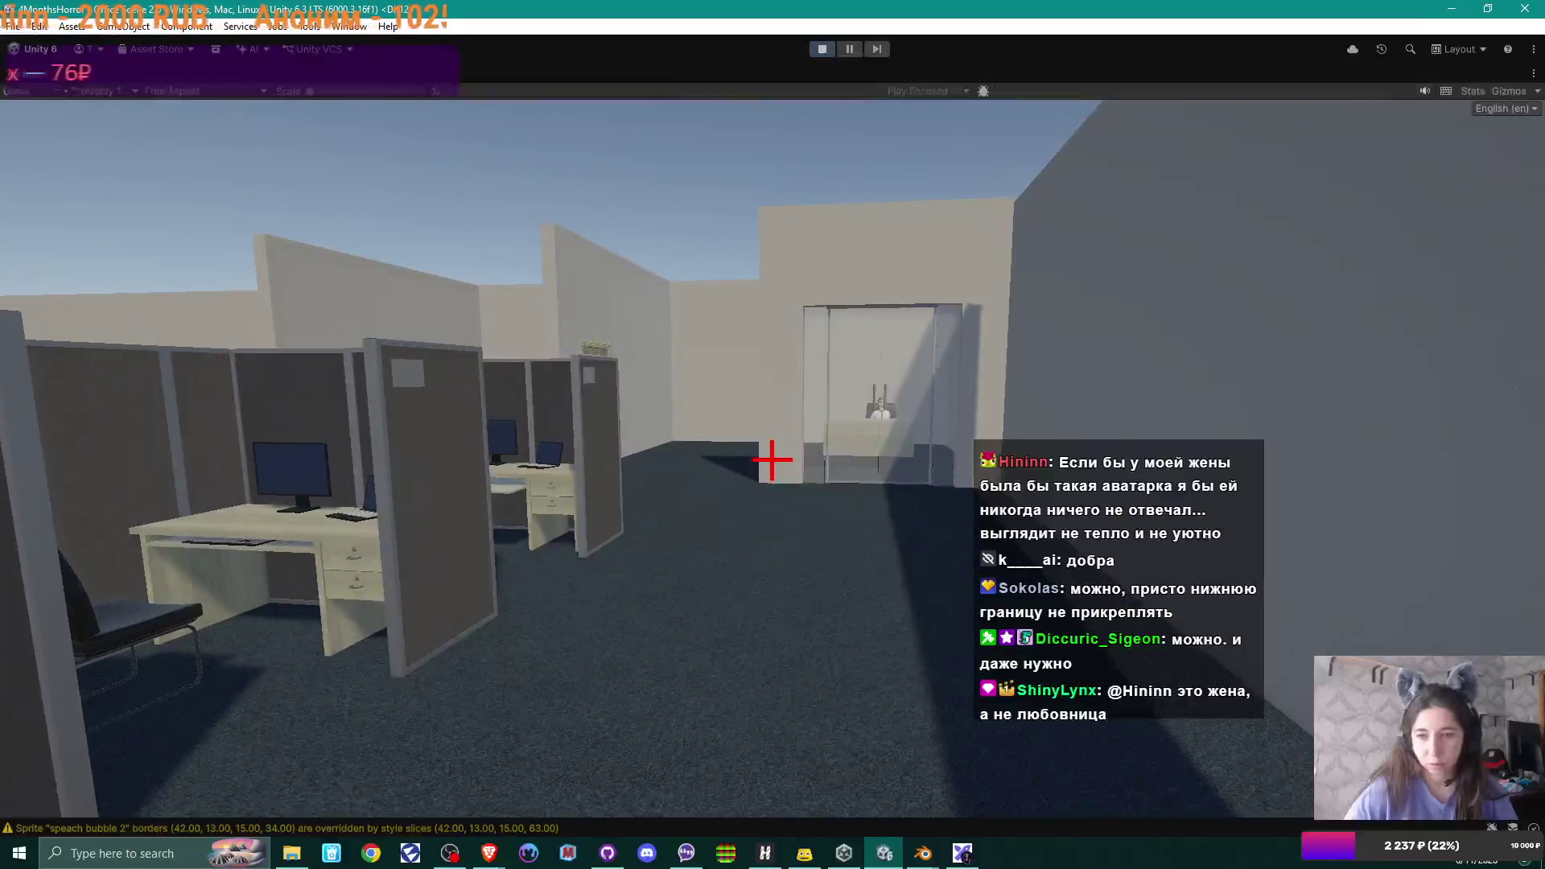
{"action": "key", "text": "a"}
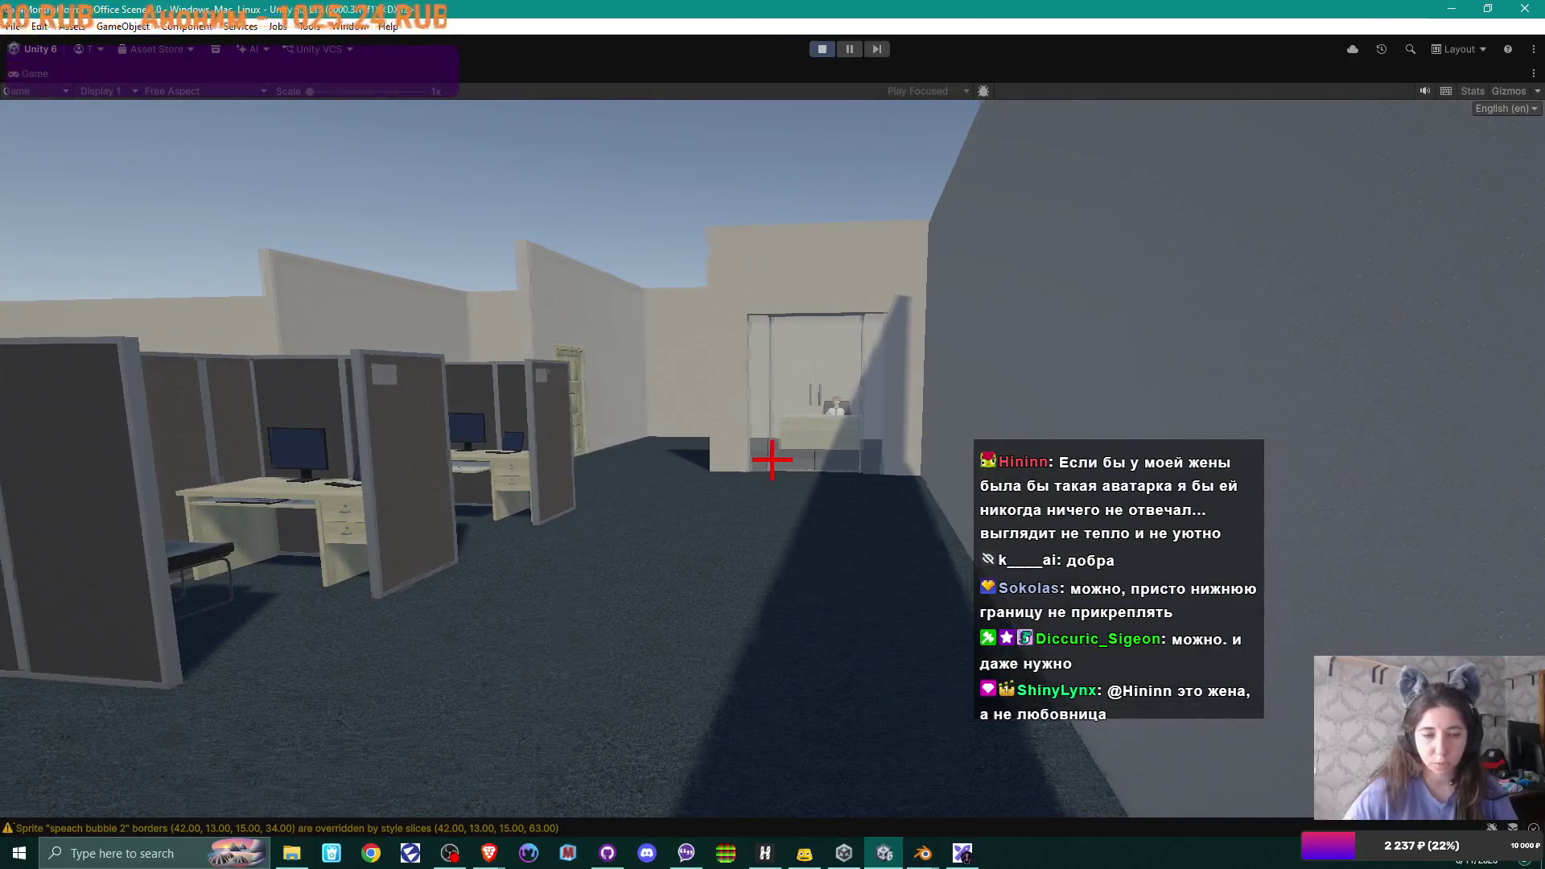
{"action": "key", "text": "w"}
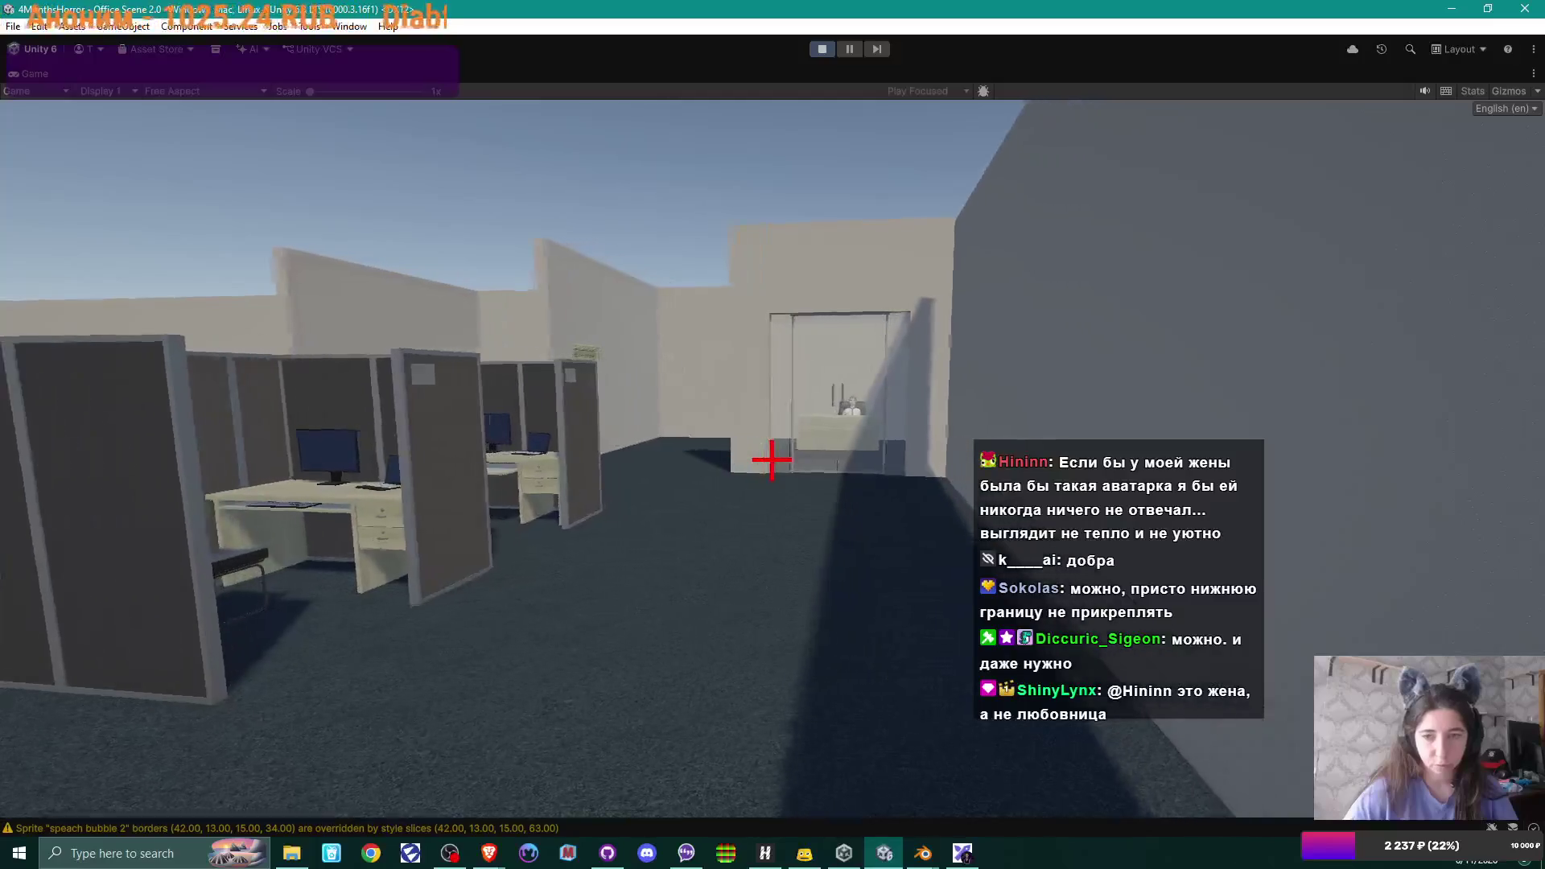
{"action": "key", "text": "w"}
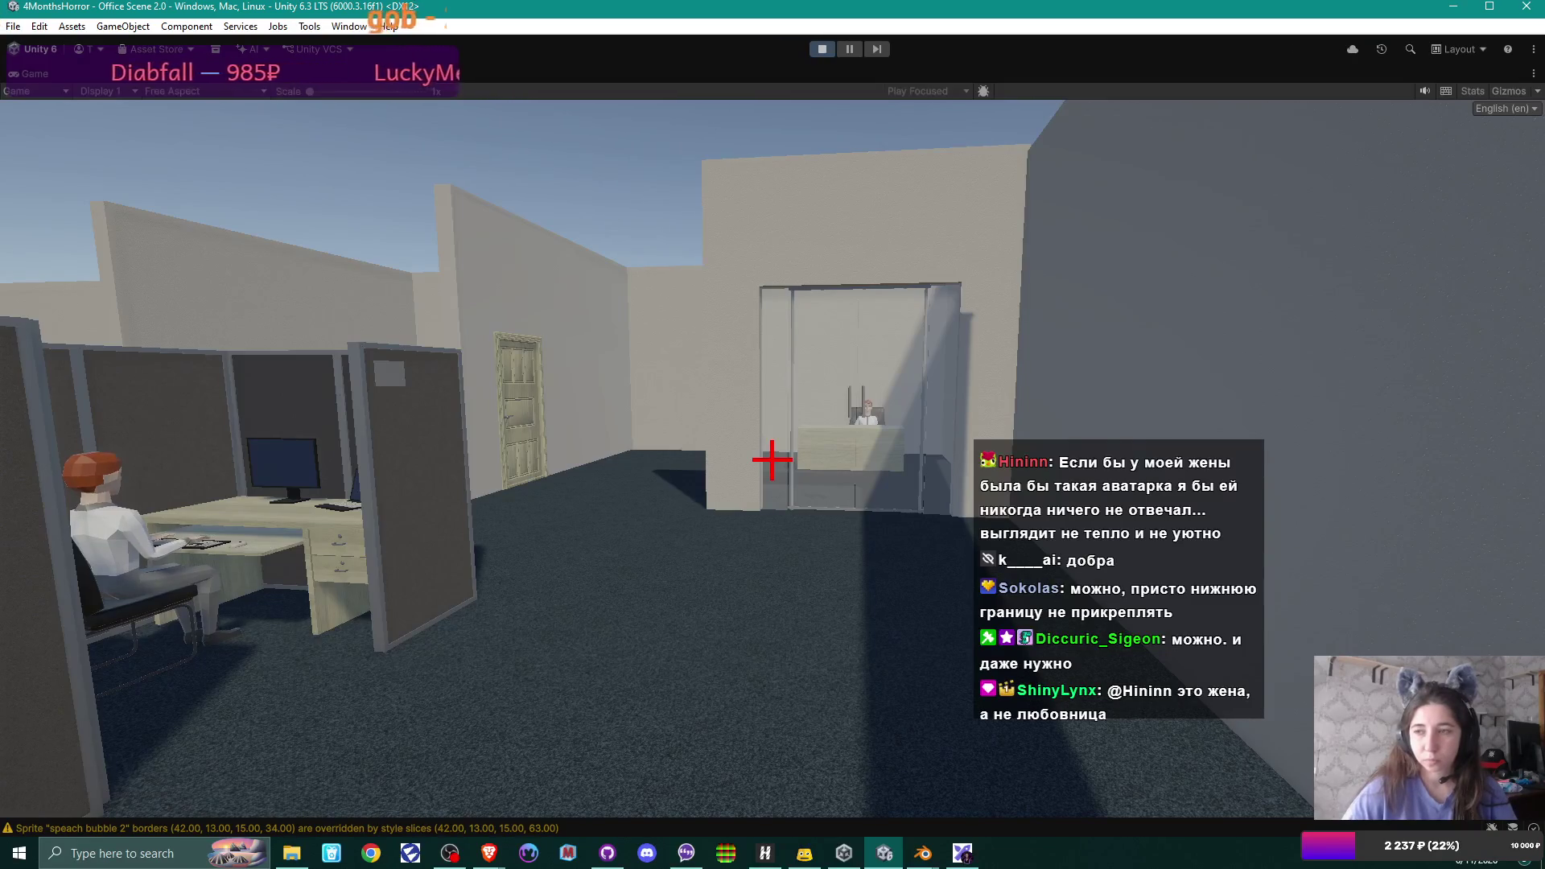
{"action": "key", "text": "d"}
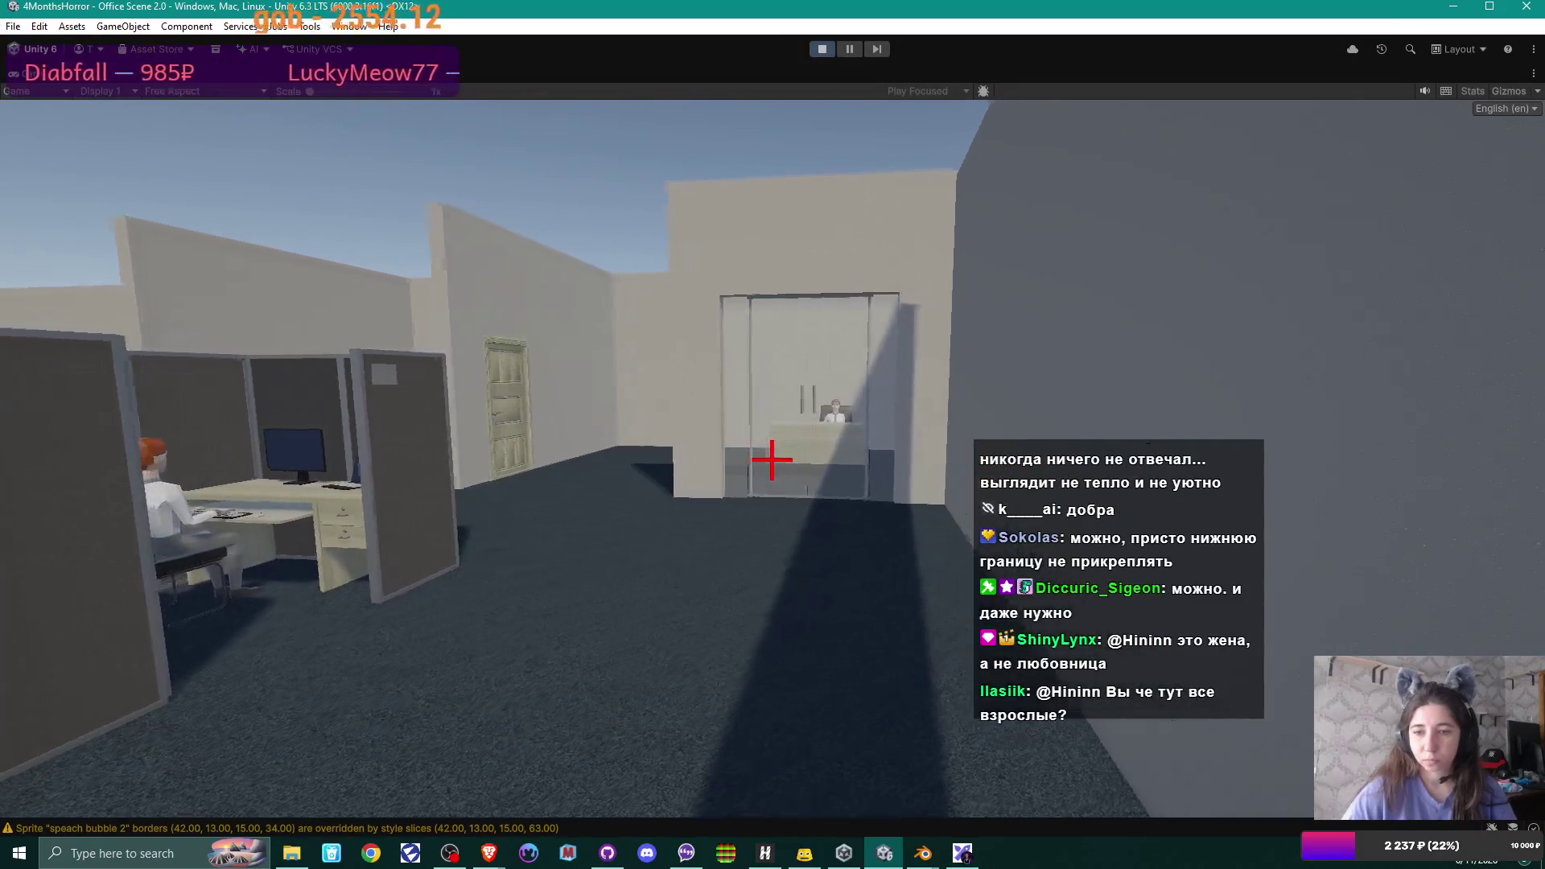
{"action": "key", "text": "w"}
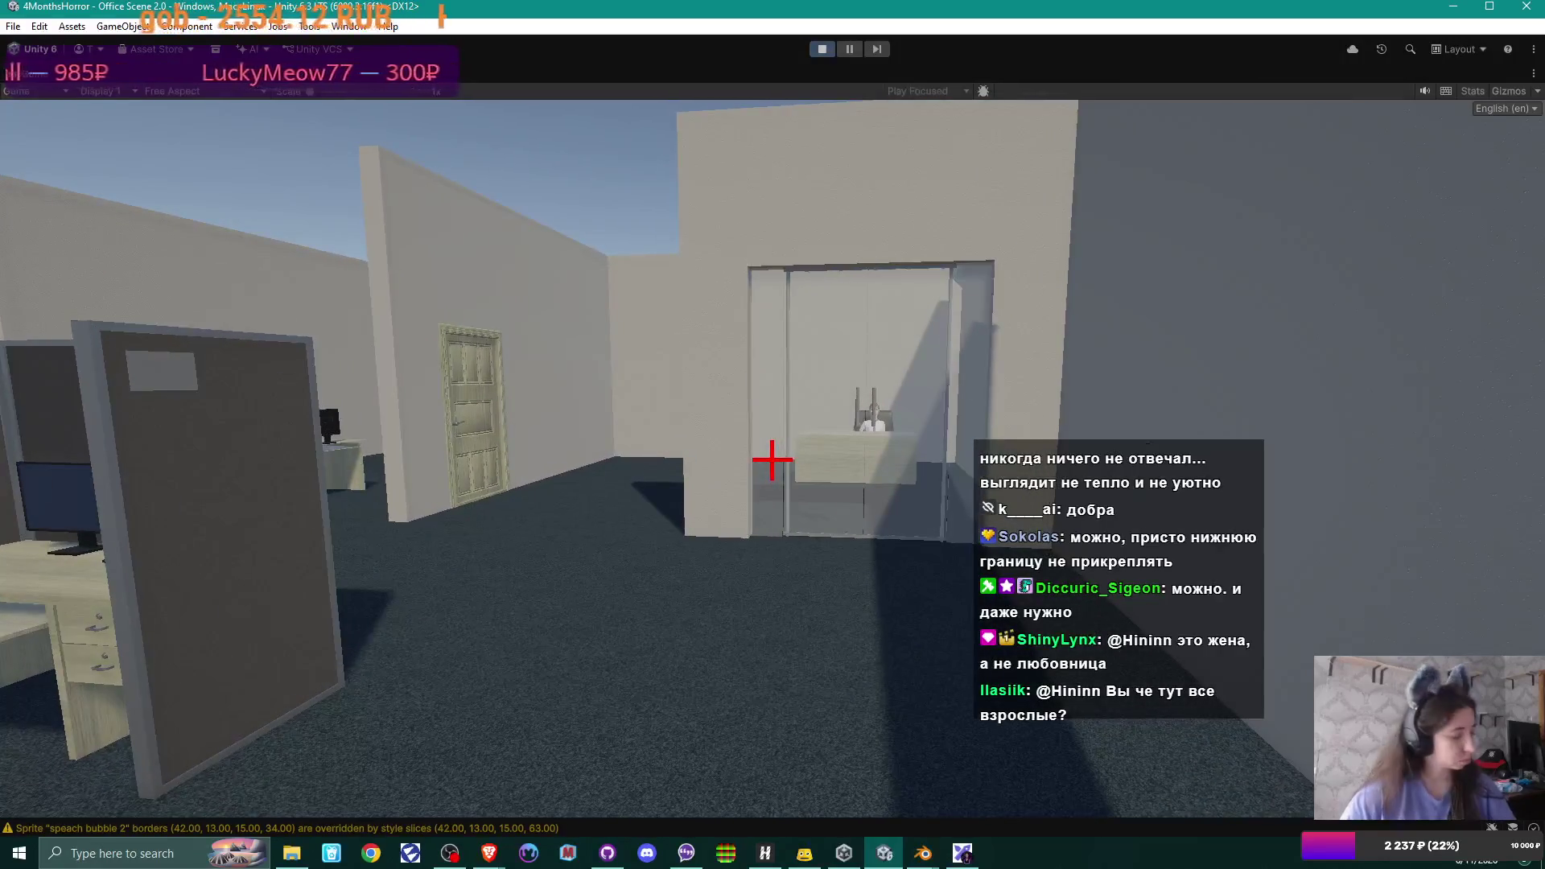
{"action": "key", "text": "Escape"}
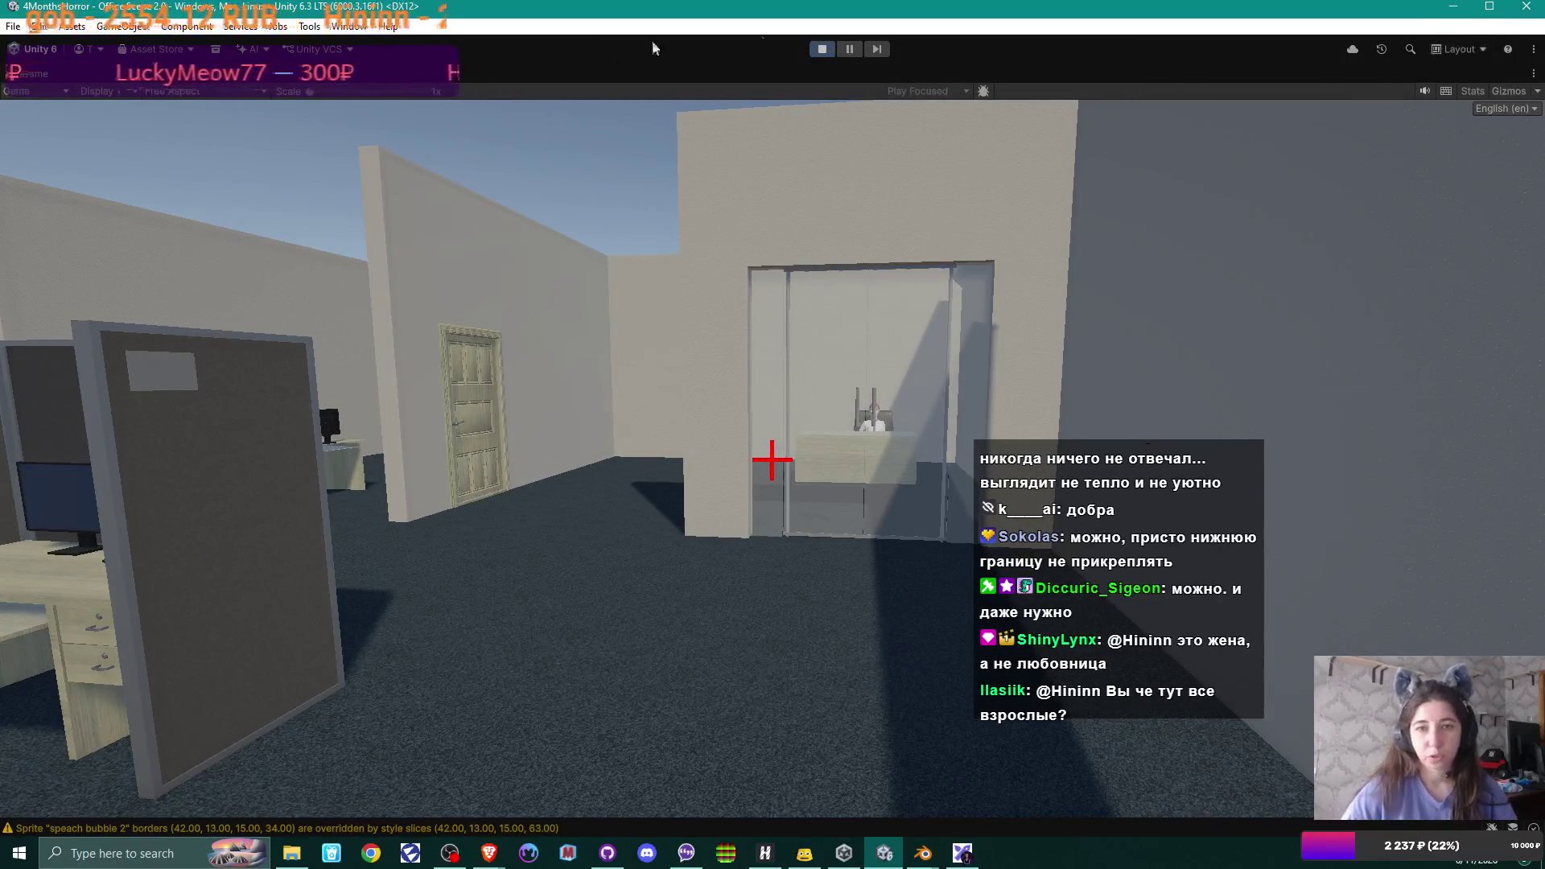
{"action": "left_click", "coordinate": [817, 49]}
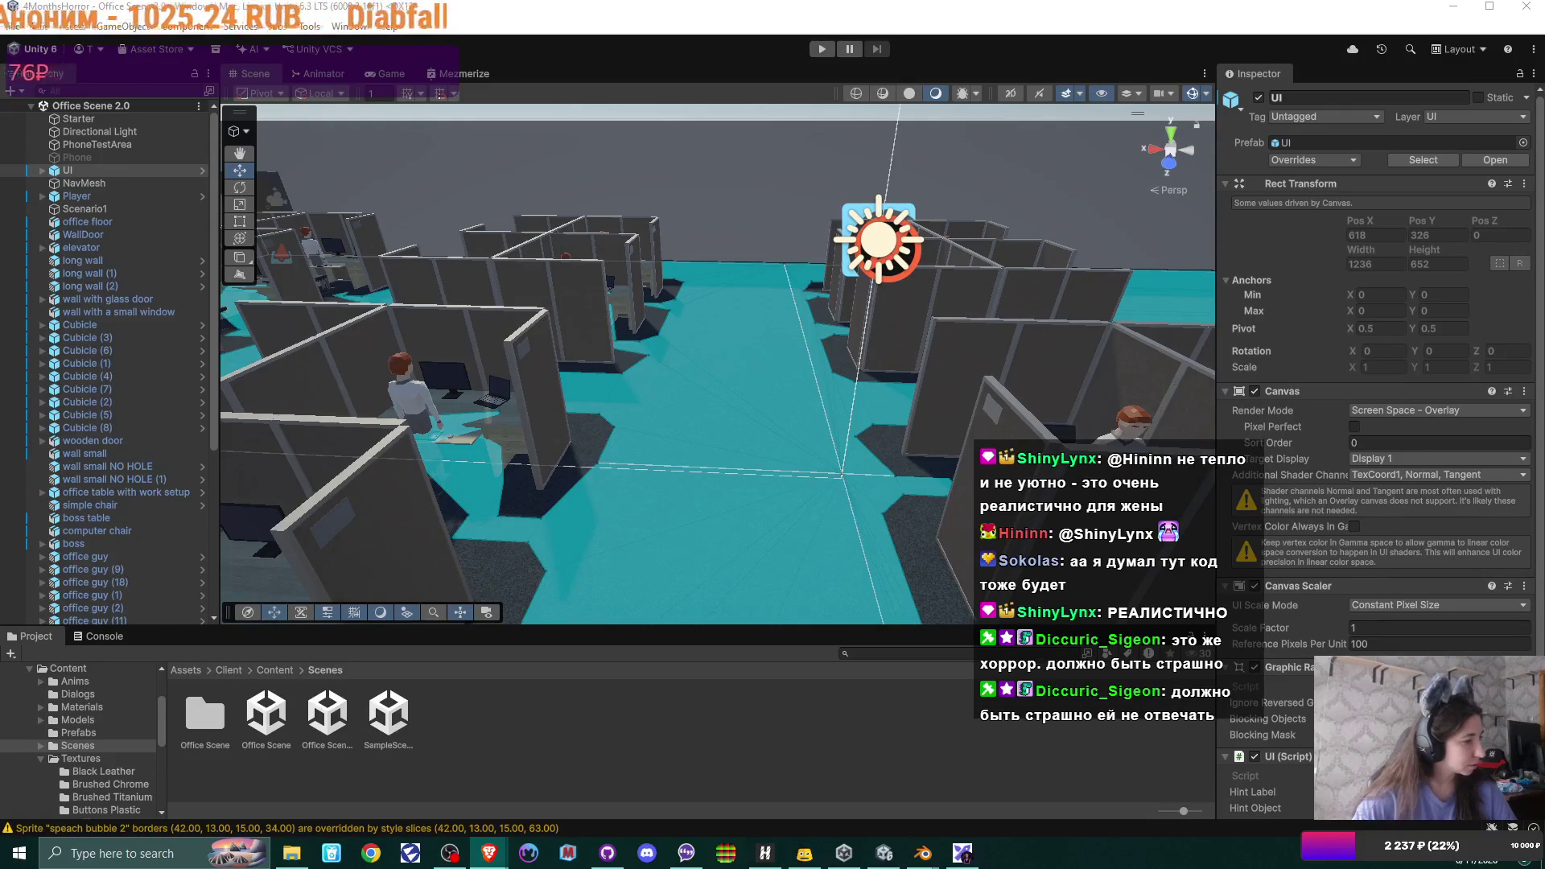
{"action": "mouse_move", "coordinate": [80, 325]}
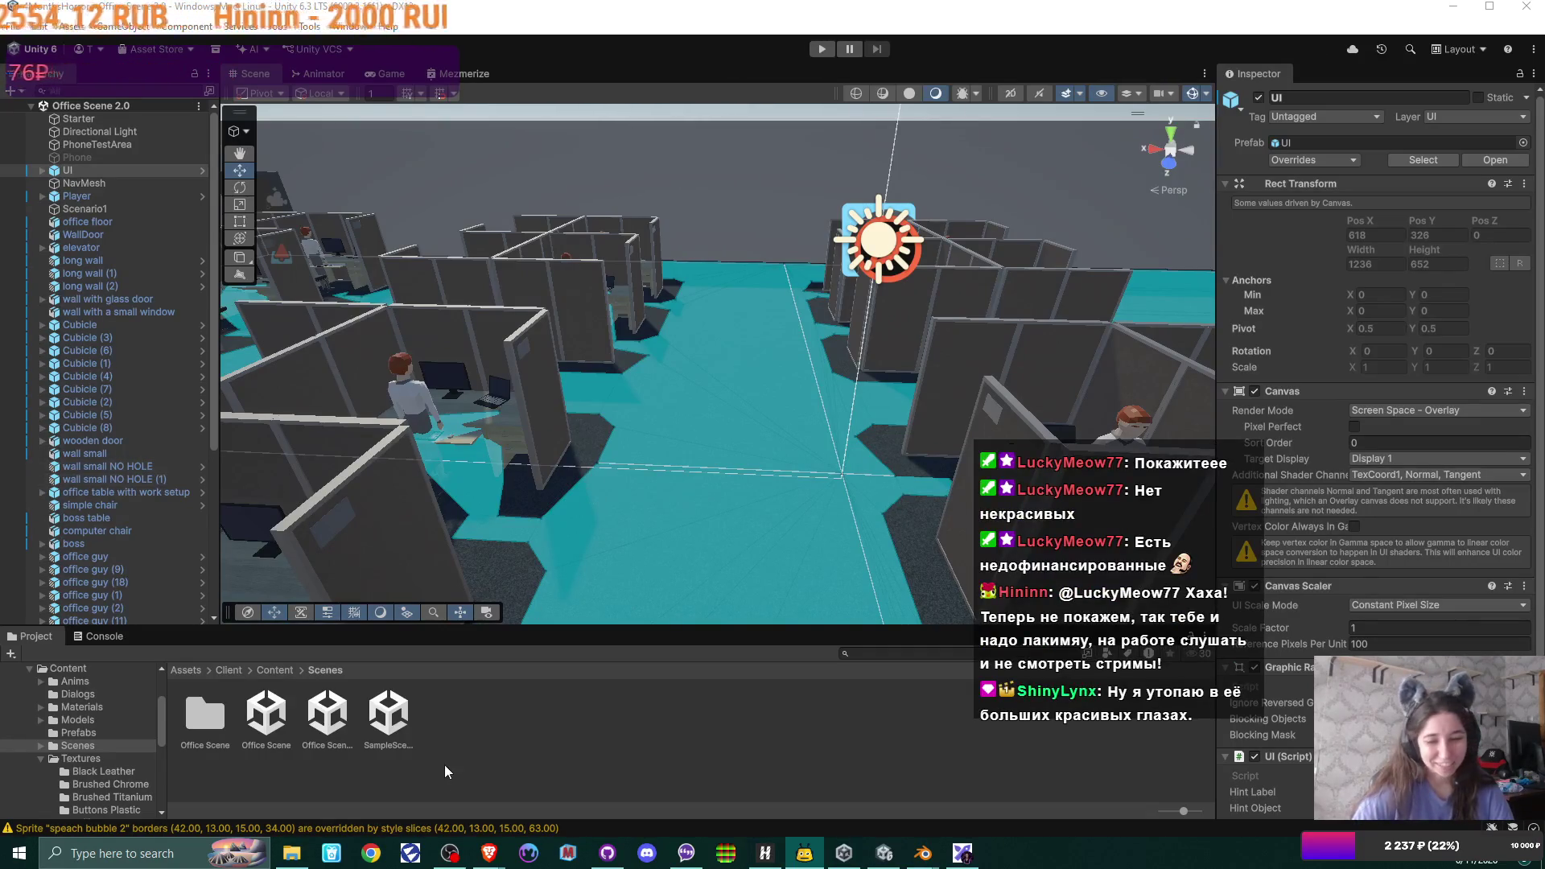
{"action": "left_click", "coordinate": [290, 853]}
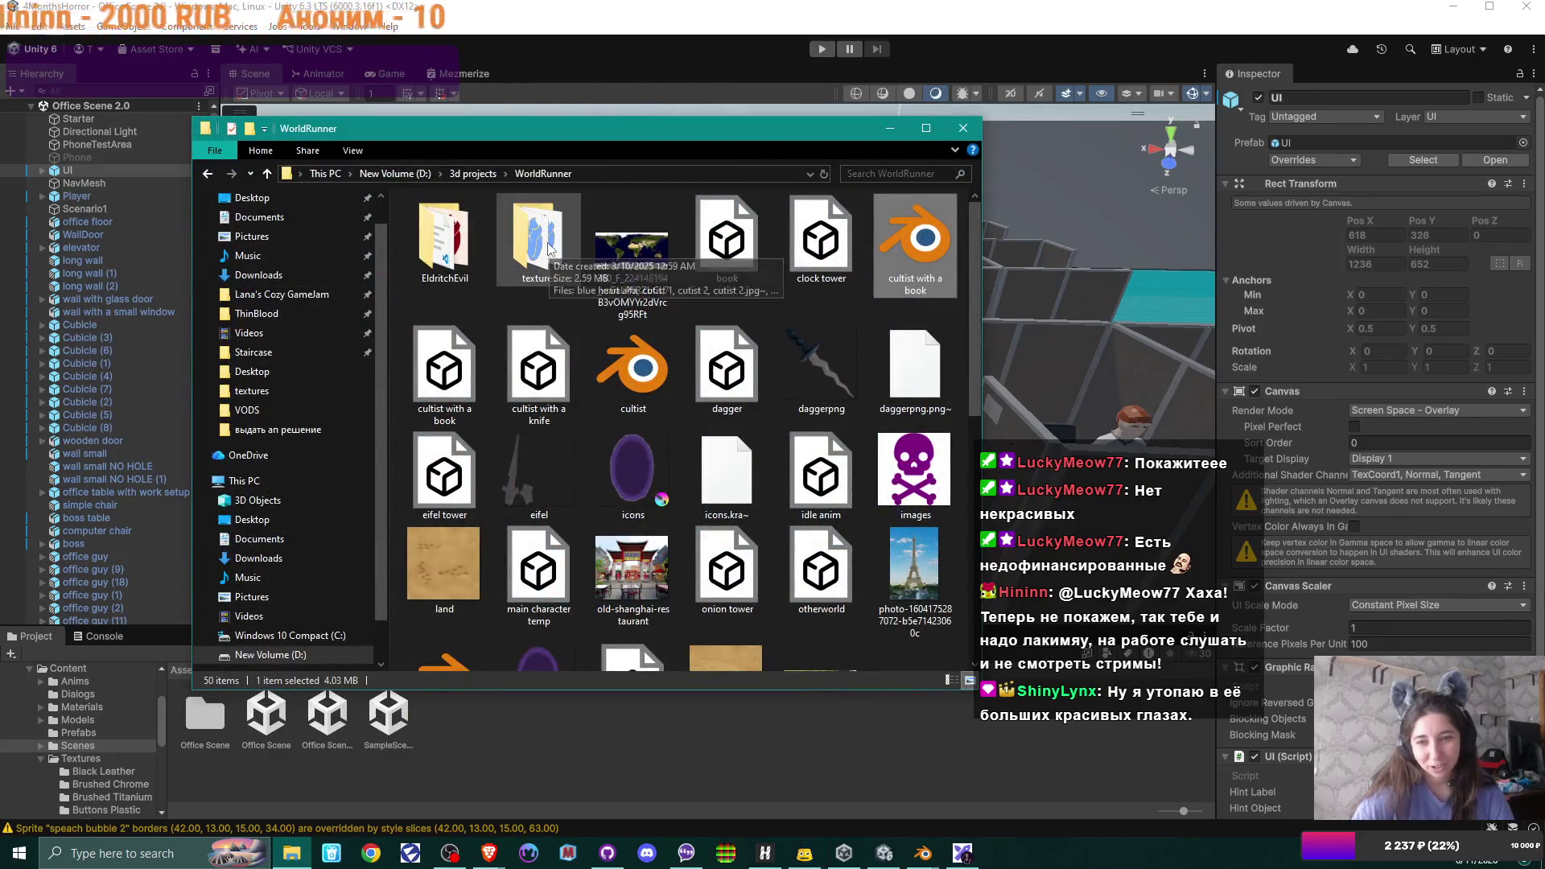
- Navigate D: > 3d projects > Staircase and view the 'wife ava circle.png' image
{"action": "left_click", "coordinate": [473, 173]}
{"action": "left_click", "coordinate": [395, 172]}
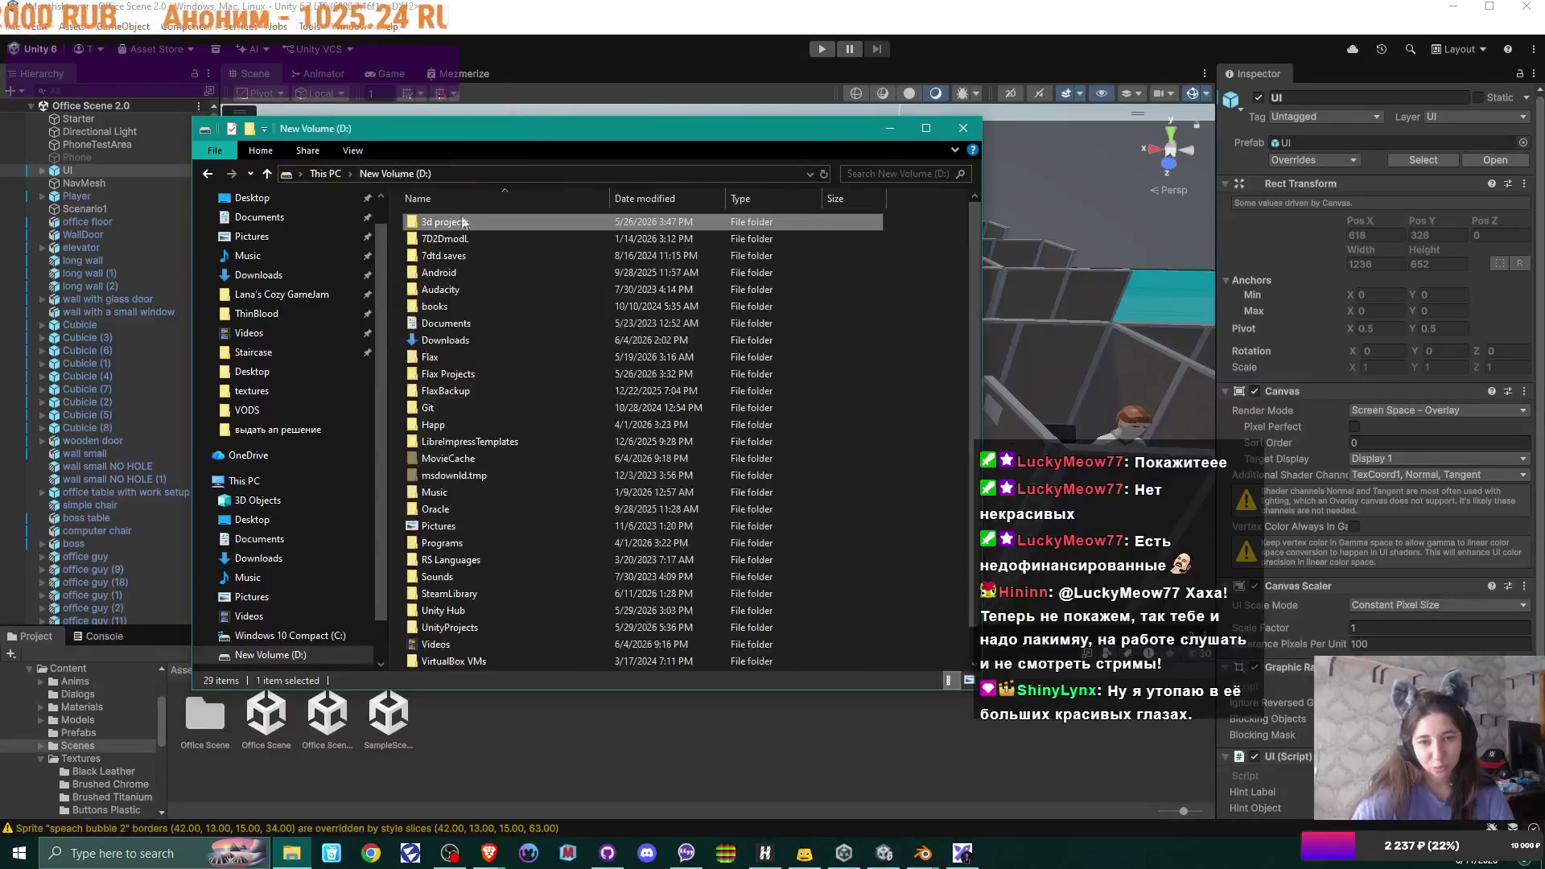
{"action": "double_click", "coordinate": [452, 237]}
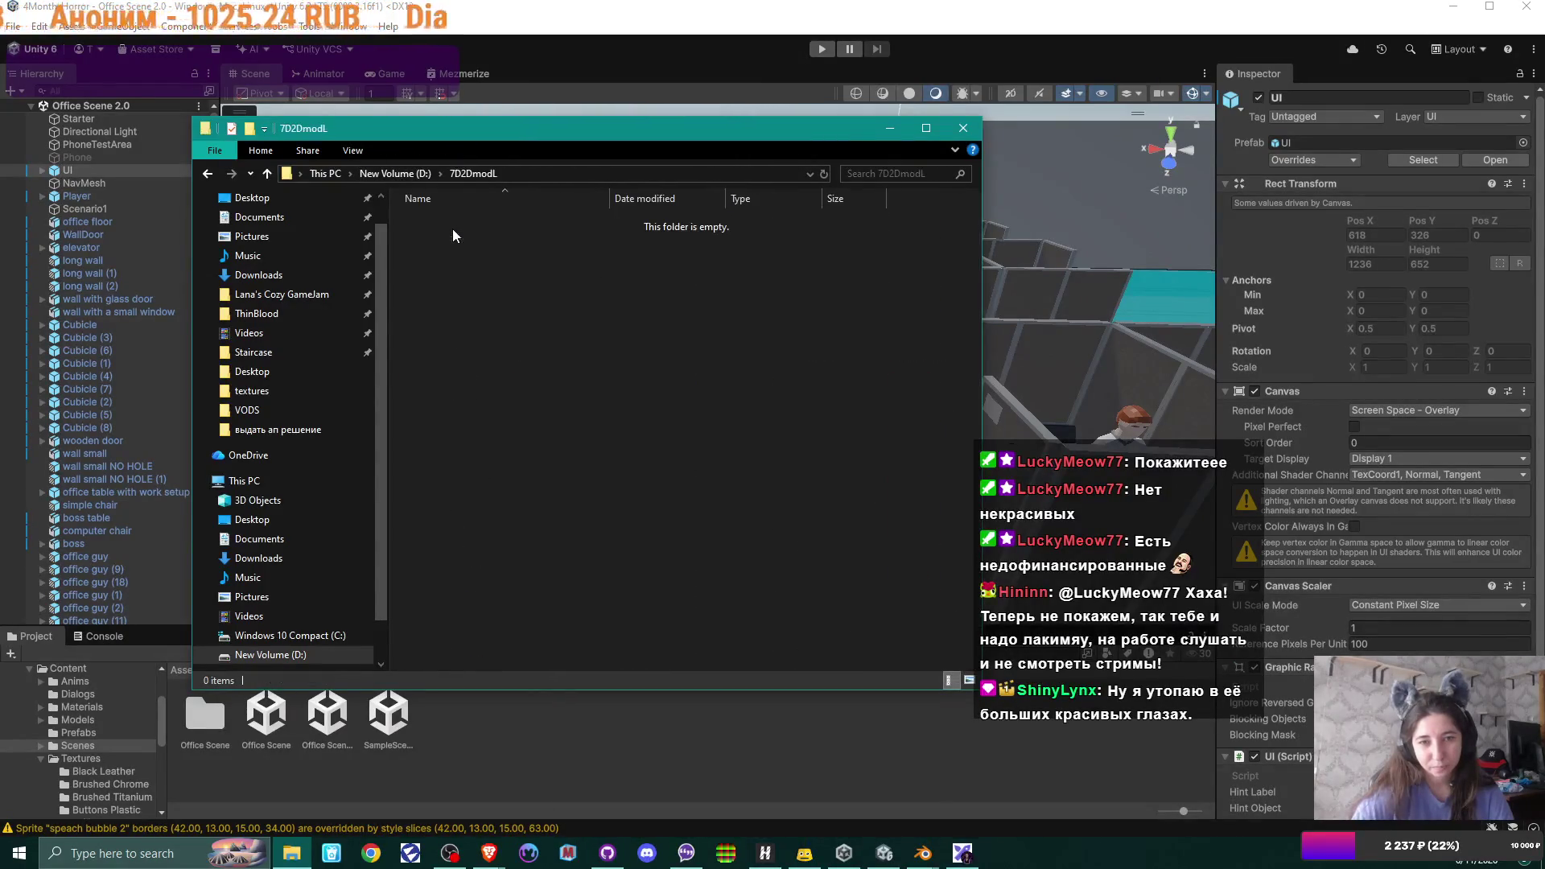
{"action": "left_click", "coordinate": [415, 175]}
{"action": "double_click", "coordinate": [453, 222]}
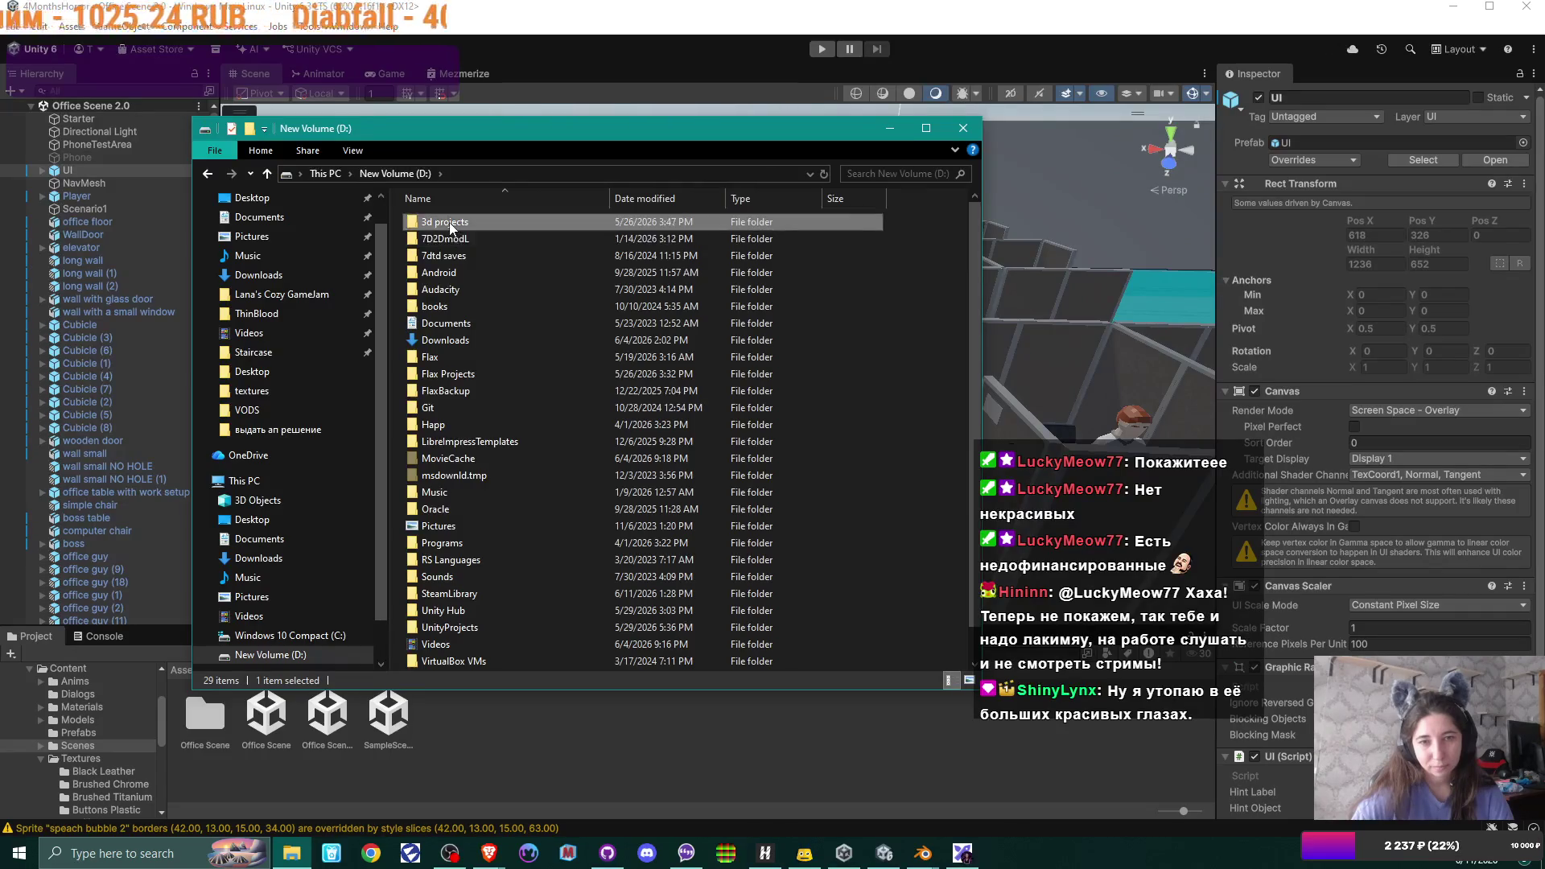
{"action": "scroll", "coordinate": [522, 459], "scroll_direction": "down", "scroll_amount": 3}
{"action": "scroll", "coordinate": [523, 459], "scroll_direction": "up", "scroll_amount": 5}
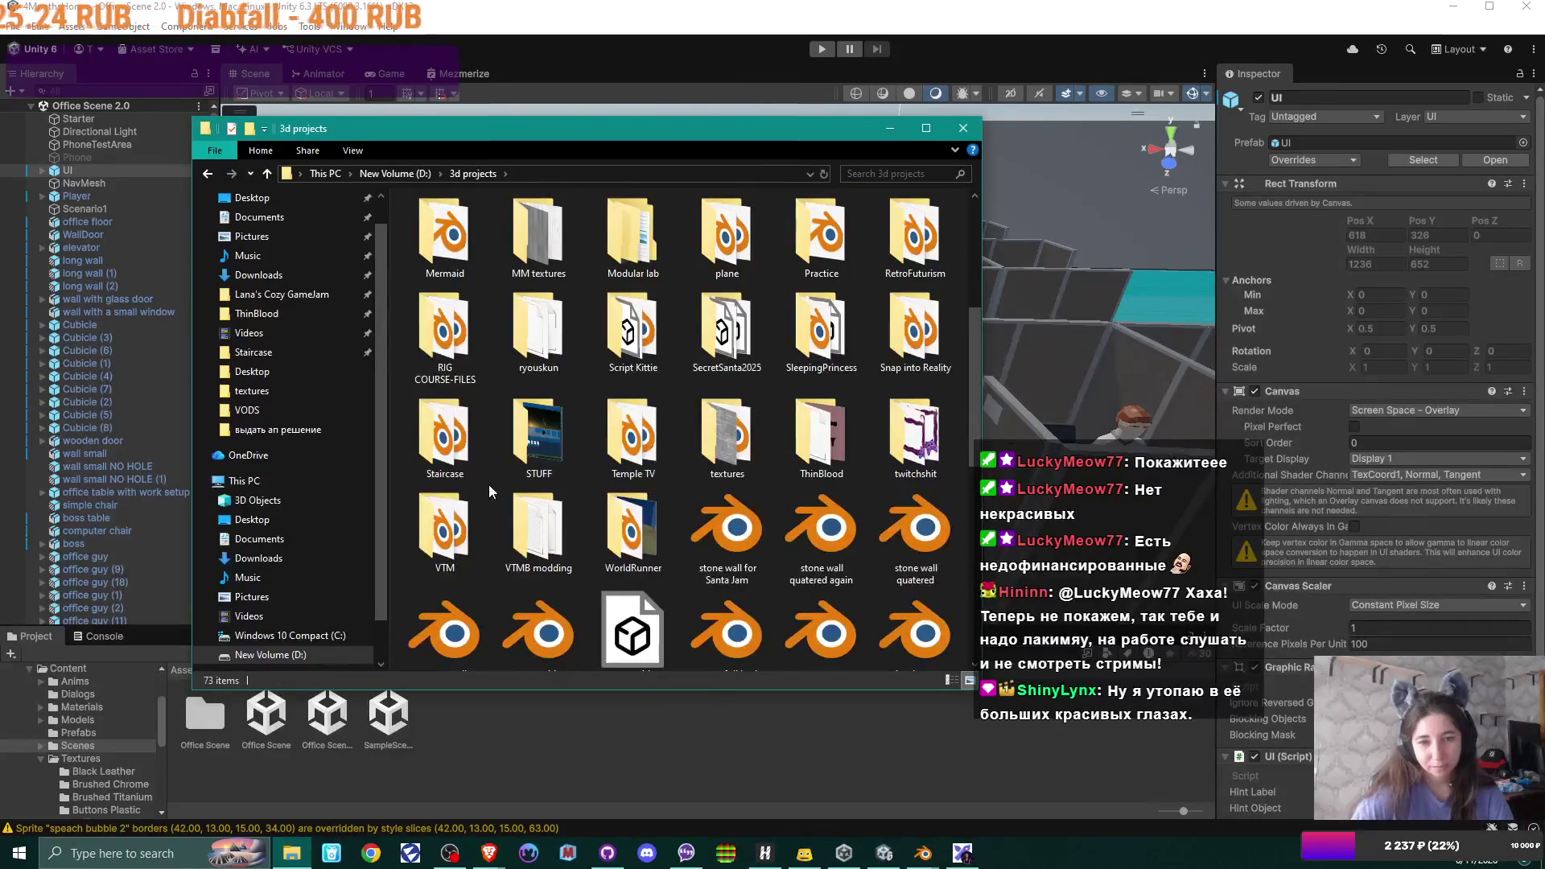
{"action": "double_click", "coordinate": [461, 428]}
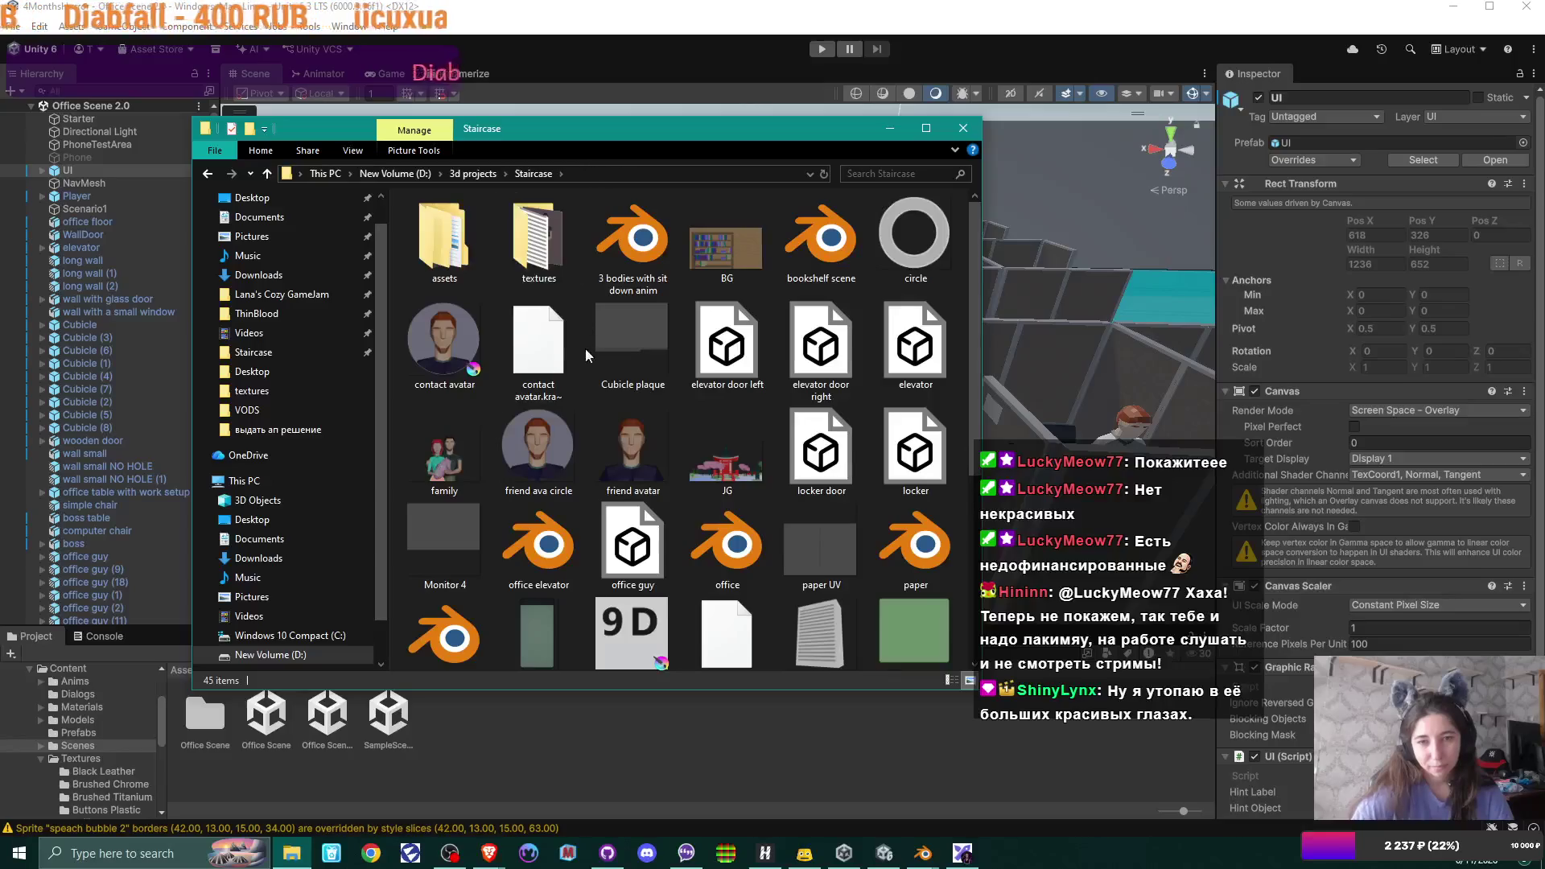
{"action": "scroll", "coordinate": [575, 503], "scroll_direction": "down", "scroll_amount": 3}
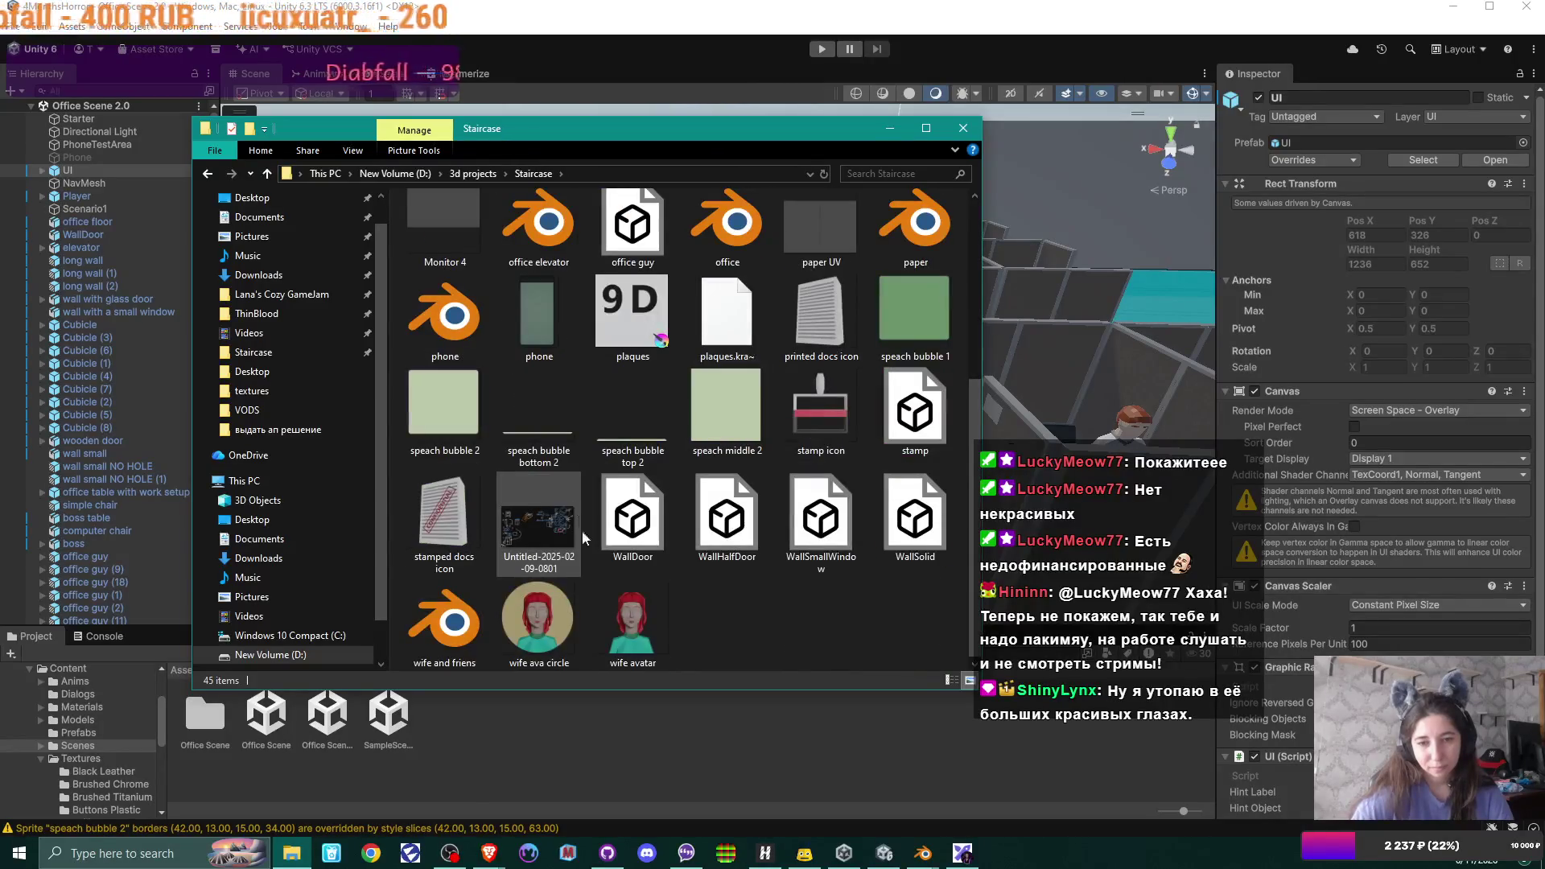
{"action": "double_click", "coordinate": [542, 614]}
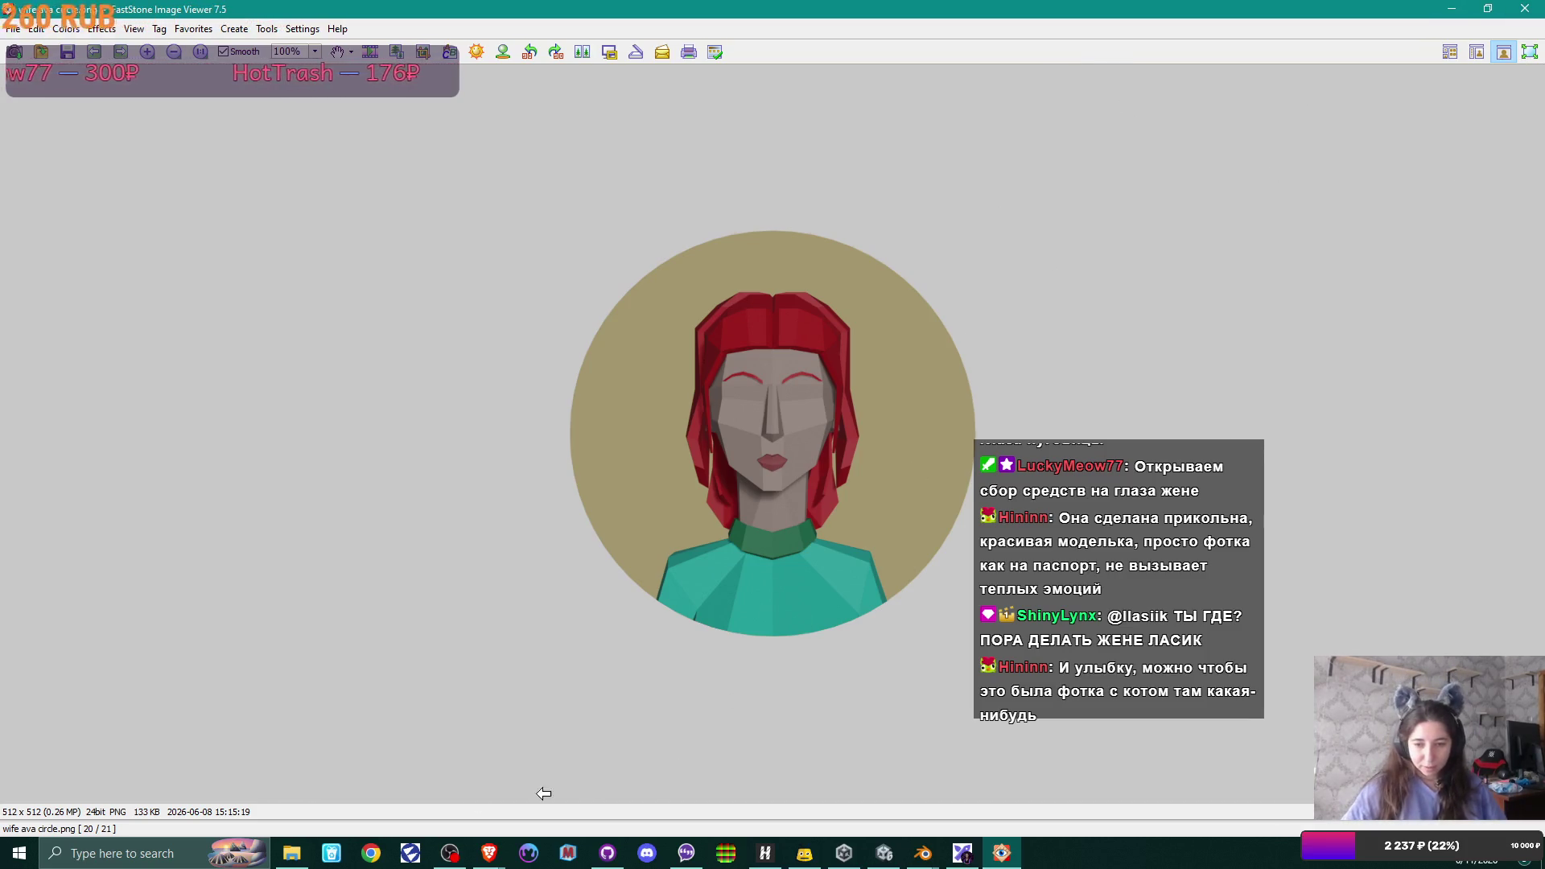
{"action": "mouse_move", "coordinate": [922, 853]}
{"action": "left_click", "coordinate": [994, 783]}
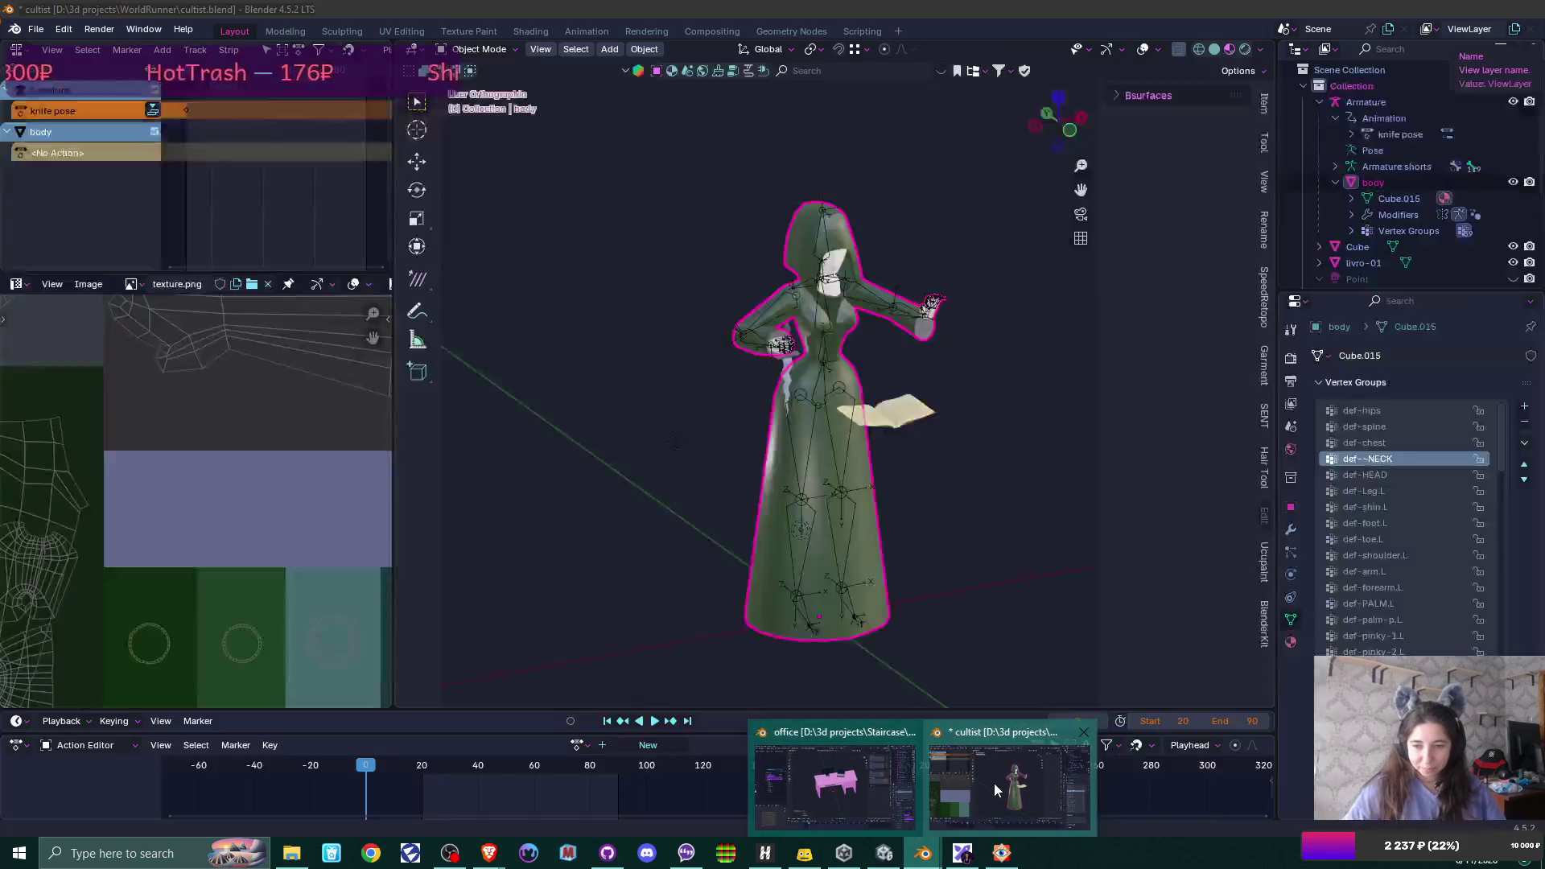
- Close the cultist Blender project without saving and return to the Staircase folder
{"action": "left_click", "coordinate": [1528, 11]}
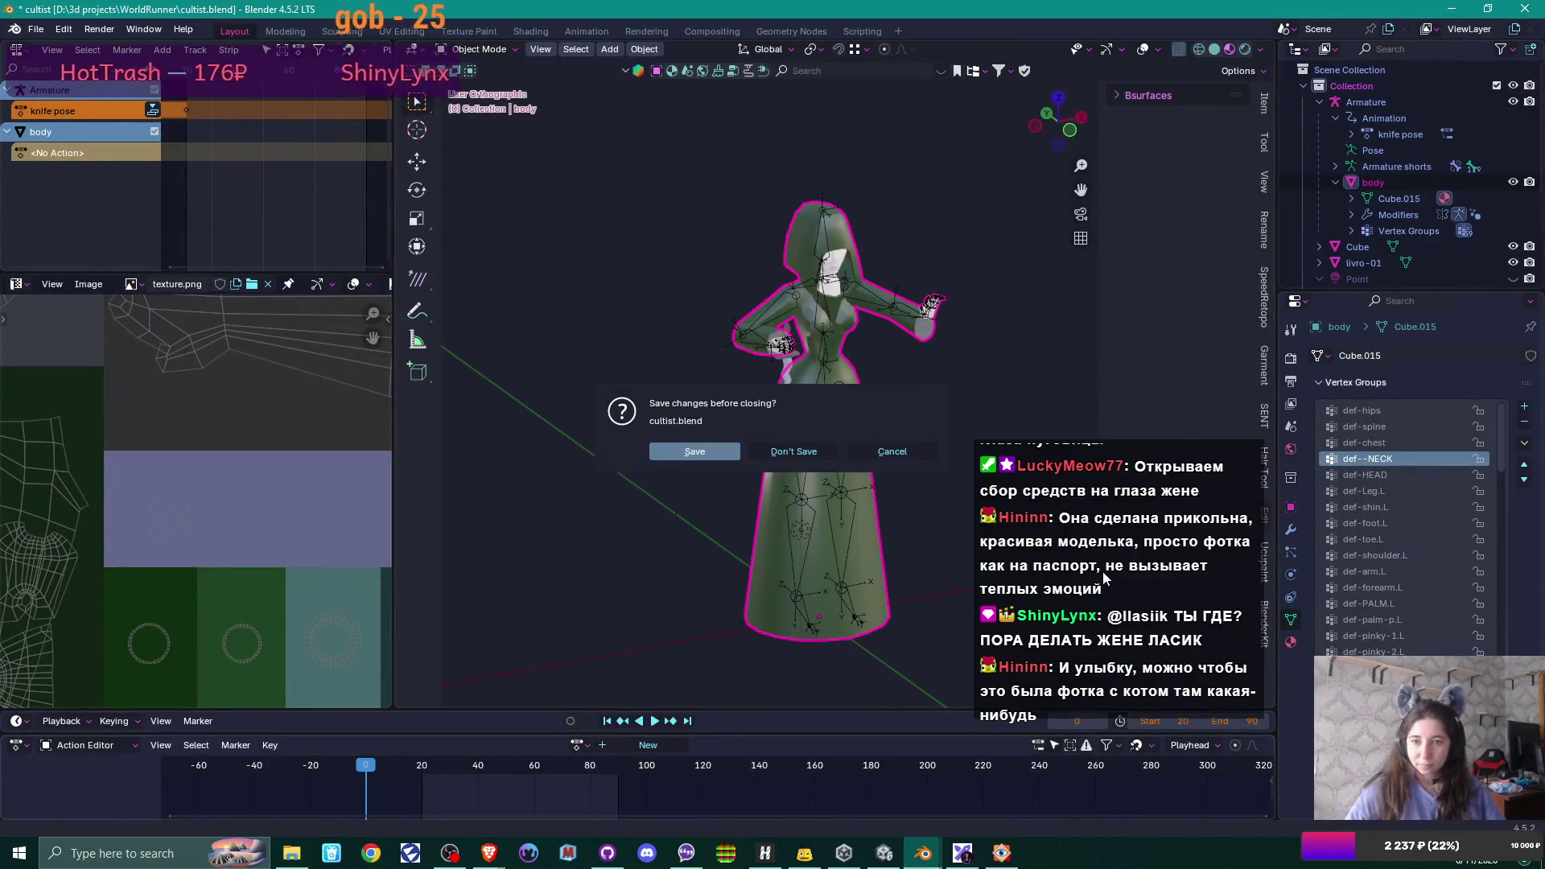
{"action": "left_click", "coordinate": [825, 449]}
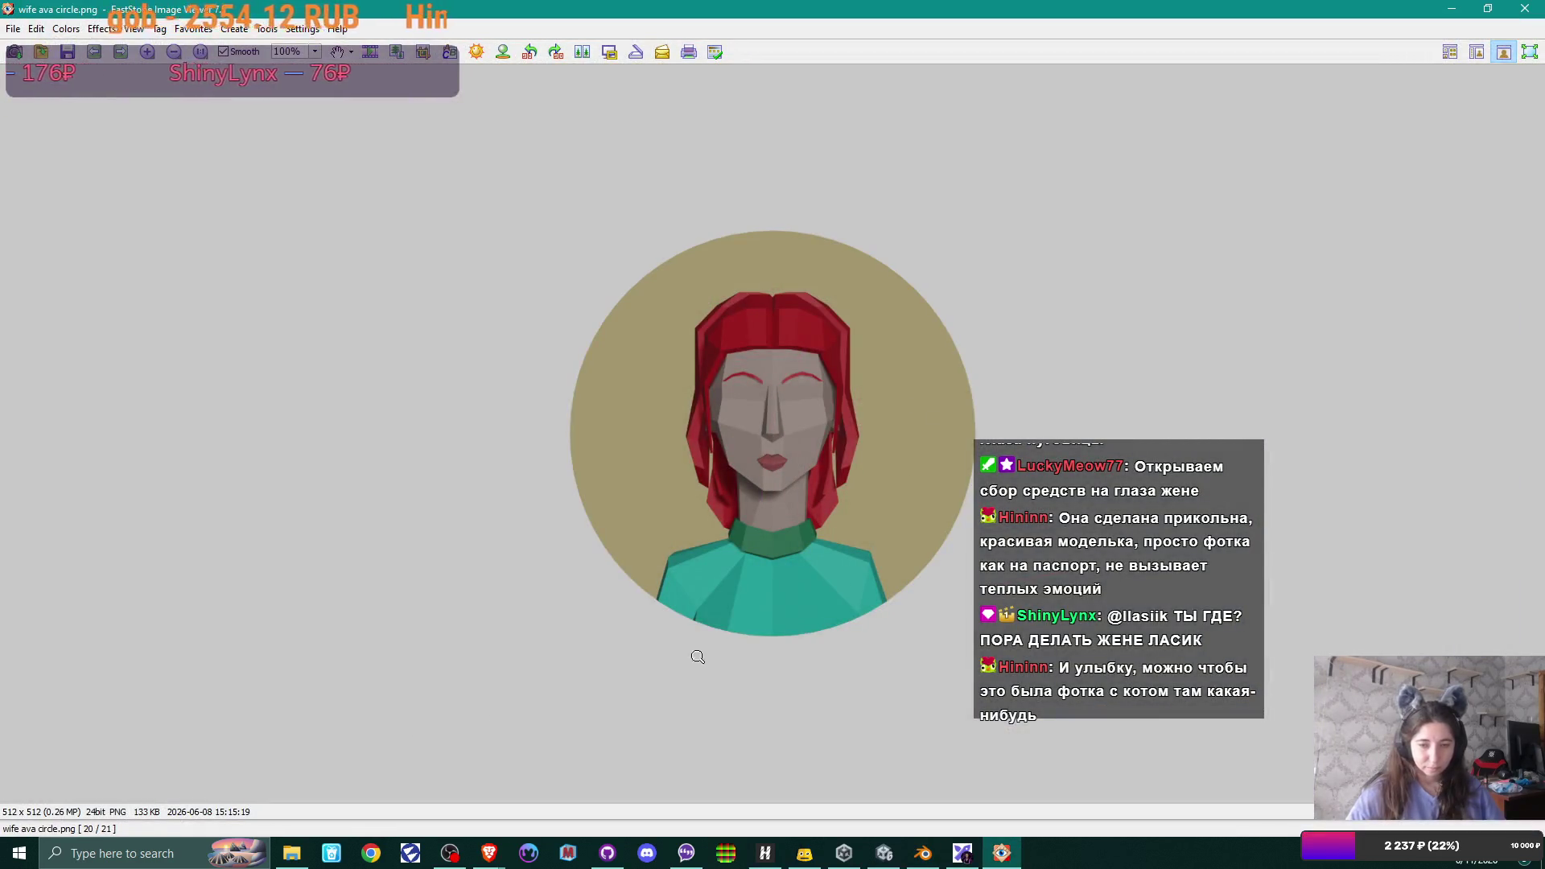
{"action": "left_click", "coordinate": [290, 862]}
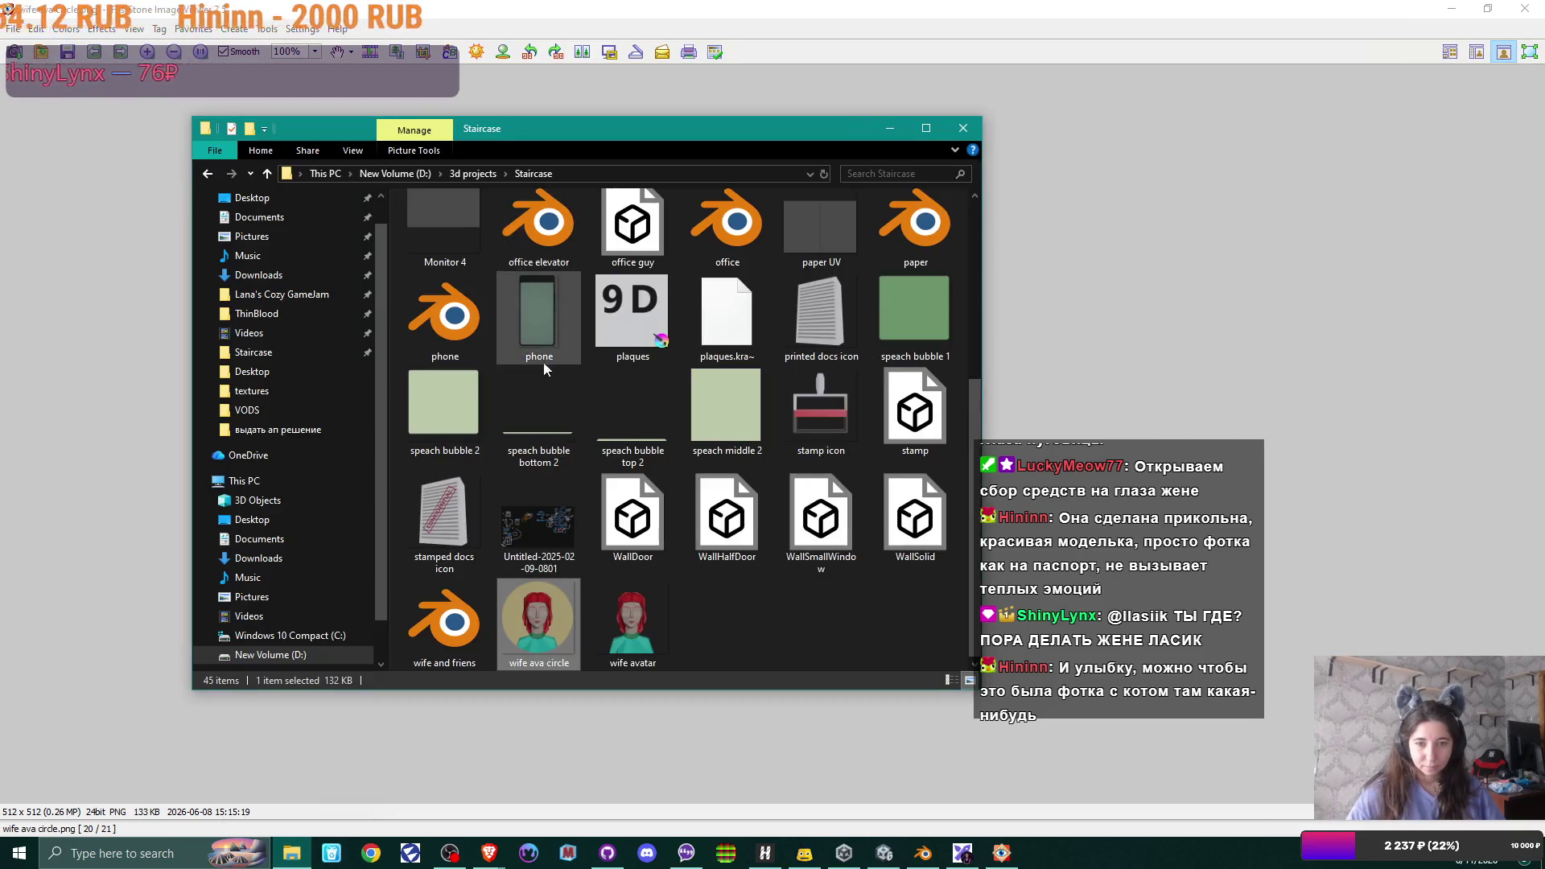
- Load the 'wife and friens.blend' scene from the Staircase folder and select the woman
{"action": "double_click", "coordinate": [454, 624]}
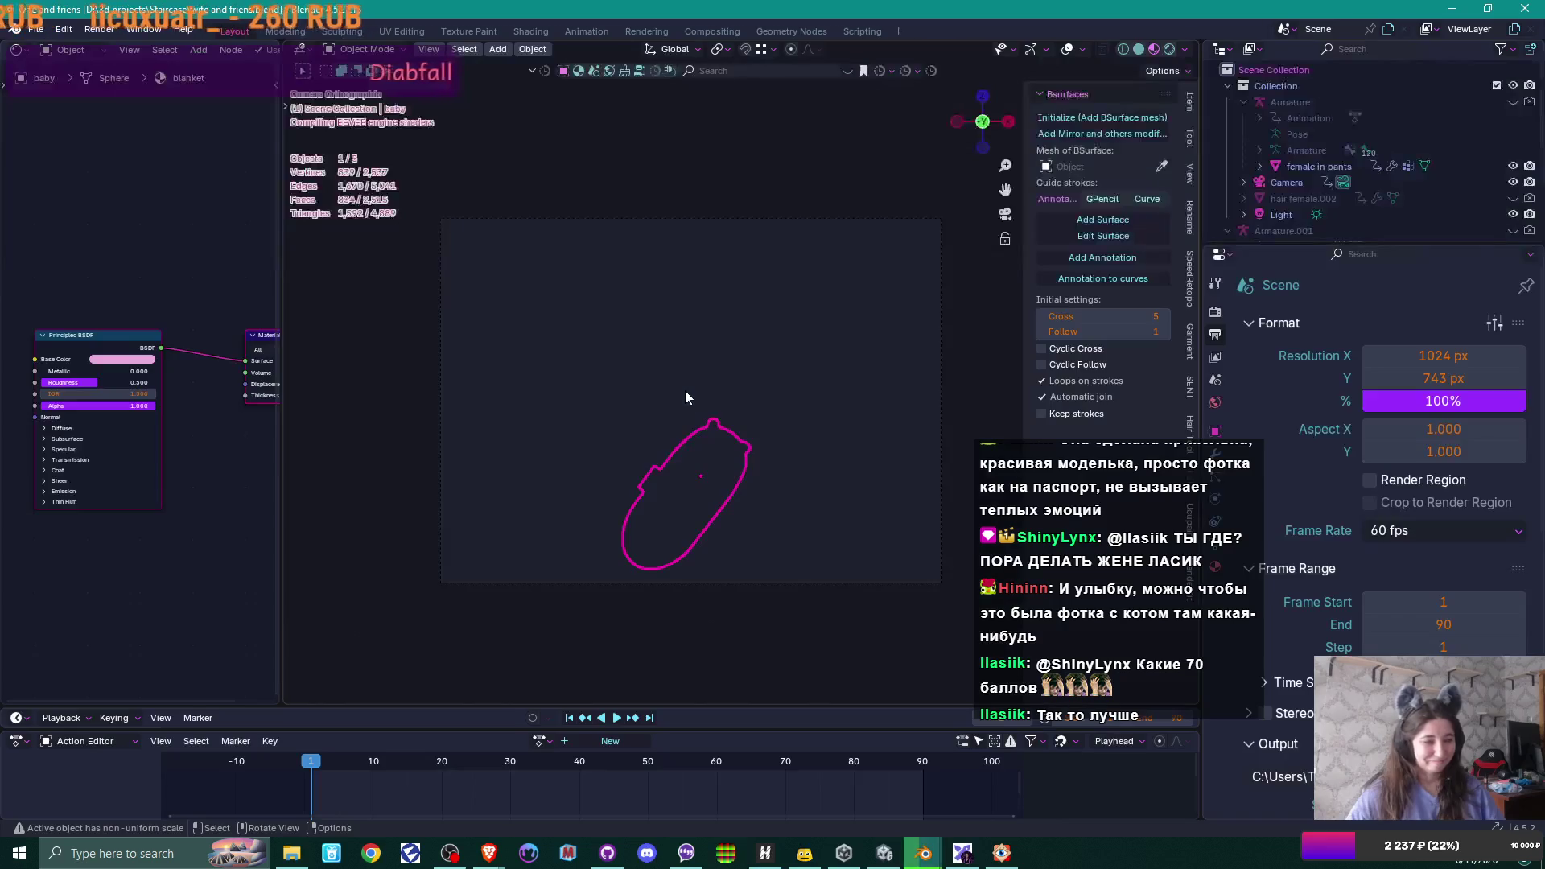
{"action": "scroll", "coordinate": [676, 399], "scroll_direction": "up", "scroll_amount": 5}
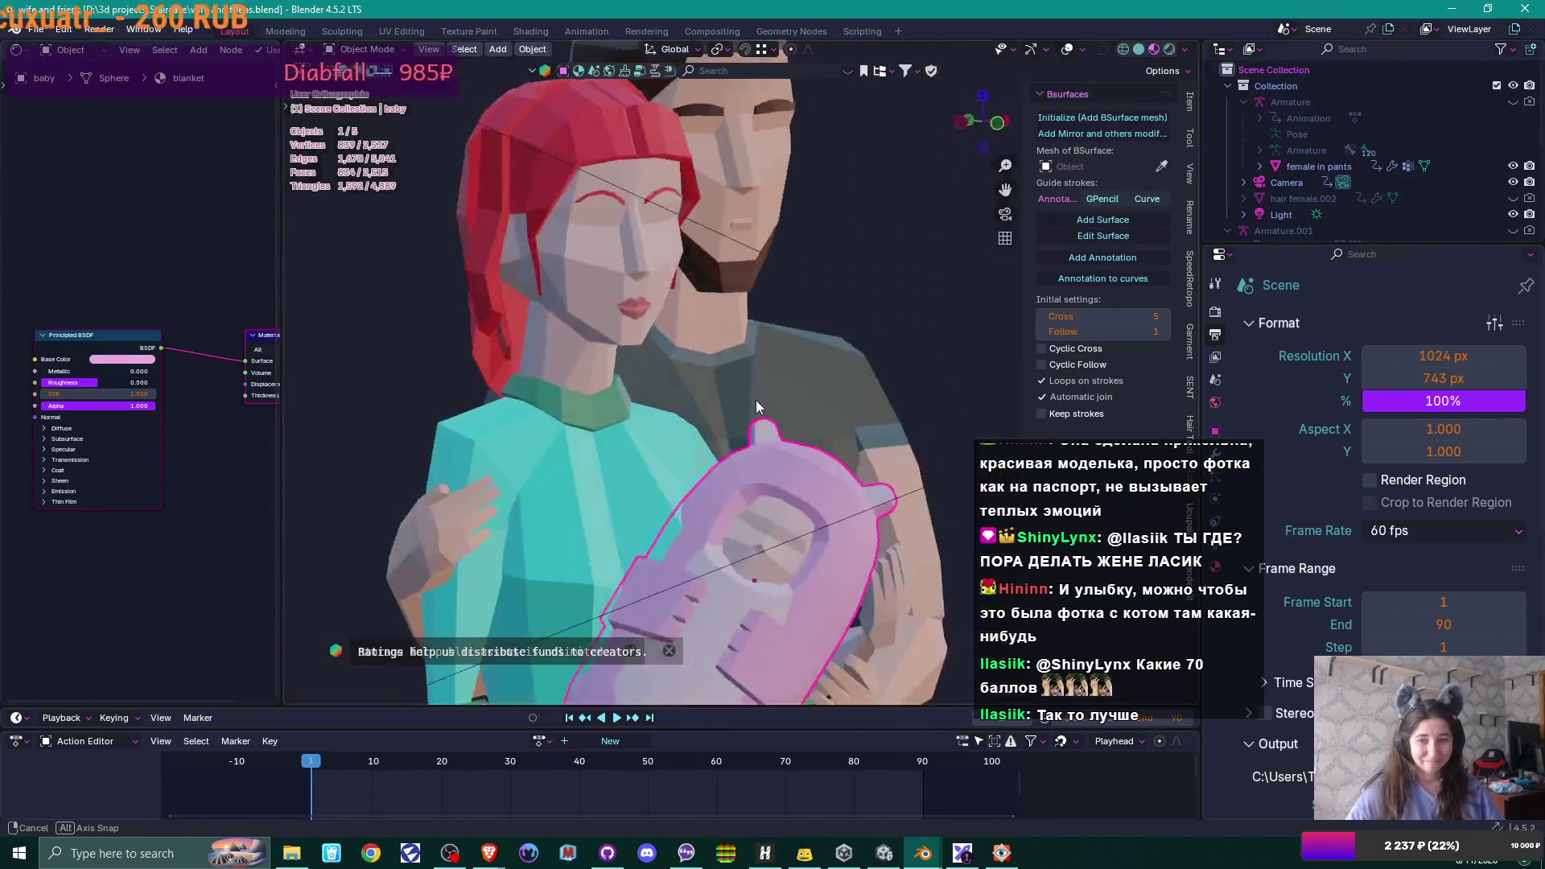
{"action": "scroll", "coordinate": [701, 423], "scroll_direction": "down", "scroll_amount": 2}
{"action": "left_click", "coordinate": [587, 185]}
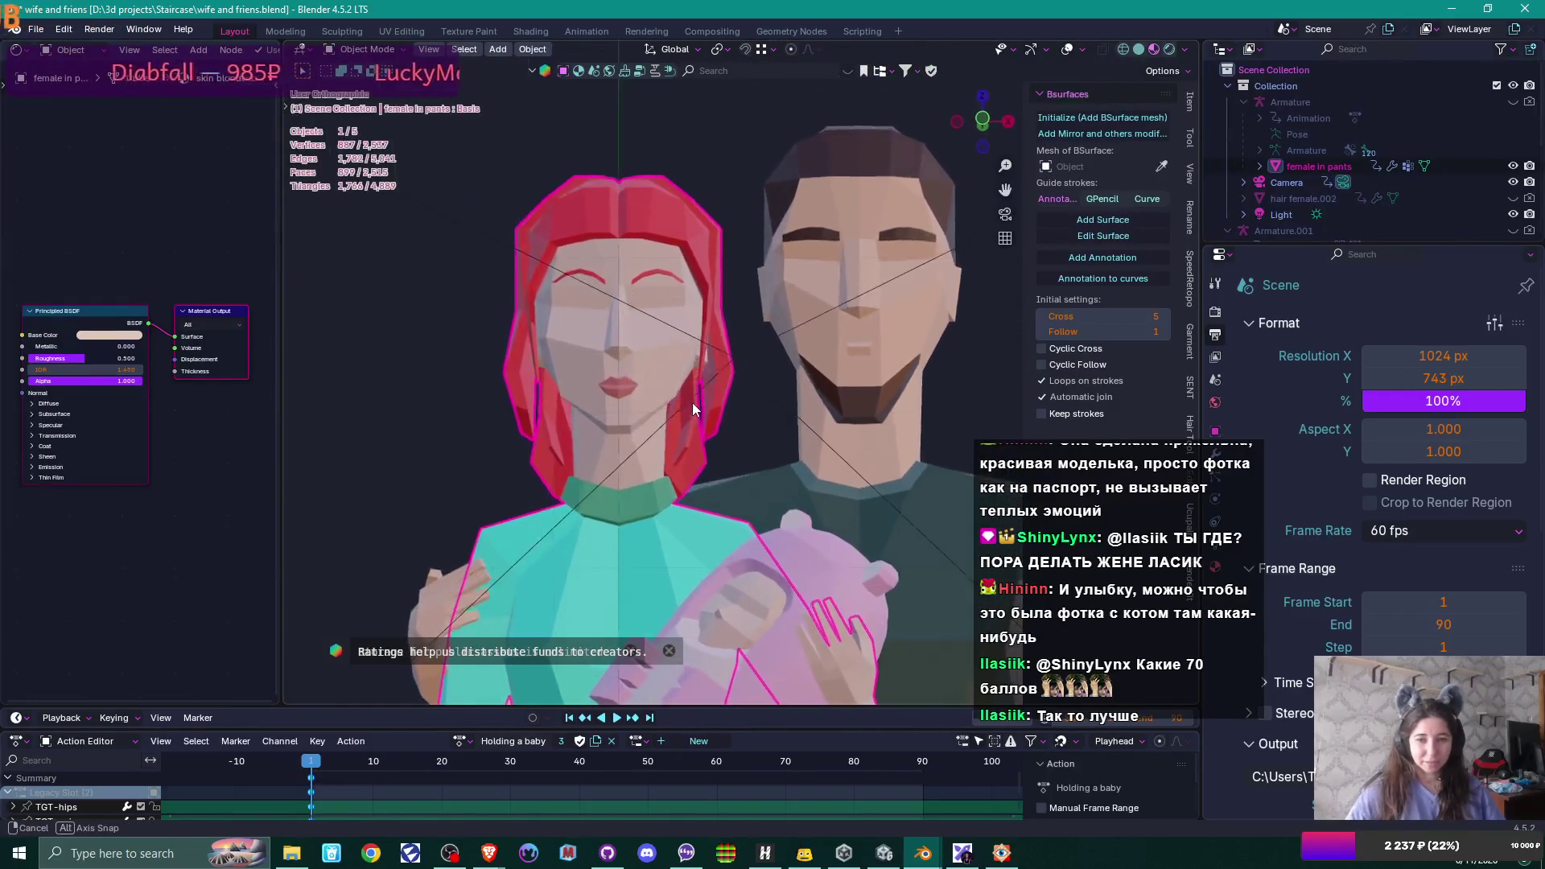
{"action": "left_click_drag", "start_coordinate": [682, 394], "coordinate": [717, 418]}
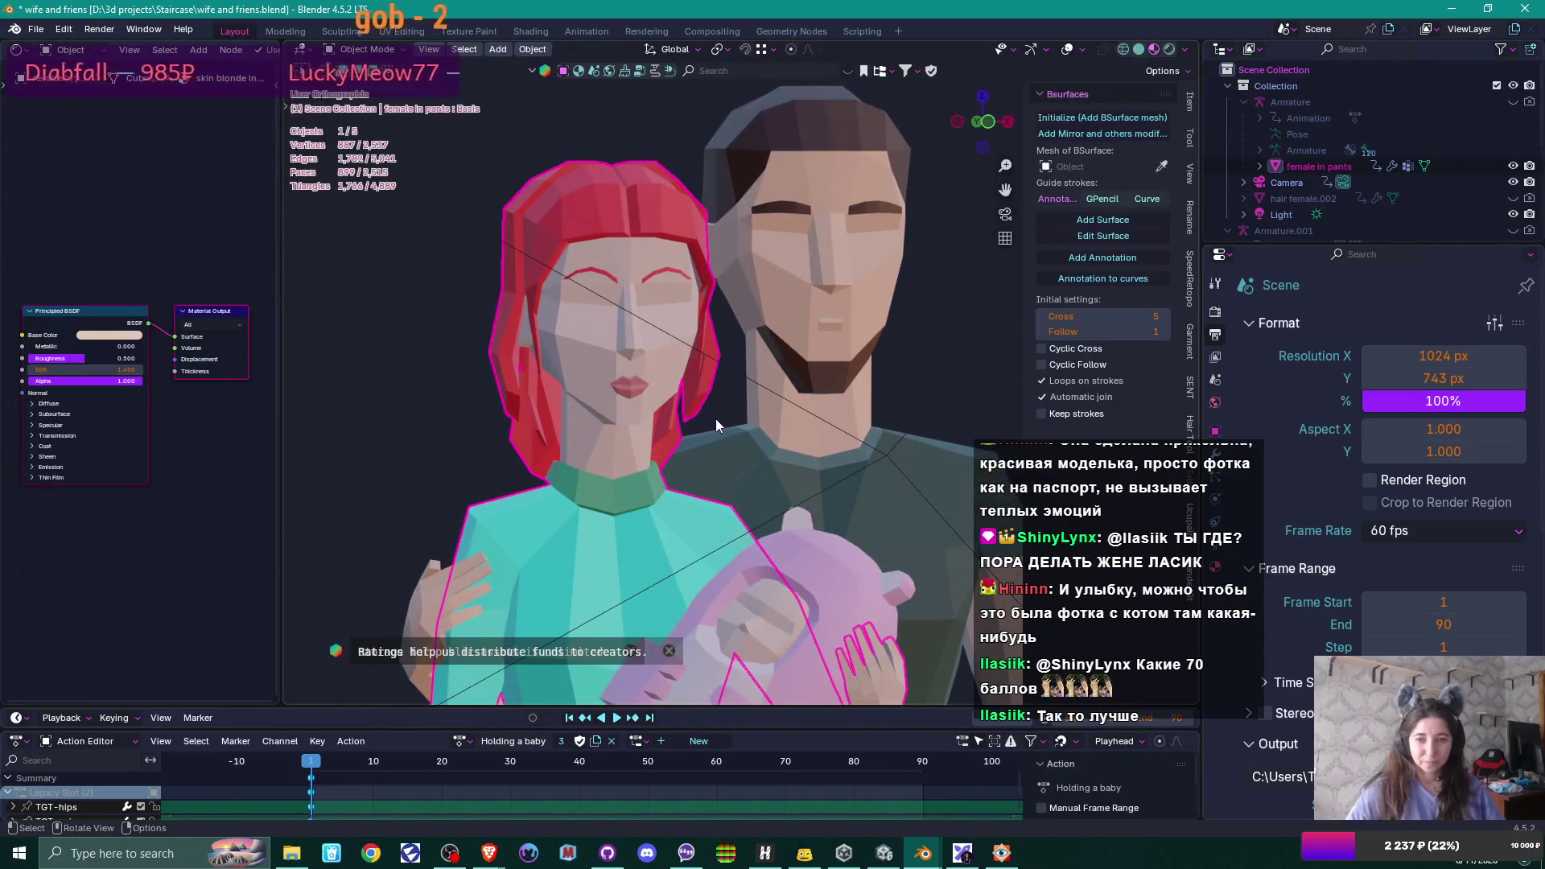
{"action": "scroll", "coordinate": [716, 418], "scroll_direction": "up", "scroll_amount": 2}
{"action": "scroll", "coordinate": [714, 418], "scroll_direction": "down", "scroll_amount": 2}
{"action": "scroll", "coordinate": [713, 418], "scroll_direction": "down", "scroll_amount": 2}
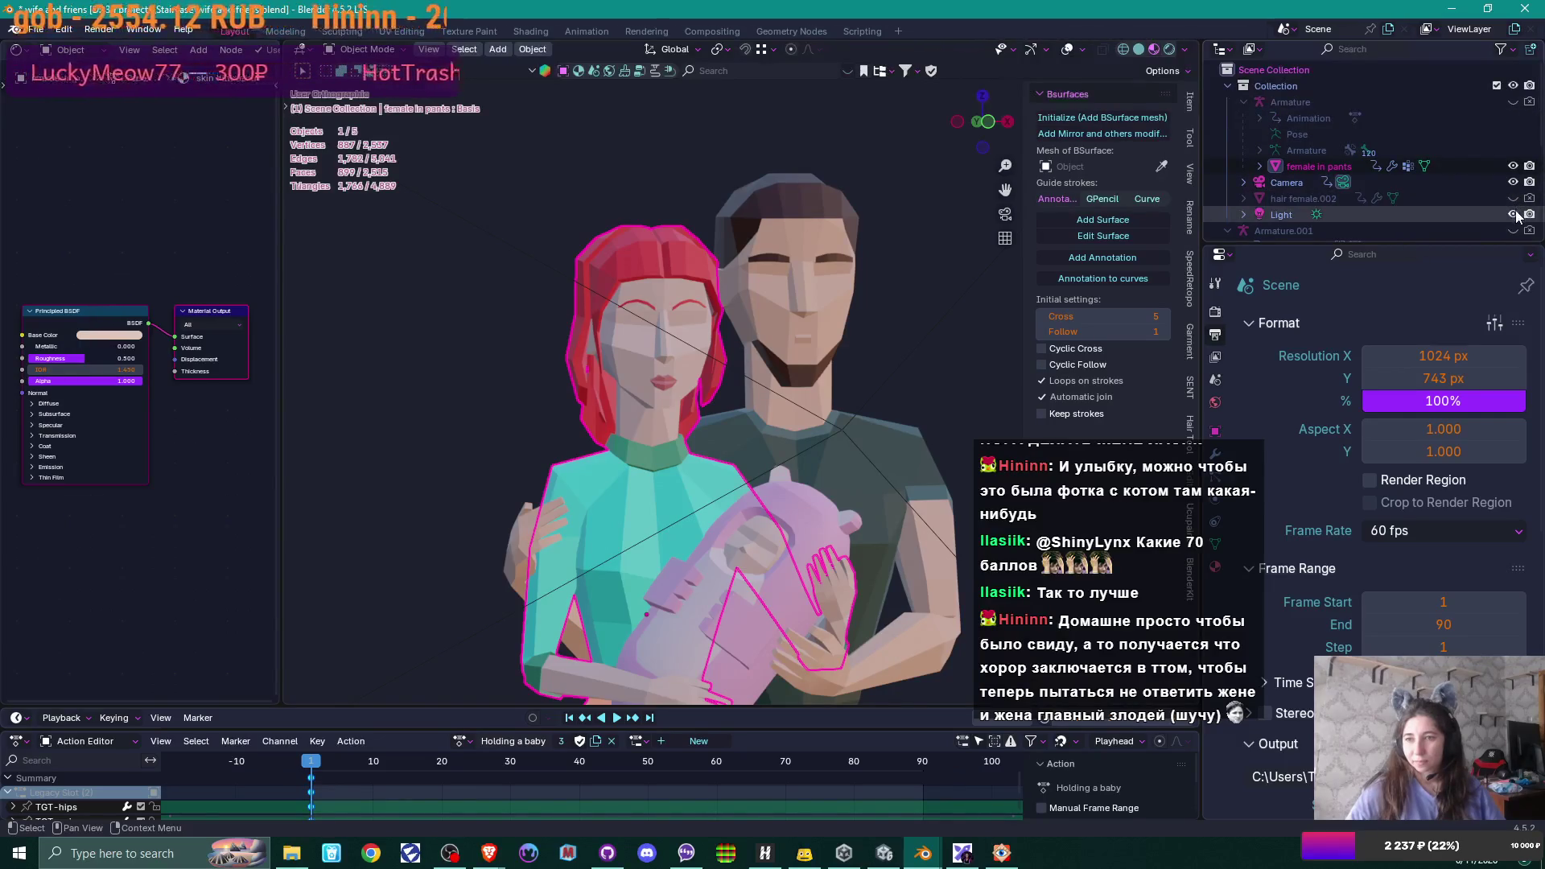
{"action": "scroll", "coordinate": [1517, 210], "scroll_direction": "down", "scroll_amount": 1}
{"action": "scroll", "coordinate": [1517, 213], "scroll_direction": "down", "scroll_amount": 2}
{"action": "scroll", "coordinate": [1514, 213], "scroll_direction": "down", "scroll_amount": 1}
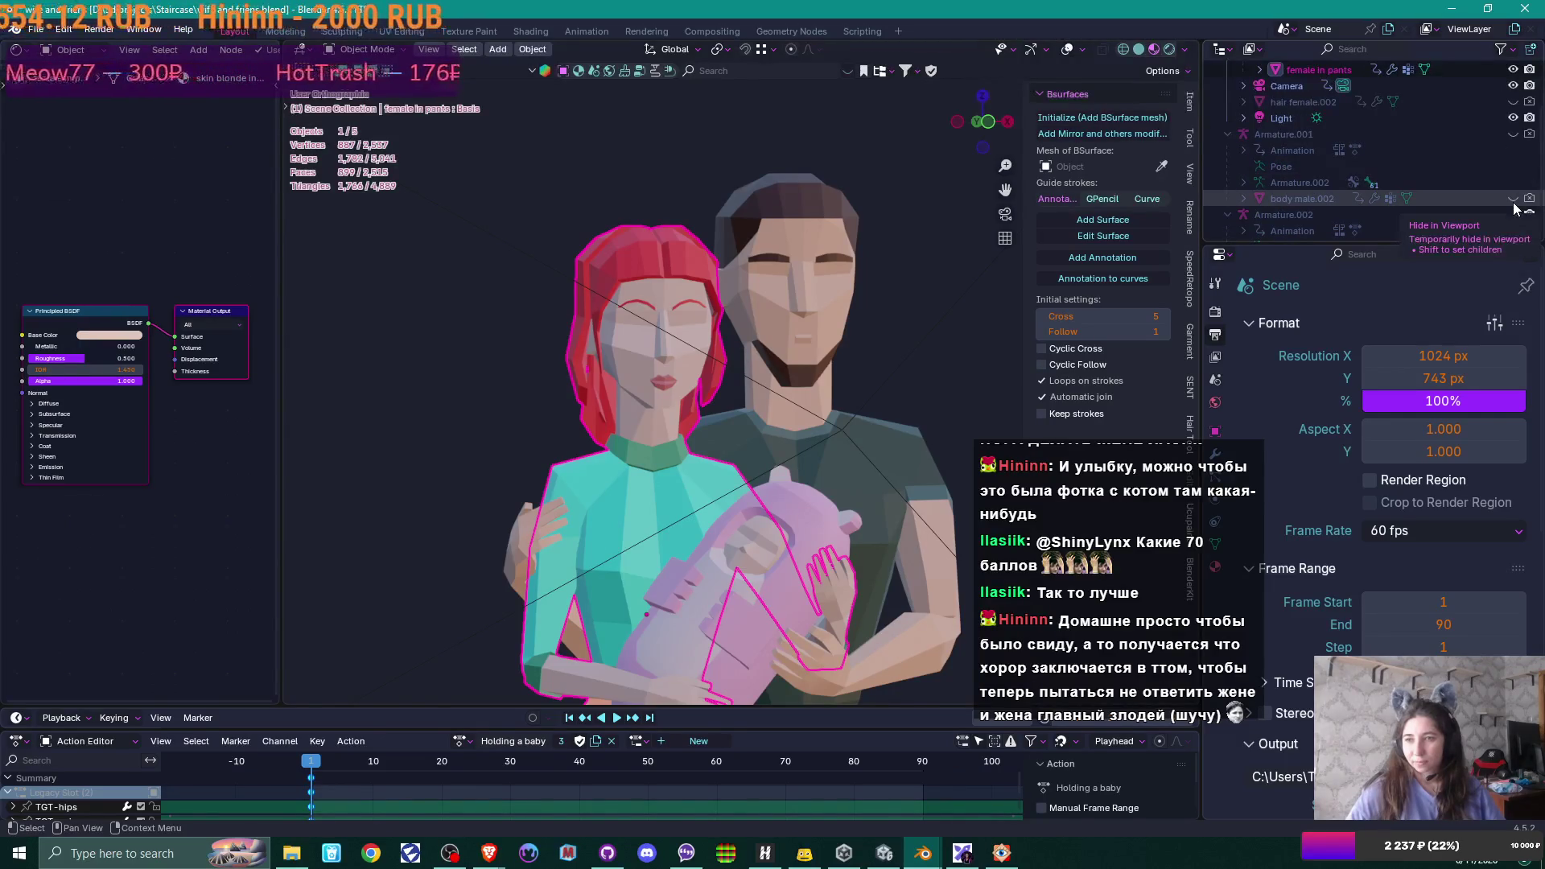
{"action": "scroll", "coordinate": [1528, 194], "scroll_direction": "down", "scroll_amount": 1}
{"action": "scroll", "coordinate": [1531, 190], "scroll_direction": "down", "scroll_amount": 2}
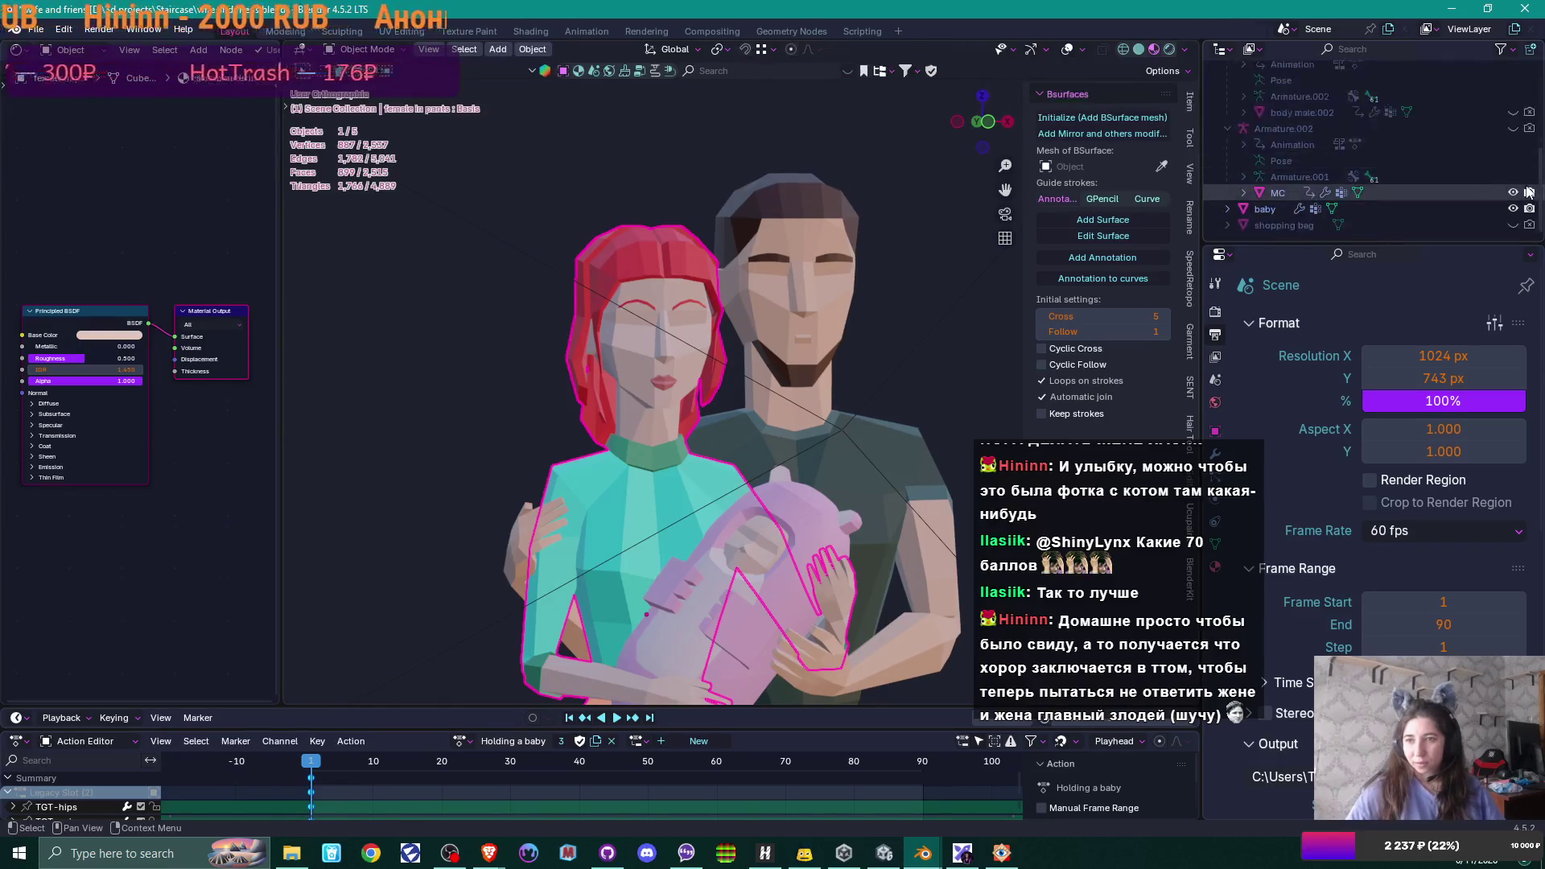
- Hide the man and the baby in the outliner and make the woman's armature visible
{"action": "left_click", "coordinate": [1530, 193]}
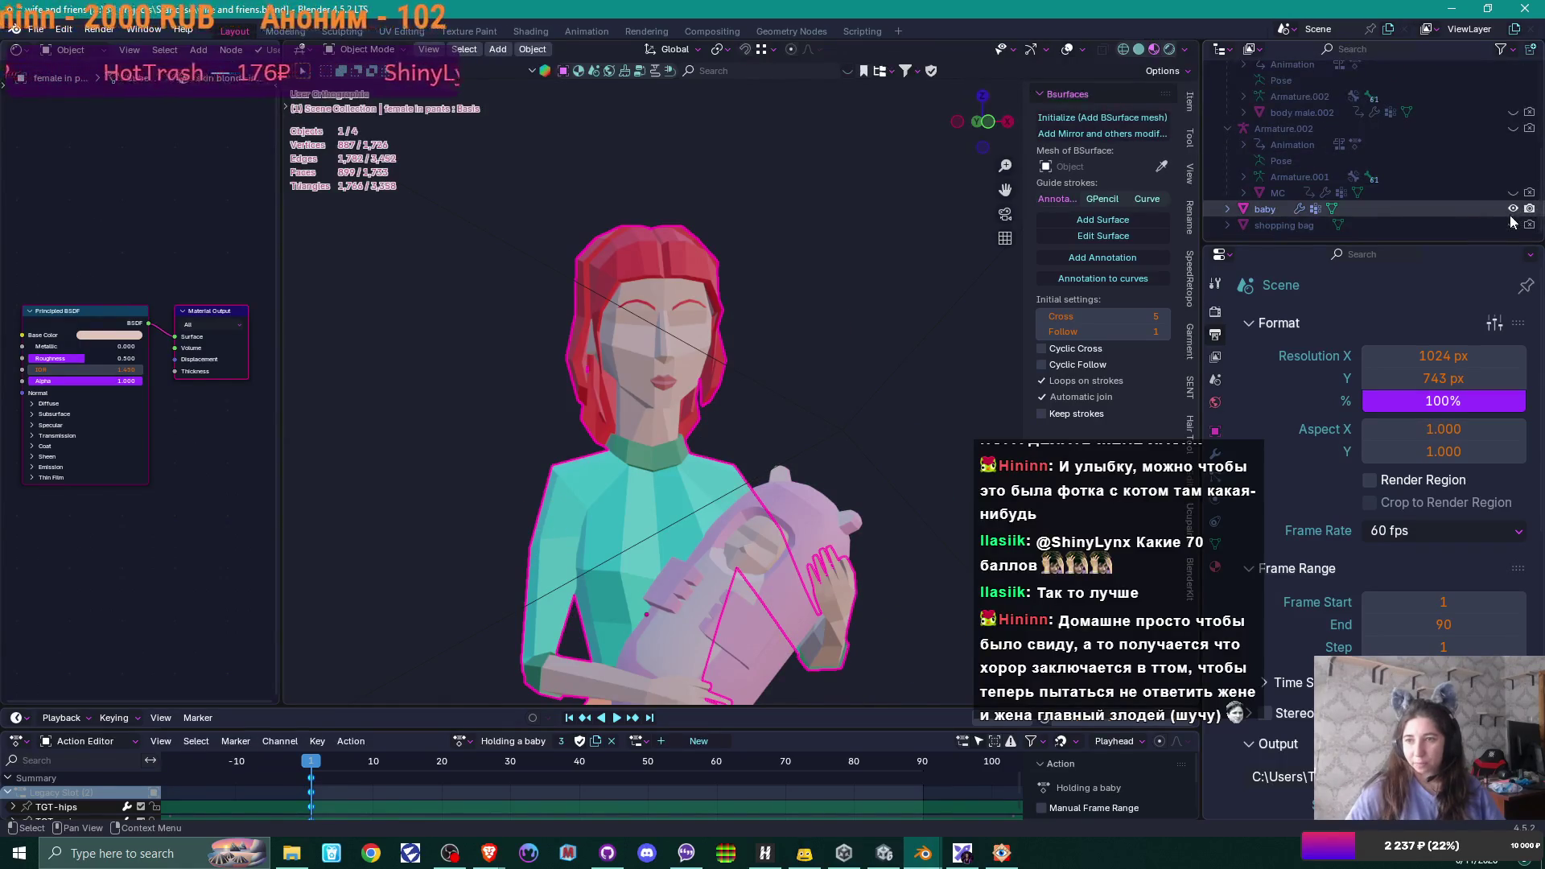
{"action": "left_click", "coordinate": [1529, 208]}
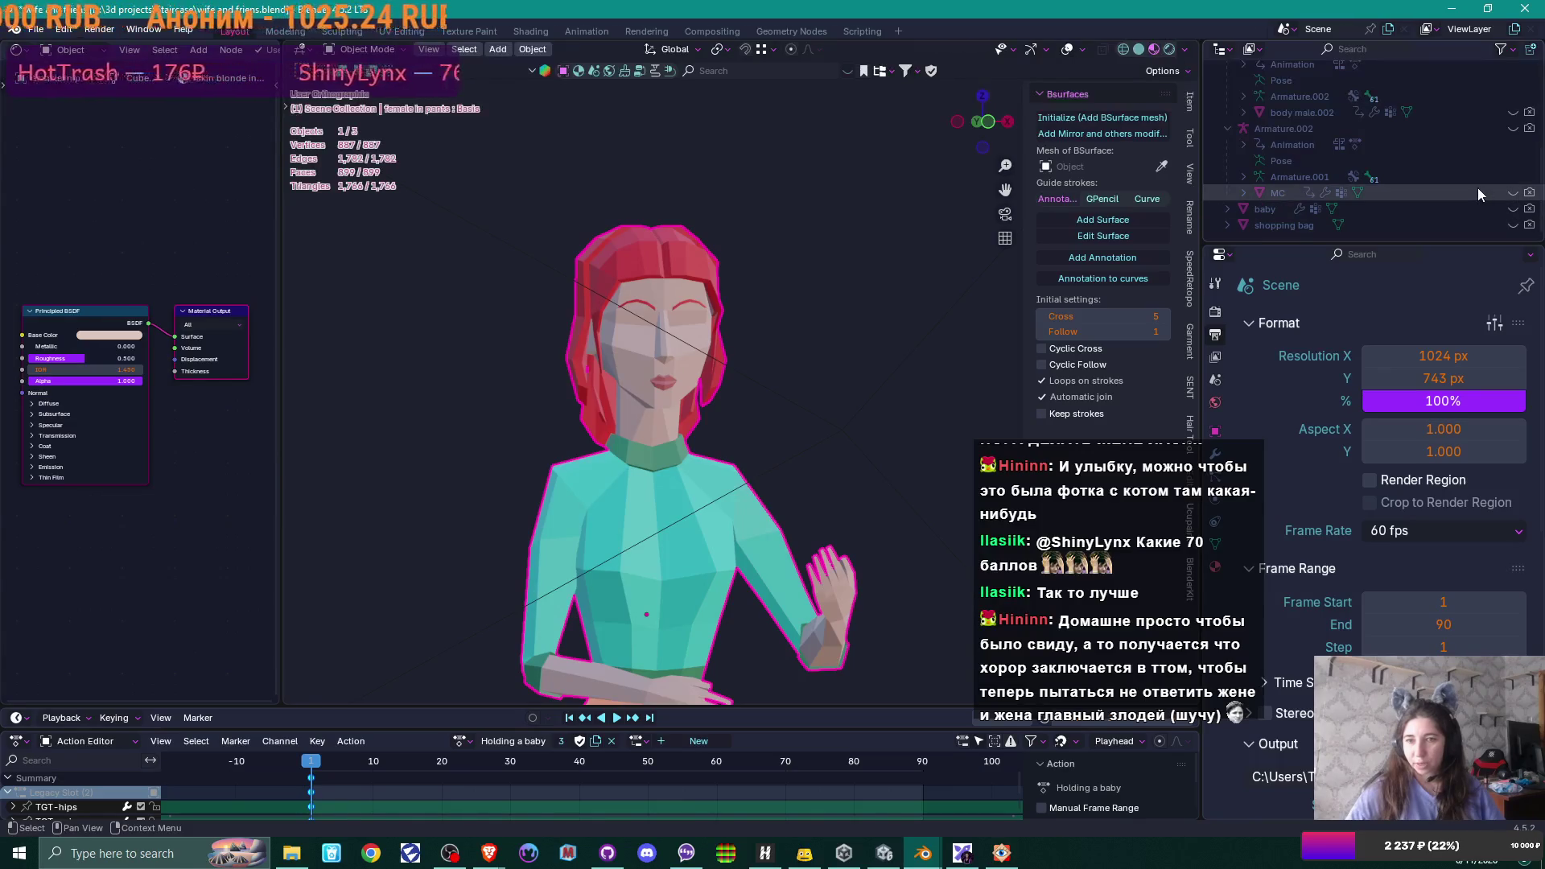
{"action": "mouse_move", "coordinate": [754, 279]}
{"action": "left_mouse_down"}
{"action": "mouse_move", "coordinate": [680, 388]}
{"action": "mouse_move", "coordinate": [719, 381]}
{"action": "left_mouse_up"}
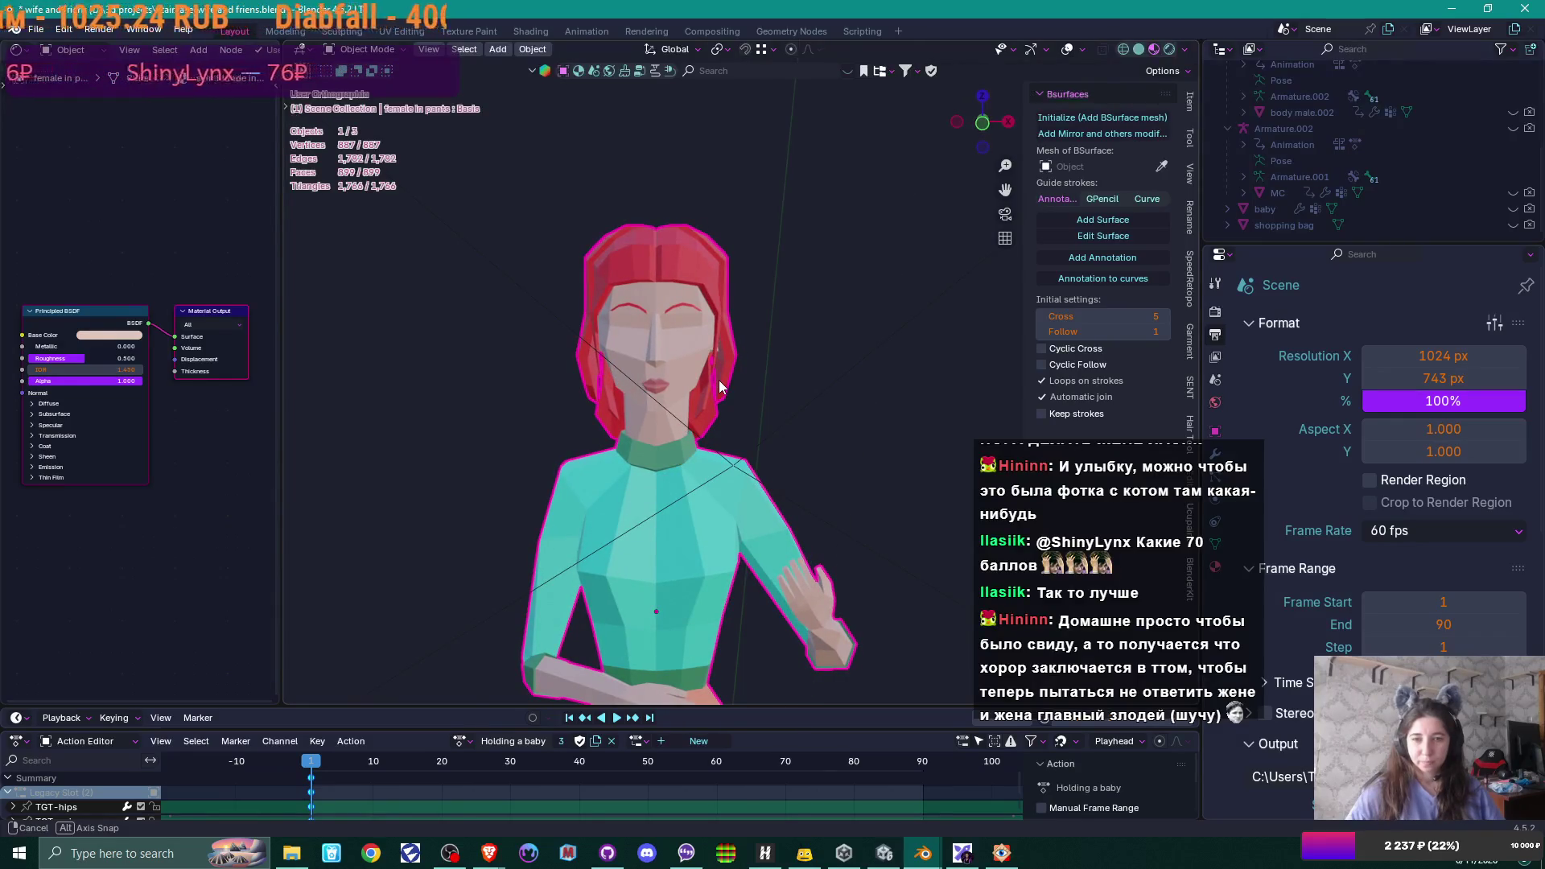
{"action": "scroll", "coordinate": [1479, 156], "scroll_direction": "up", "scroll_amount": 5}
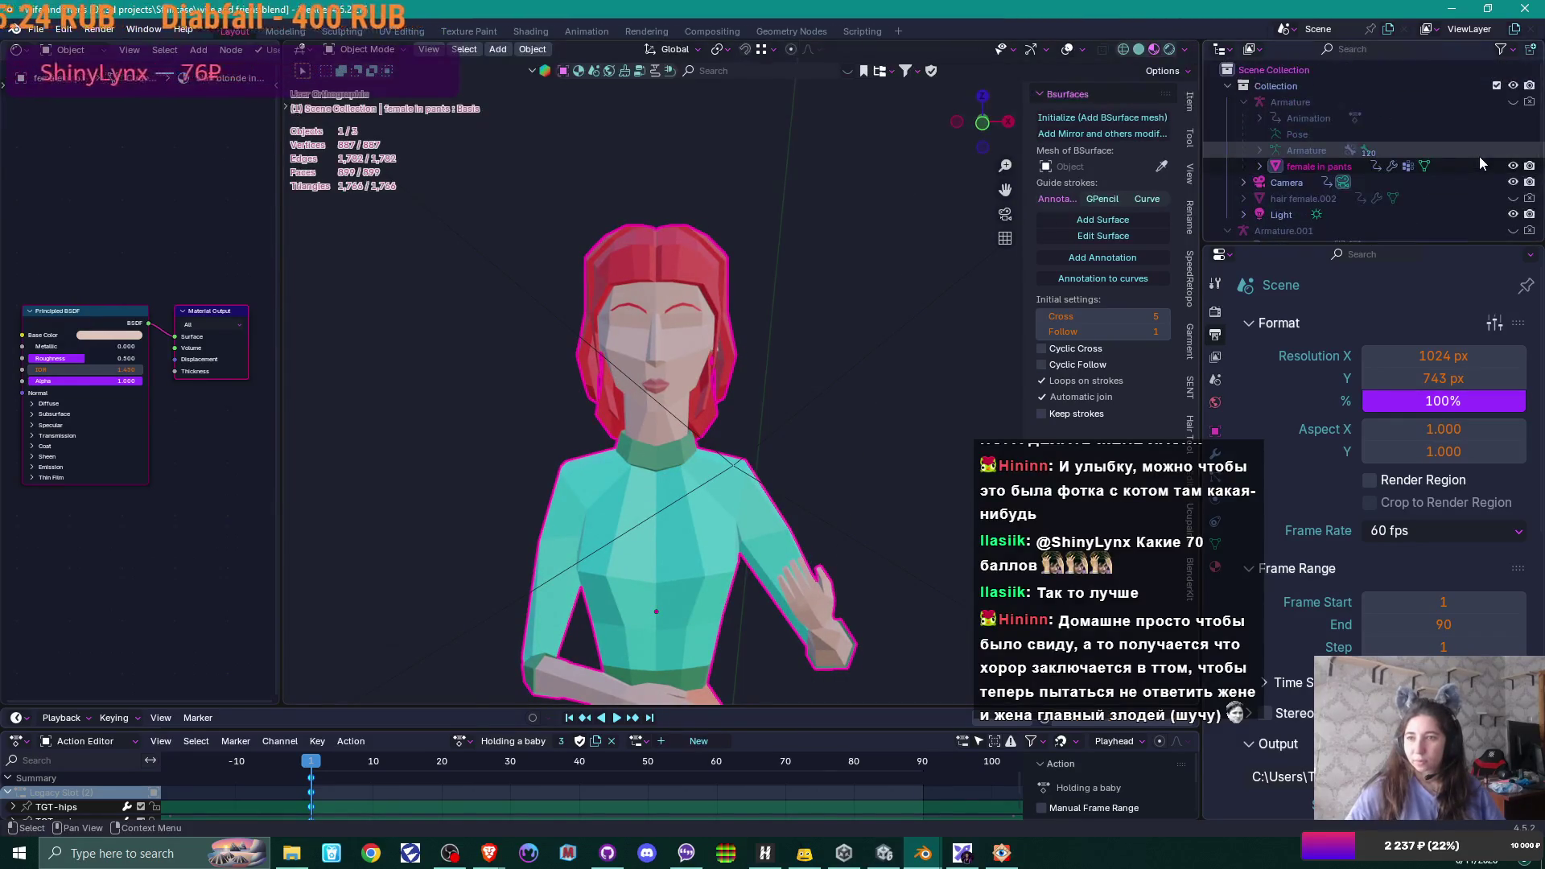
{"action": "left_click", "coordinate": [1513, 102]}
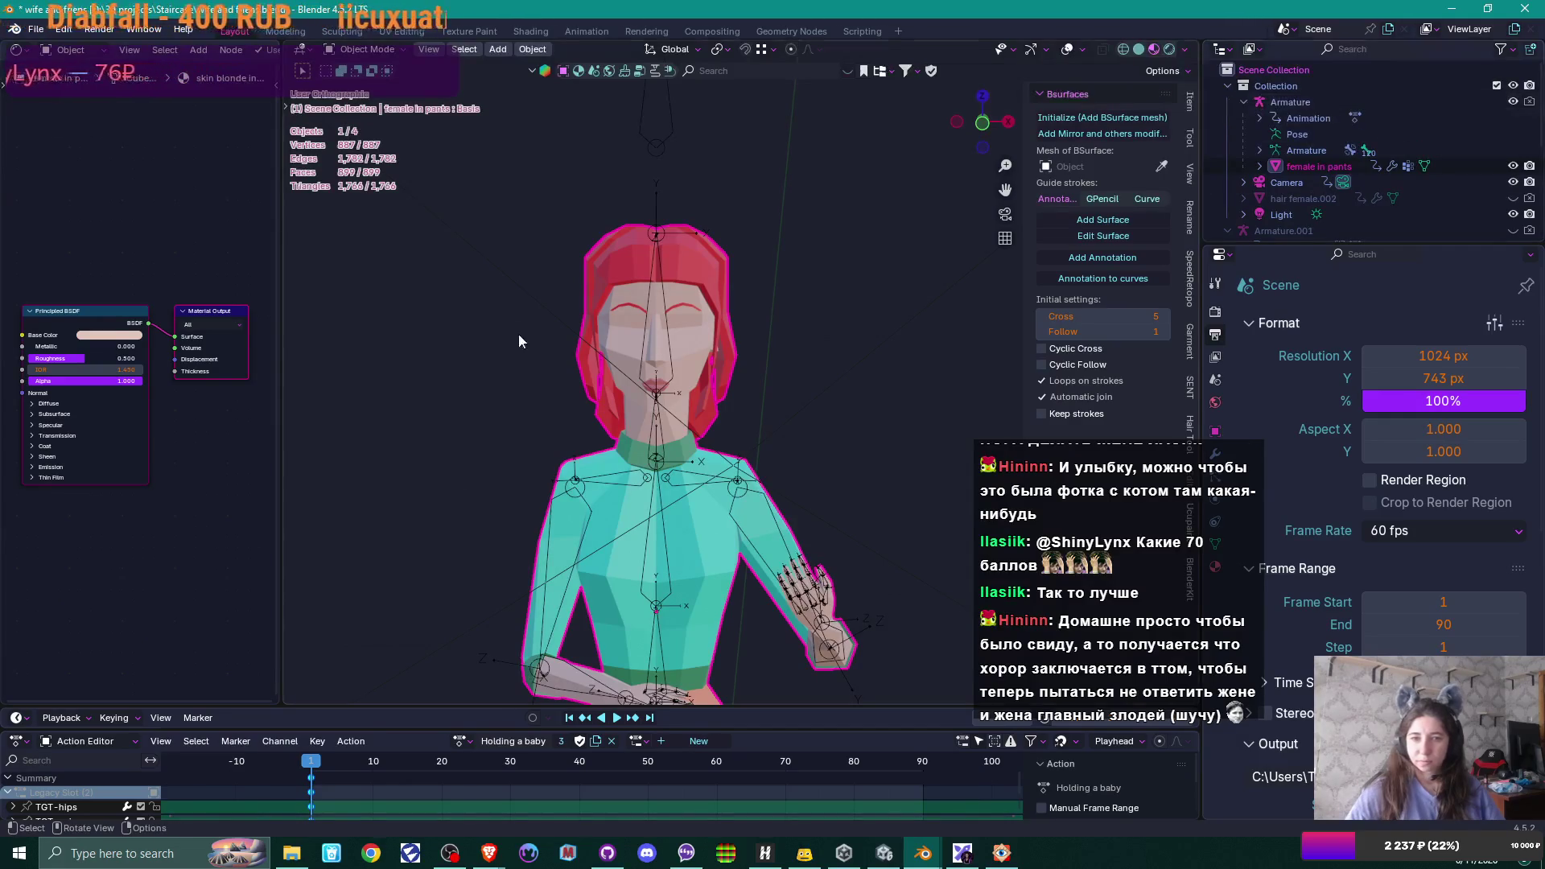
- Select the armature, keep its 'Holding a baby' action, and enter pose mode
{"action": "left_click", "coordinate": [644, 355]}
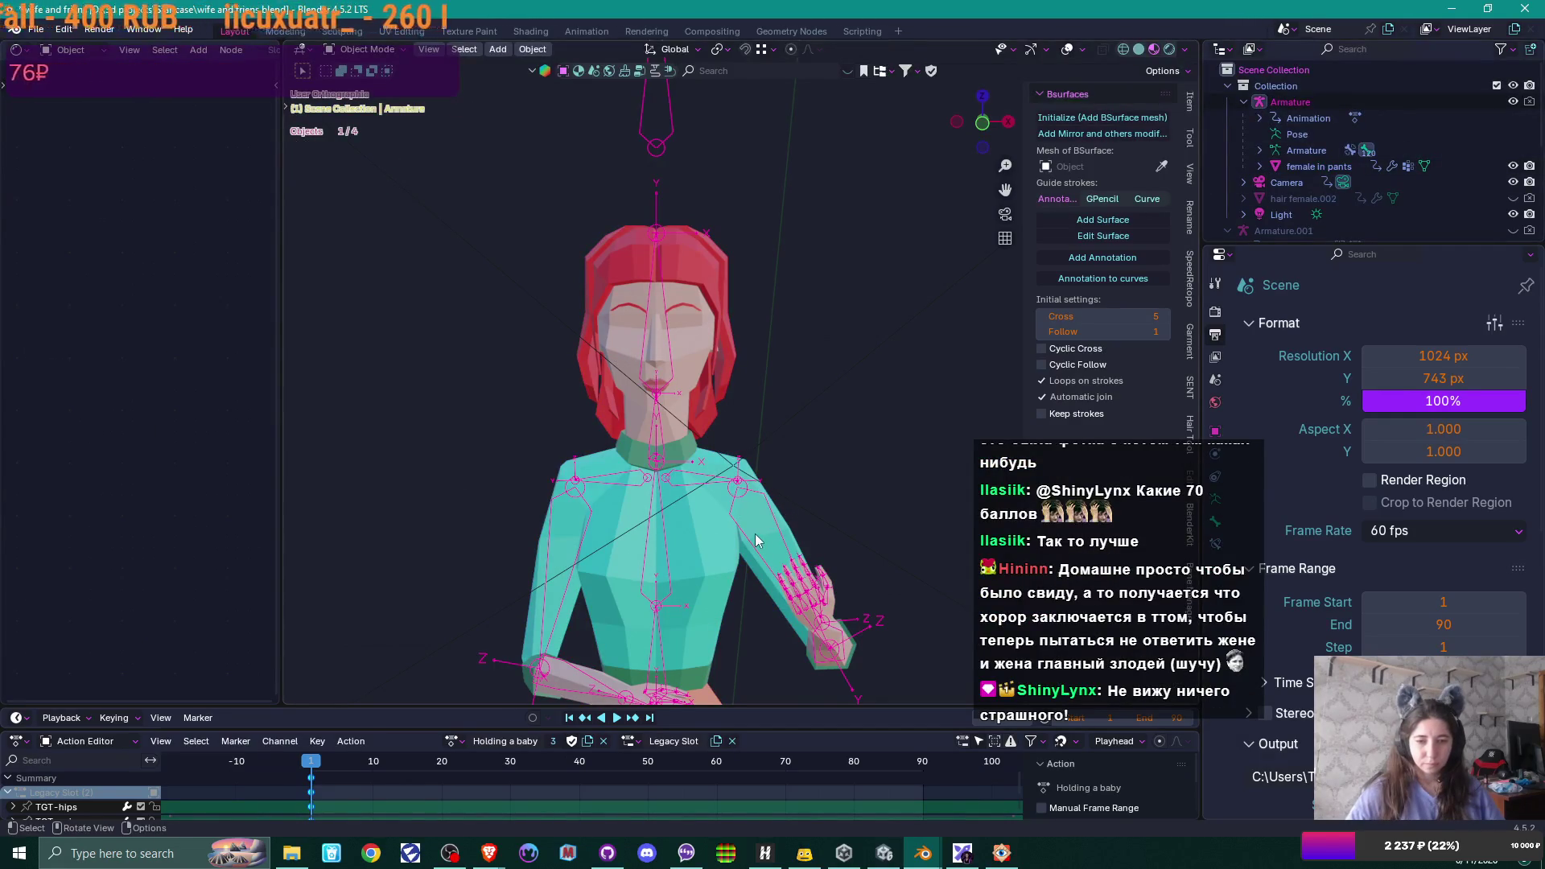
{"action": "left_click", "coordinate": [454, 740]}
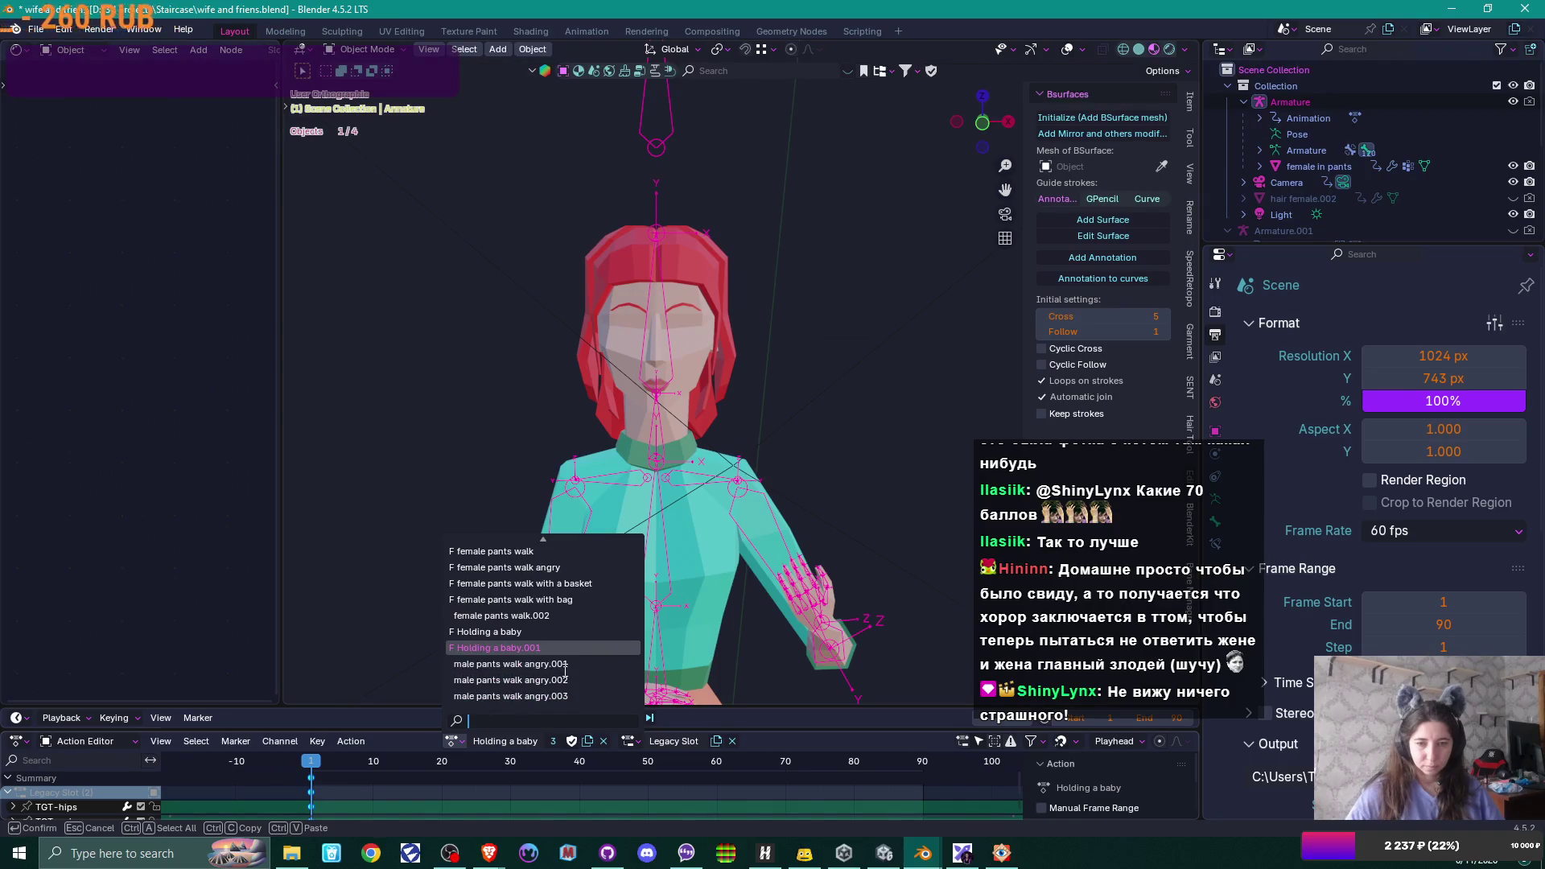
{"action": "key", "text": "Up"}
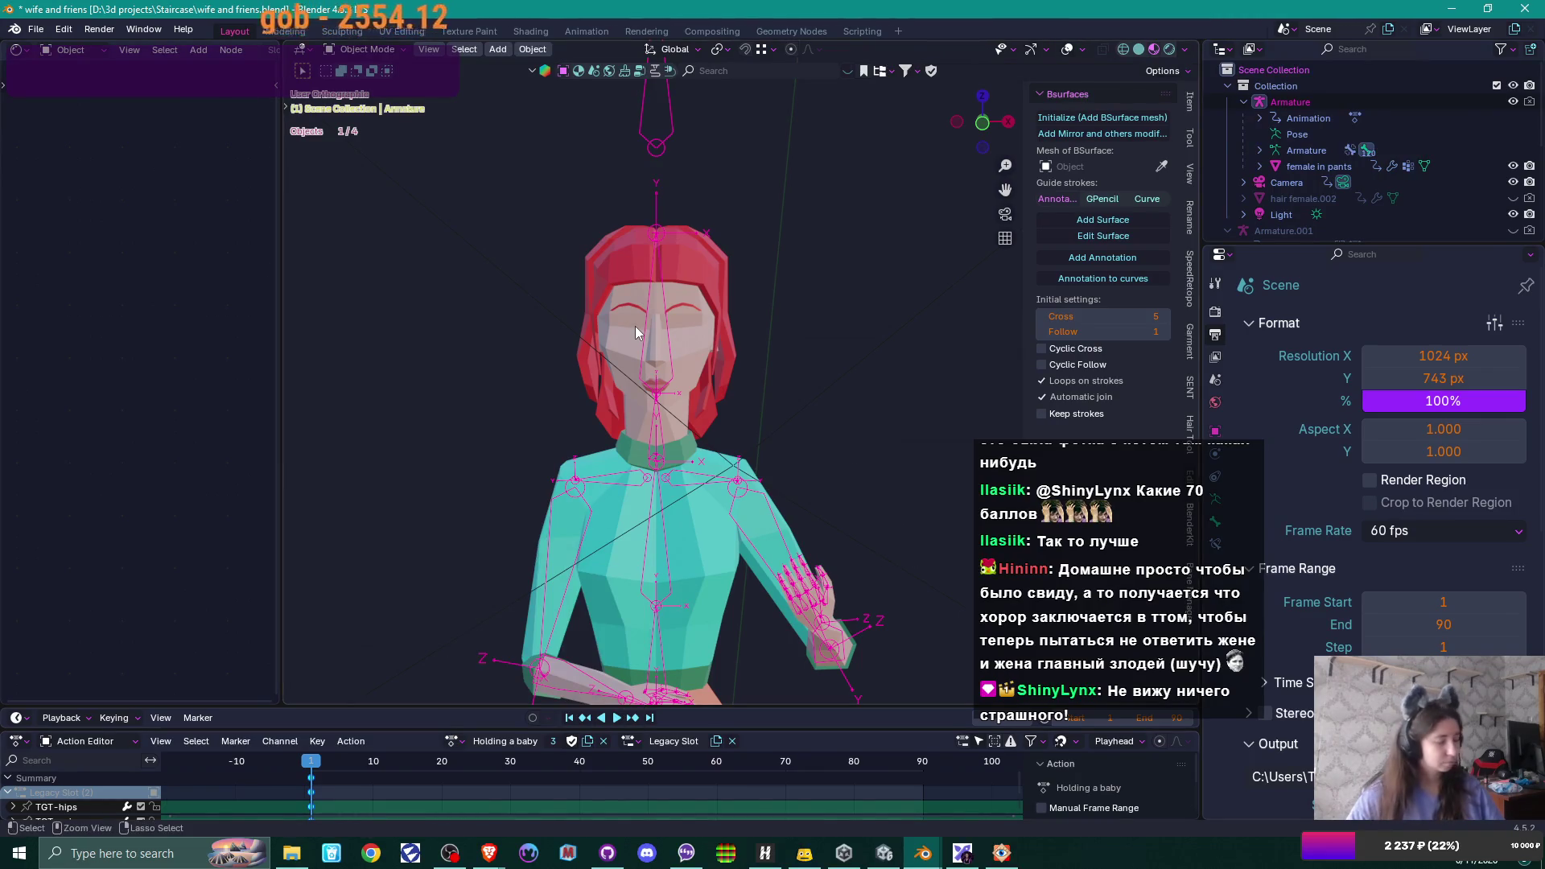
{"action": "key", "text": "ctrl+Tab"}
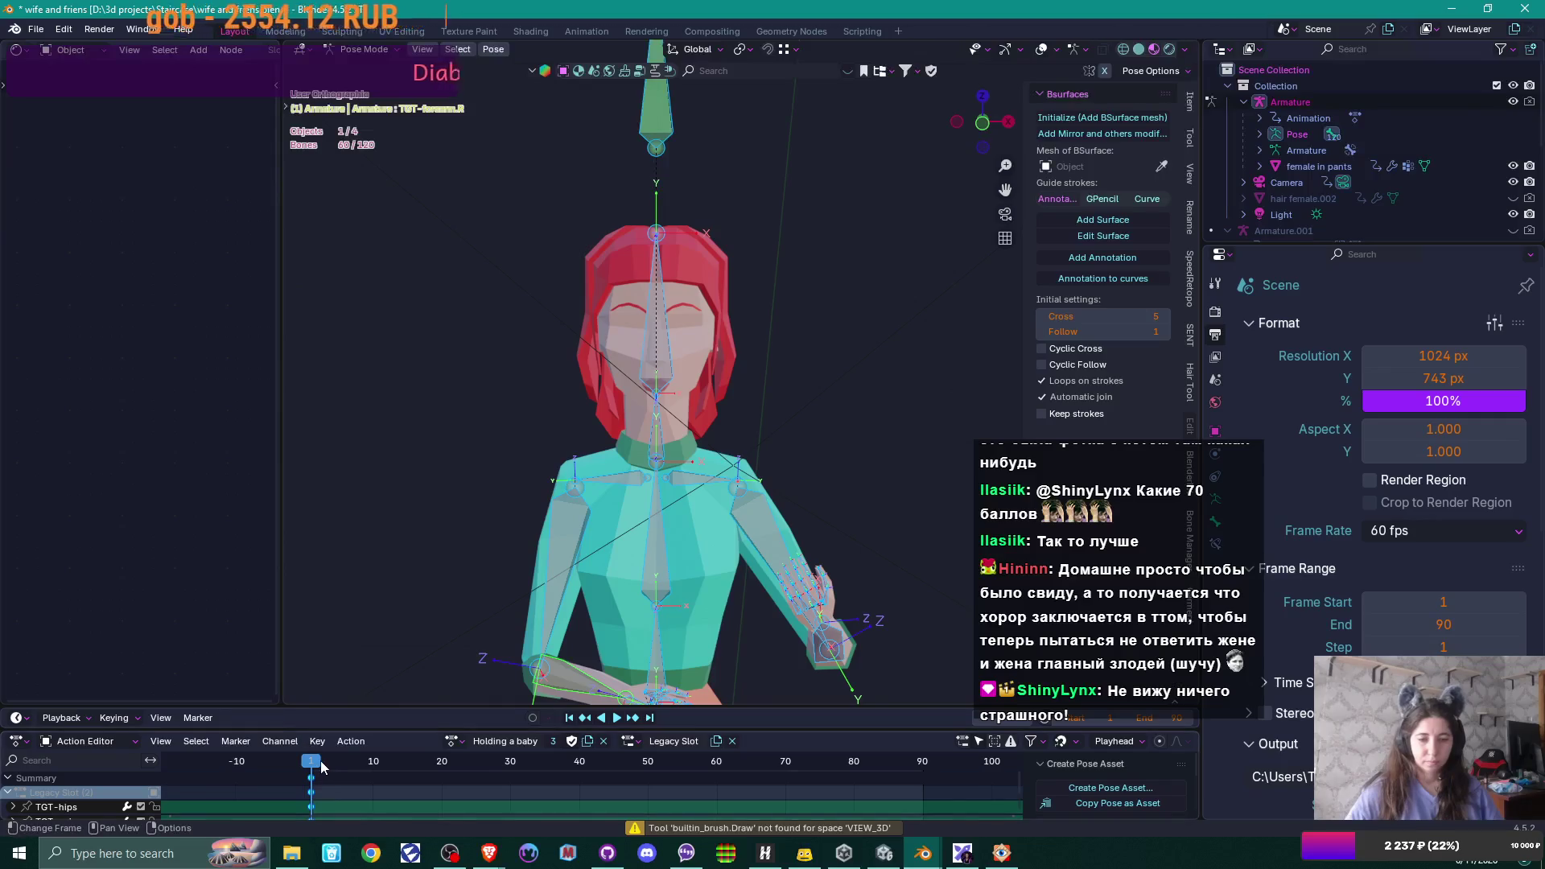
- At a later frame, rotate the TGT-HEAD bone about 9° to tilt the head
{"action": "left_click_drag", "start_coordinate": [324, 763], "coordinate": [373, 764]}
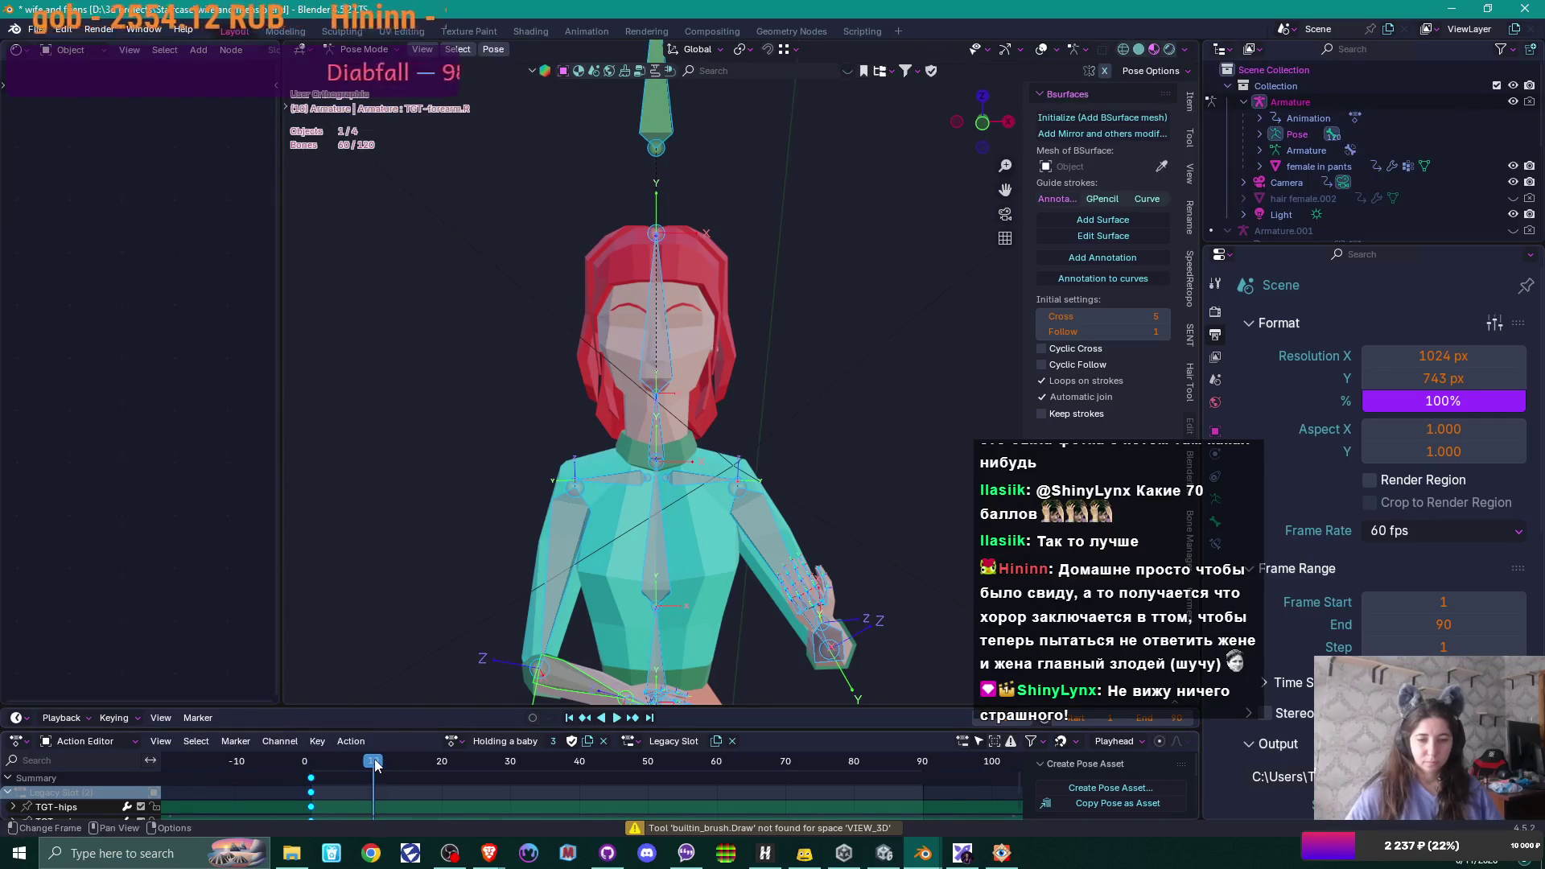
{"action": "left_click", "coordinate": [683, 361]}
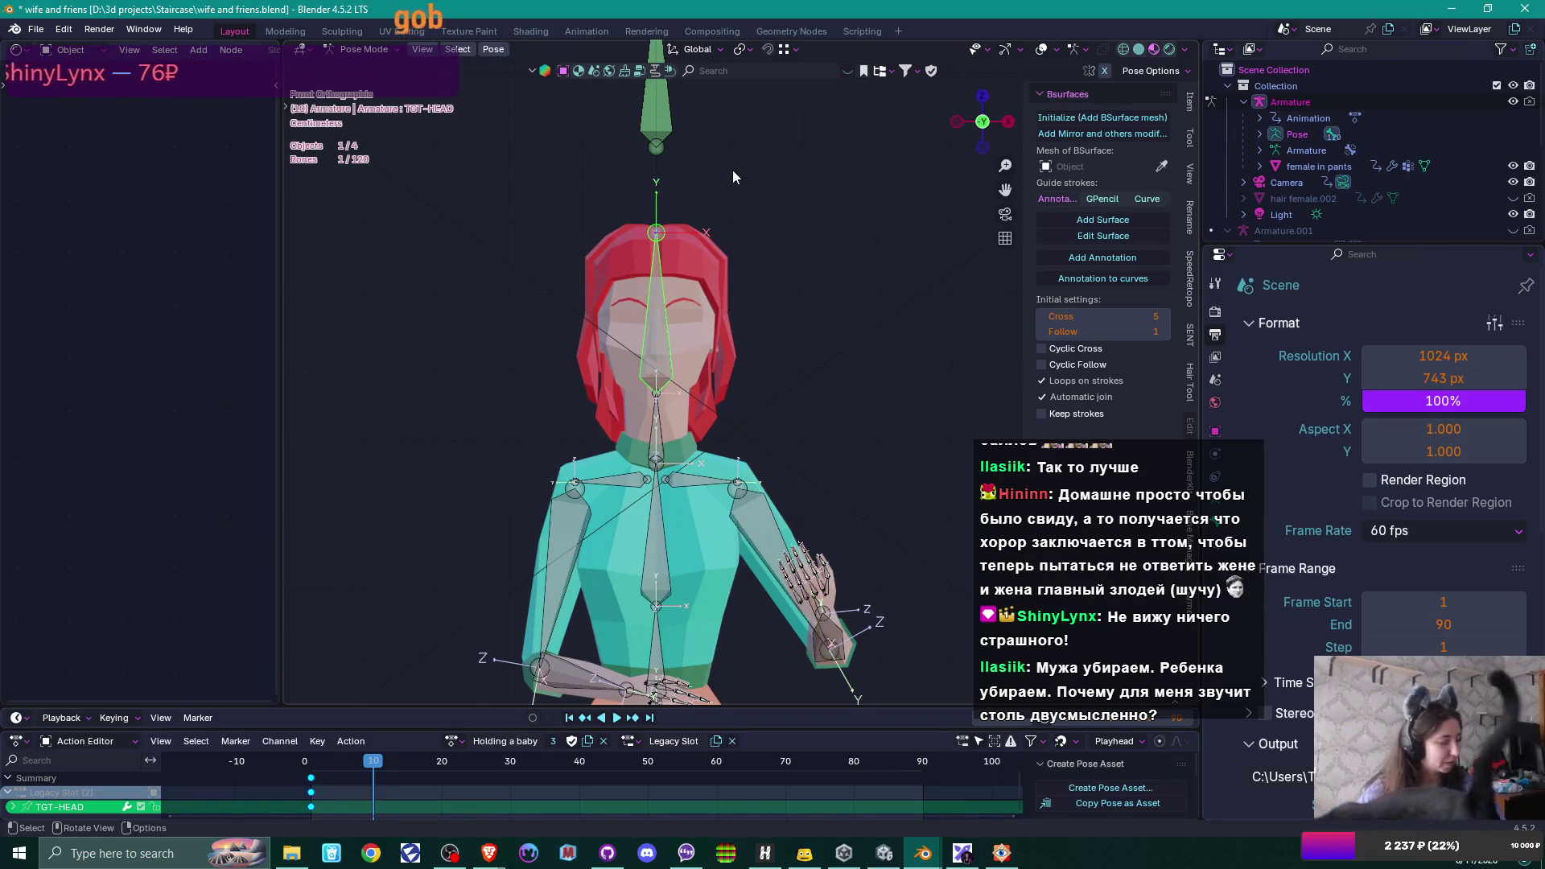
{"action": "key", "text": "r"}
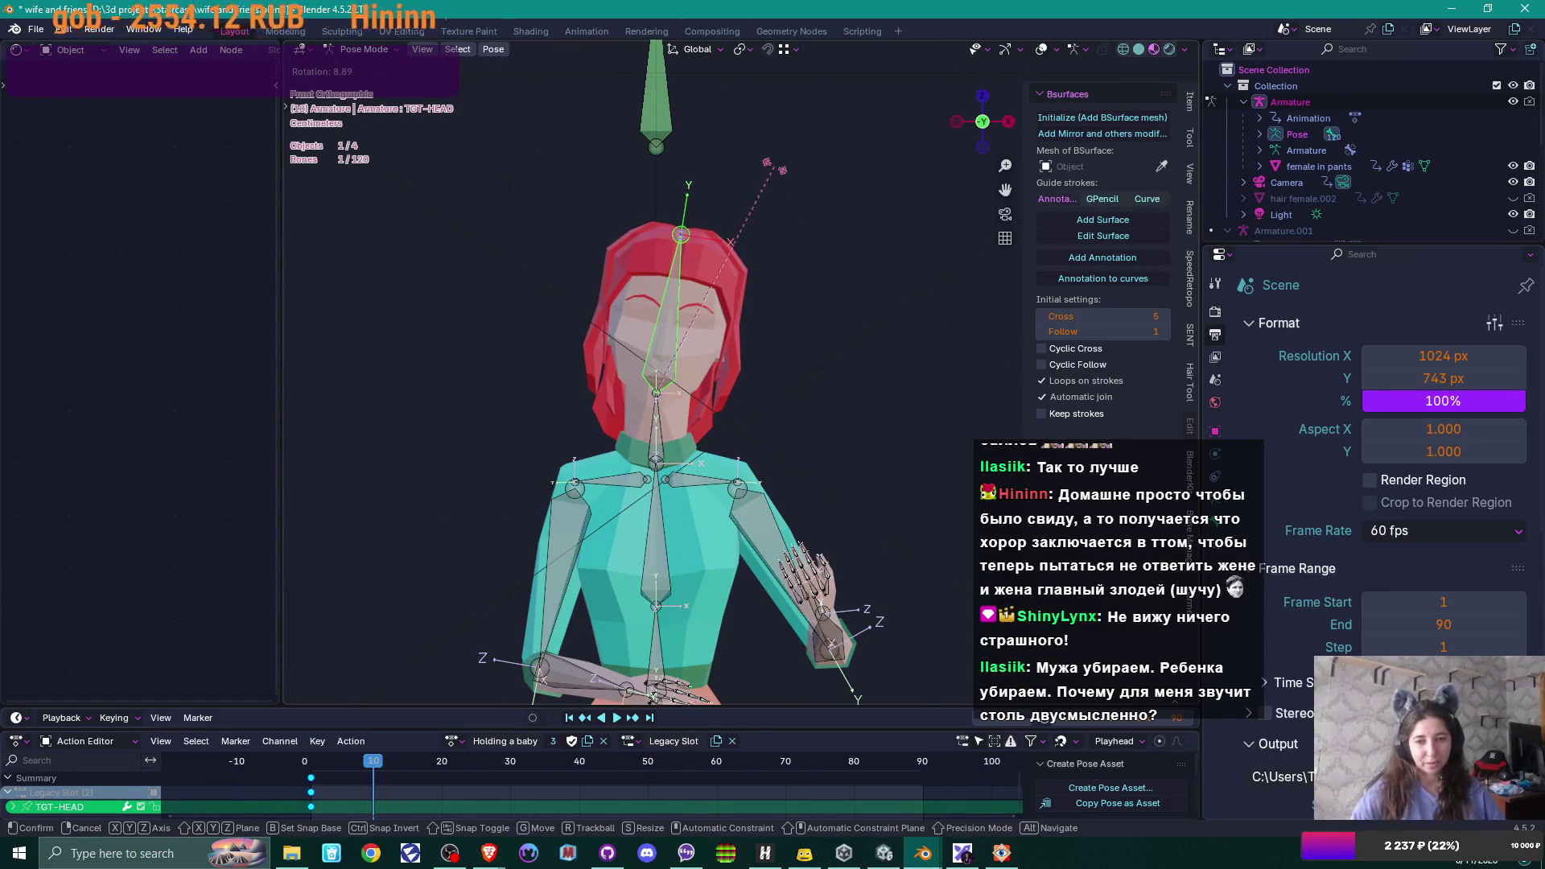
{"action": "left_click", "coordinate": [735, 238]}
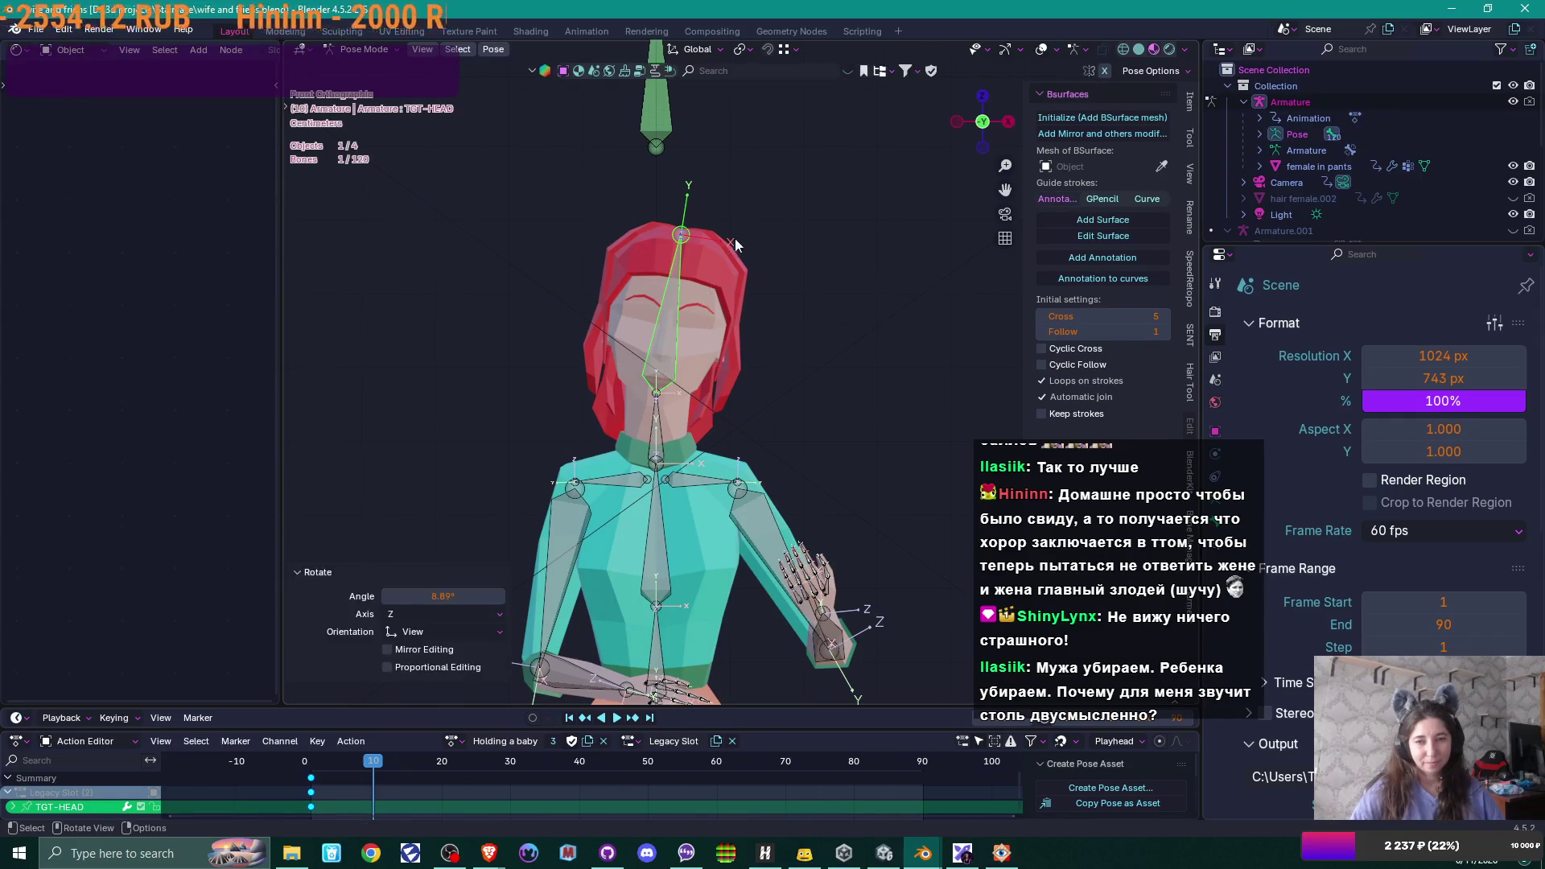
{"action": "scroll", "coordinate": [687, 354], "scroll_direction": "up", "scroll_amount": 3}
{"action": "scroll", "coordinate": [687, 355], "scroll_direction": "up", "scroll_amount": 3}
- Check the tilt, cancel a second head rotation and return to object mode
{"action": "left_click_drag", "start_coordinate": [791, 329], "coordinate": [785, 337]}
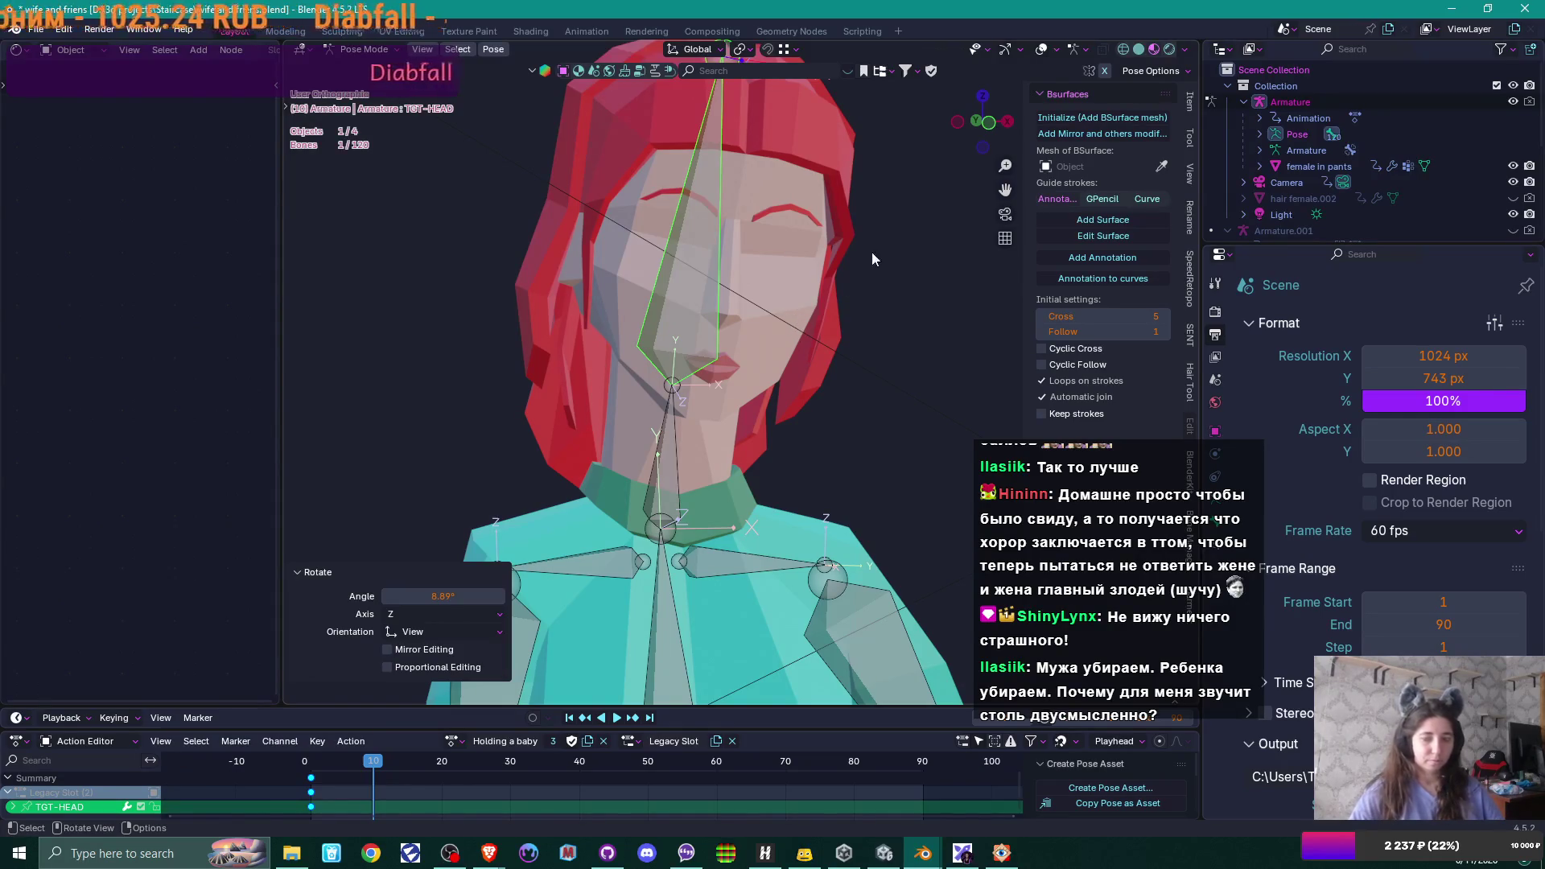
{"action": "key", "text": "r"}
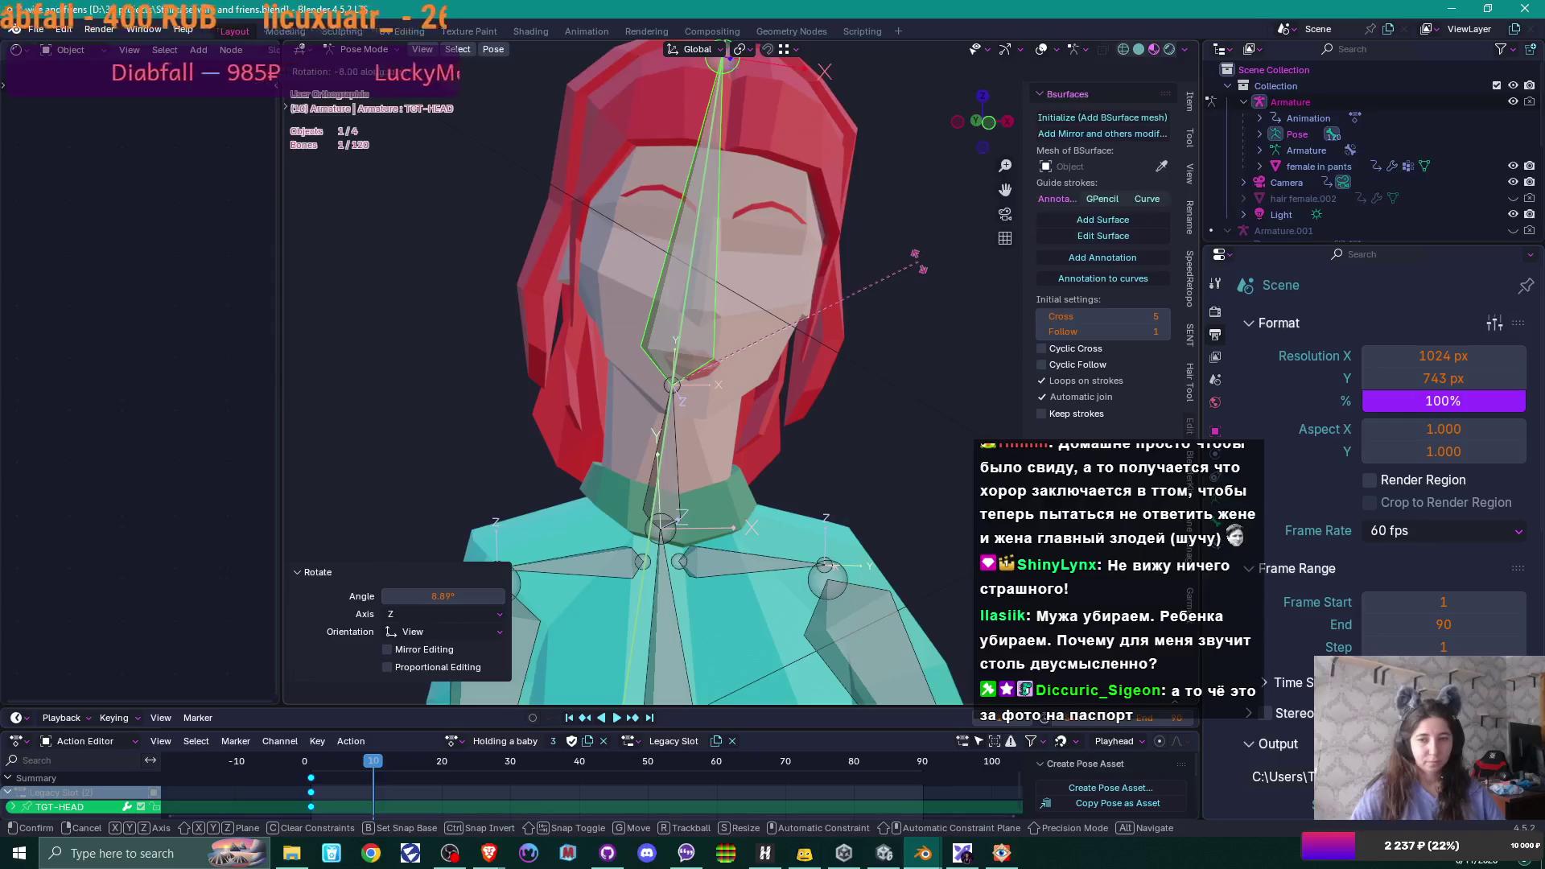
{"action": "right_click", "coordinate": [916, 262]}
{"action": "scroll", "coordinate": [897, 283], "scroll_direction": "down", "scroll_amount": 2}
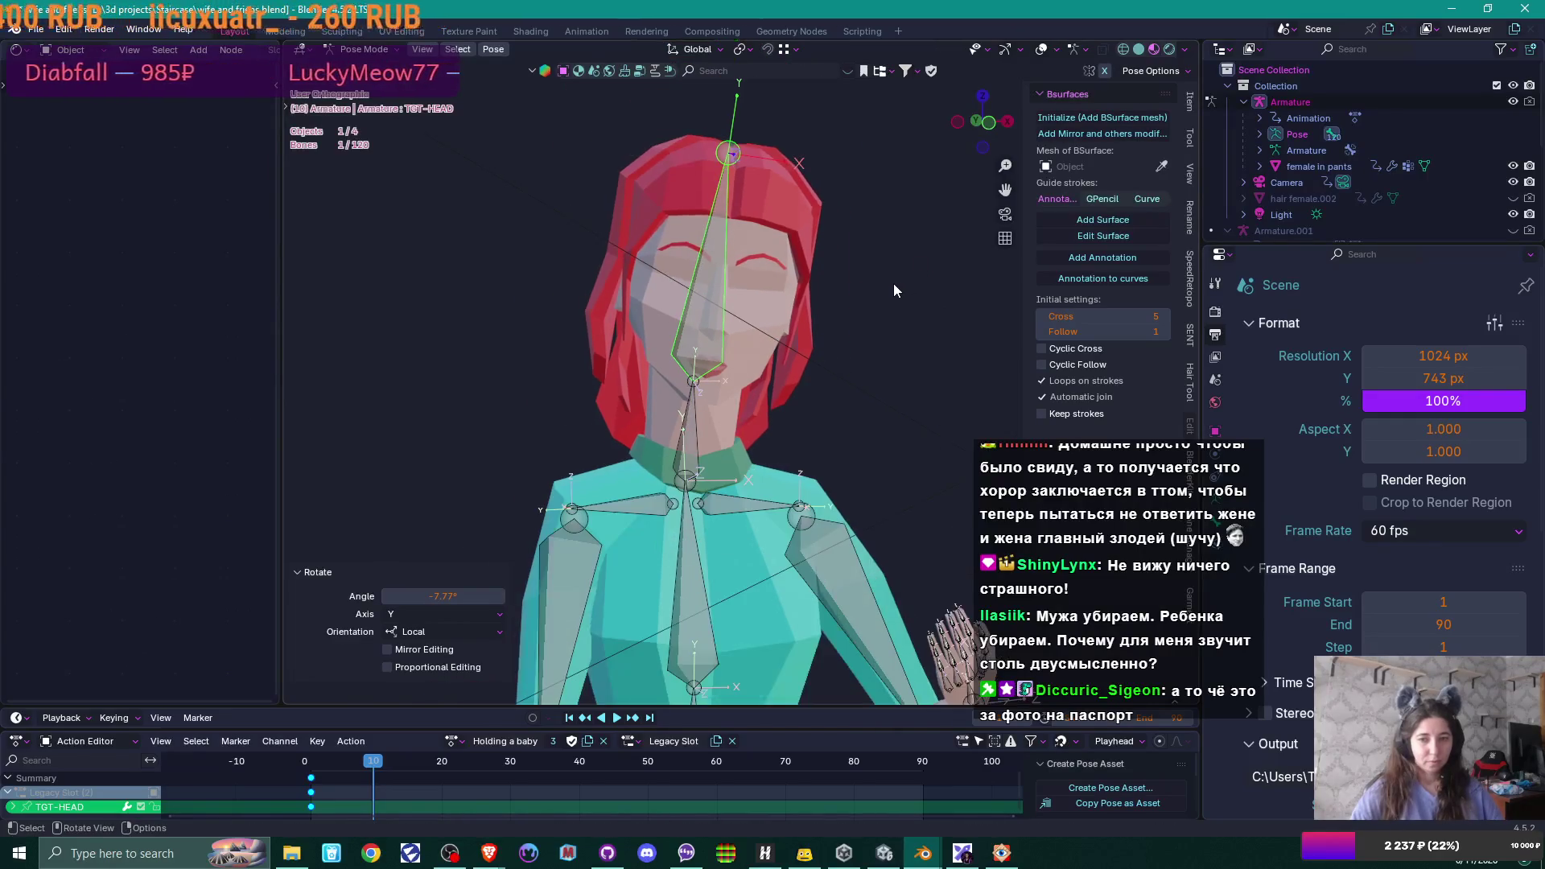
{"action": "key", "text": "ctrl+Tab"}
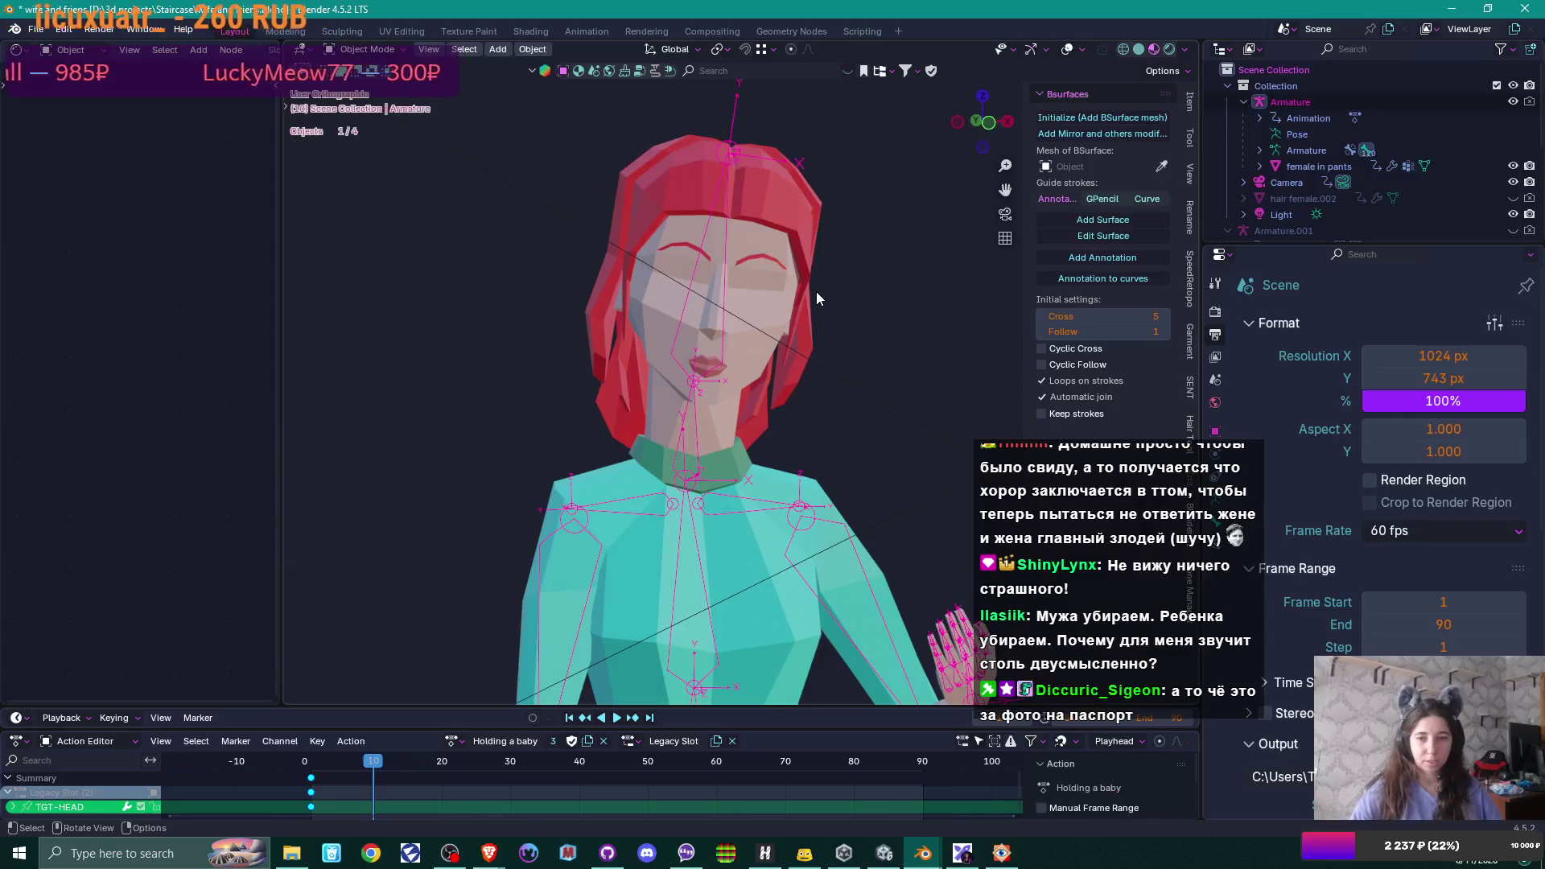
- Leave pose mode, hide the armature and enter edit mode on the female in pants mesh
{"action": "key", "text": "ctrl+Tab"}
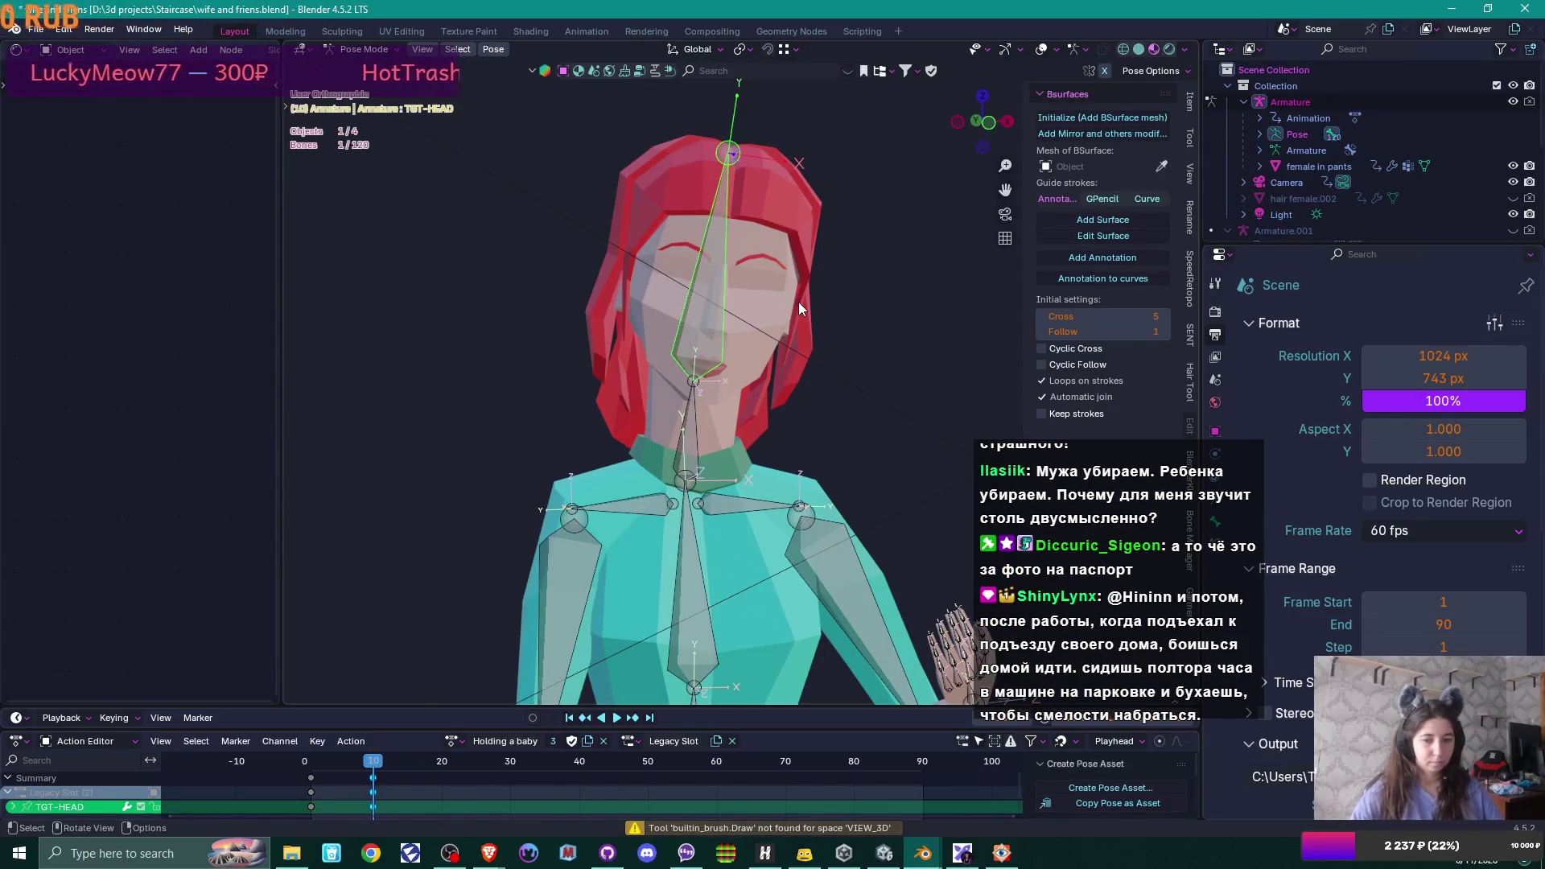
{"action": "key", "text": "ctrl+Tab"}
{"action": "scroll", "coordinate": [728, 367], "scroll_direction": "up", "scroll_amount": 2}
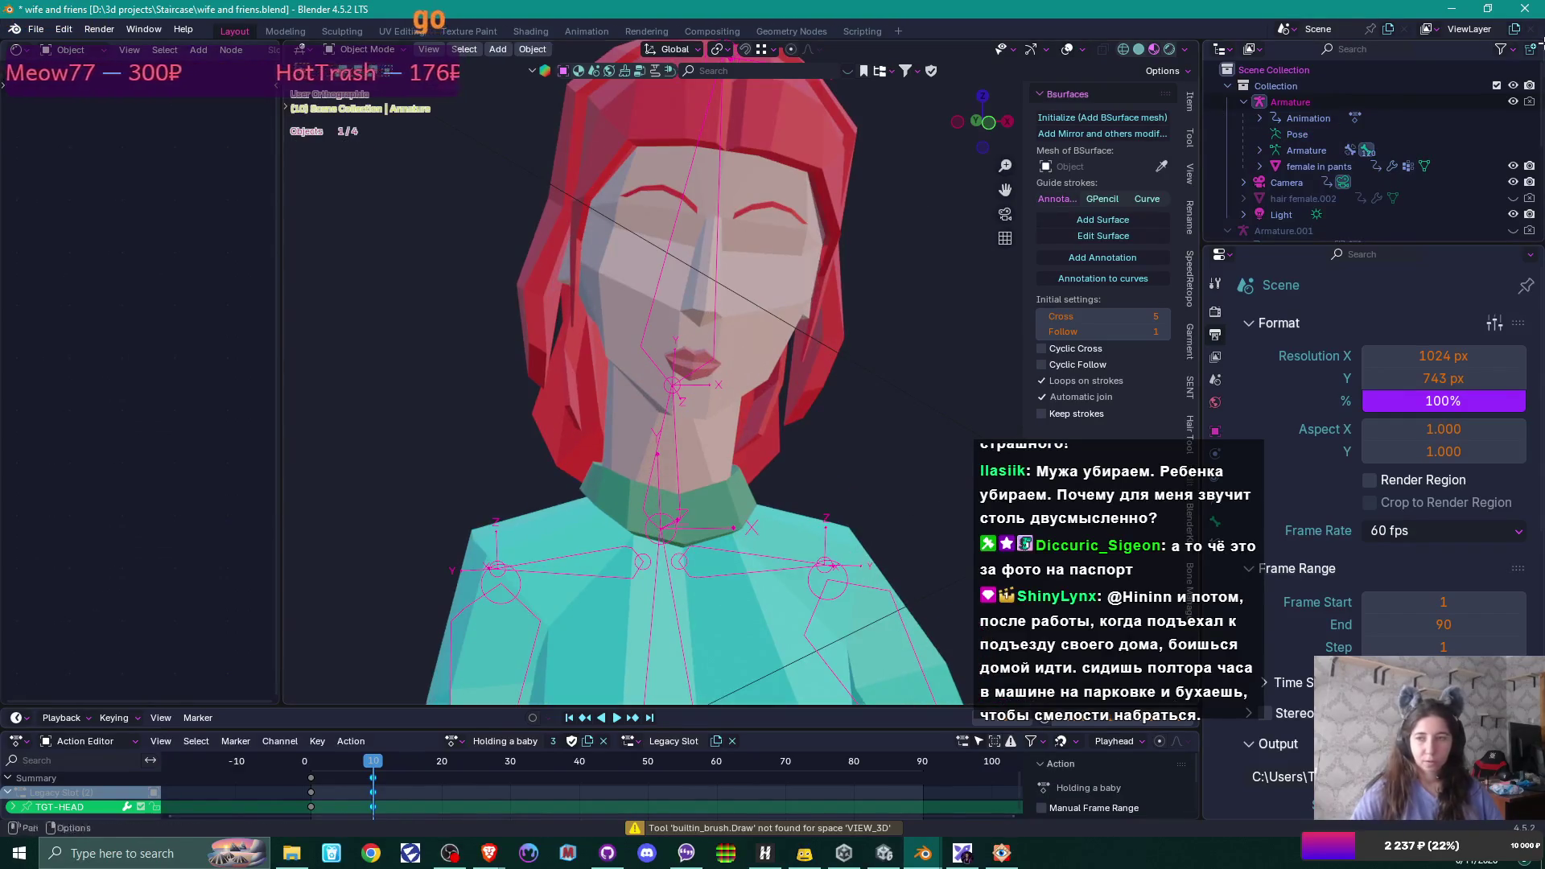
{"action": "left_click", "coordinate": [1513, 102]}
{"action": "left_click", "coordinate": [722, 365]}
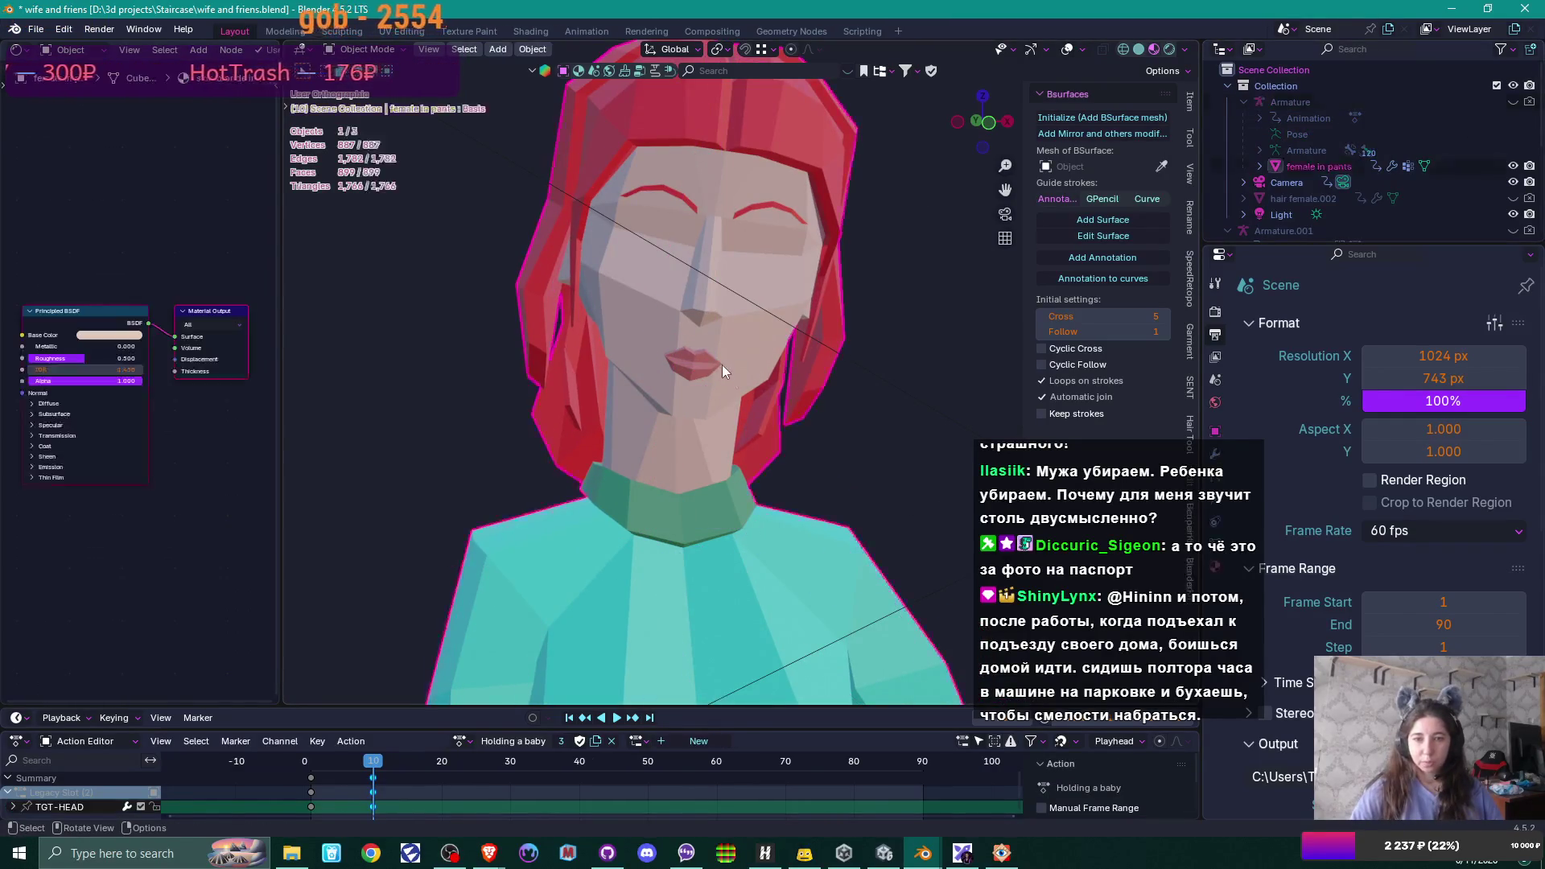
{"action": "key", "text": "Tab"}
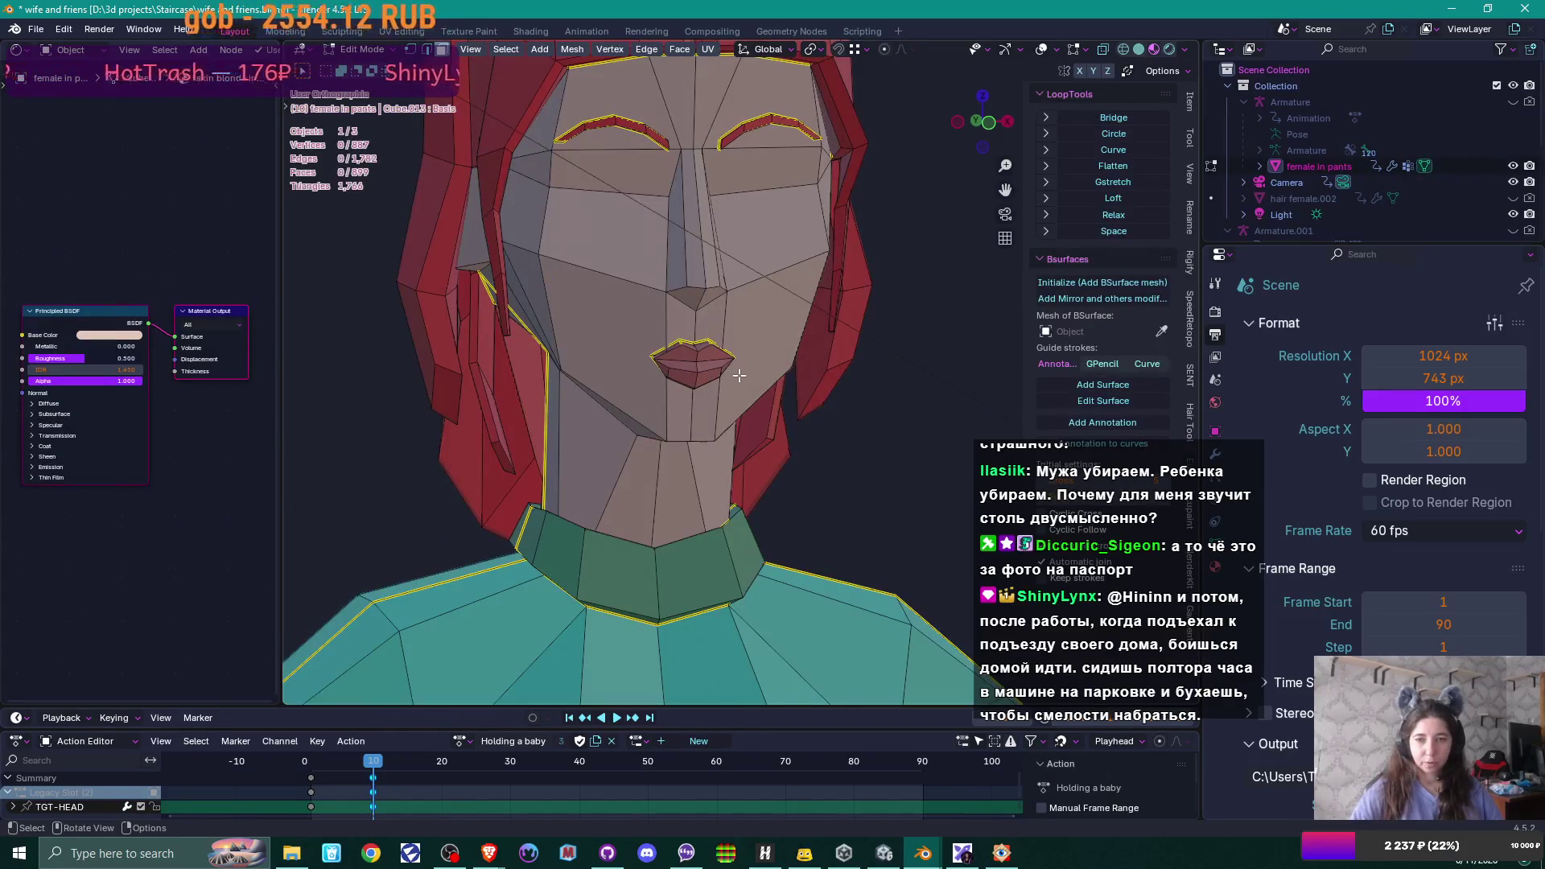
{"action": "scroll", "coordinate": [712, 377], "scroll_direction": "up", "scroll_amount": 3}
{"action": "scroll", "coordinate": [694, 383], "scroll_direction": "up", "scroll_amount": 2}
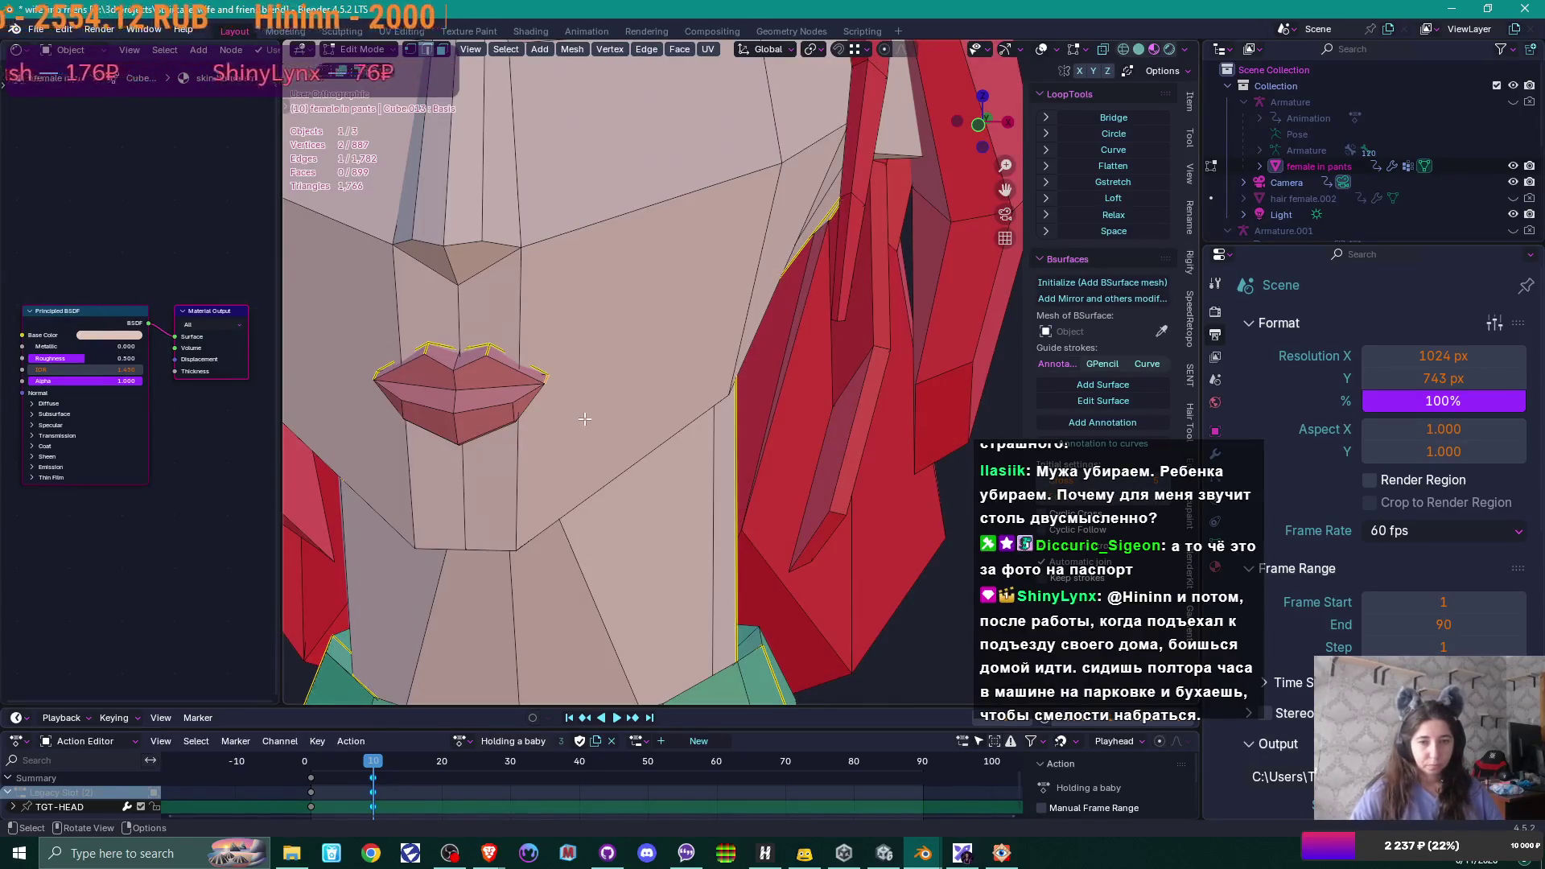
- Widen the lips along X and push them forward along Y, then undo both edits
{"action": "mouse_move", "coordinate": [584, 418]}
{"action": "left_mouse_down"}
{"action": "mouse_move", "coordinate": [414, 376]}
{"action": "mouse_move", "coordinate": [564, 396]}
{"action": "mouse_move", "coordinate": [527, 387]}
{"action": "left_mouse_up"}
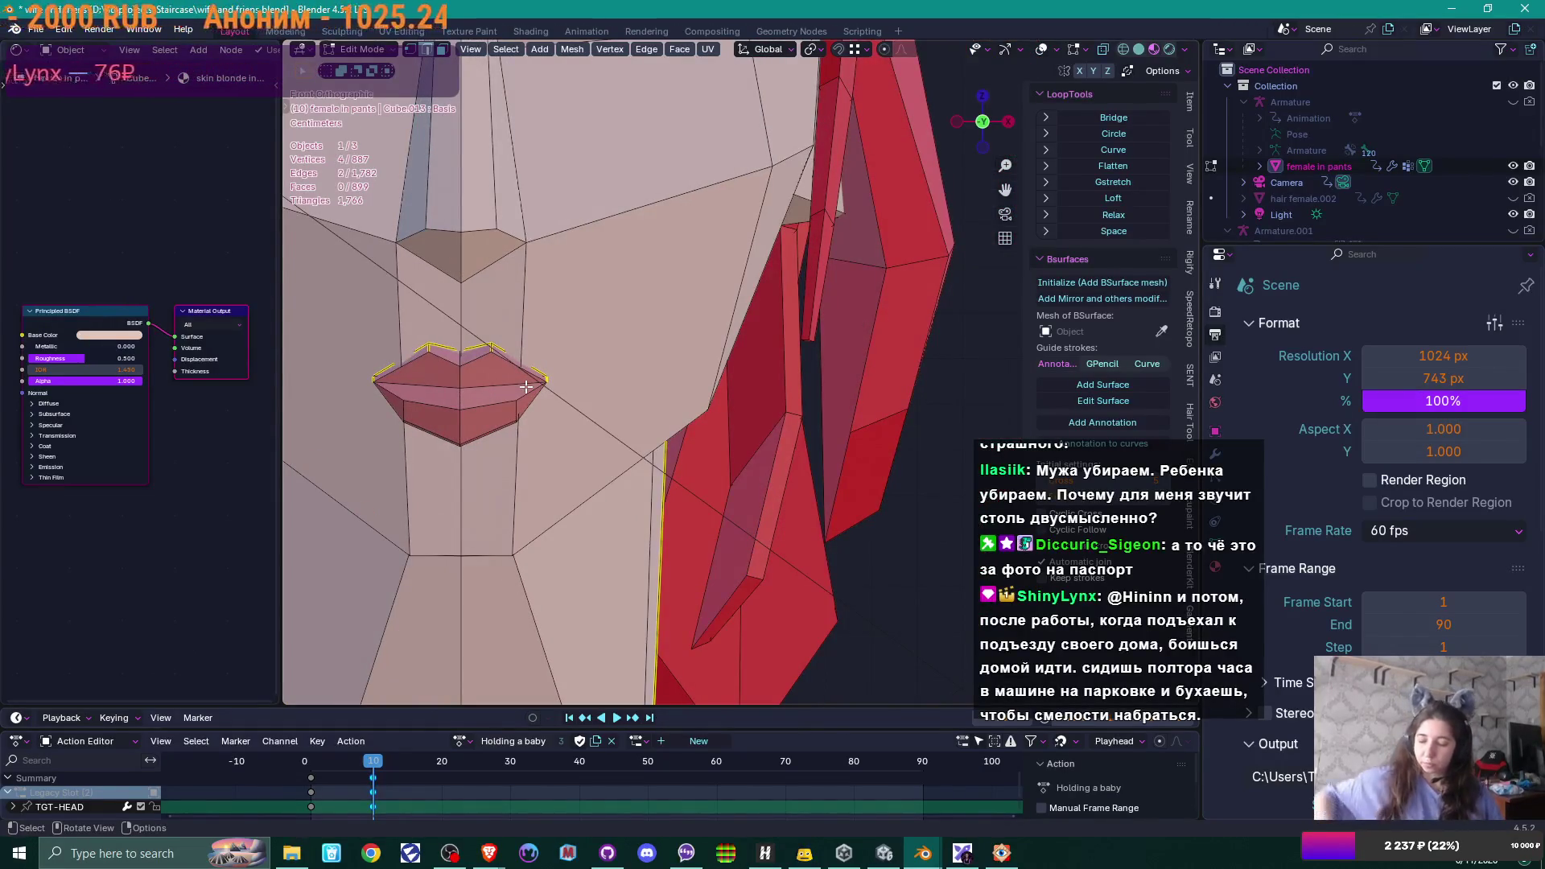
{"action": "key", "text": "s"}
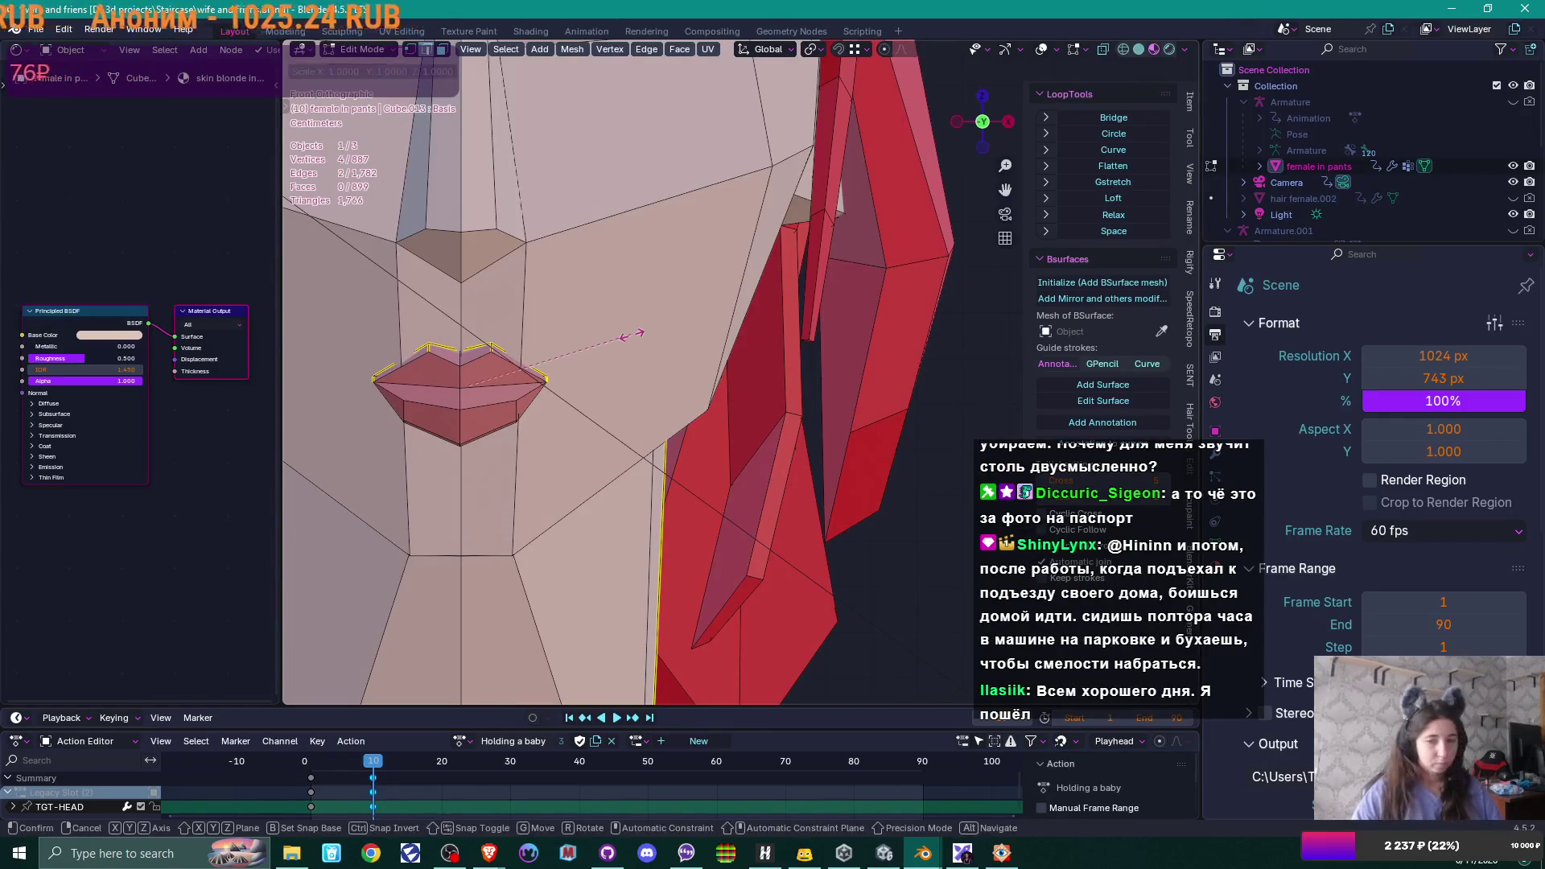
{"action": "key", "text": "x"}
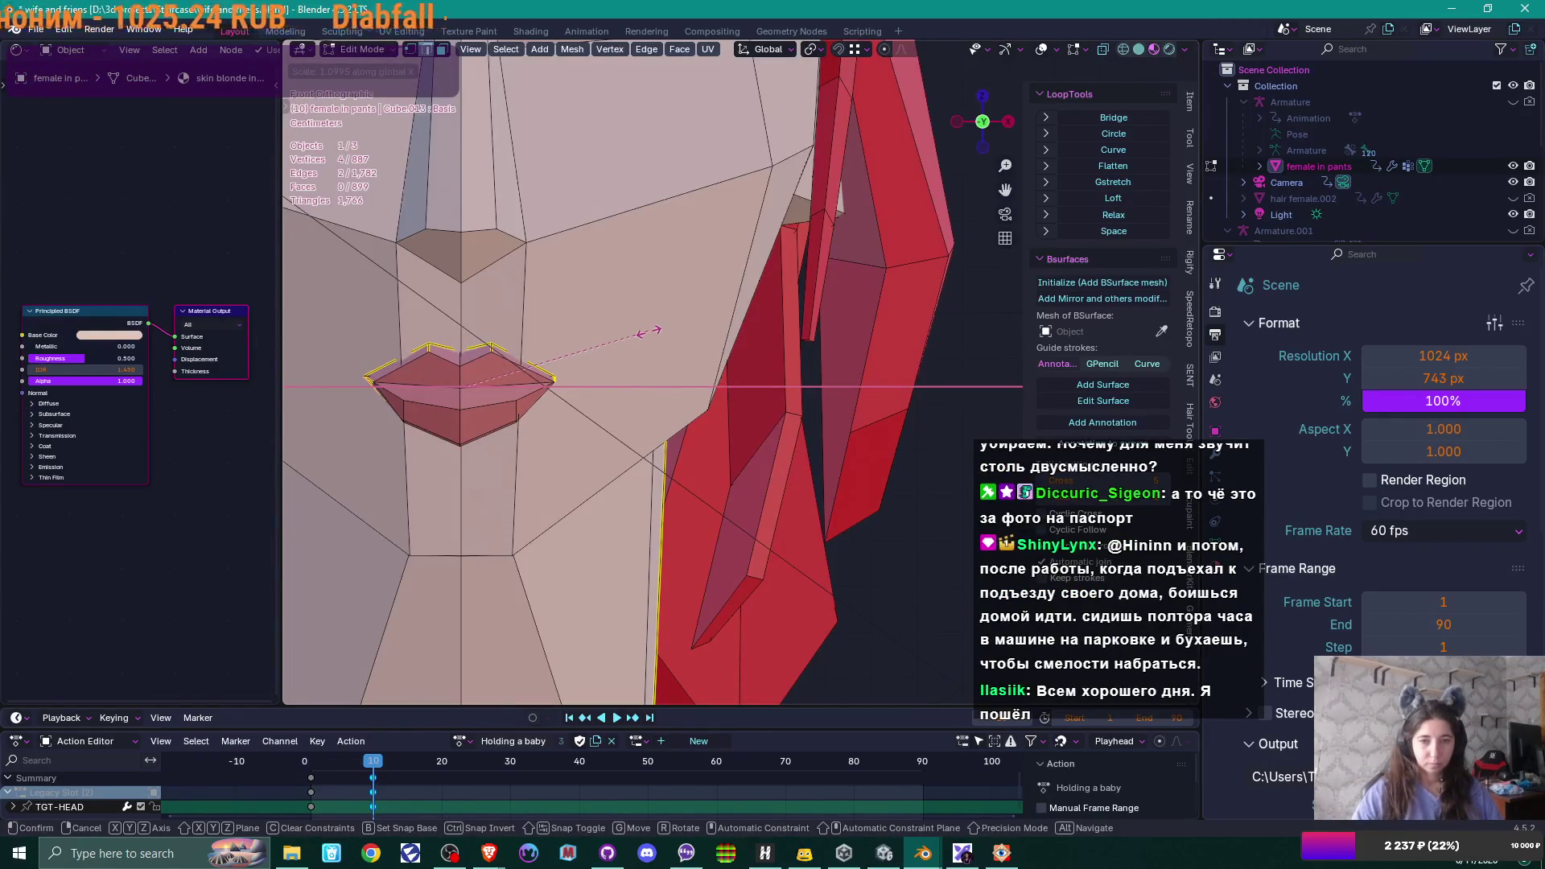
{"action": "left_click", "coordinate": [649, 330]}
{"action": "mouse_move", "coordinate": [649, 330]}
{"action": "left_mouse_down"}
{"action": "mouse_move", "coordinate": [639, 322]}
{"action": "mouse_move", "coordinate": [547, 409]}
{"action": "left_mouse_up"}
{"action": "key", "text": "g"}
{"action": "key", "text": "y"}
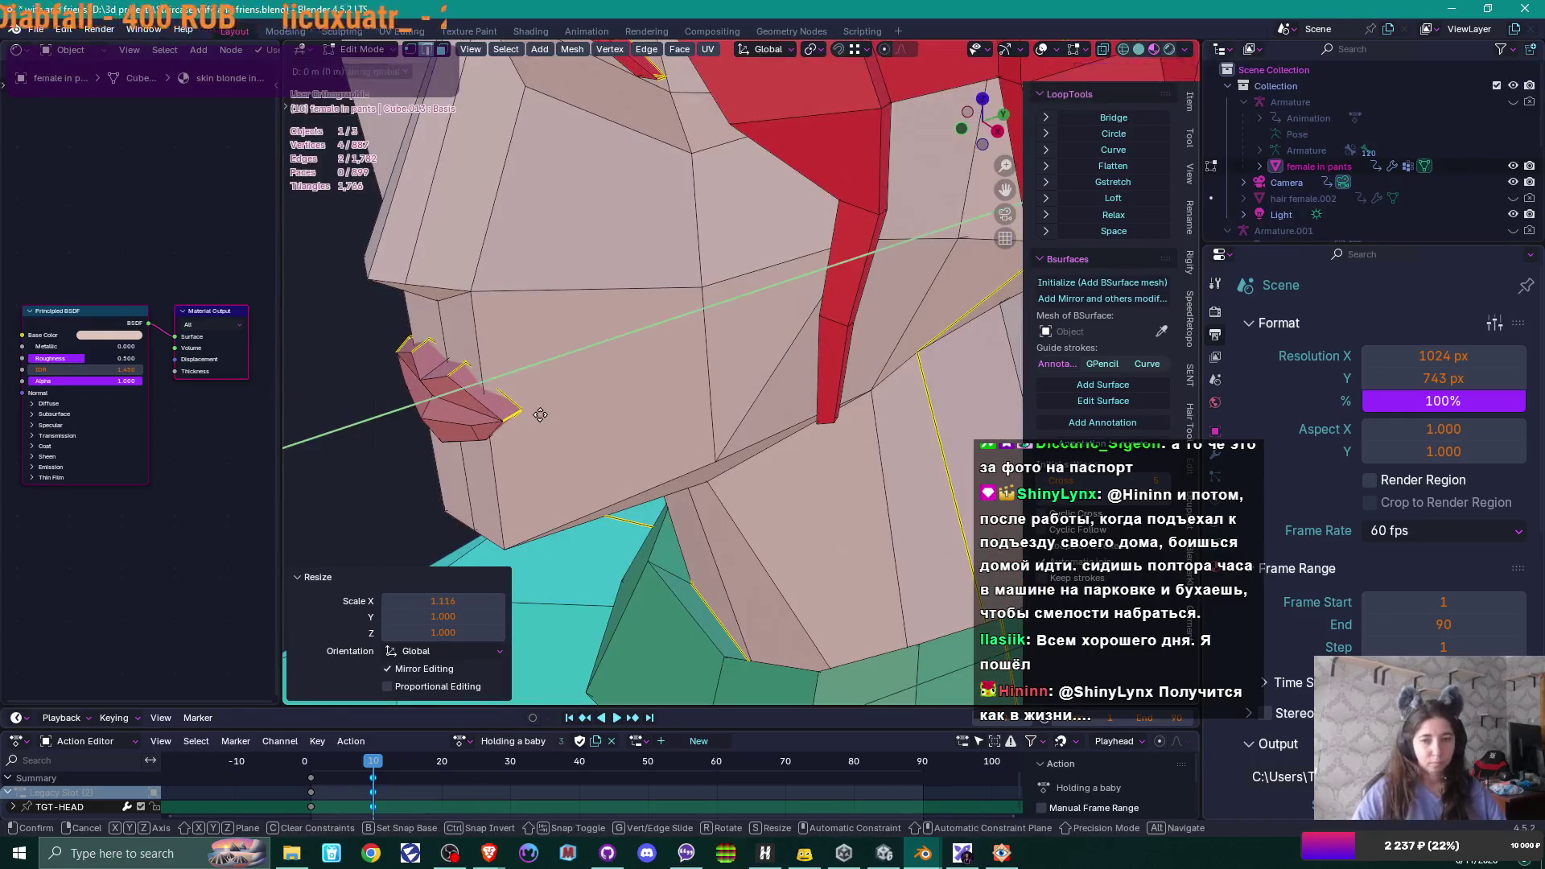
{"action": "left_click", "coordinate": [546, 408]}
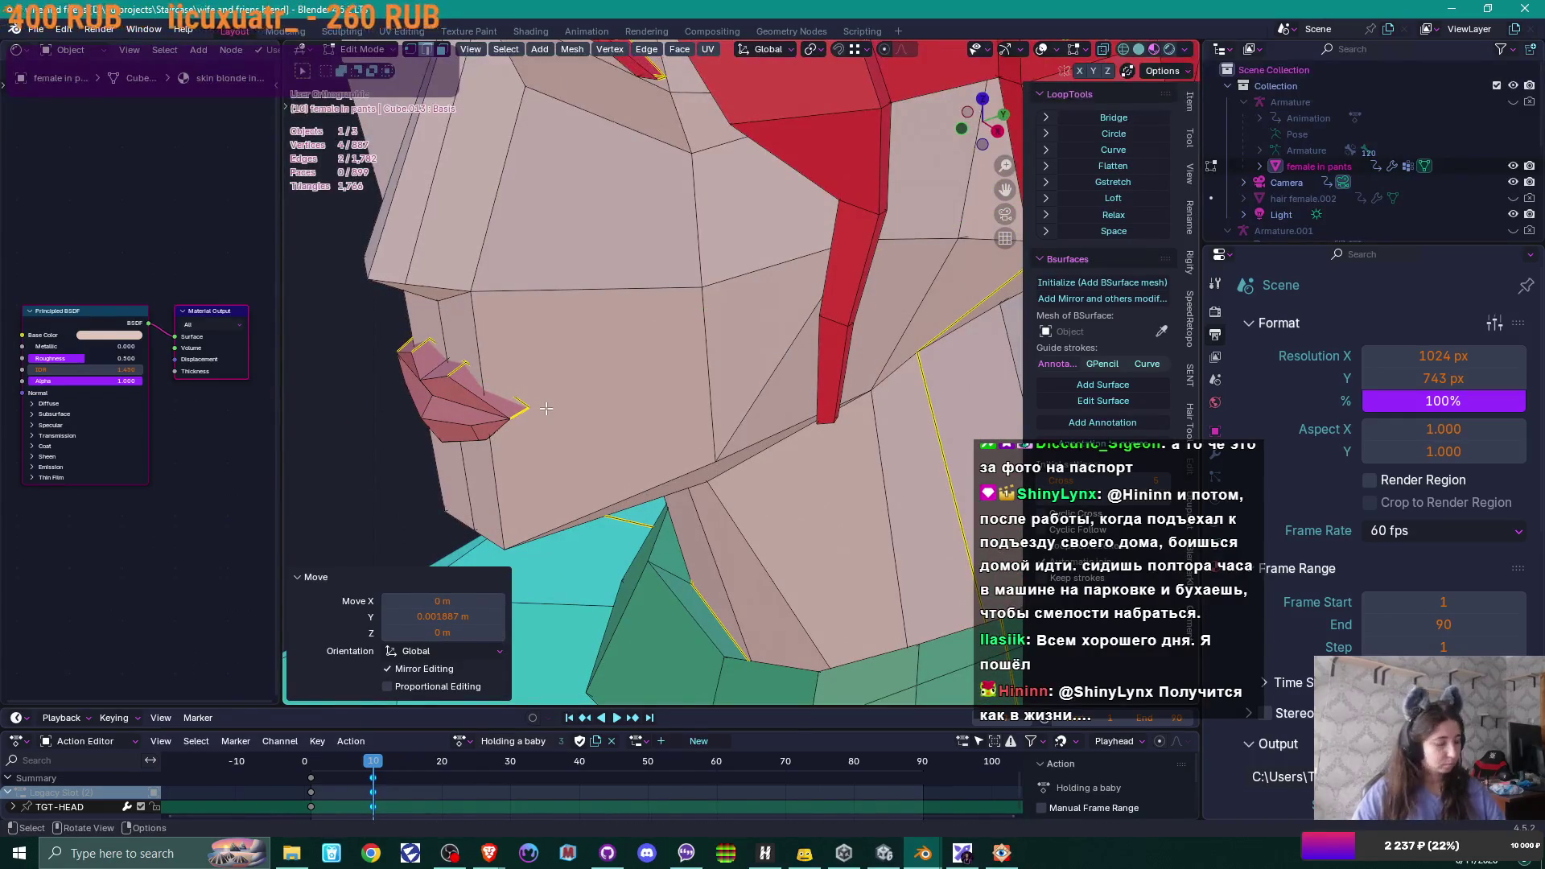
{"action": "key", "text": "KP_1"}
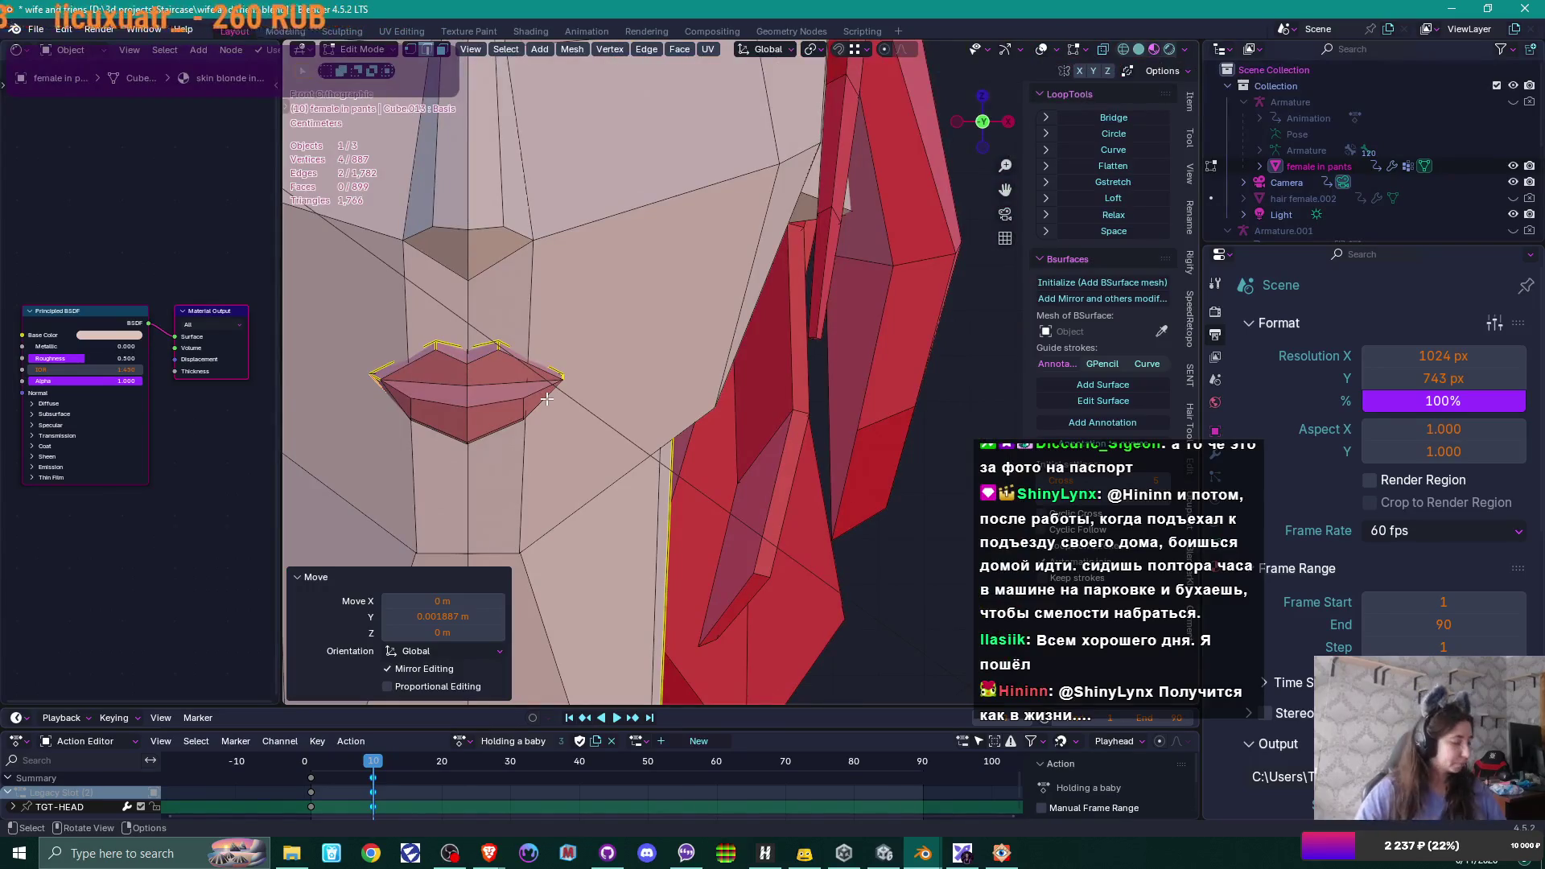
{"action": "key", "text": "g"}
{"action": "key", "text": "z"}
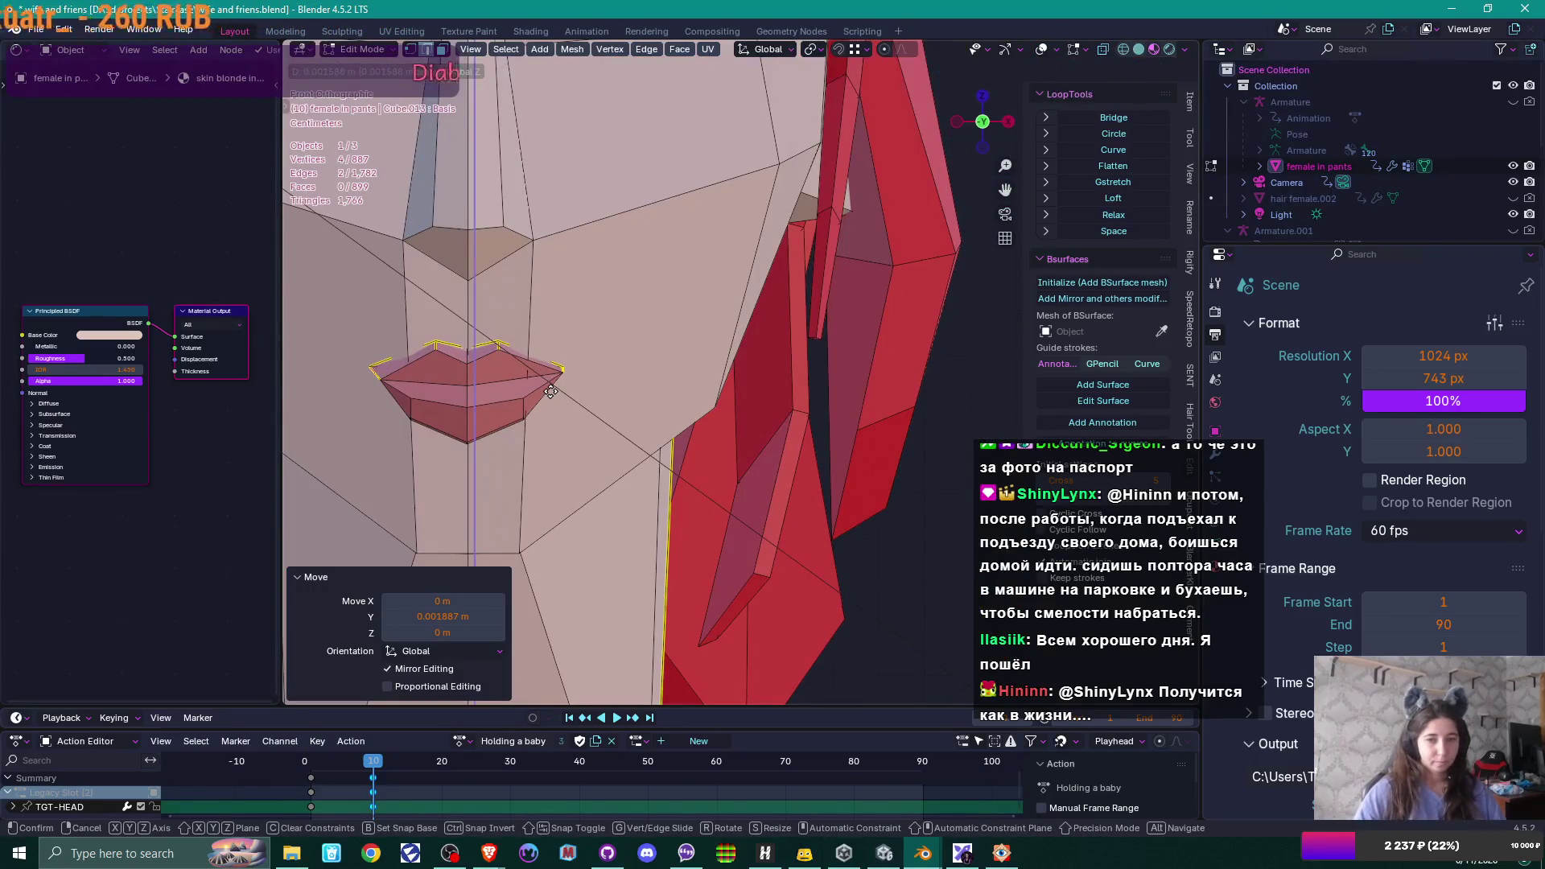
{"action": "right_click", "coordinate": [550, 389]}
{"action": "left_click_drag", "start_coordinate": [551, 390], "coordinate": [634, 402]}
{"action": "key", "text": "ctrl+z"}
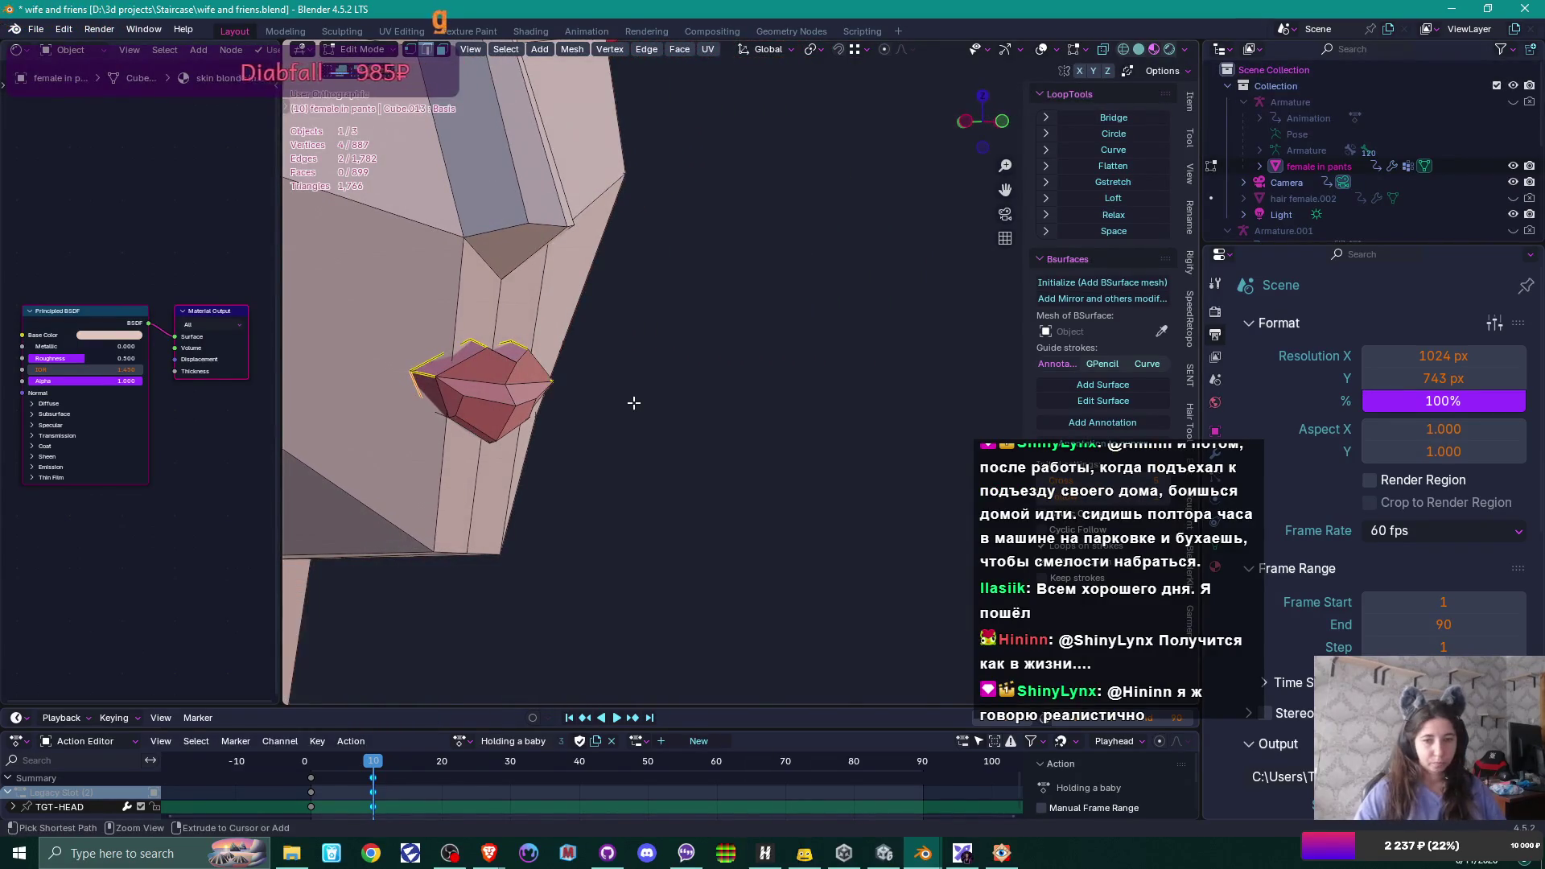
{"action": "key", "text": "ctrl+z"}
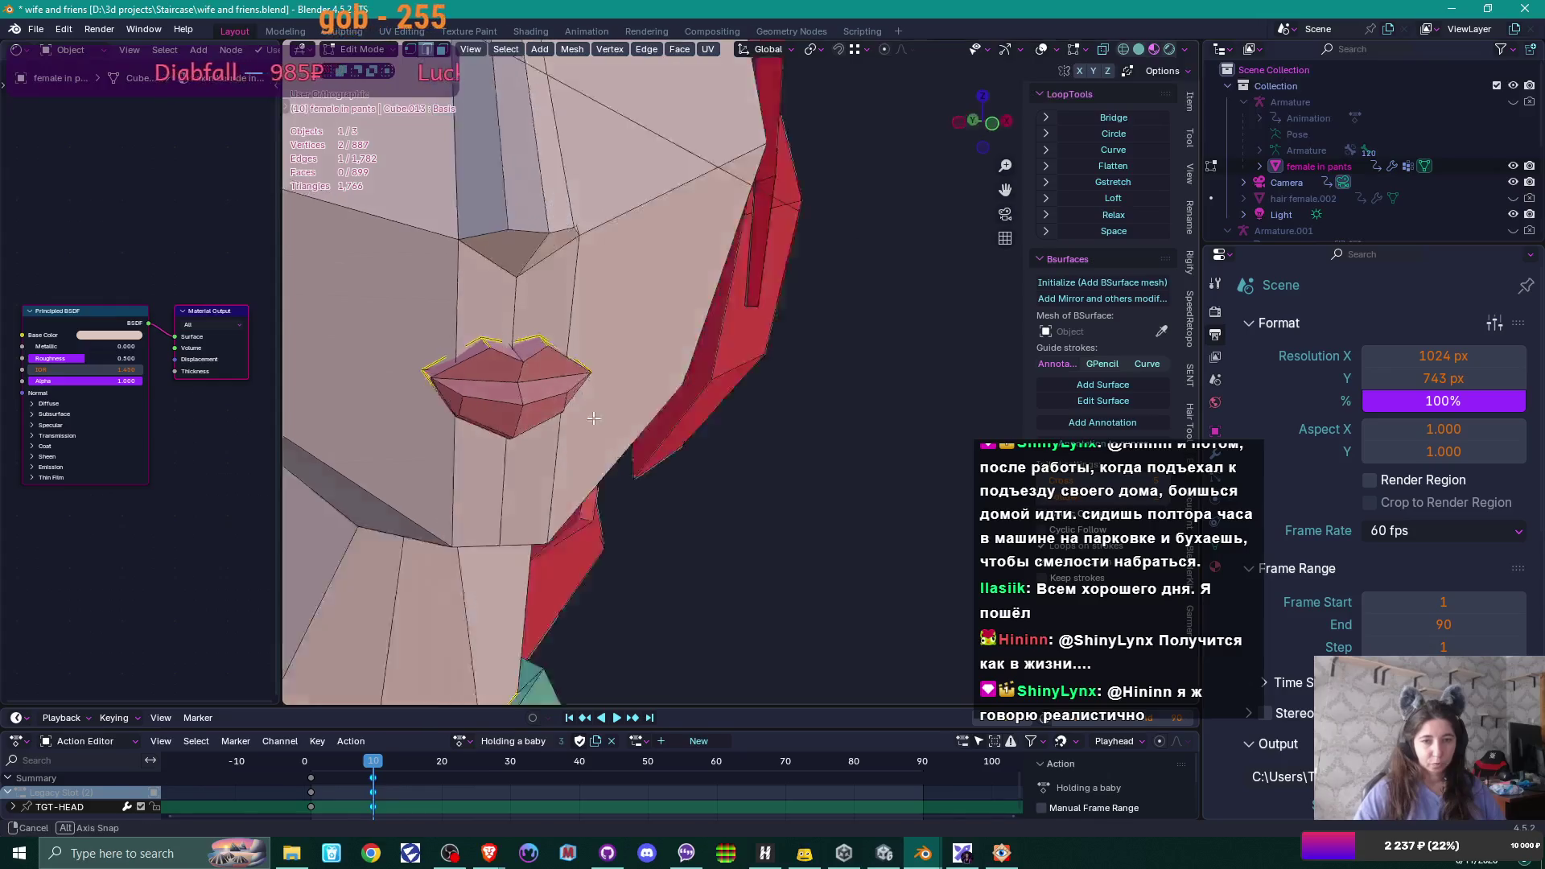
- Redo the lips: widen on X, push forward on Y, adjust height on Z, then return to object mode
{"action": "left_click_drag", "start_coordinate": [423, 376], "coordinate": [587, 371]}
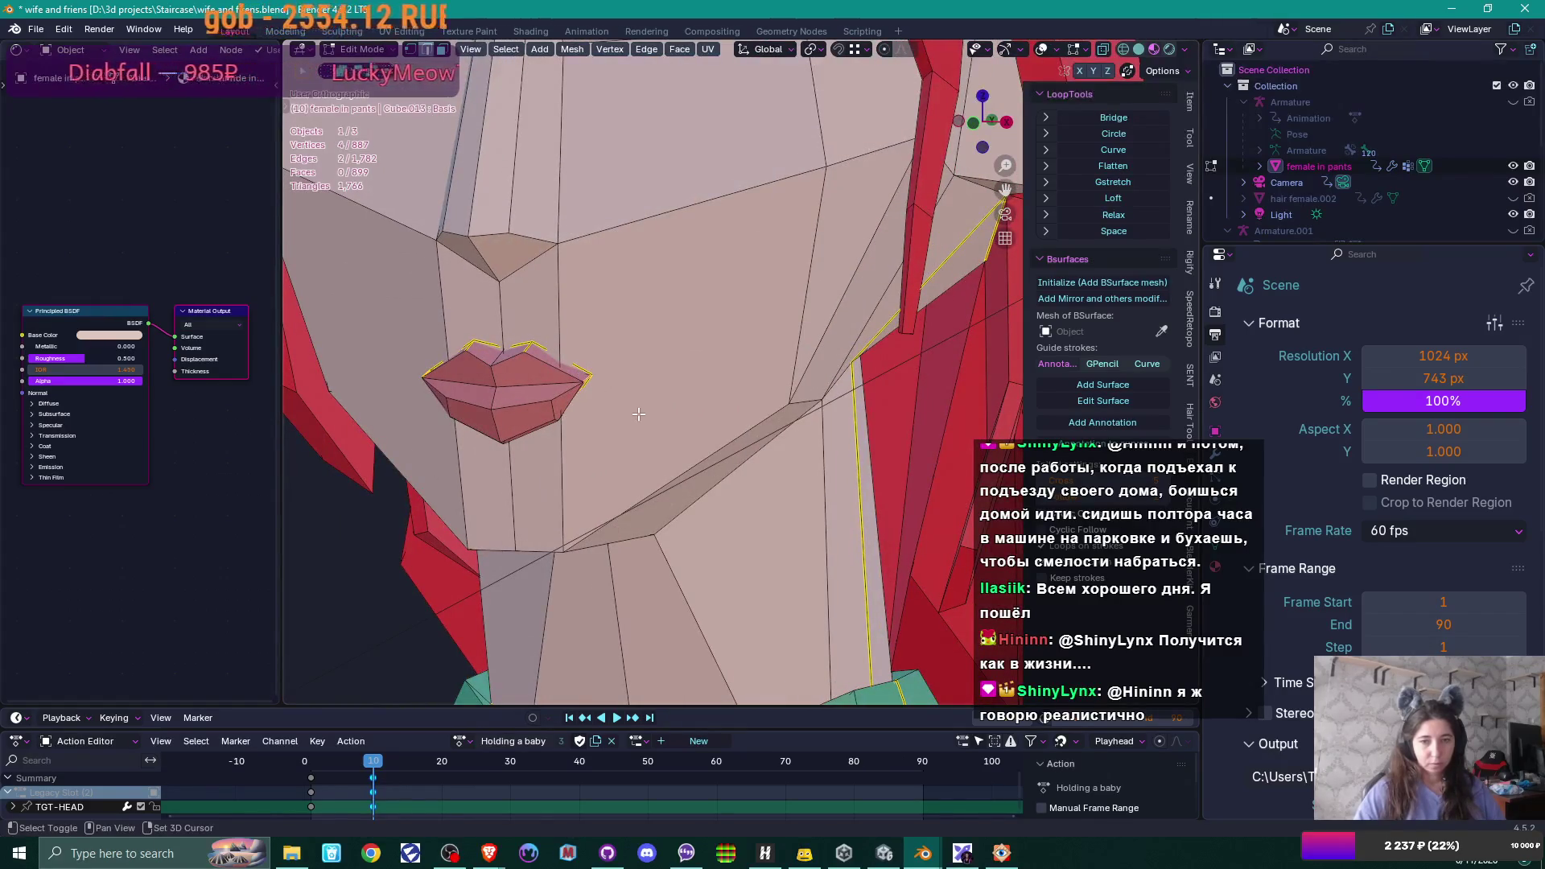
{"action": "key", "text": "s"}
{"action": "key", "text": "x"}
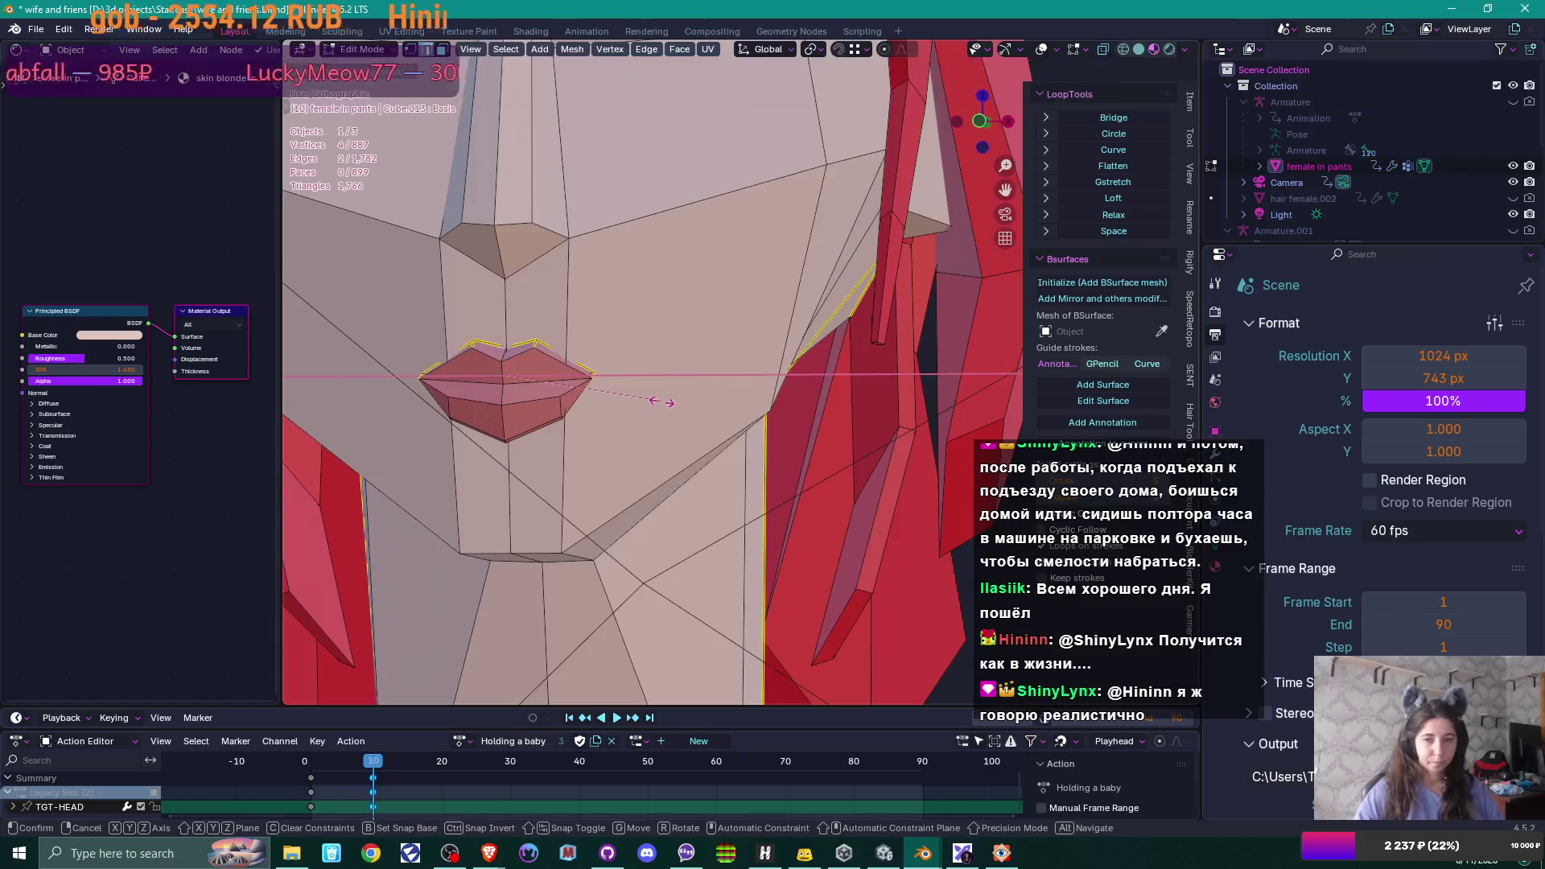
{"action": "left_click", "coordinate": [680, 394]}
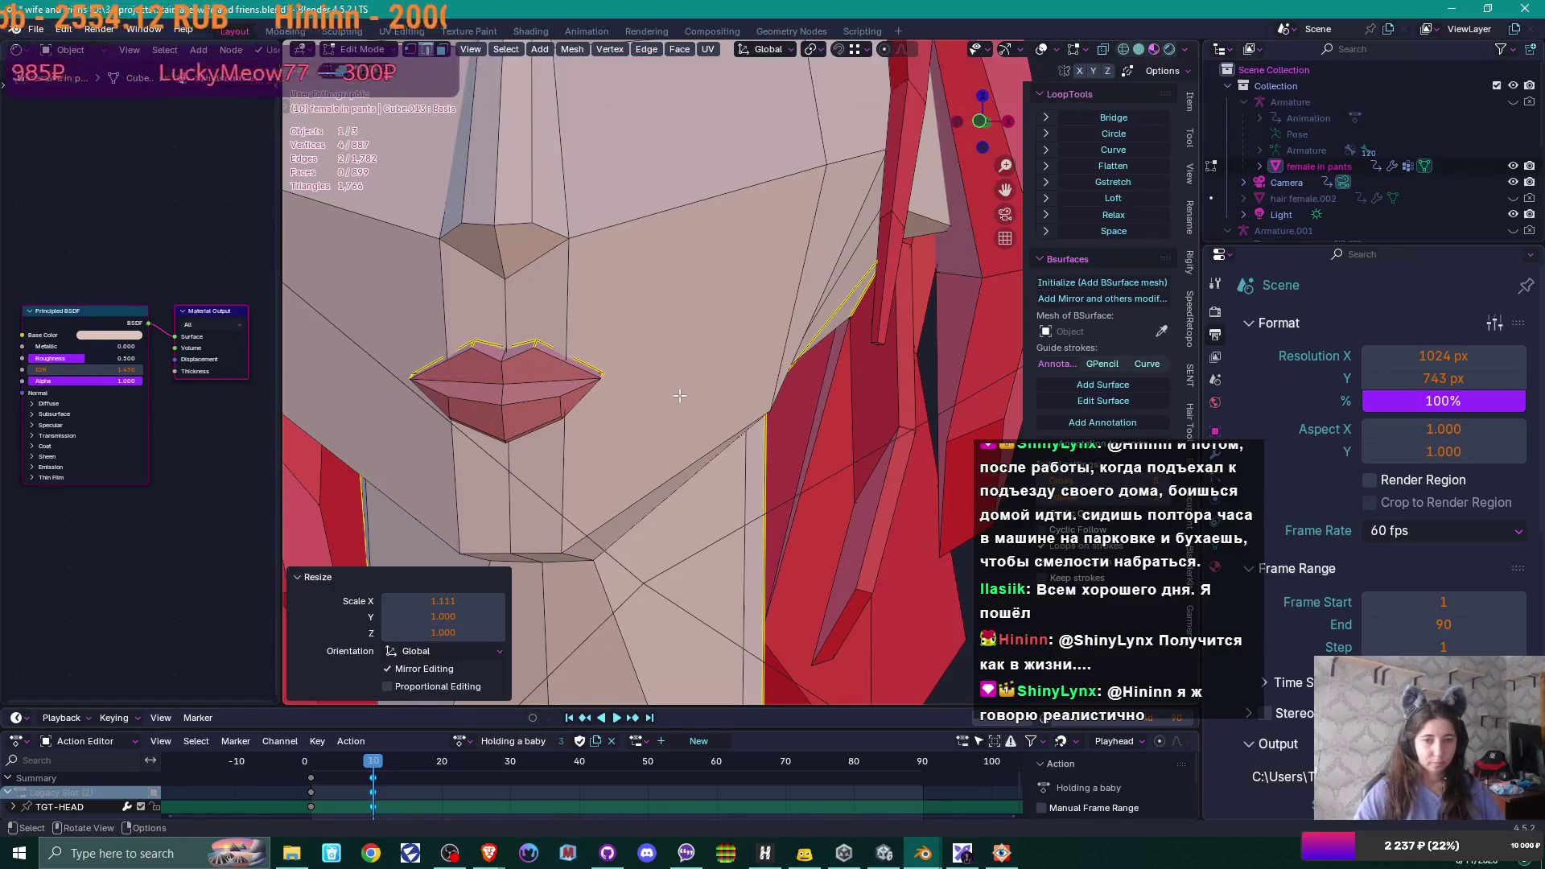
{"action": "left_click_drag", "start_coordinate": [680, 393], "coordinate": [597, 420]}
{"action": "key", "text": "y"}
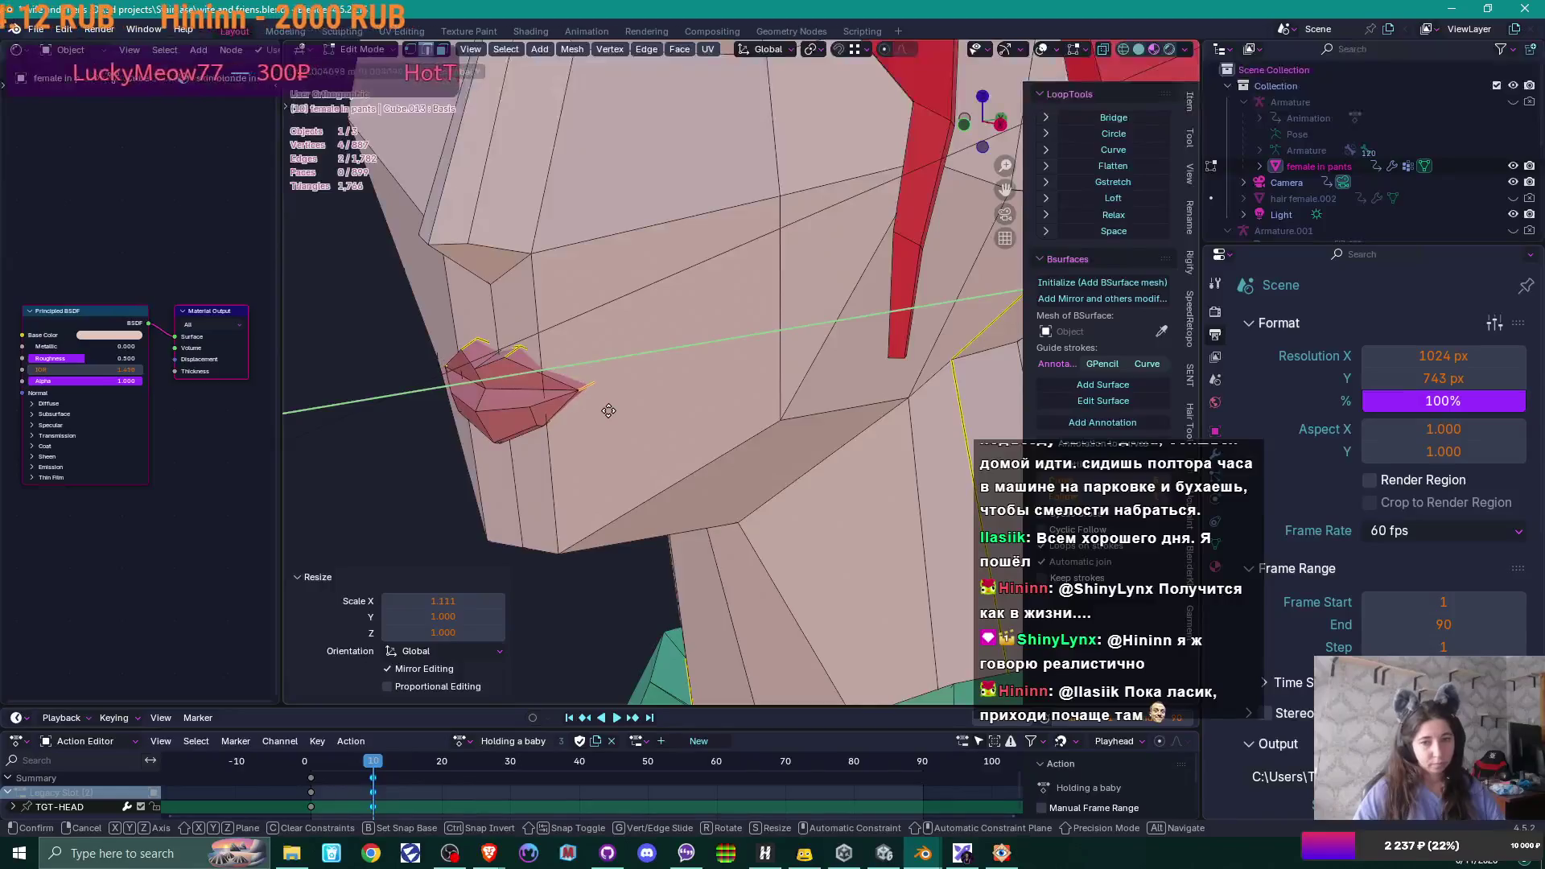
{"action": "left_click", "coordinate": [604, 412]}
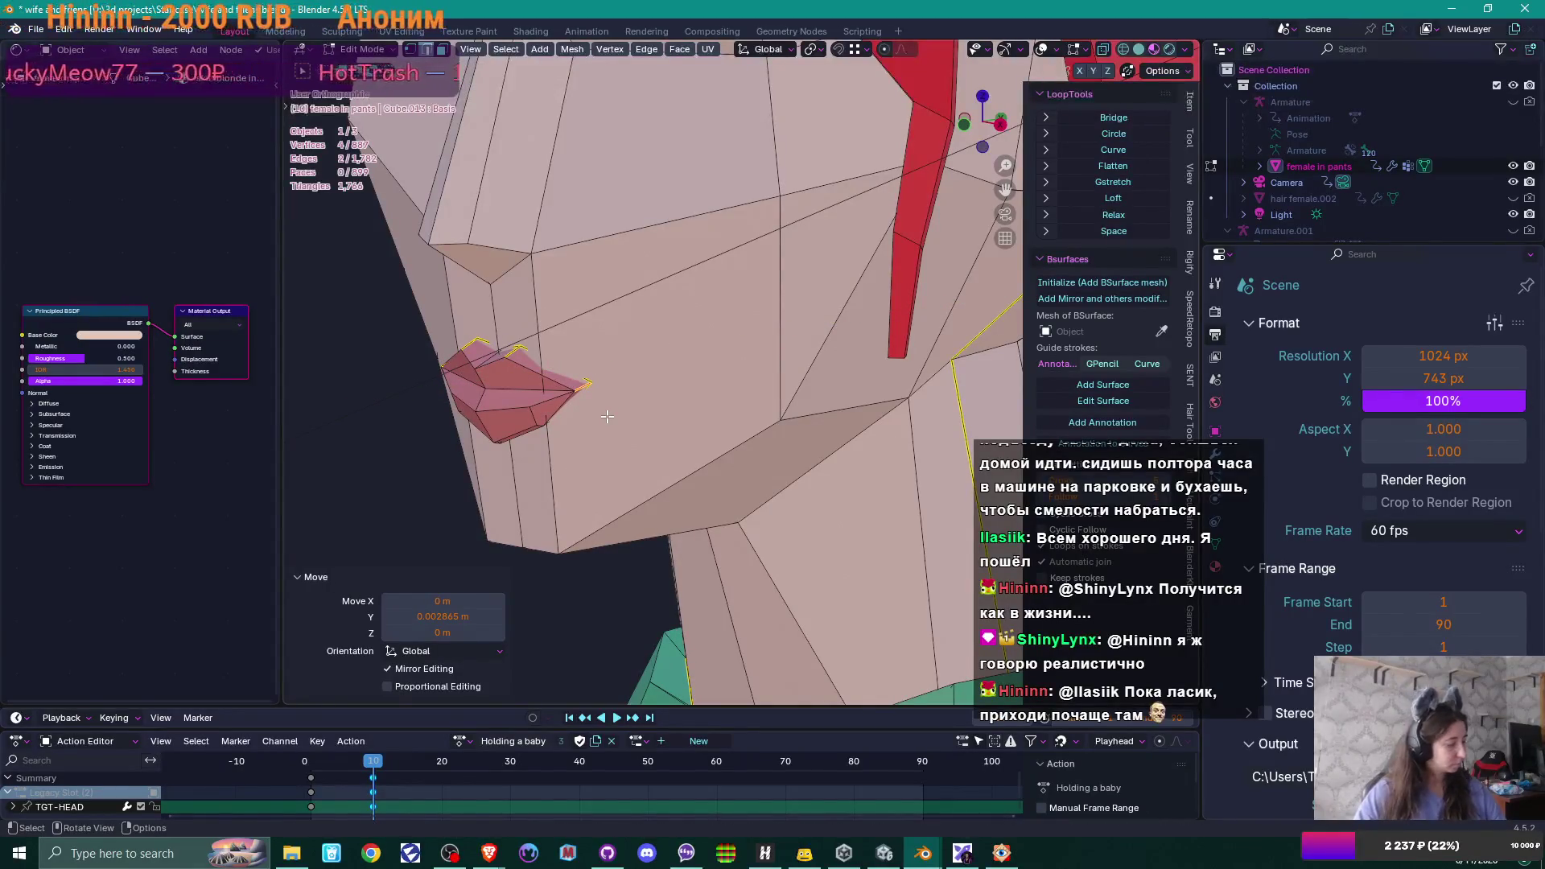
{"action": "key", "text": "KP_1"}
{"action": "key", "text": "g"}
{"action": "key", "text": "z"}
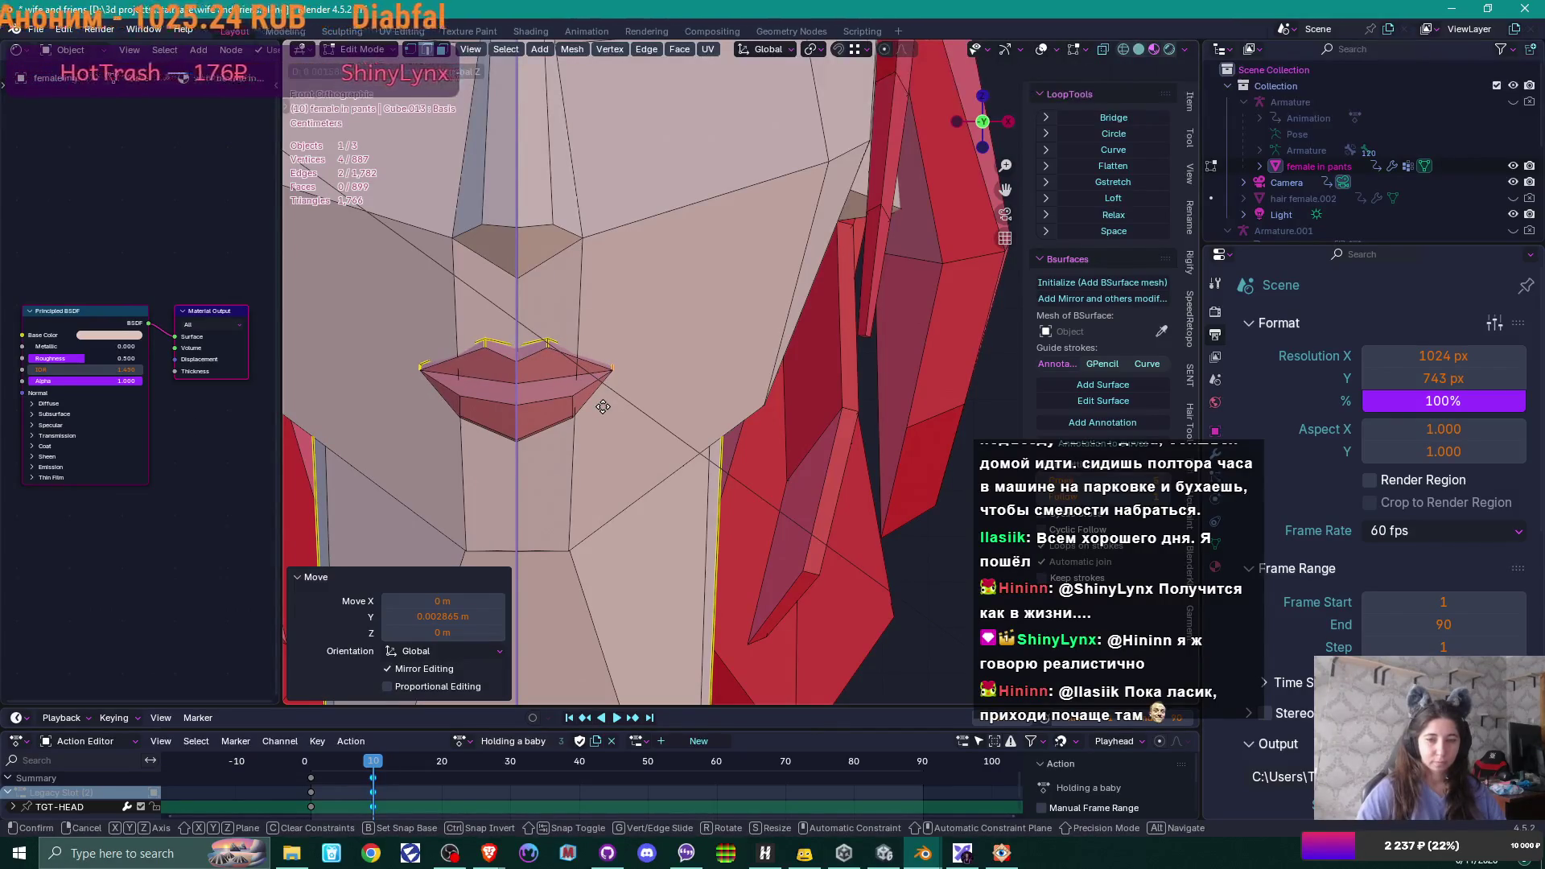
{"action": "left_click", "coordinate": [602, 407]}
{"action": "scroll", "coordinate": [833, 321], "scroll_direction": "down", "scroll_amount": 5}
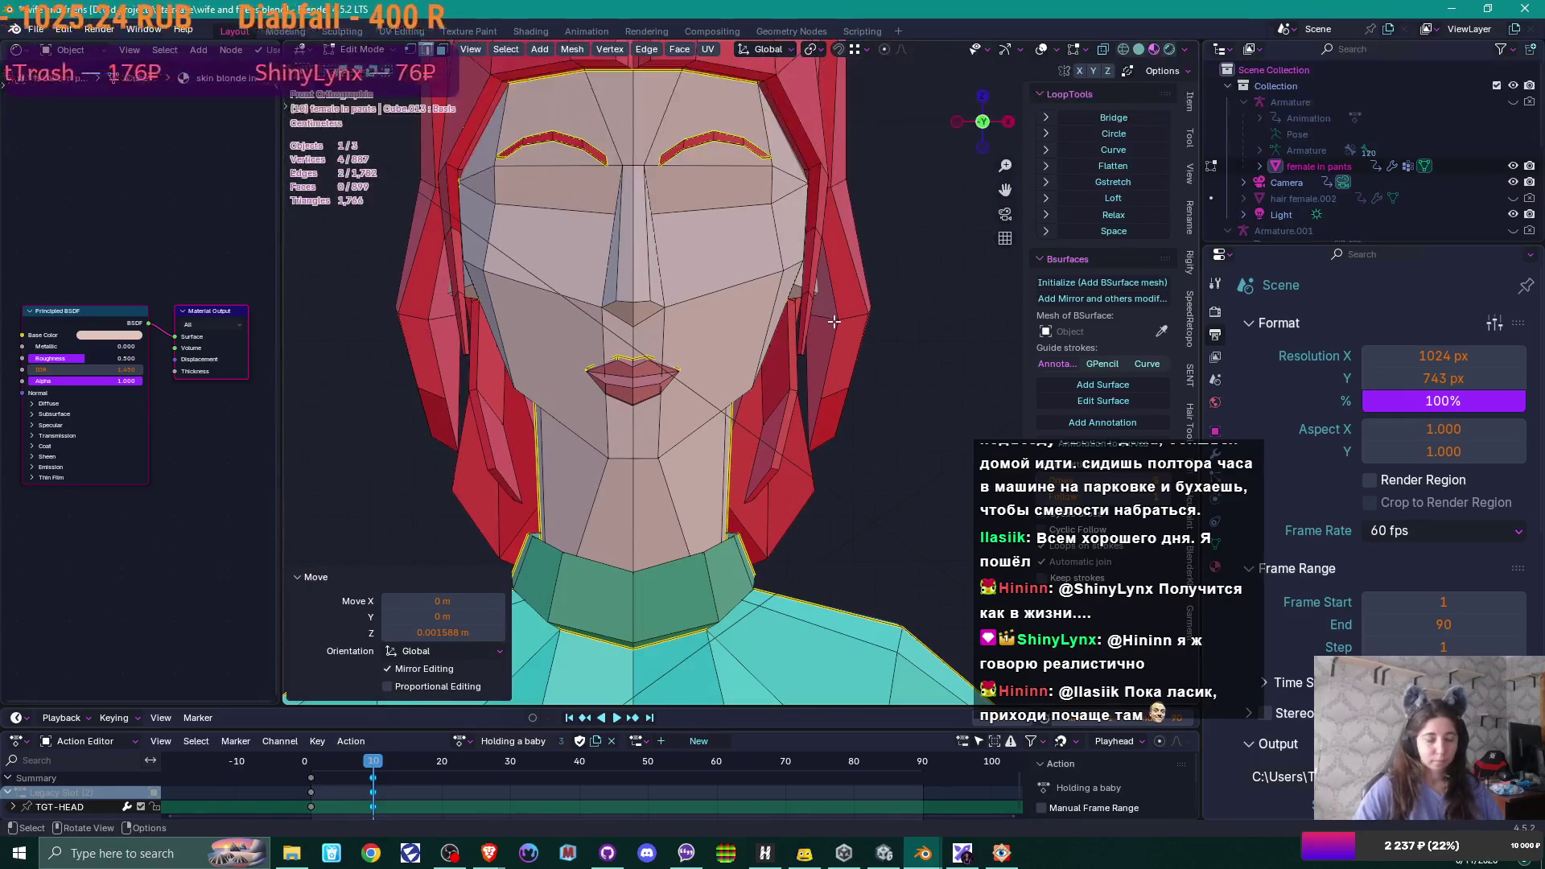
{"action": "key", "text": "Tab"}
{"action": "left_click_drag", "start_coordinate": [851, 367], "coordinate": [872, 391]}
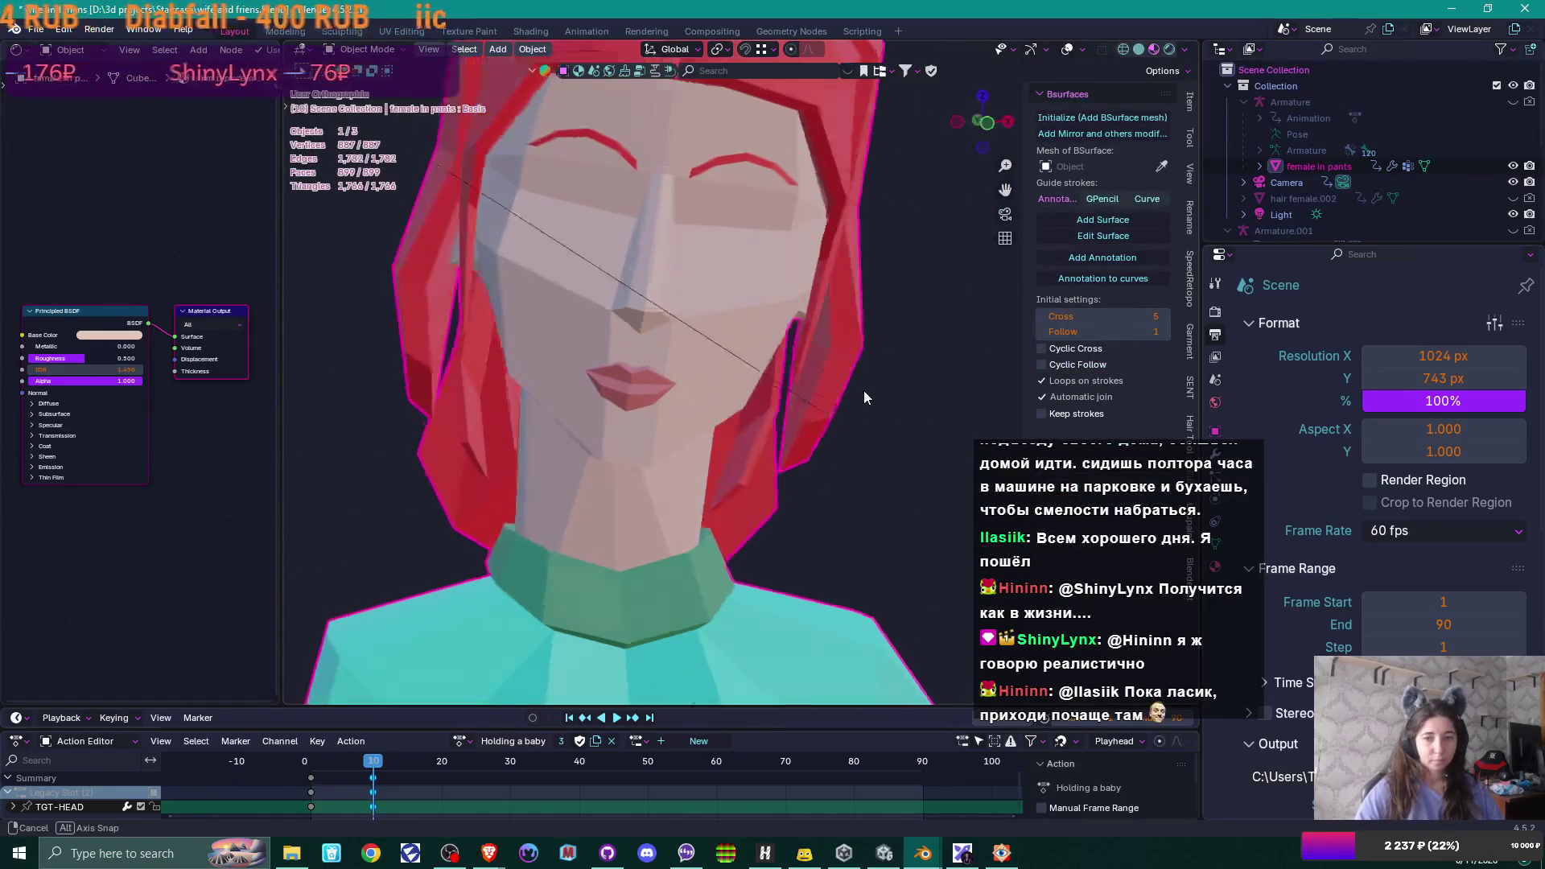
{"action": "scroll", "coordinate": [872, 391], "scroll_direction": "down", "scroll_amount": 1}
{"action": "scroll", "coordinate": [873, 391], "scroll_direction": "down", "scroll_amount": 1}
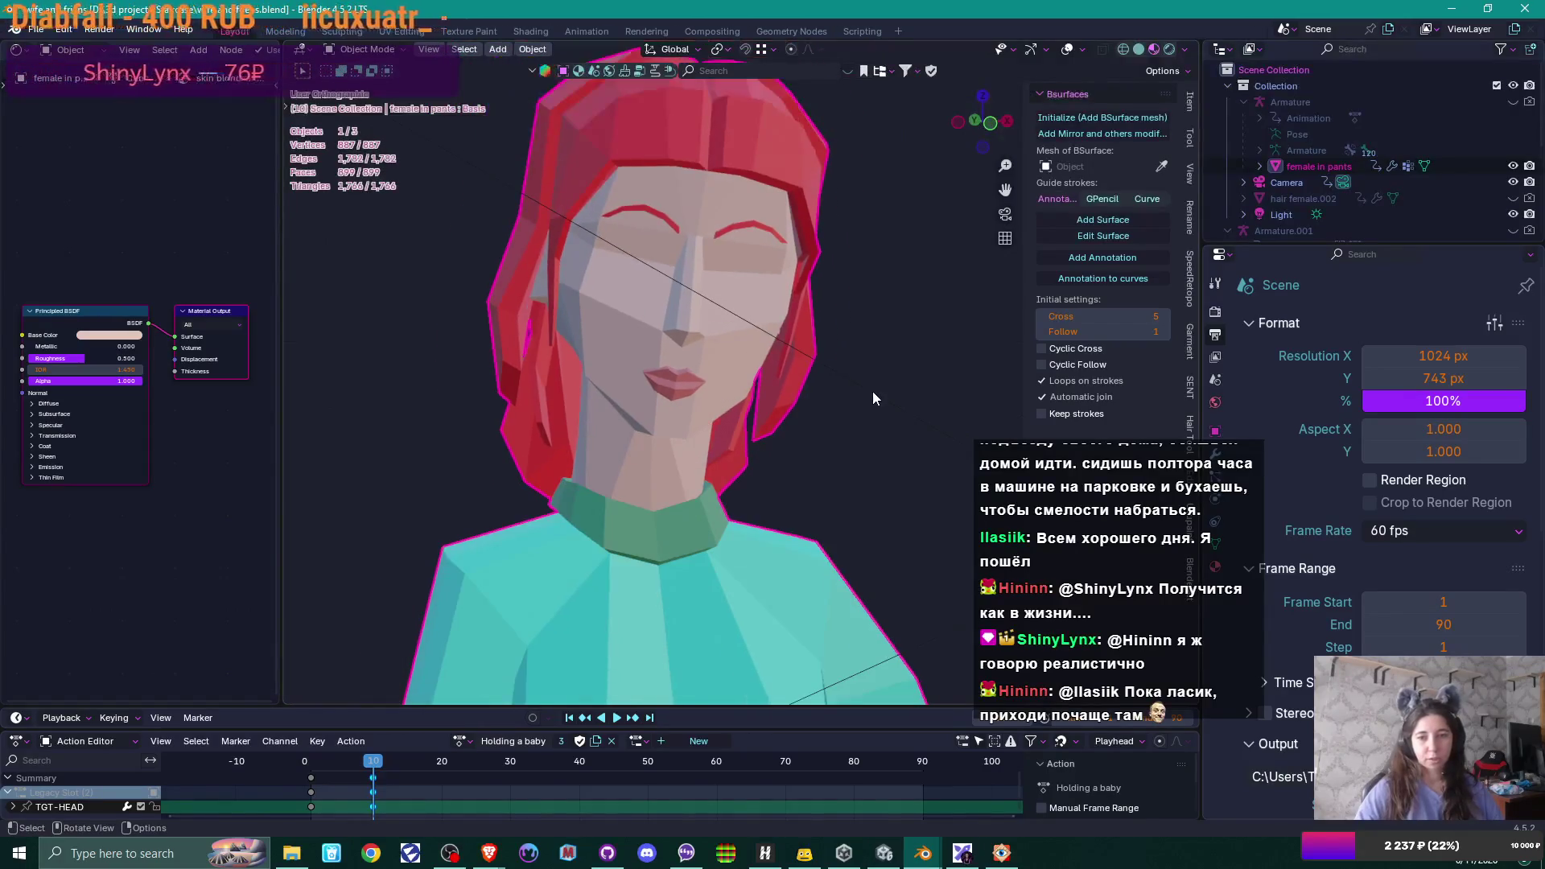
{"action": "scroll", "coordinate": [873, 392], "scroll_direction": "down", "scroll_amount": 1}
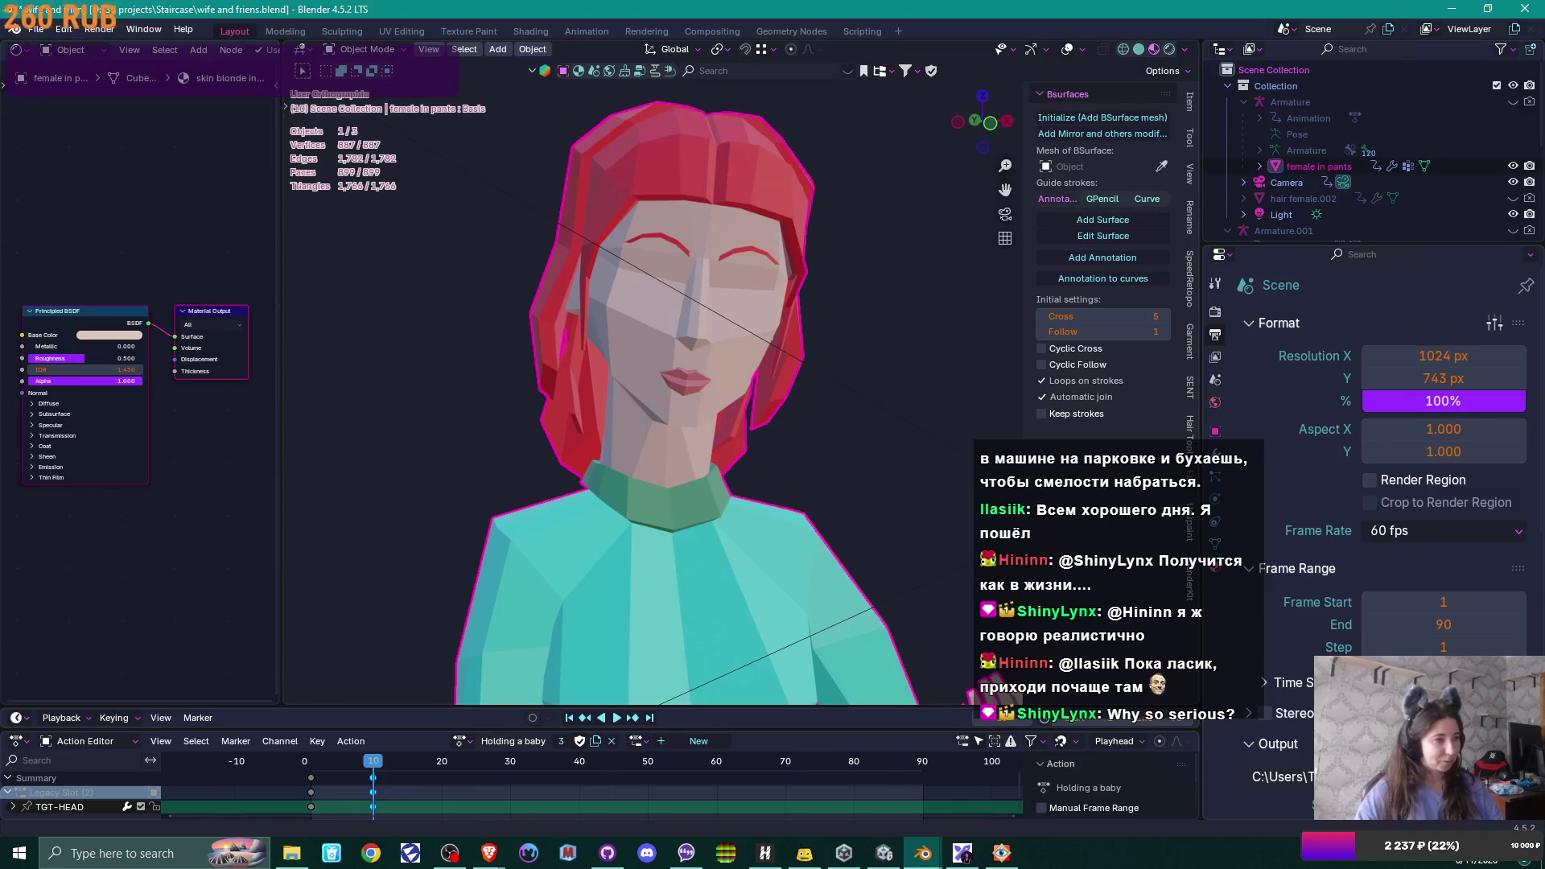
{"action": "key", "text": "alt+Tab"}
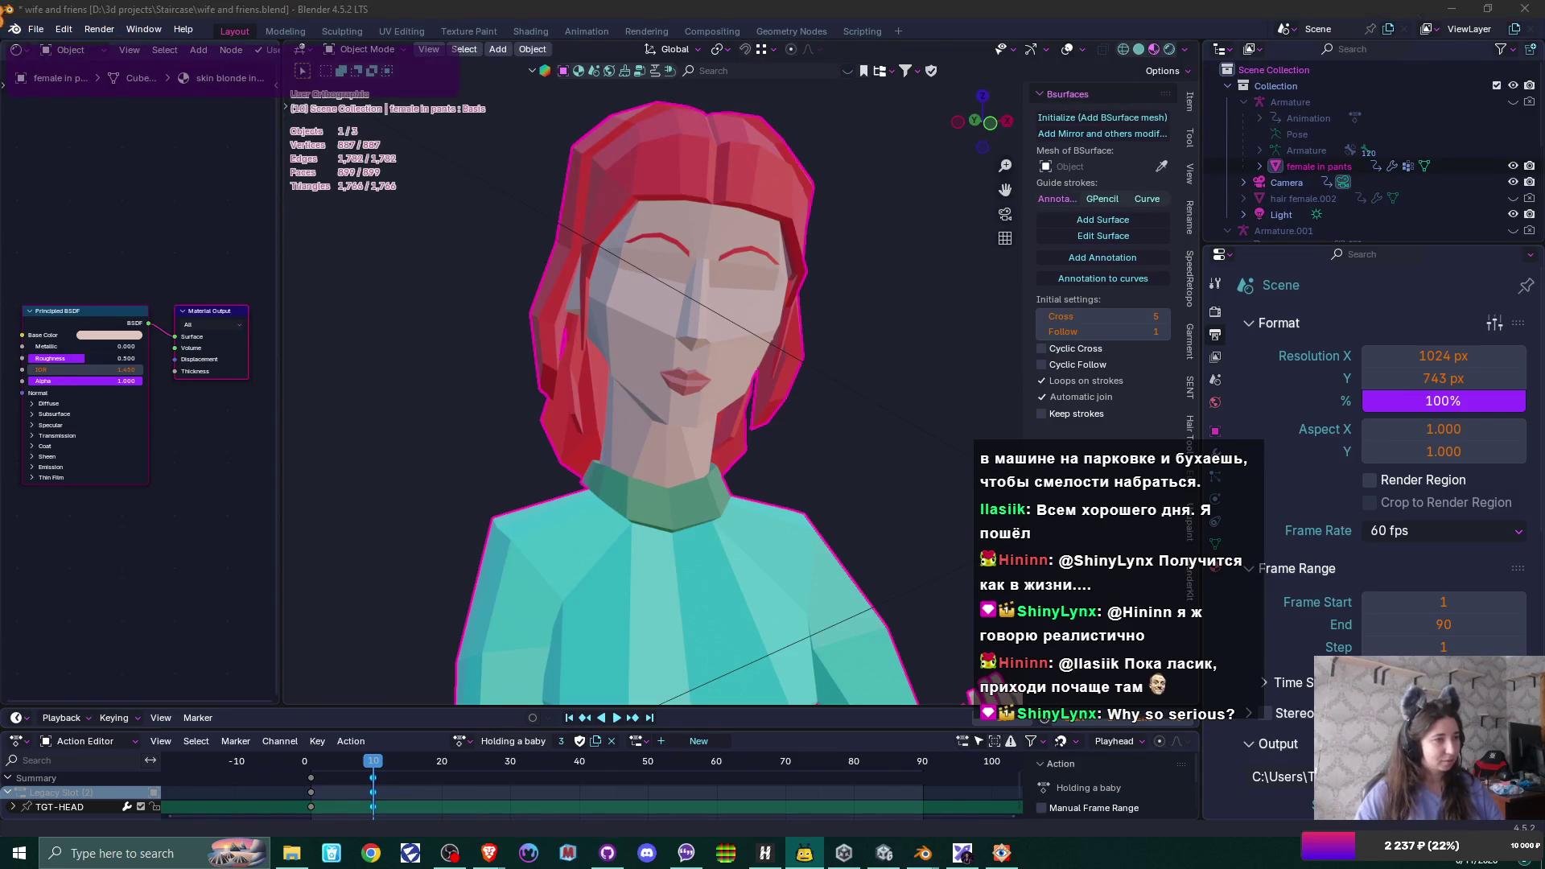
{"action": "key", "text": "alt+Tab"}
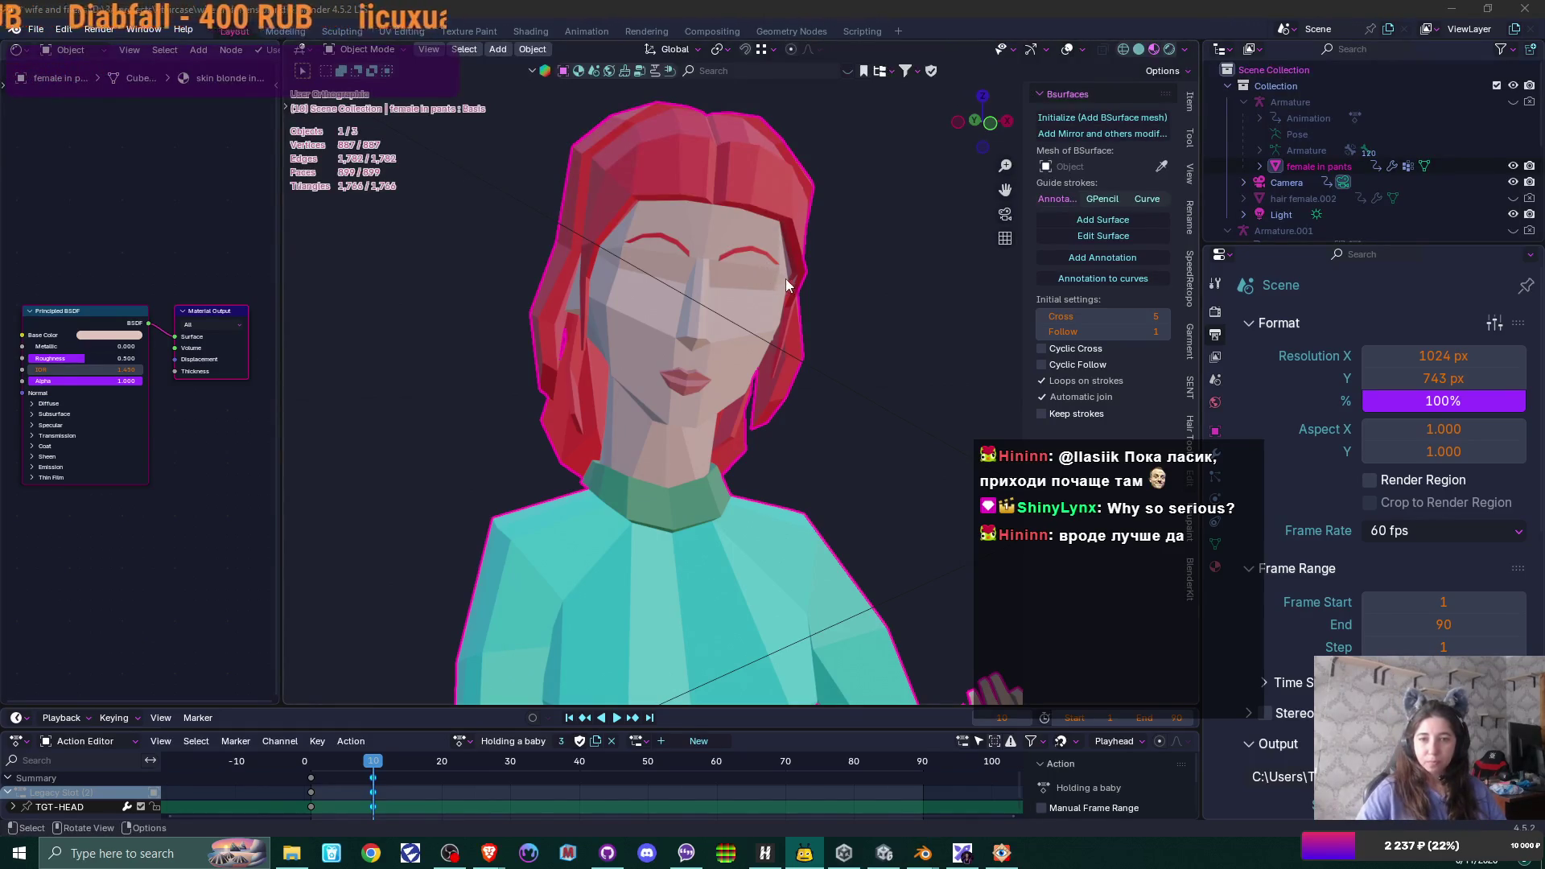
- Deselect the avatar and view the scene through the camera with Numpad 0
{"action": "left_click", "coordinate": [890, 319]}
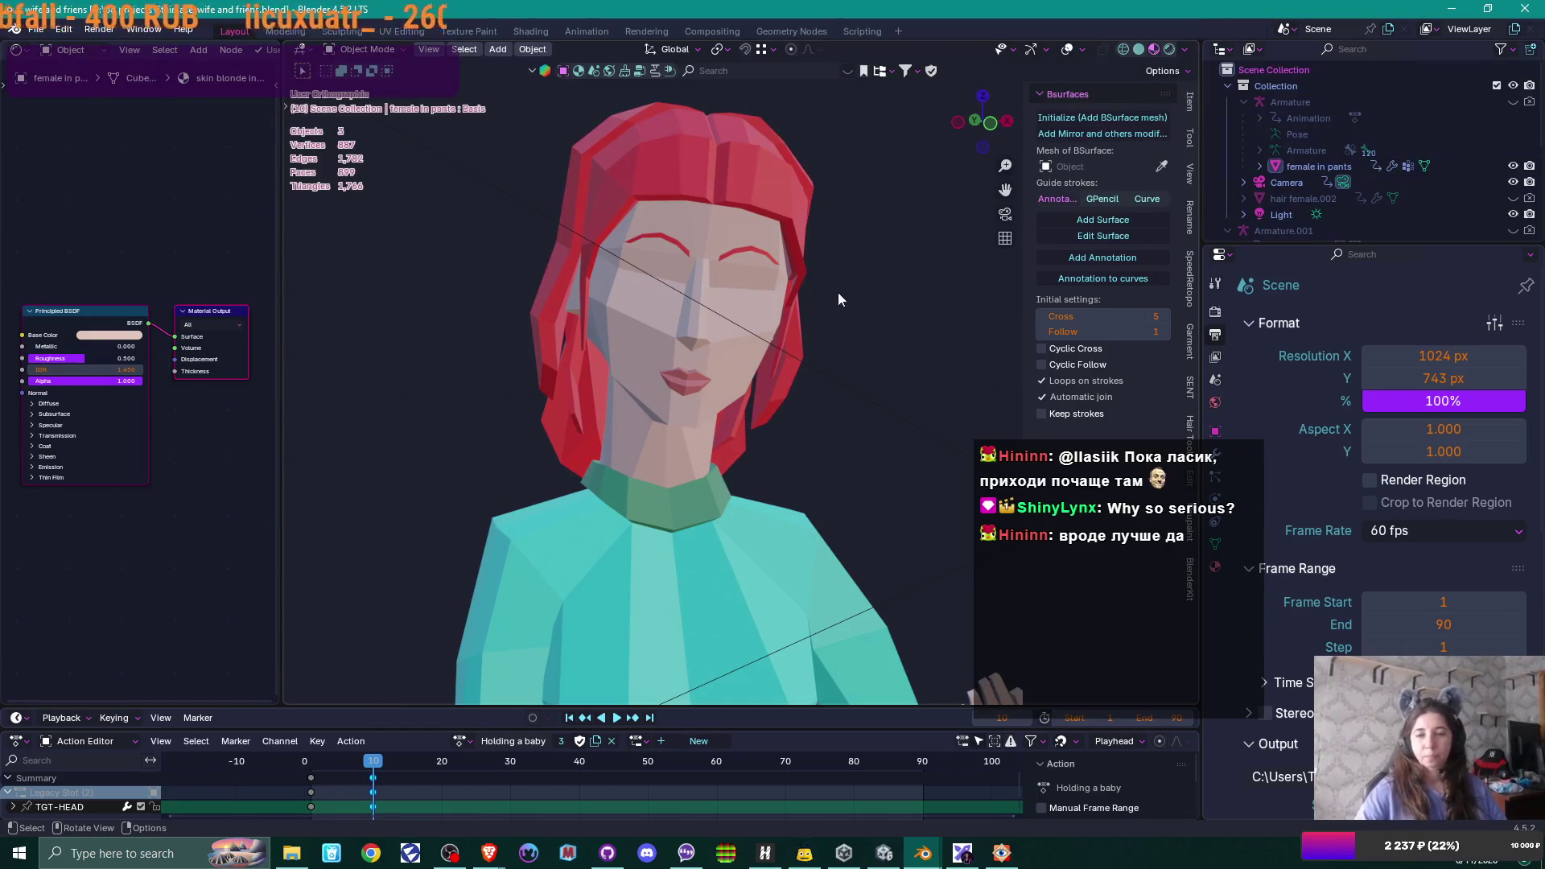
{"action": "scroll", "coordinate": [850, 349], "scroll_direction": "down", "scroll_amount": 3}
{"action": "scroll", "coordinate": [850, 349], "scroll_direction": "down", "scroll_amount": 2}
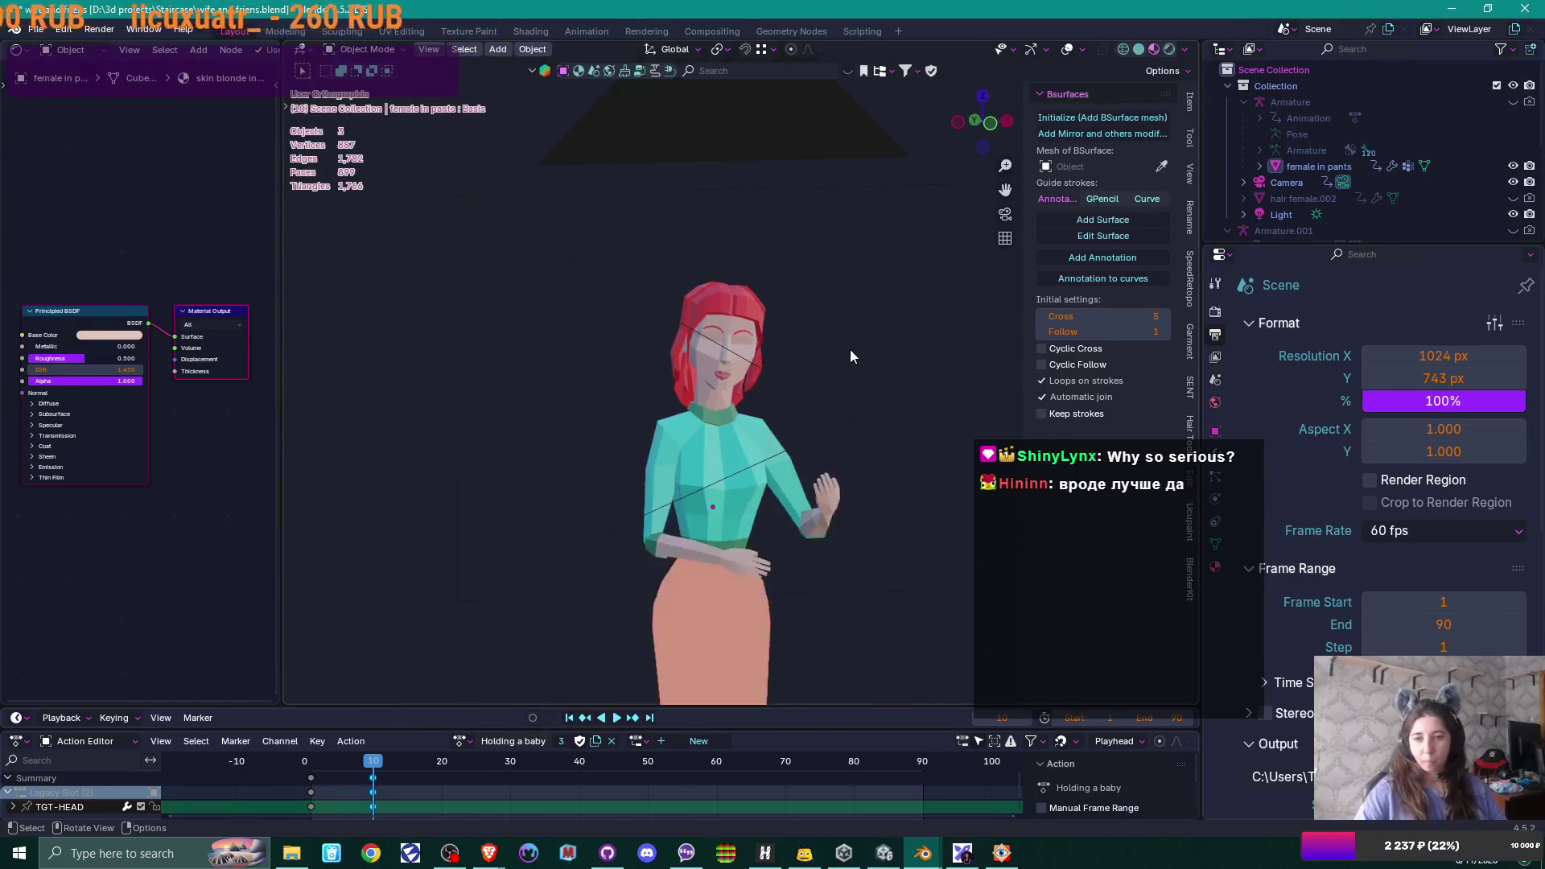
{"action": "scroll", "coordinate": [785, 356], "scroll_direction": "up", "scroll_amount": 2}
{"action": "scroll", "coordinate": [755, 358], "scroll_direction": "up", "scroll_amount": 3}
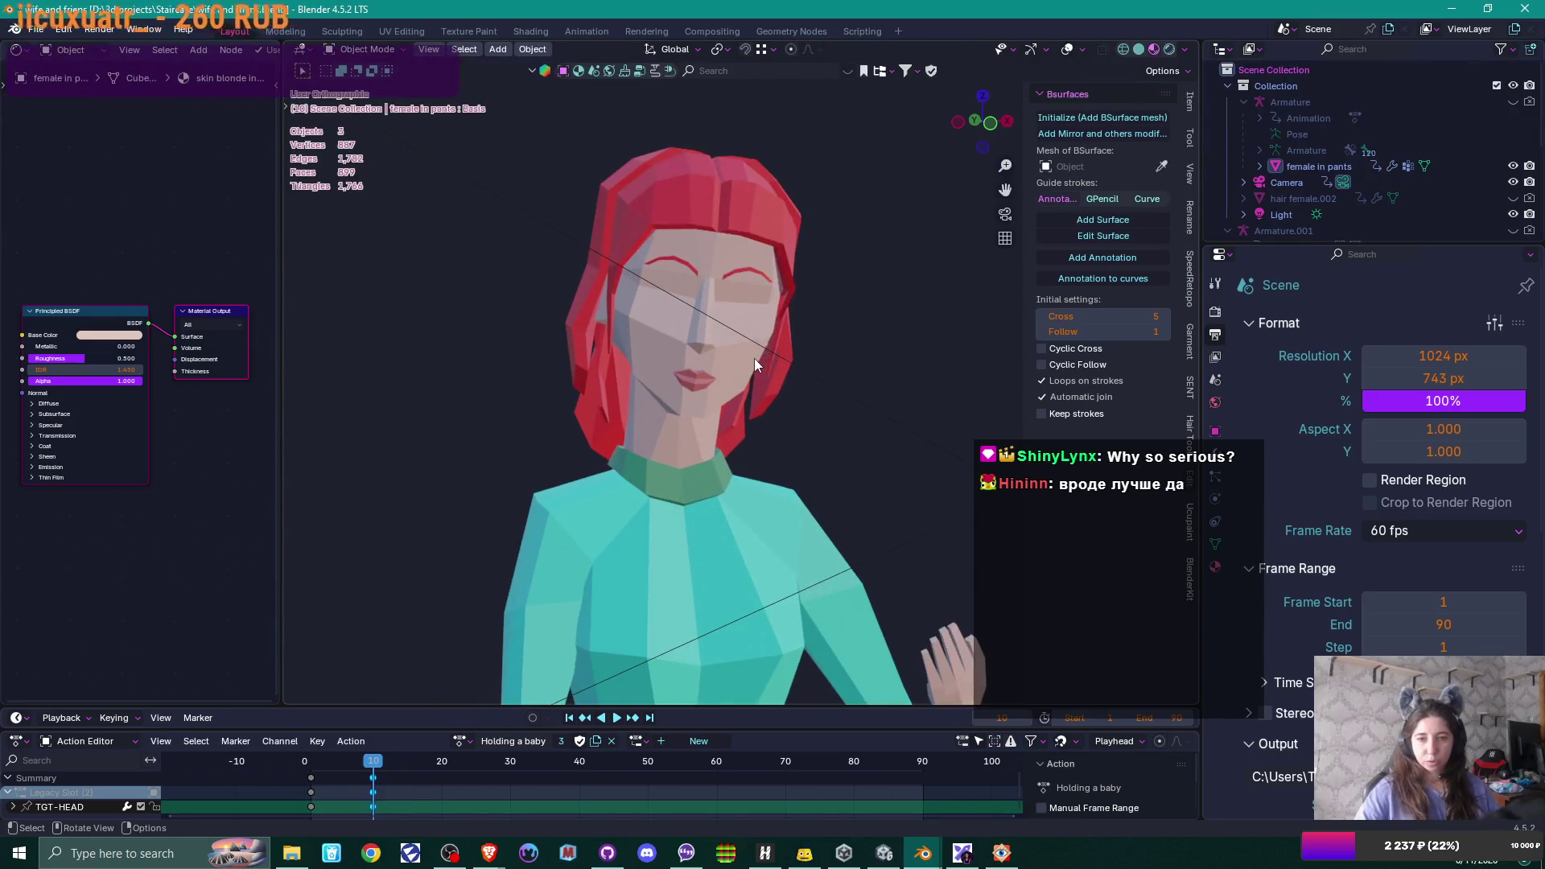
{"action": "mouse_move", "coordinate": [754, 359]}
{"action": "left_mouse_down"}
{"action": "mouse_move", "coordinate": [765, 428]}
{"action": "mouse_move", "coordinate": [738, 426]}
{"action": "left_mouse_up"}
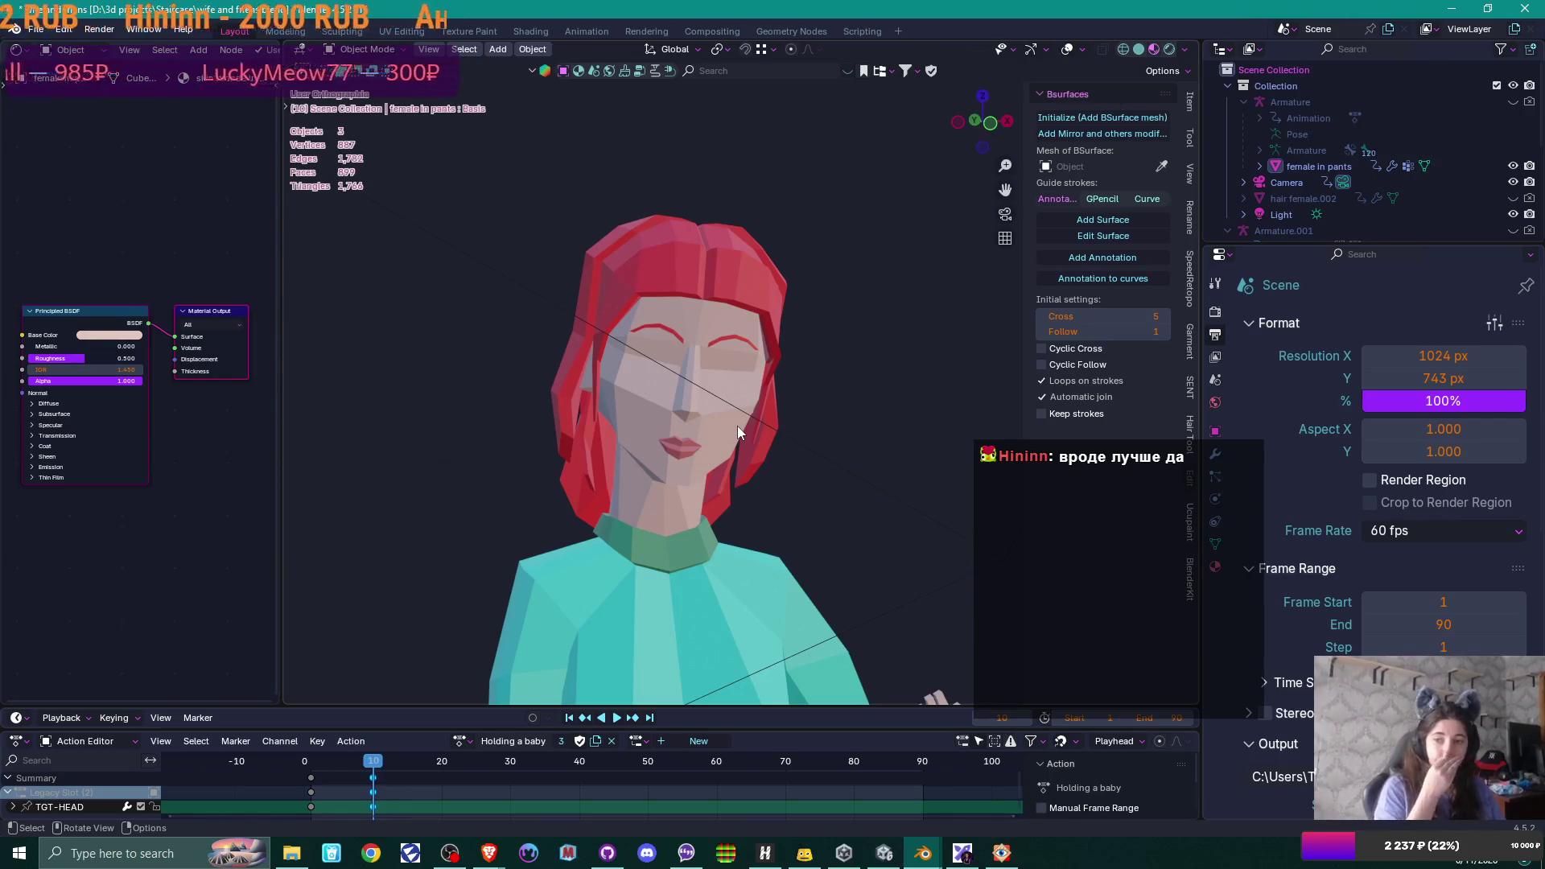
{"action": "key", "text": "ctrl"}
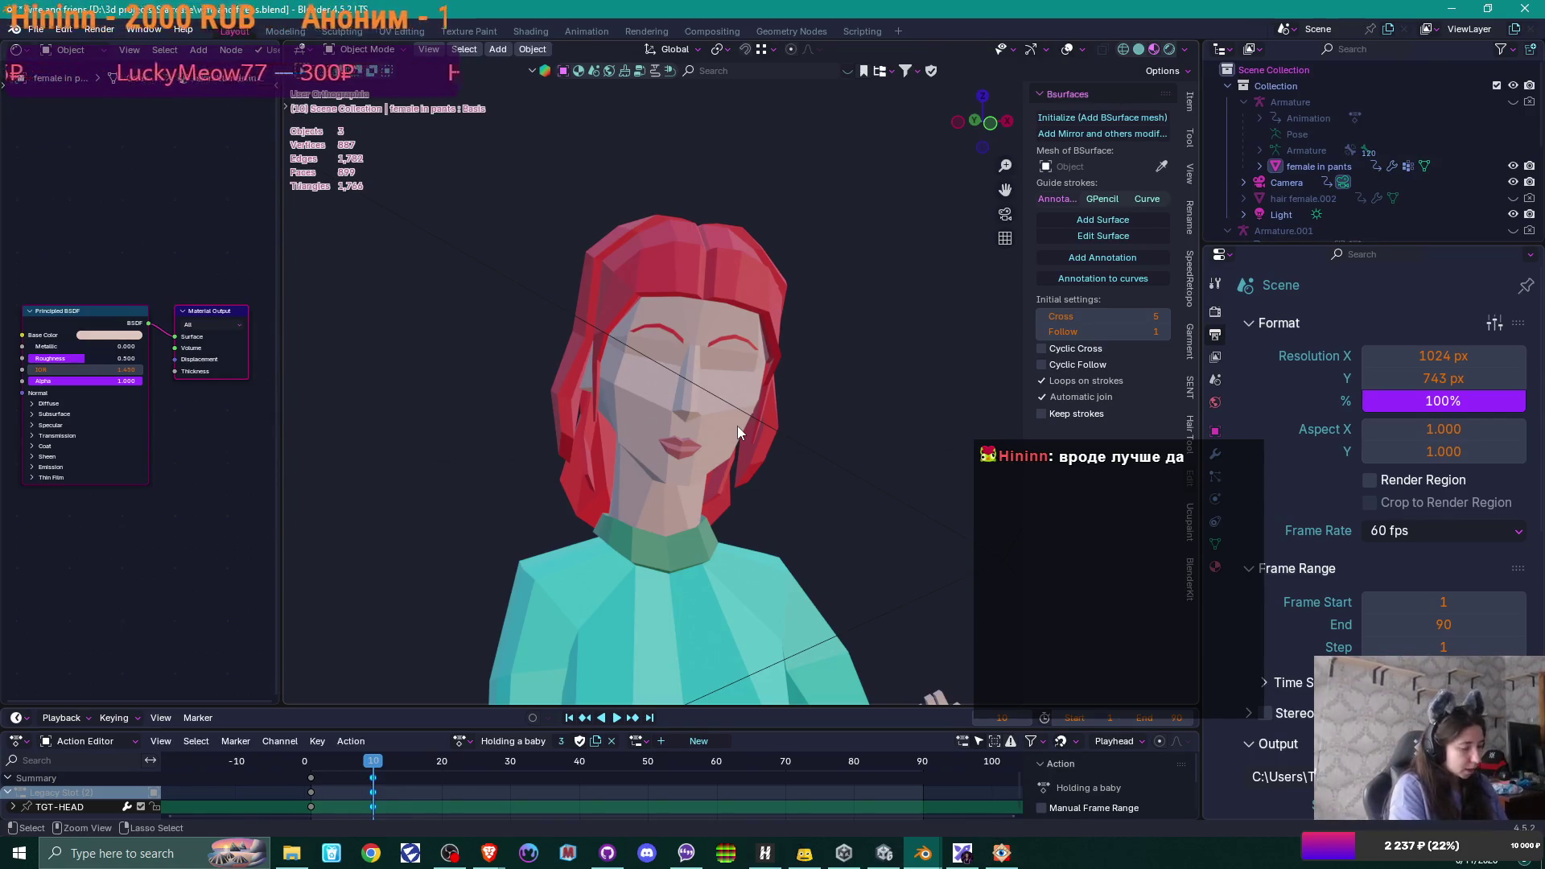
{"action": "key", "text": "KP_0"}
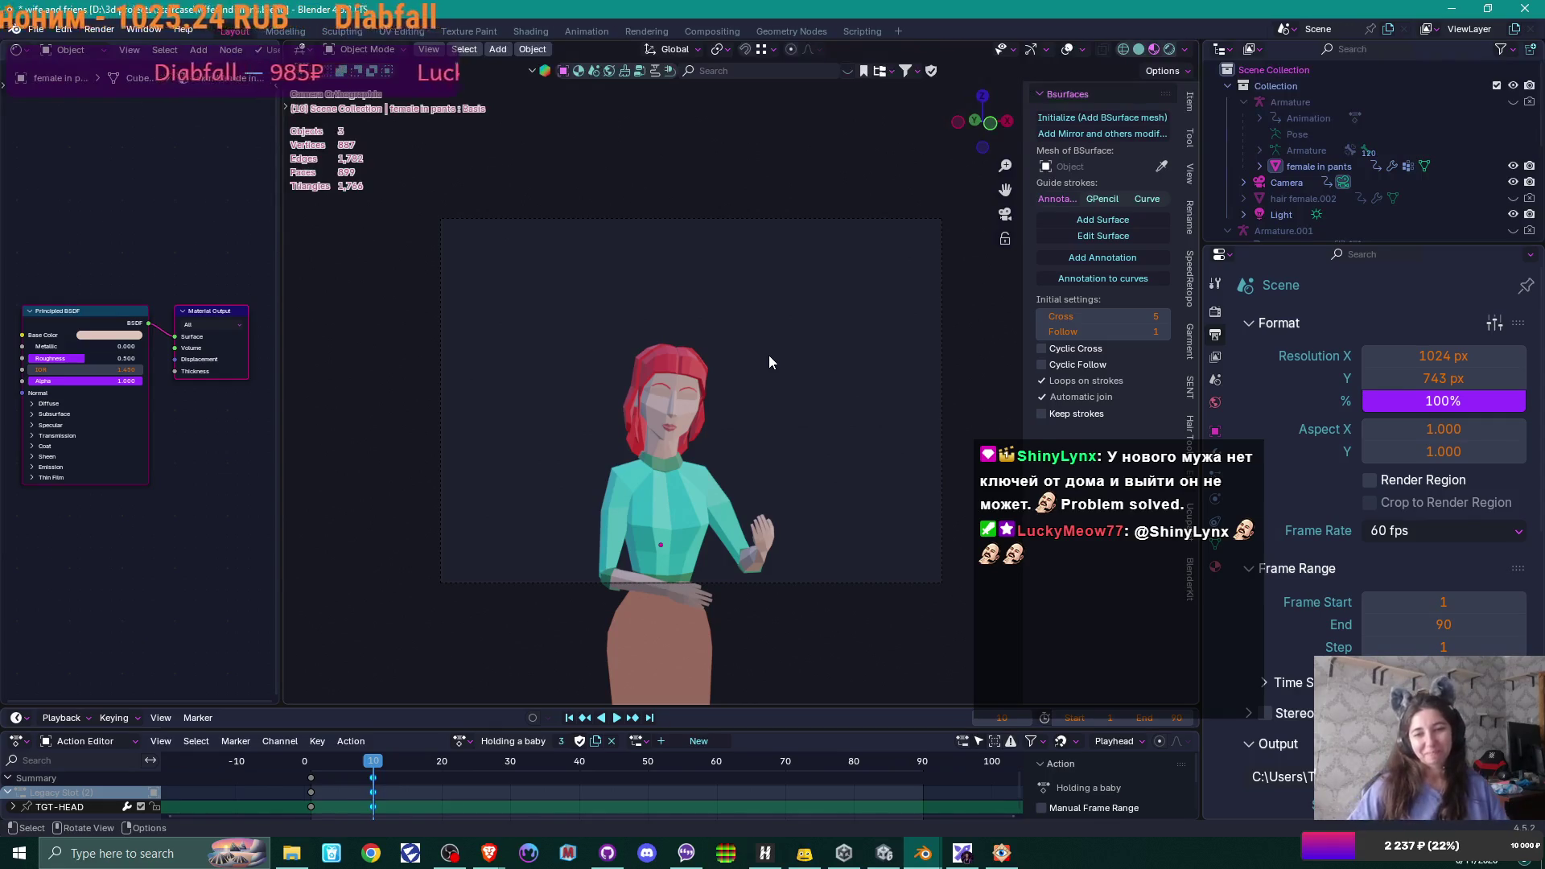
- Select the camera and keep its lens type Orthographic after trying Perspective
{"action": "left_click", "coordinate": [942, 313]}
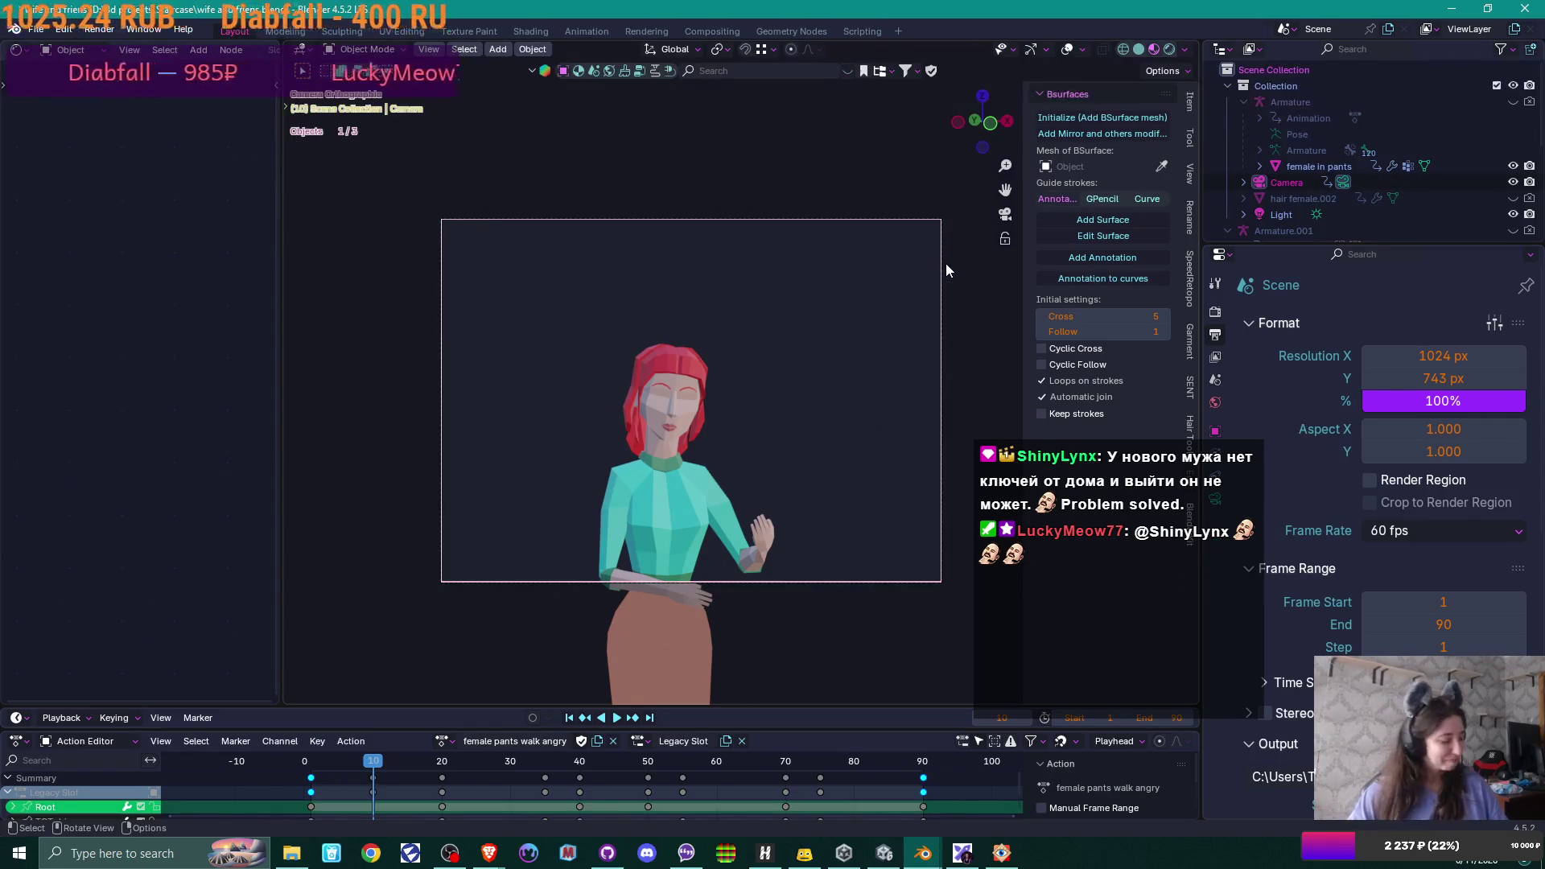
{"action": "key", "text": "s"}
{"action": "left_click", "coordinate": [872, 282]}
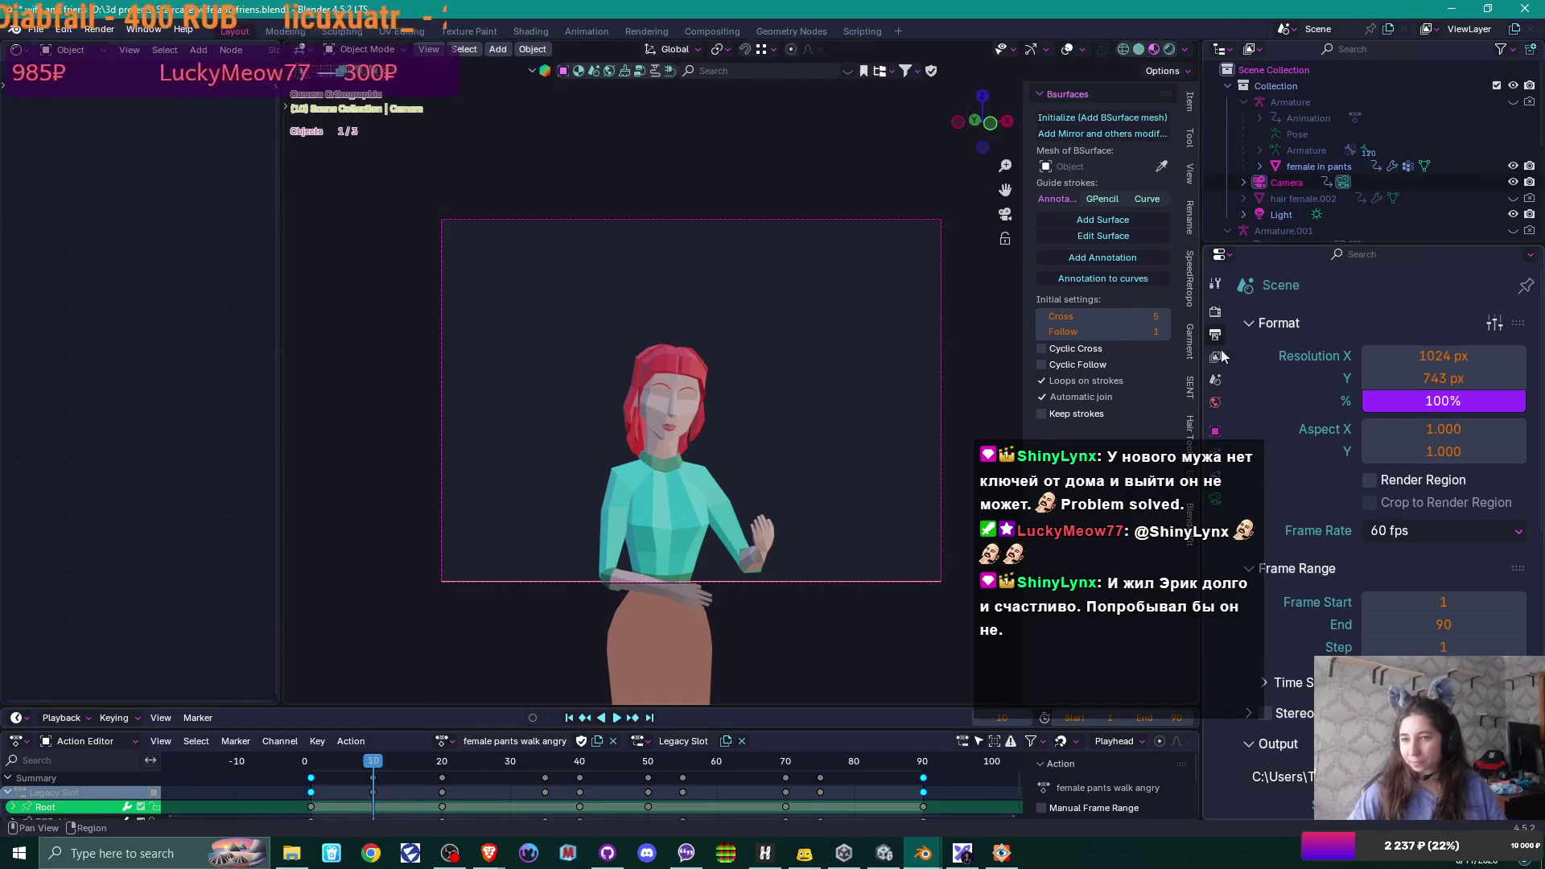
{"action": "left_click", "coordinate": [1216, 499]}
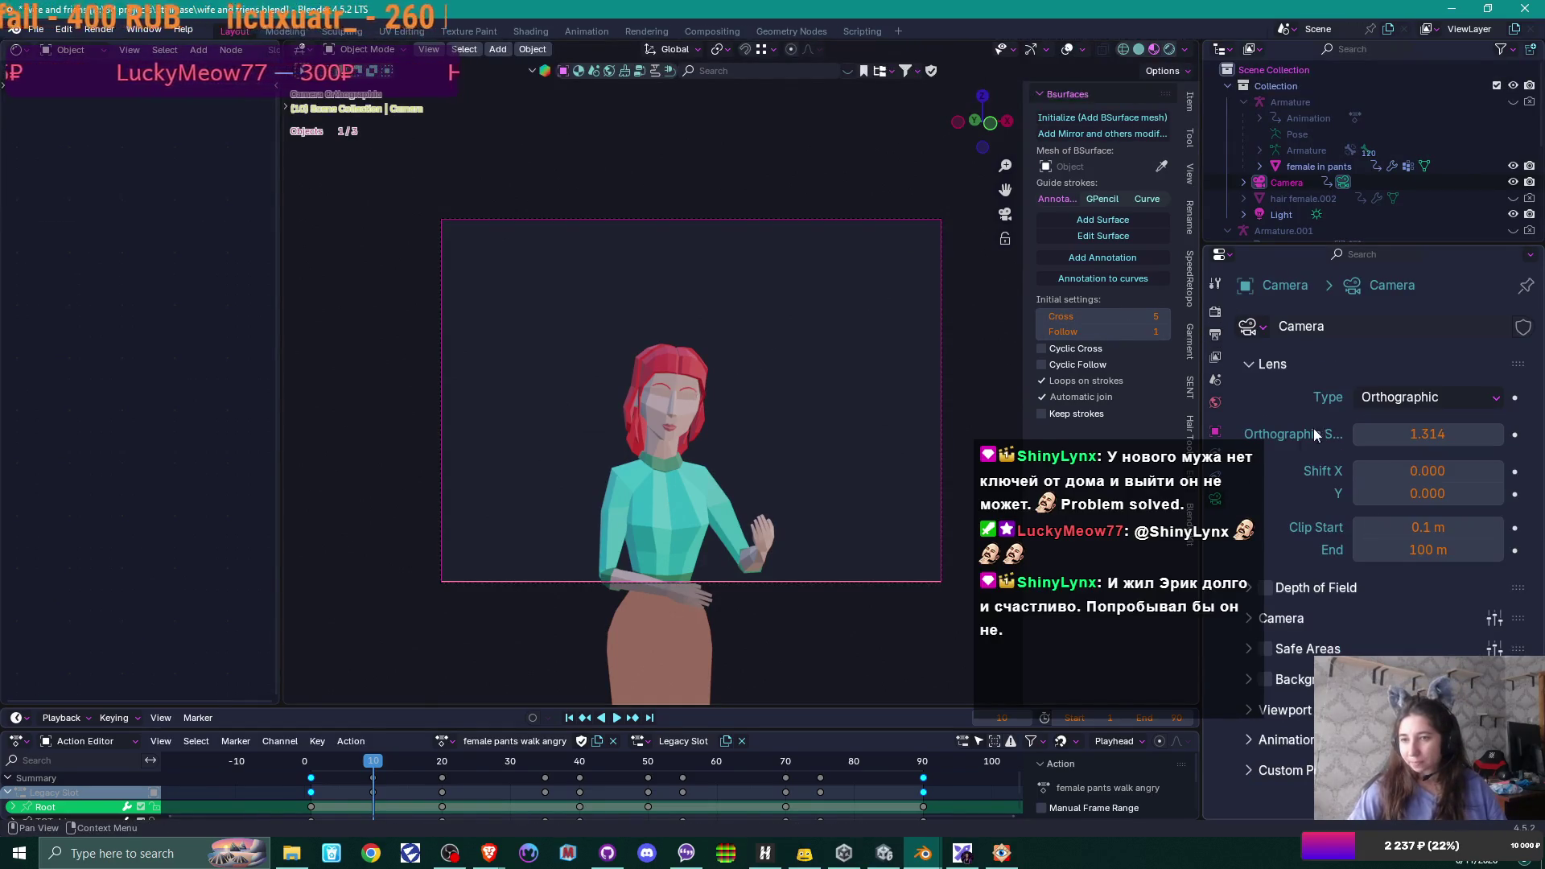
{"action": "left_click", "coordinate": [1386, 398]}
{"action": "left_click", "coordinate": [1394, 417]}
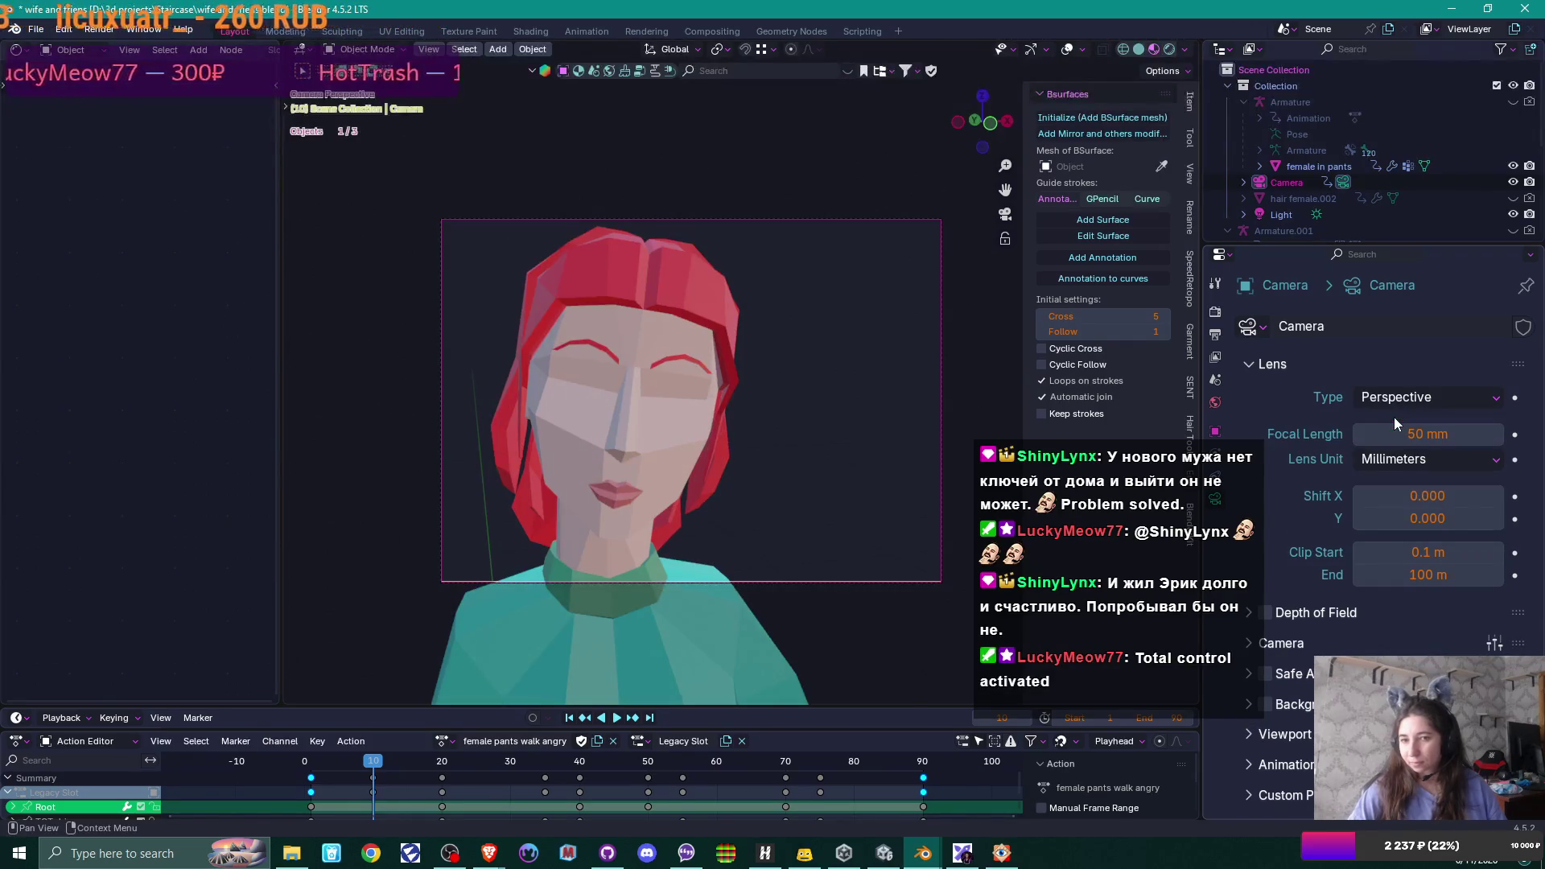
{"action": "left_click", "coordinate": [1396, 398]}
{"action": "left_click", "coordinate": [1398, 439]}
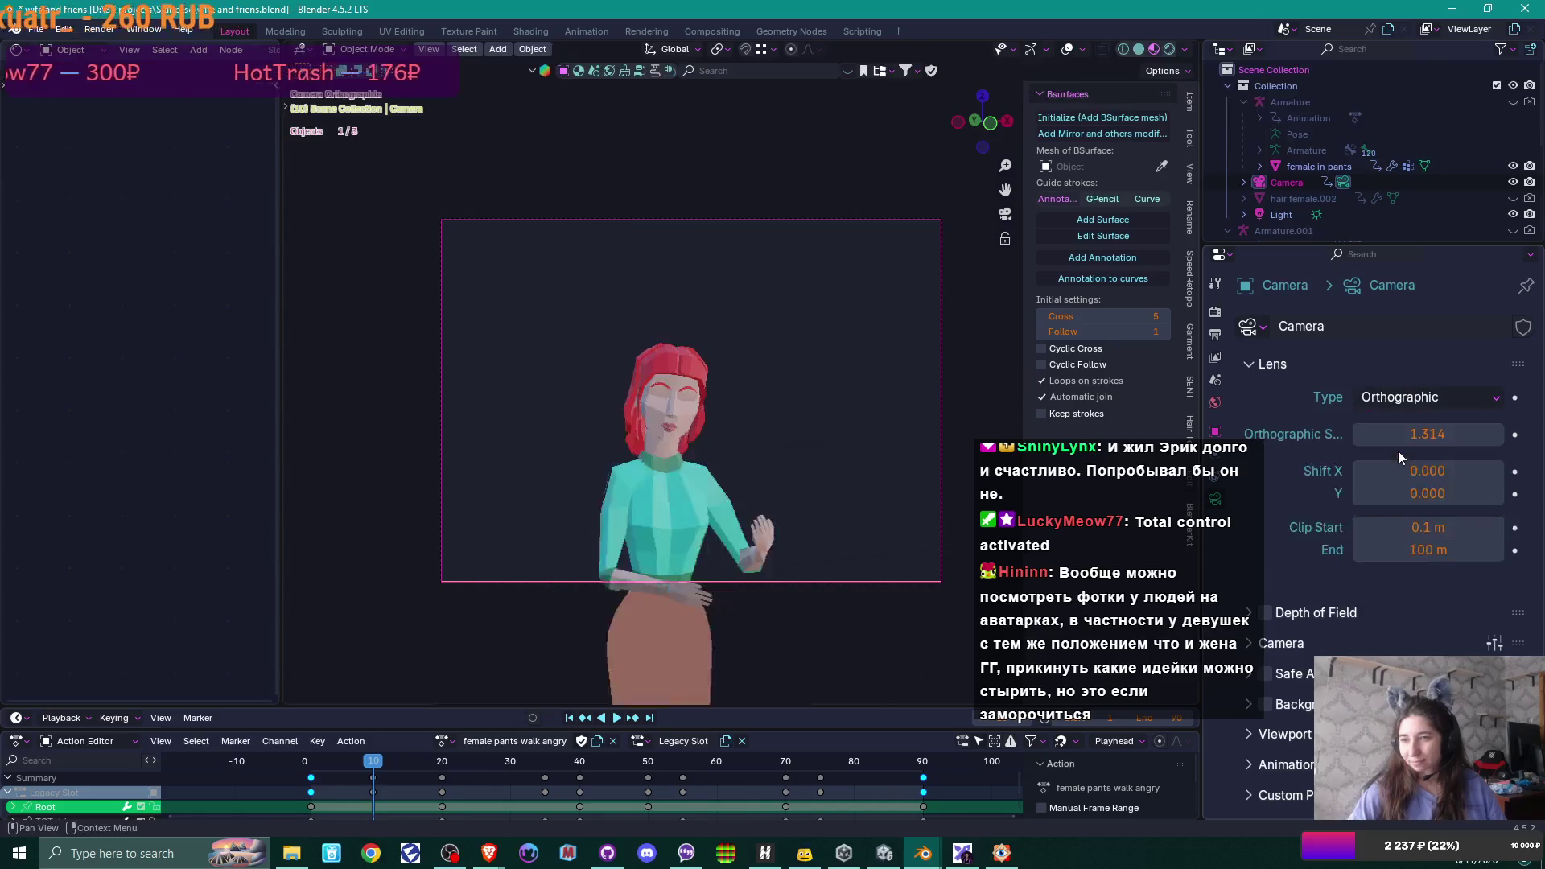
- Check the render and output settings, then reduce Orthographic Scale to 0.714 to frame head and shoulders
{"action": "left_click", "coordinate": [1215, 310]}
{"action": "left_click", "coordinate": [1217, 337]}
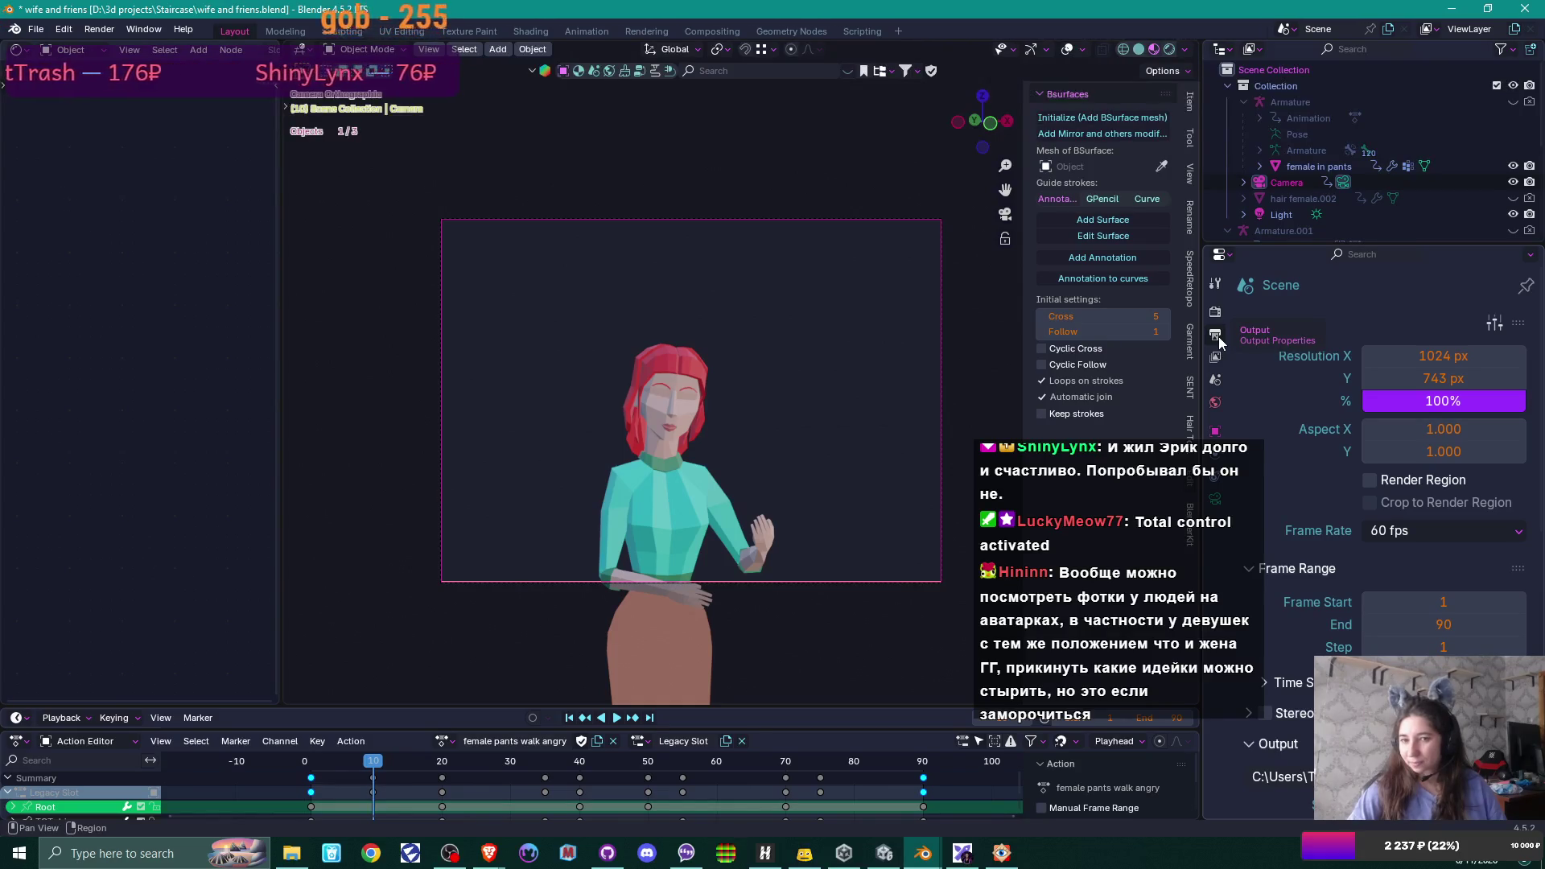
{"action": "left_click", "coordinate": [1214, 310]}
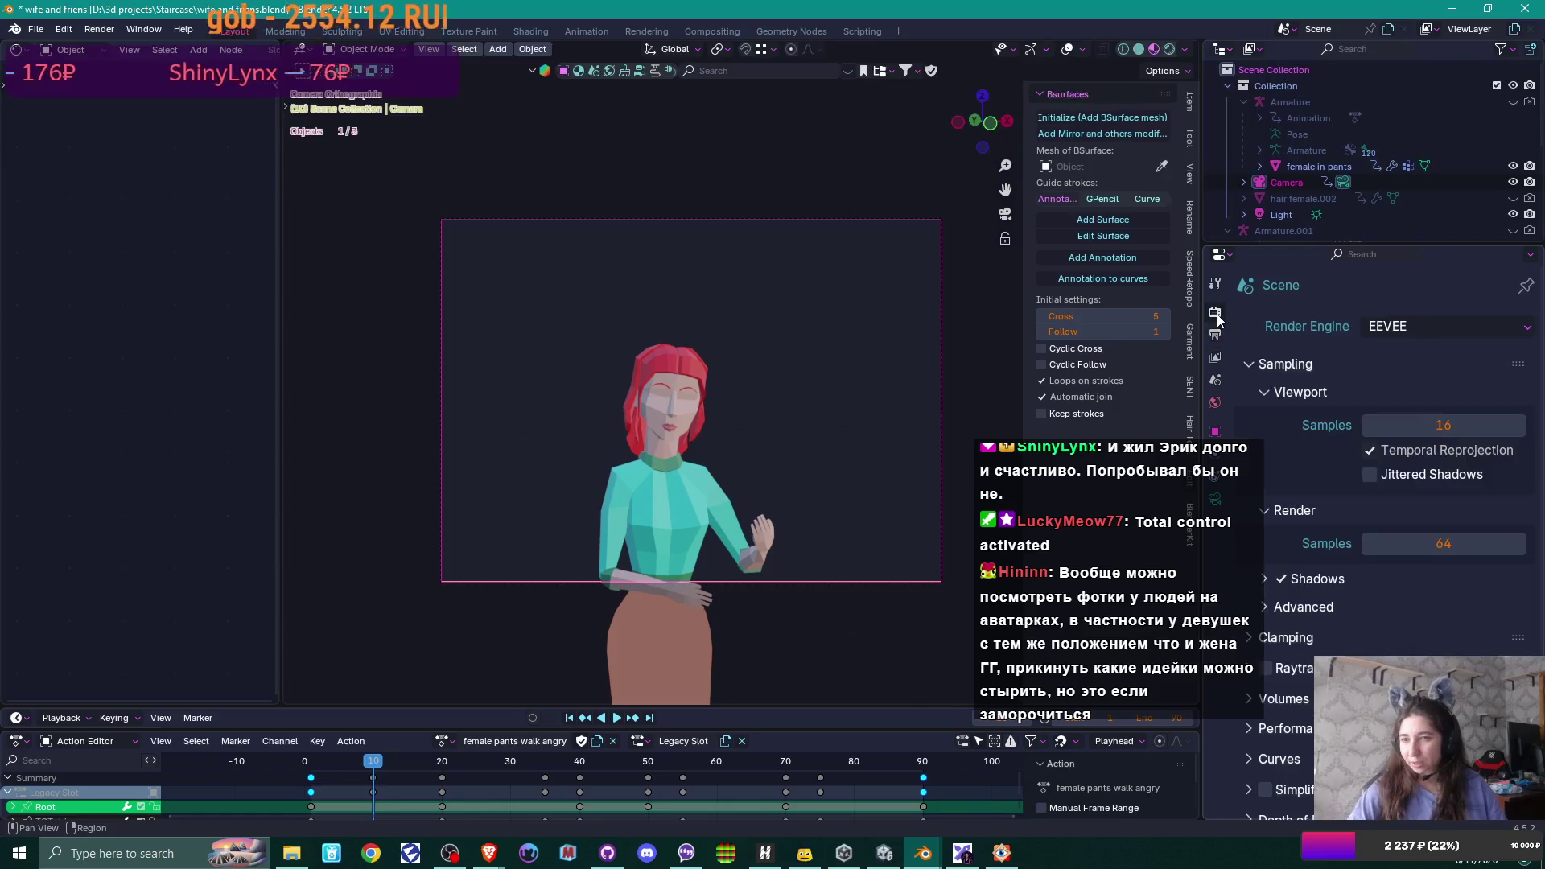
{"action": "left_click", "coordinate": [1214, 498]}
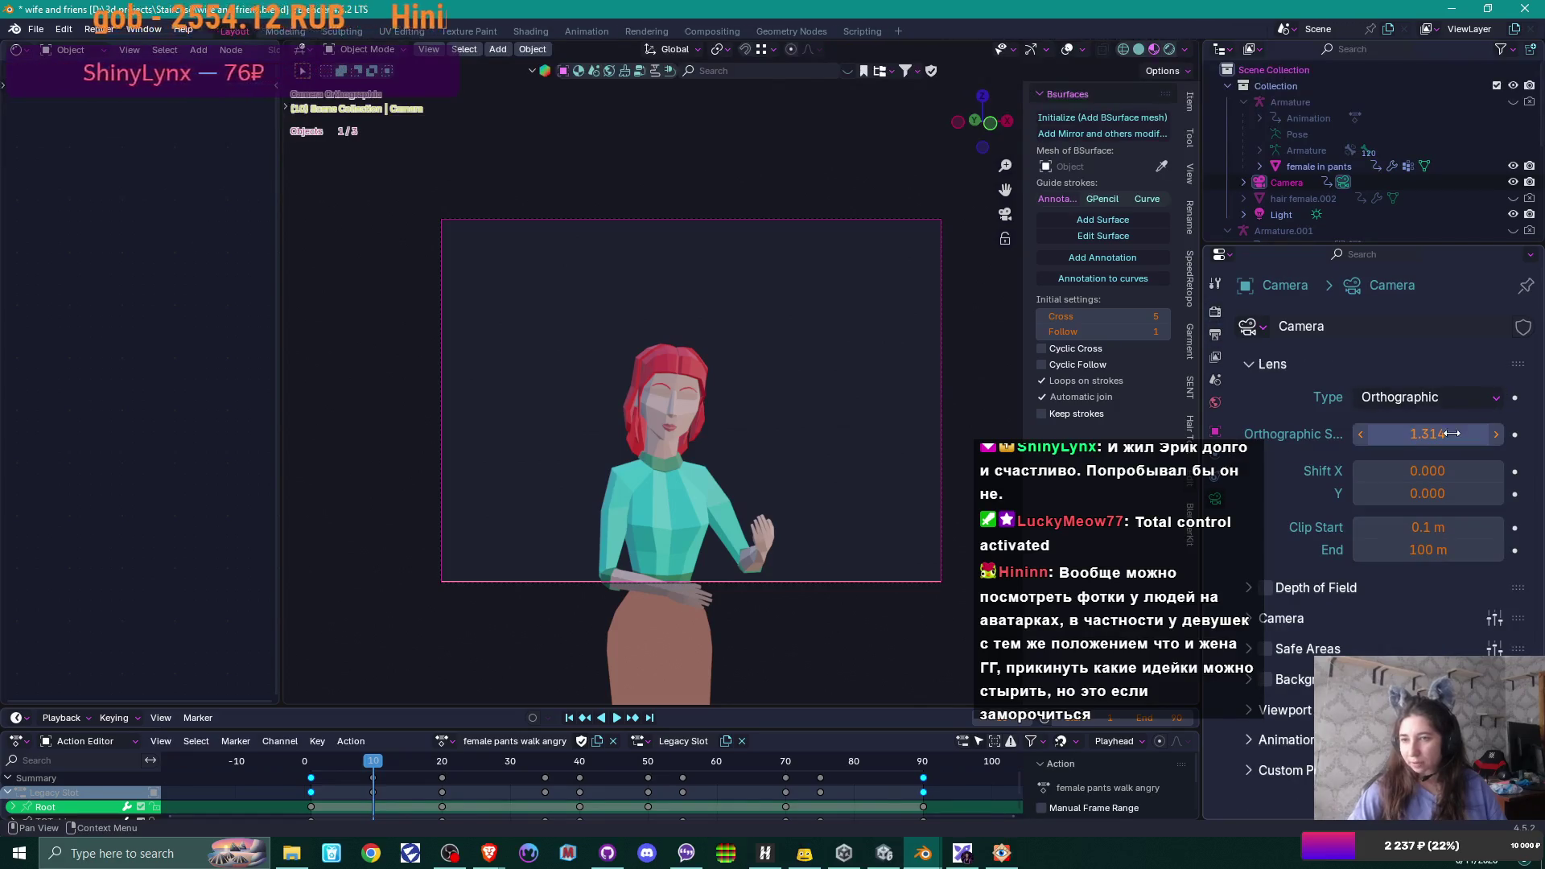
{"action": "mouse_move", "coordinate": [1429, 433]}
{"action": "left_mouse_down"}
{"action": "mouse_move", "coordinate": [1466, 434]}
{"action": "mouse_move", "coordinate": [1340, 434]}
{"action": "left_mouse_up"}
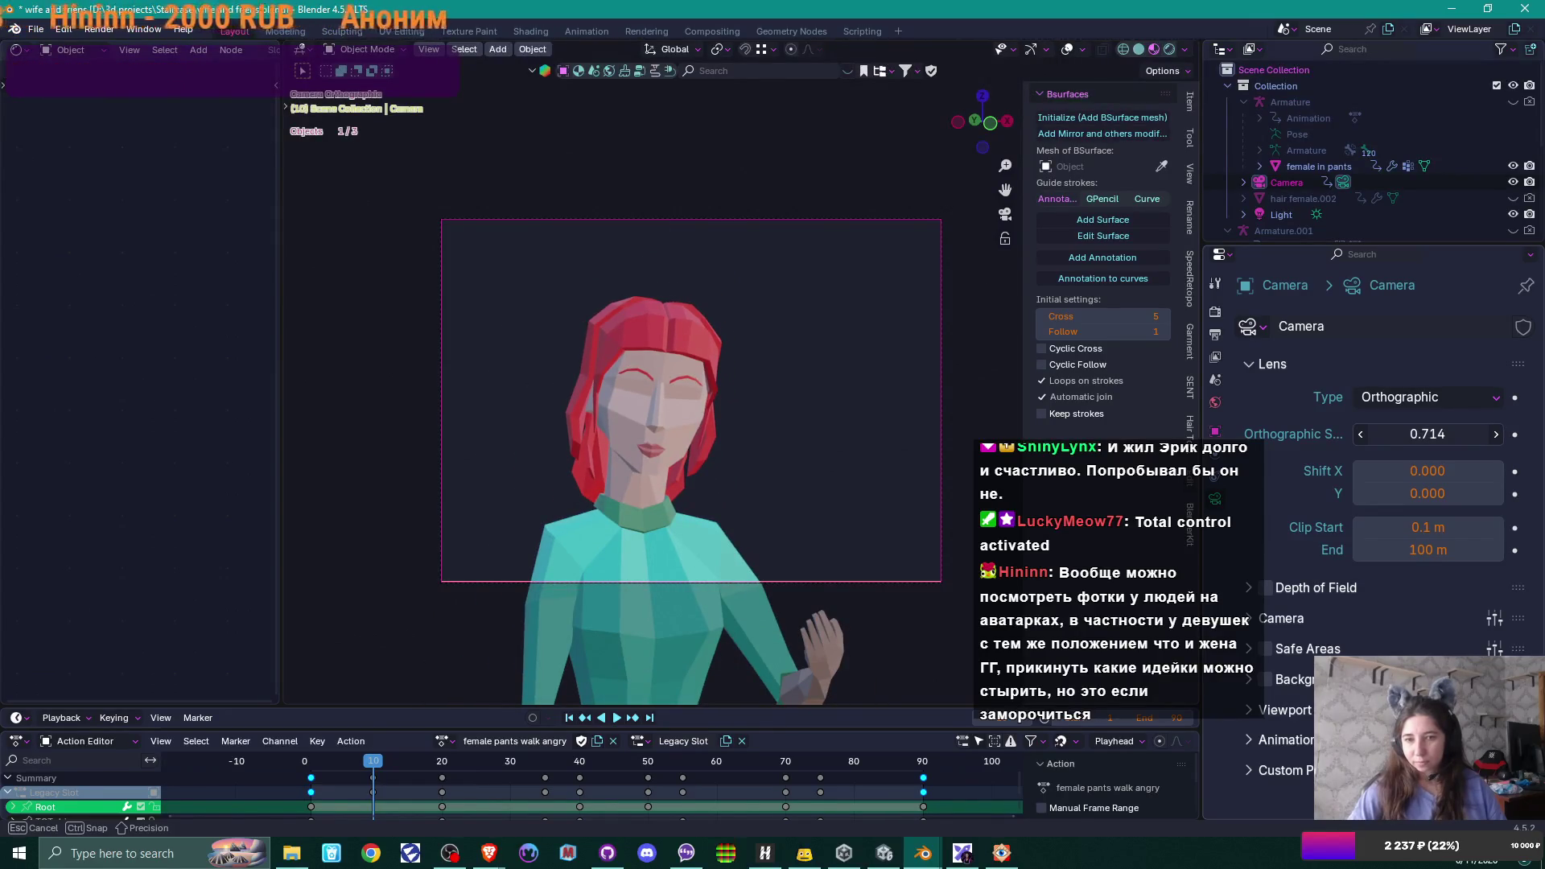
{"action": "left_click_drag", "start_coordinate": [1340, 433], "coordinate": [1339, 433]}
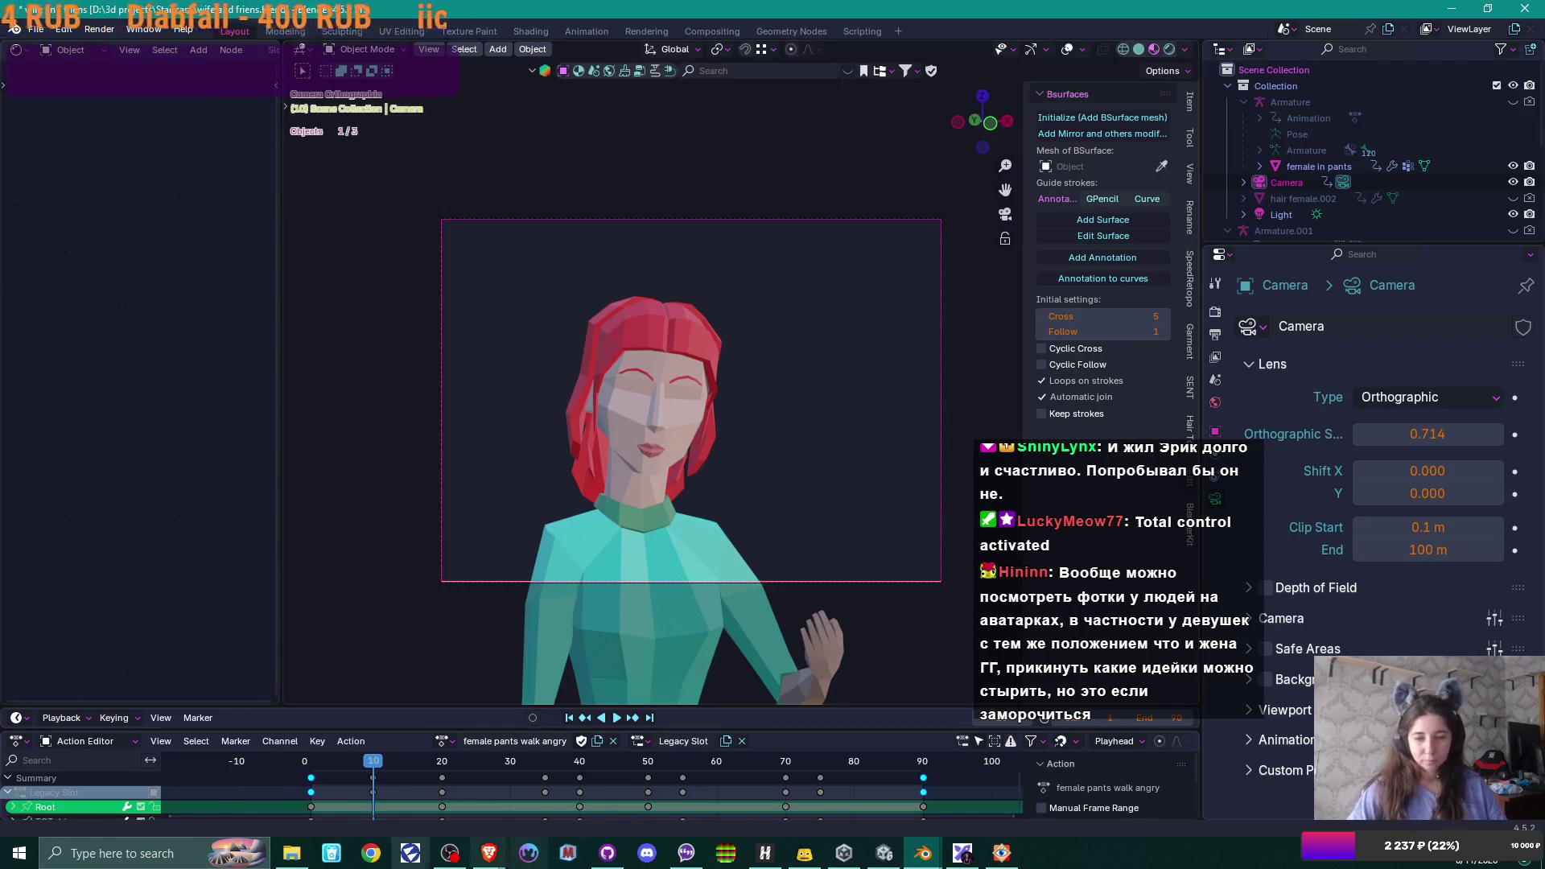
- Compare against the 'wife ava circle' reference image in the Staircase folder, then close it
{"action": "left_click", "coordinate": [291, 854]}
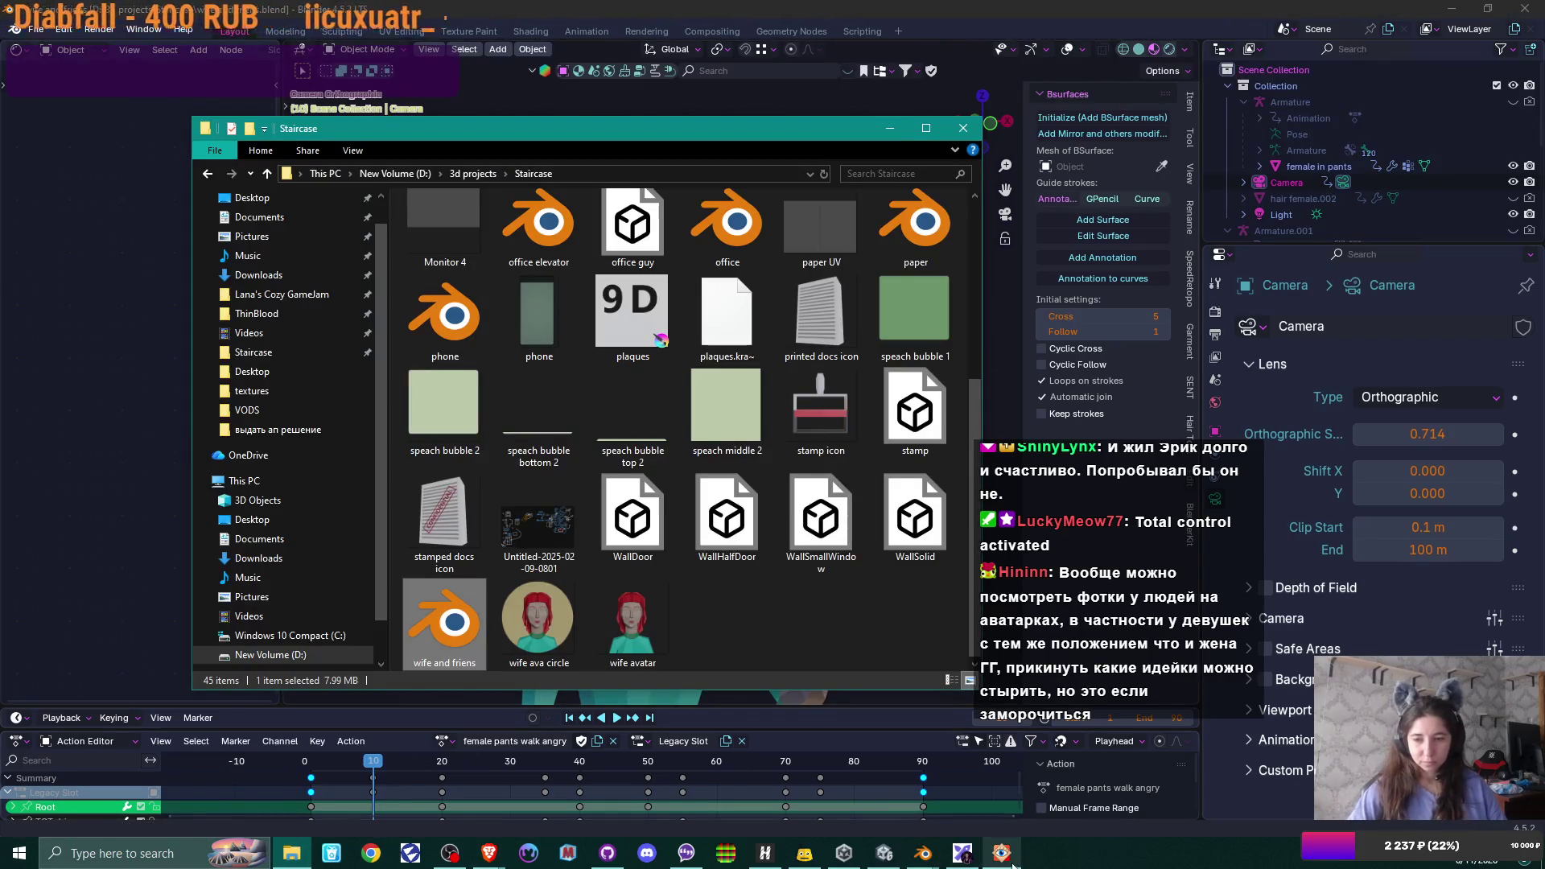
{"action": "left_click", "coordinate": [1004, 856]}
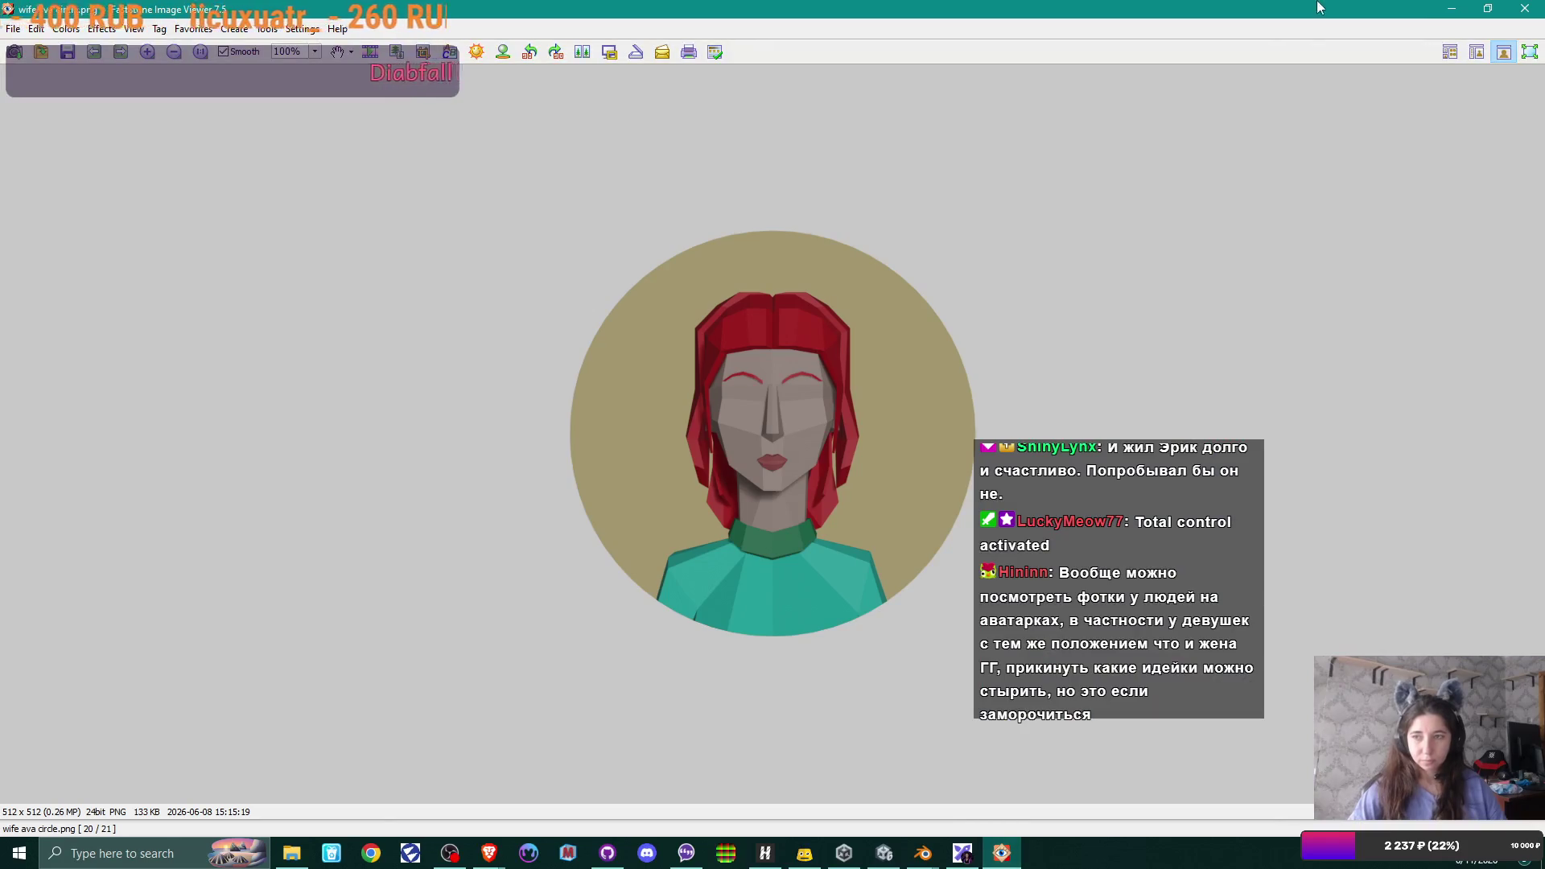
{"action": "left_click", "coordinate": [1453, 9]}
{"action": "left_click", "coordinate": [890, 129]}
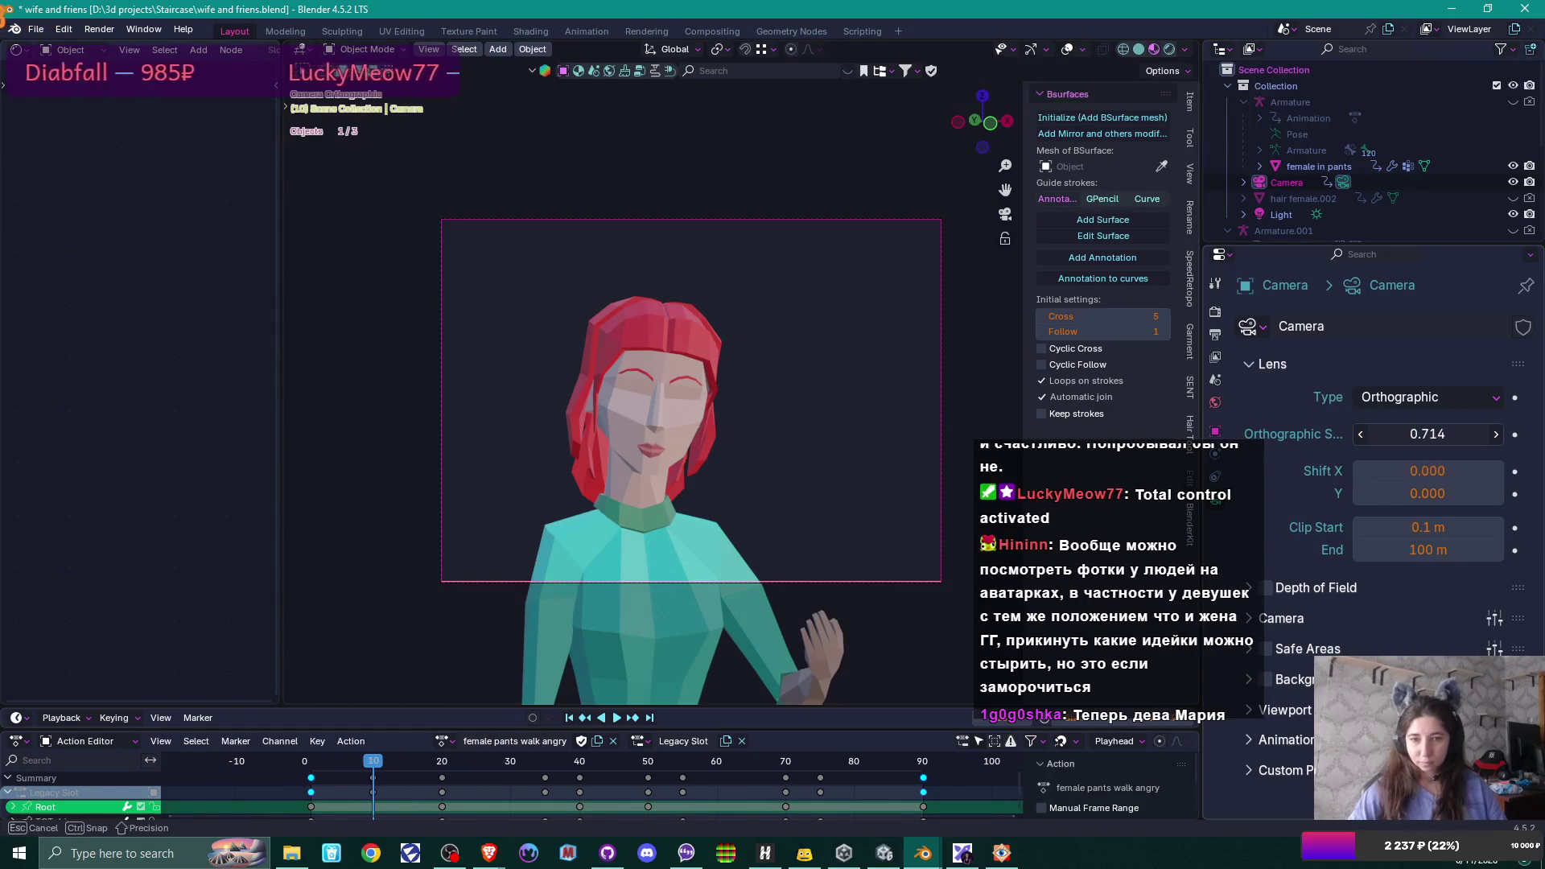
- Try orthographic scale 0.614, then undo to keep 0.714
{"action": "left_click_drag", "start_coordinate": [1455, 433], "coordinate": [1400, 433]}
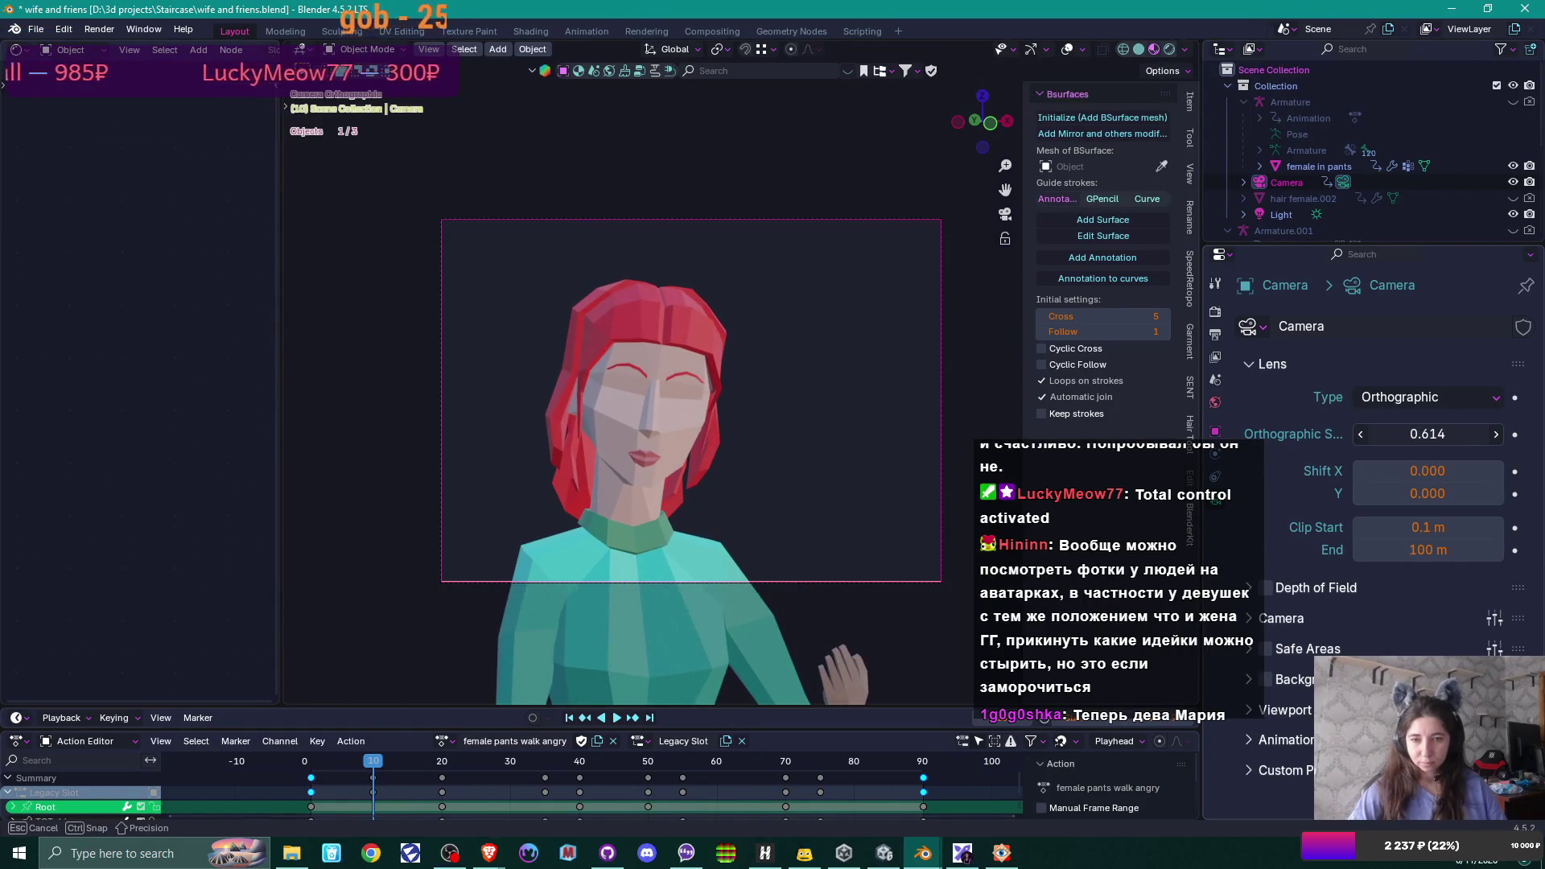
{"action": "key", "text": "ctrl+z"}
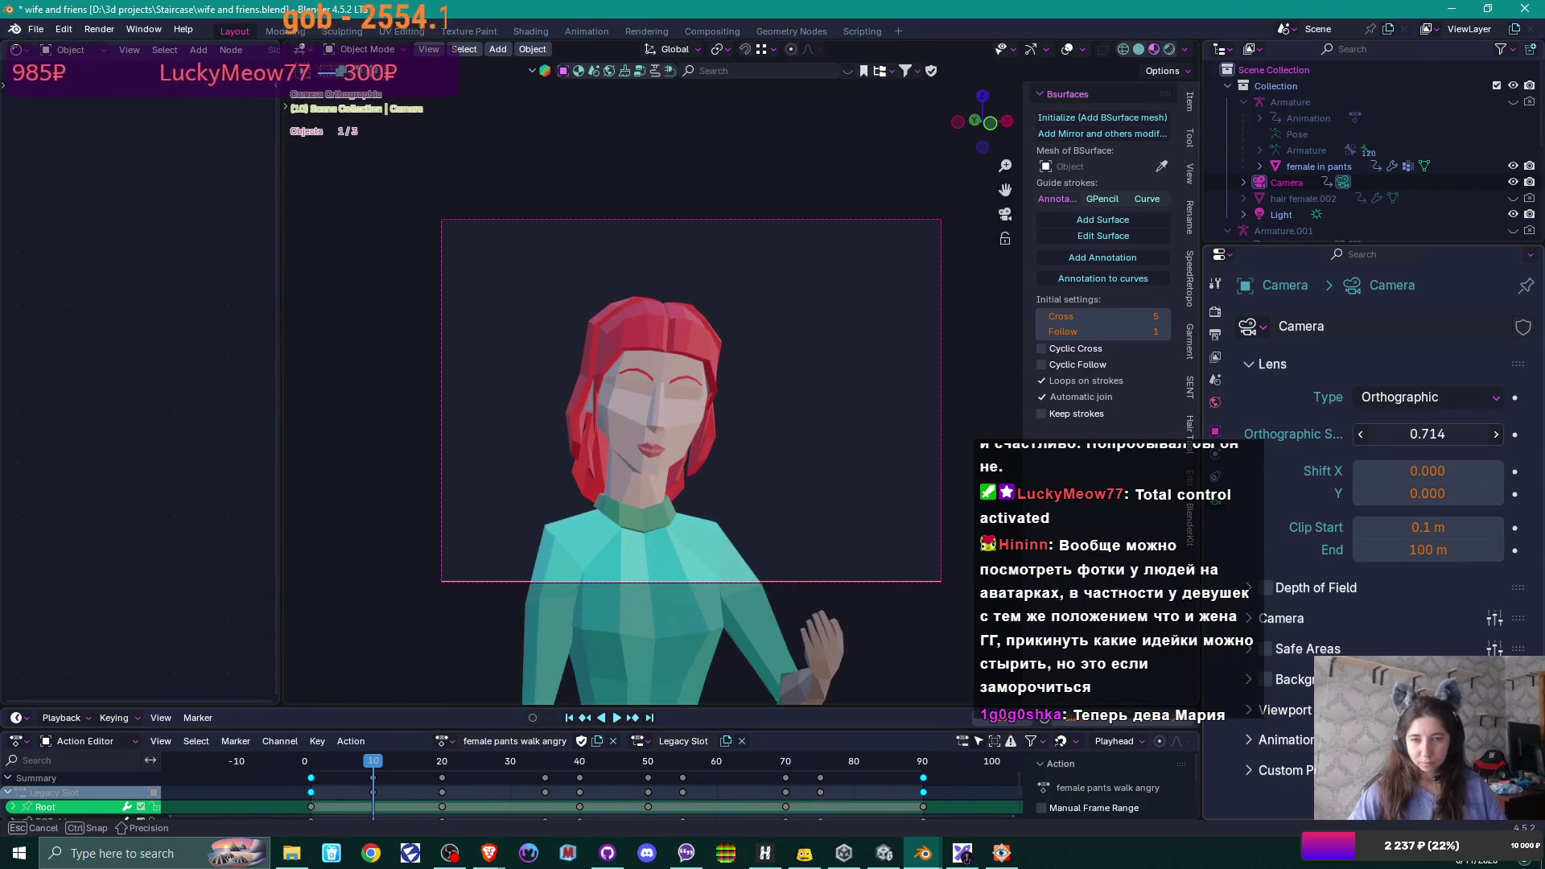
{"action": "left_click_drag", "start_coordinate": [1427, 433], "coordinate": [1427, 433]}
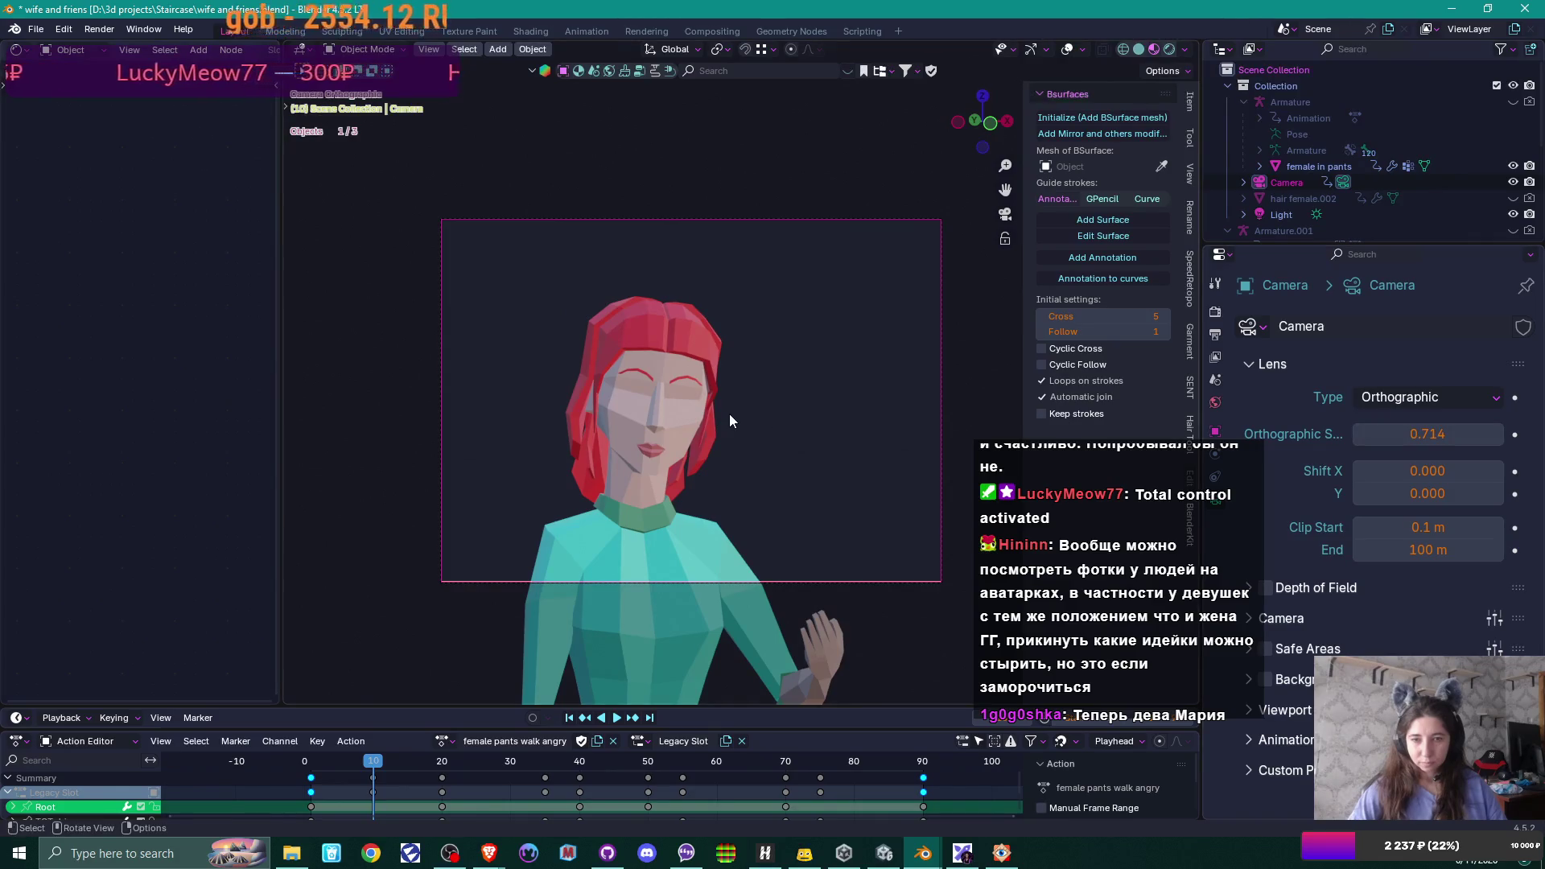
- Shift the camera vertically and sideways to centre the head, then render with F12
{"action": "key", "text": "g"}
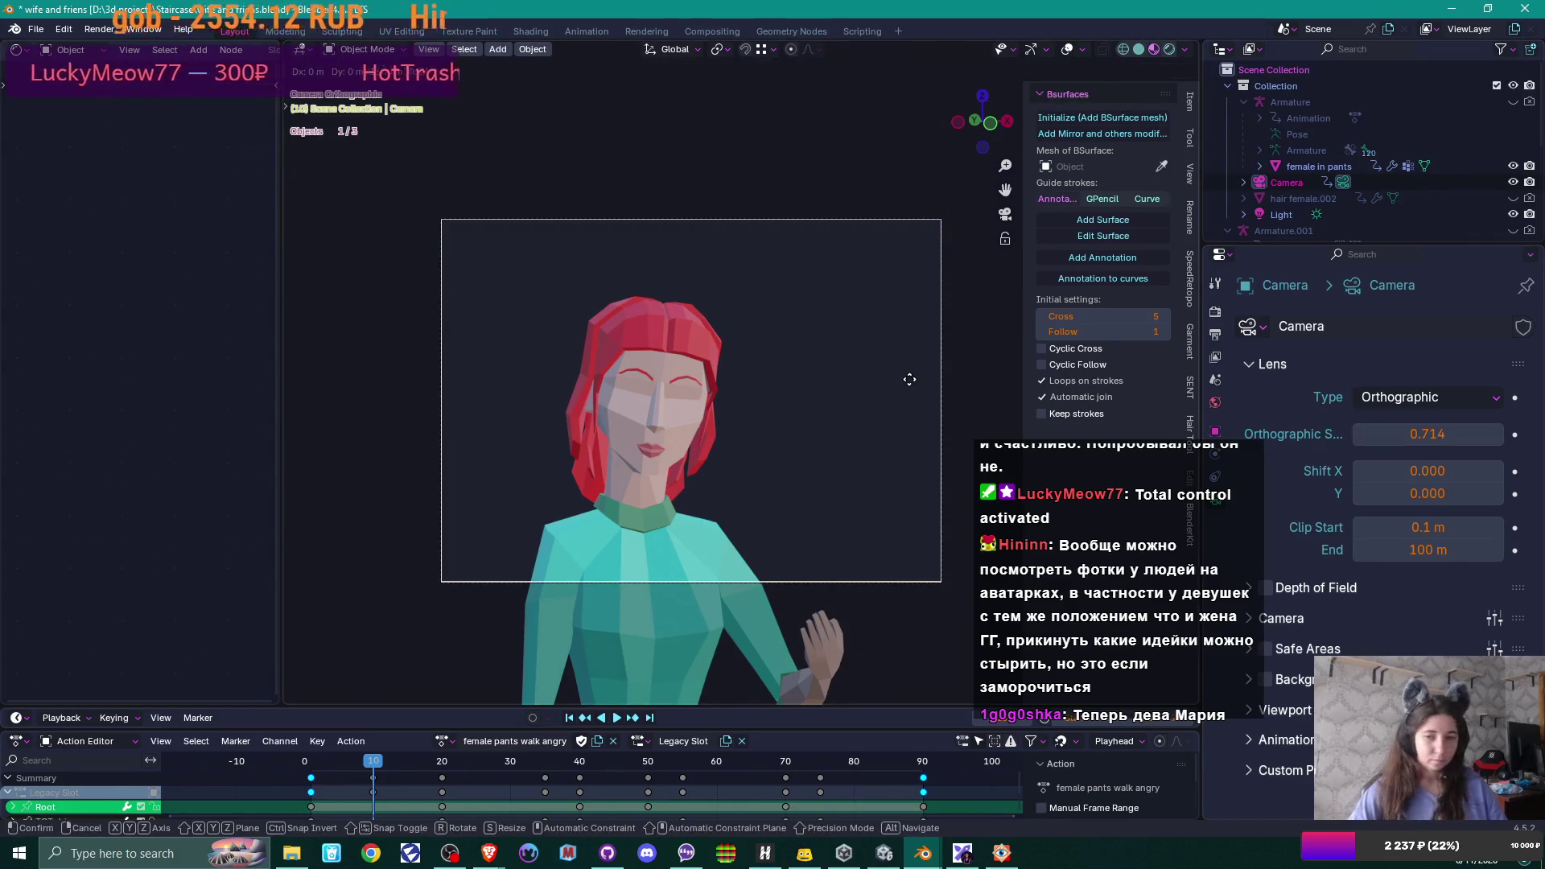
{"action": "key", "text": "z"}
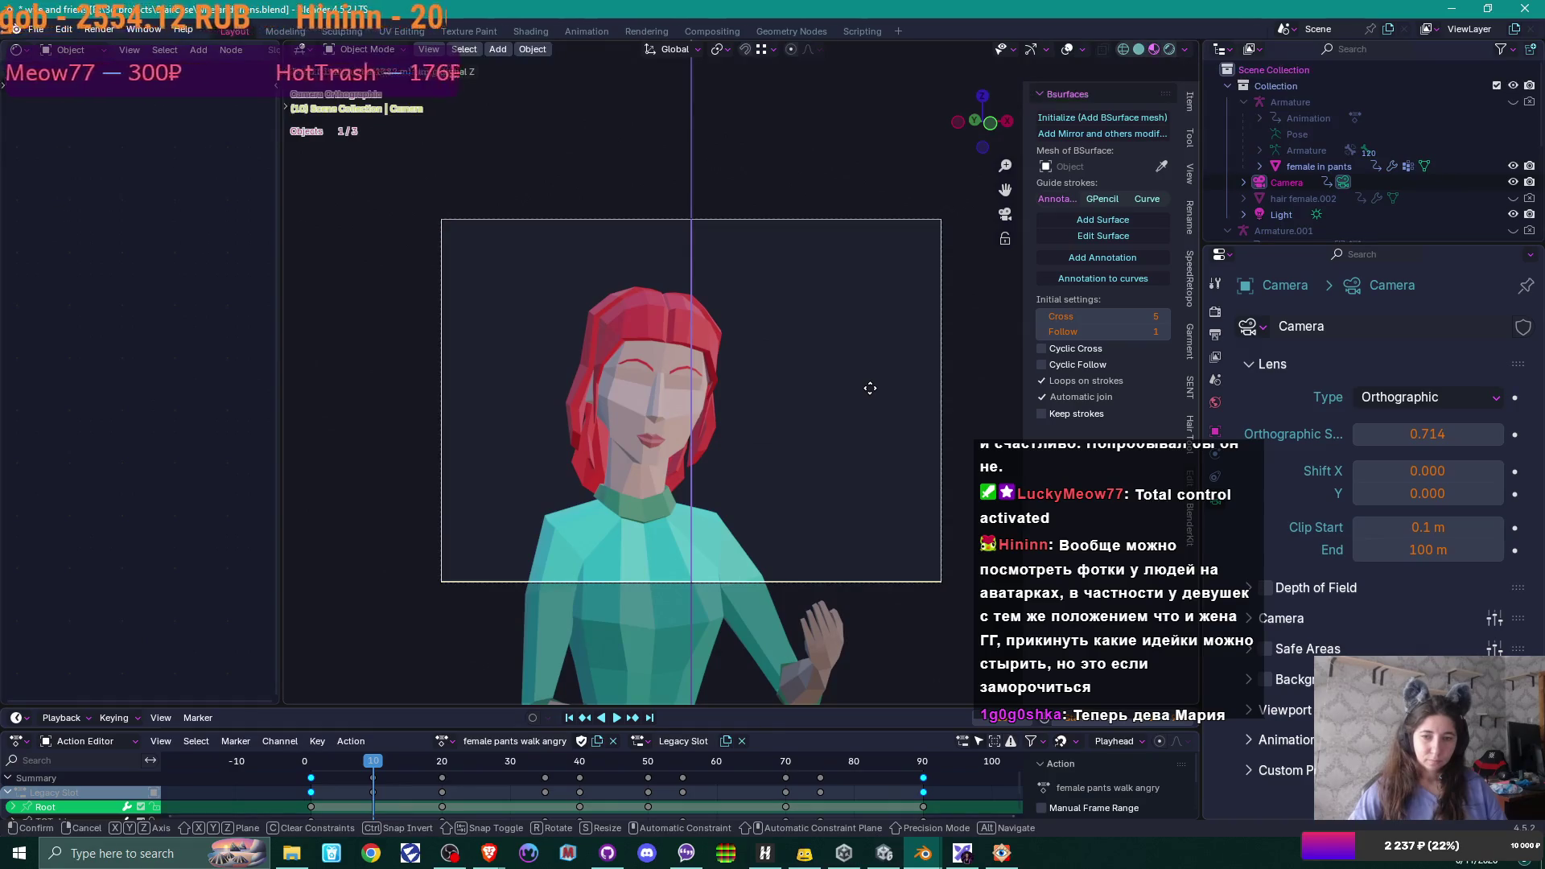
{"action": "left_click", "coordinate": [870, 388]}
{"action": "key", "text": "g"}
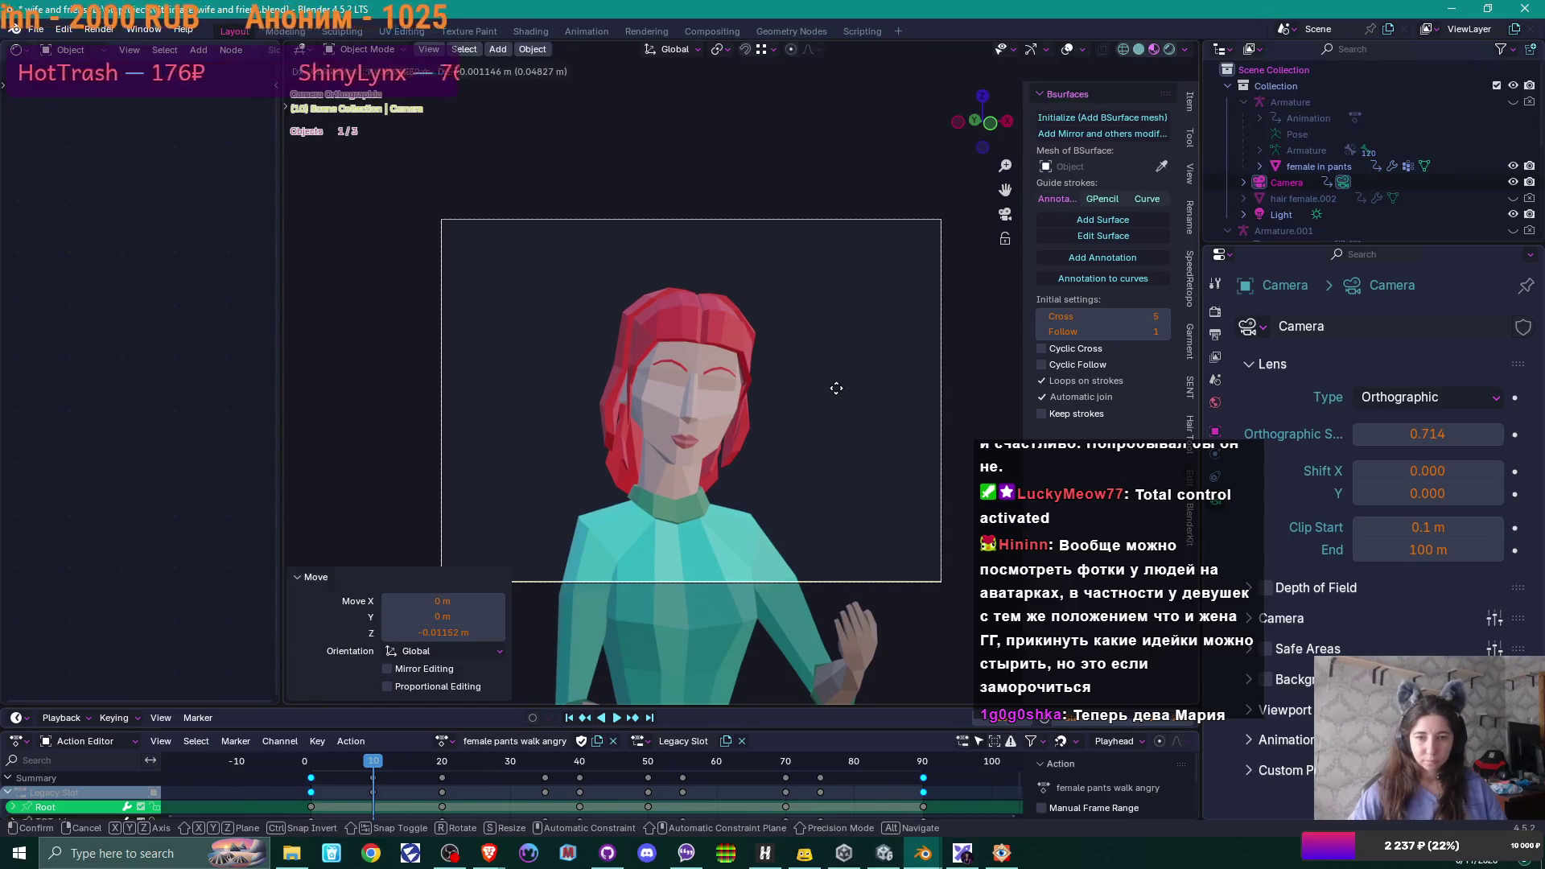
{"action": "left_click", "coordinate": [837, 388]}
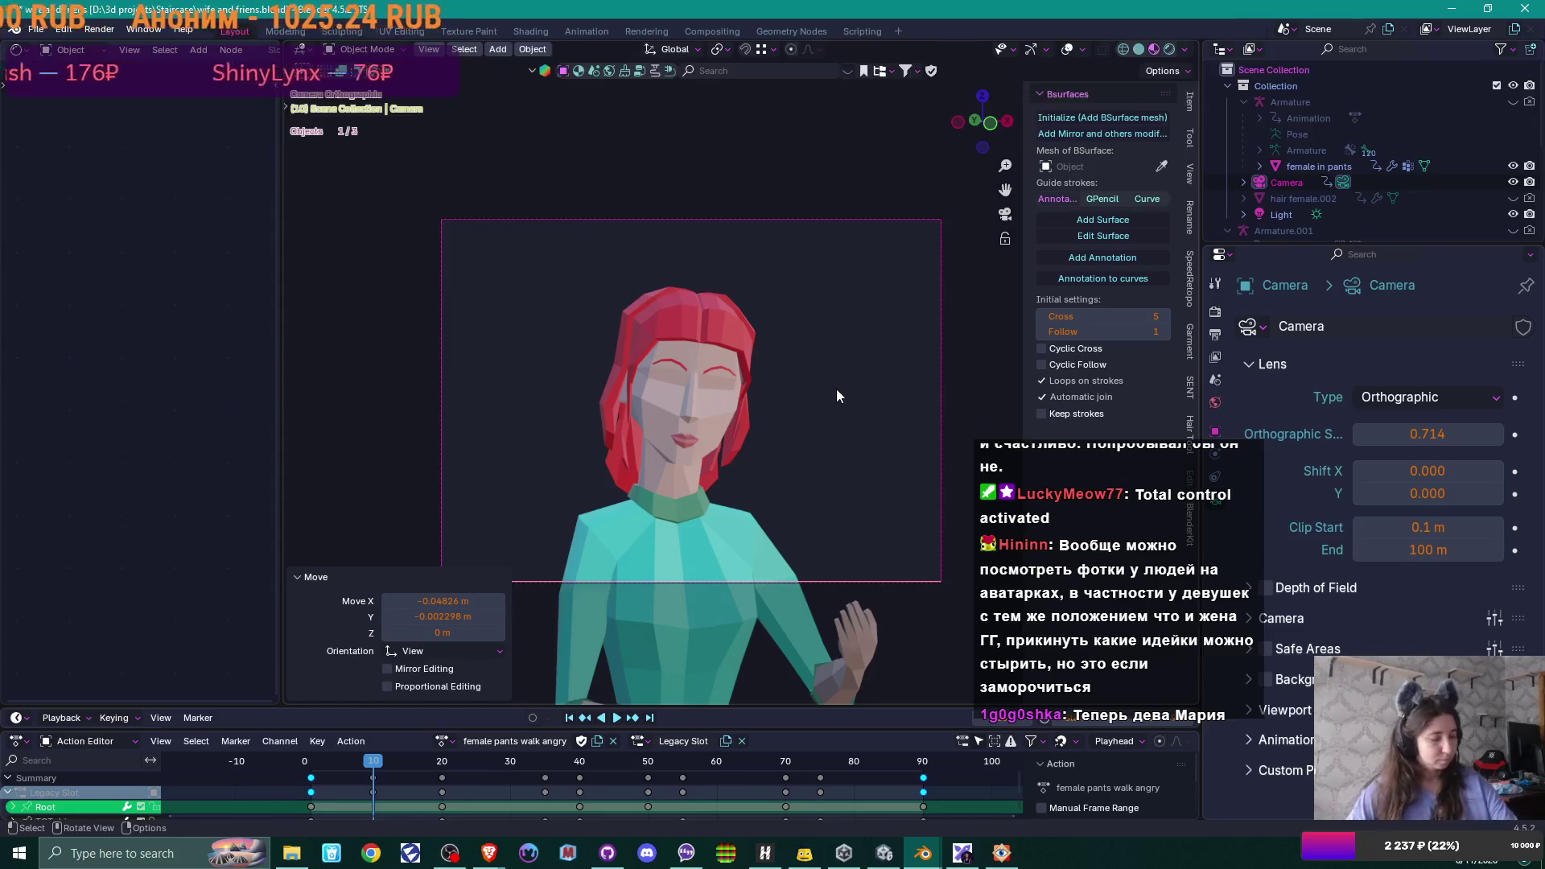
{"action": "key", "text": "F12"}
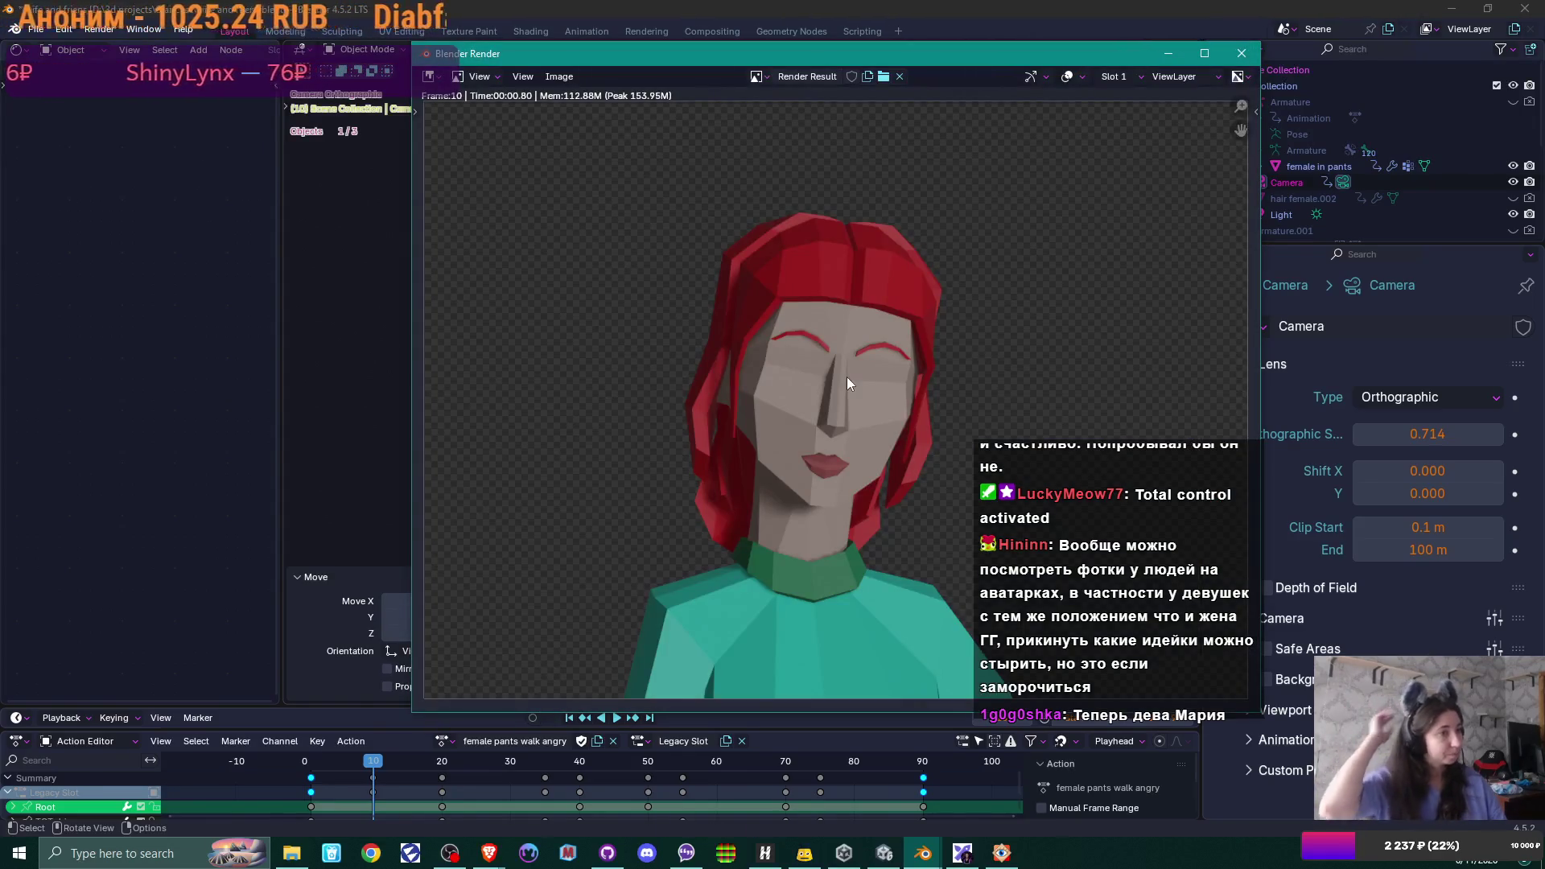
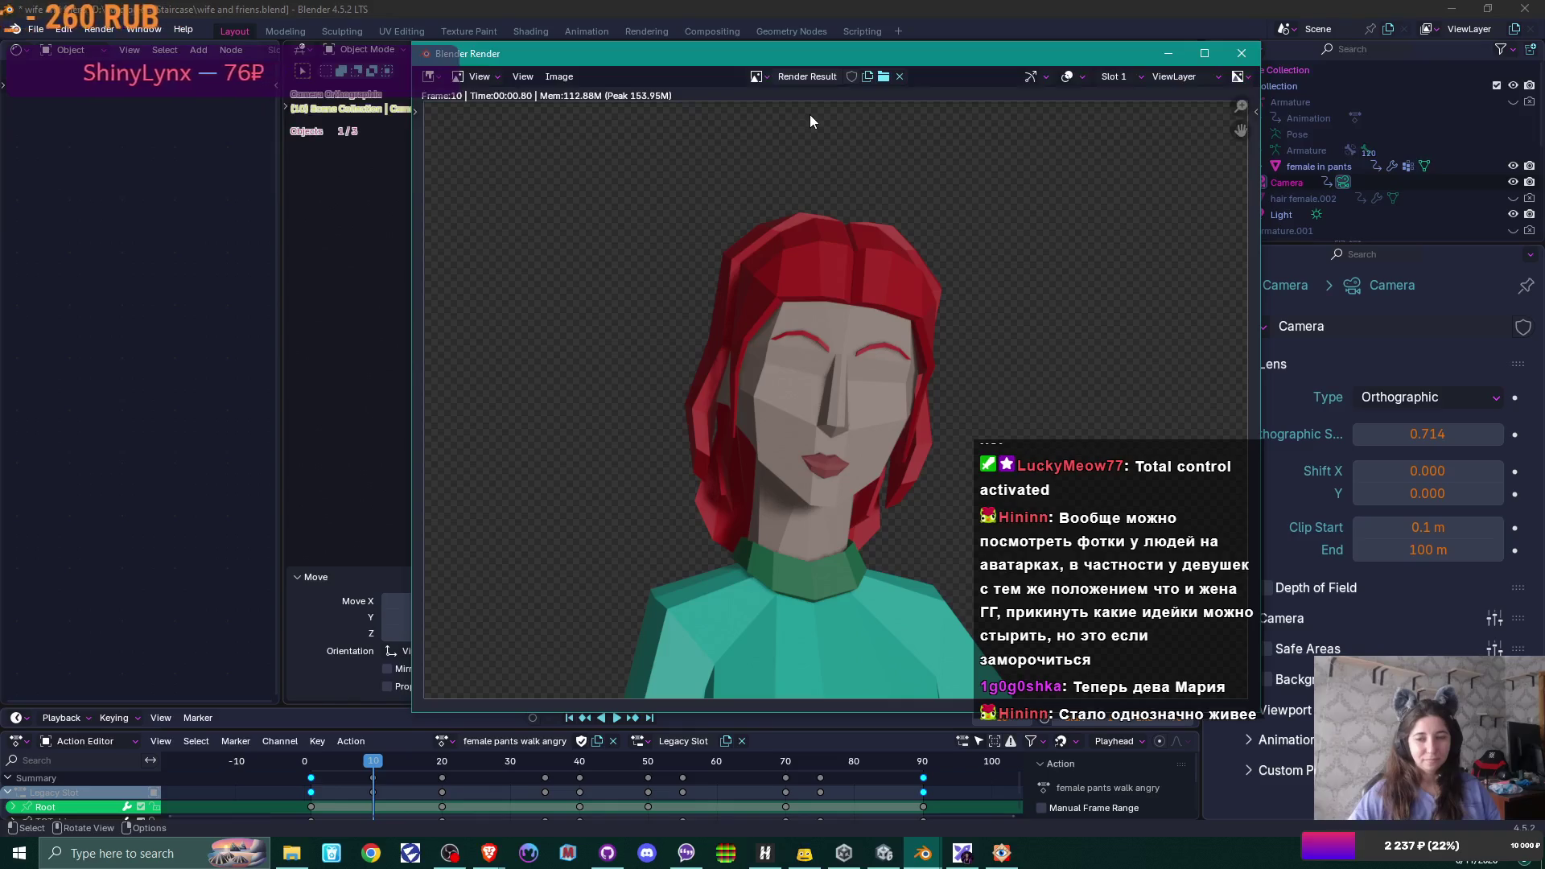
- Bring the Miro board browser window forward and start a new tab
{"action": "left_click", "coordinate": [490, 854]}
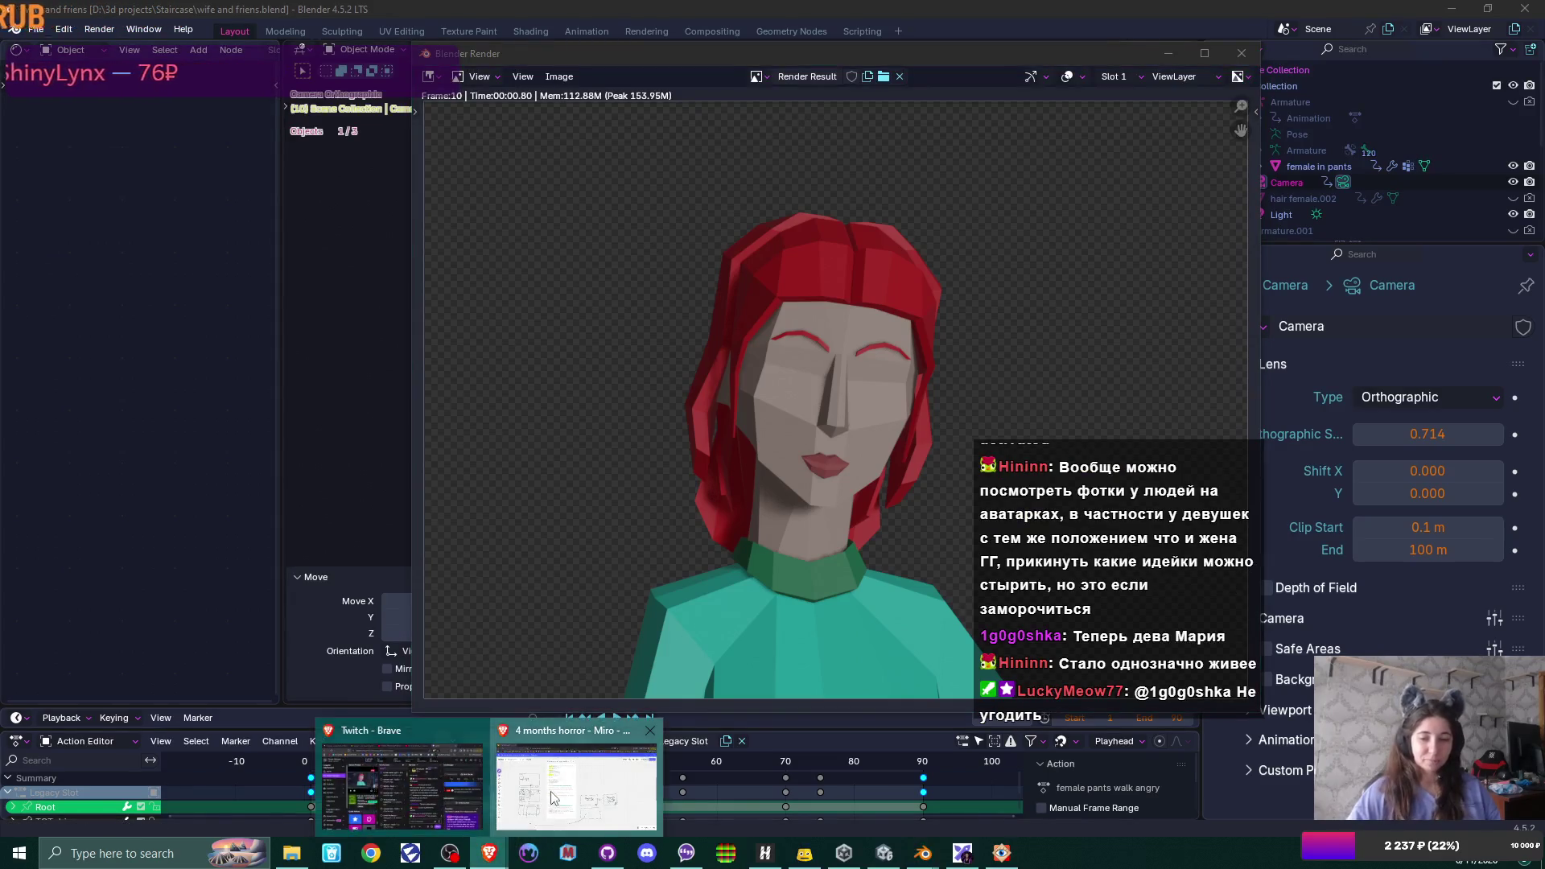
{"action": "left_click", "coordinate": [552, 798]}
{"action": "left_click", "coordinate": [208, 15]}
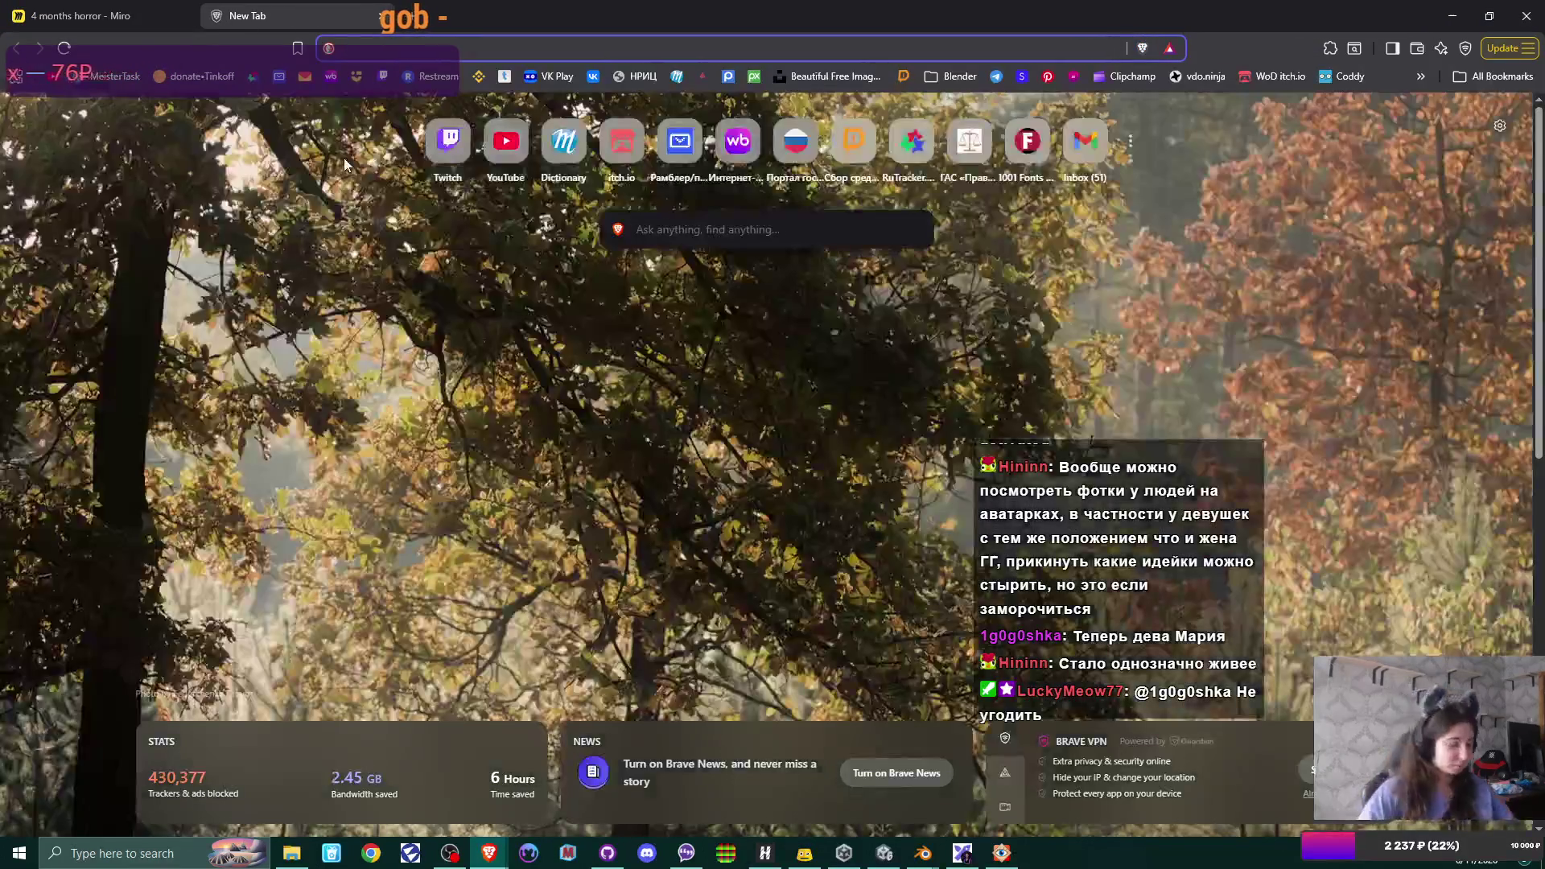
{"action": "type", "text": "wif"}
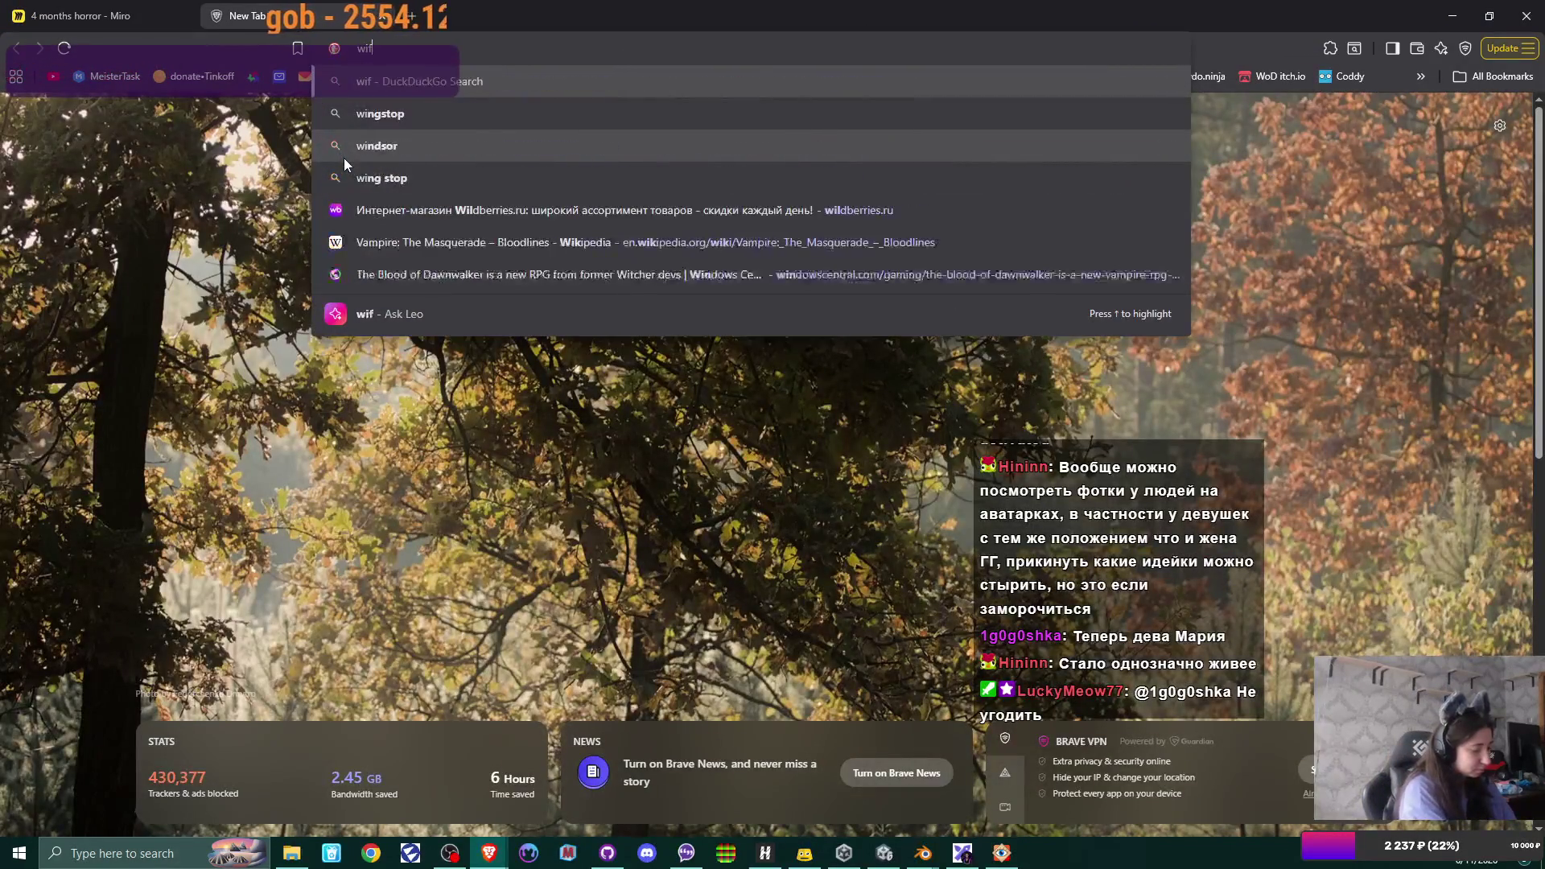
{"action": "type", "text": "e avatar"}
- Search images for 'wife avatar', then revise the query to 'social media married woman avatar'
{"action": "key", "text": "Return"}
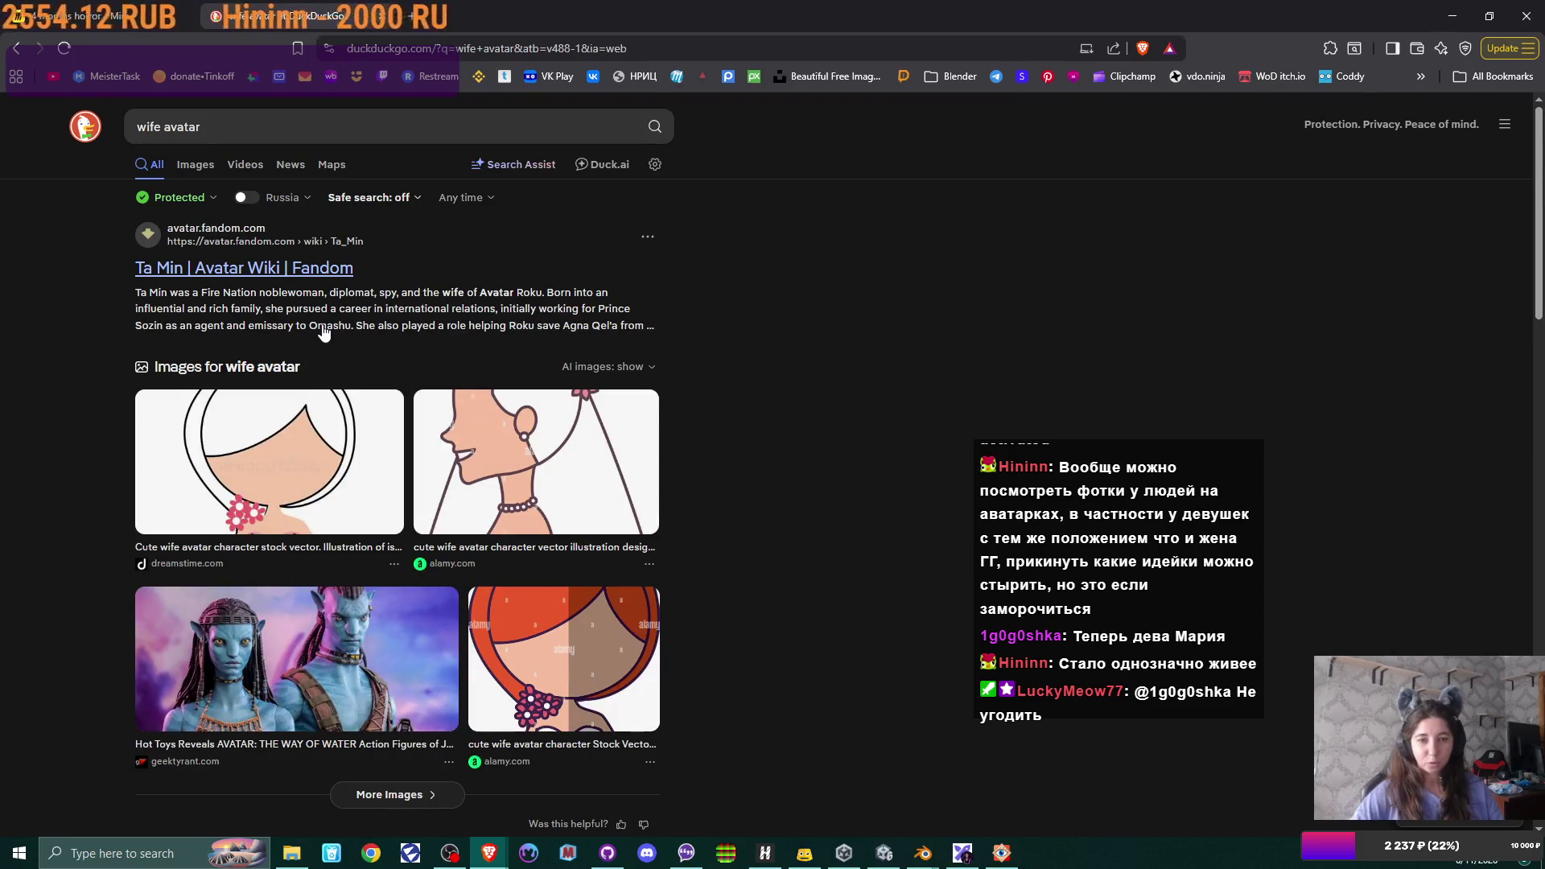
{"action": "left_click", "coordinate": [191, 164]}
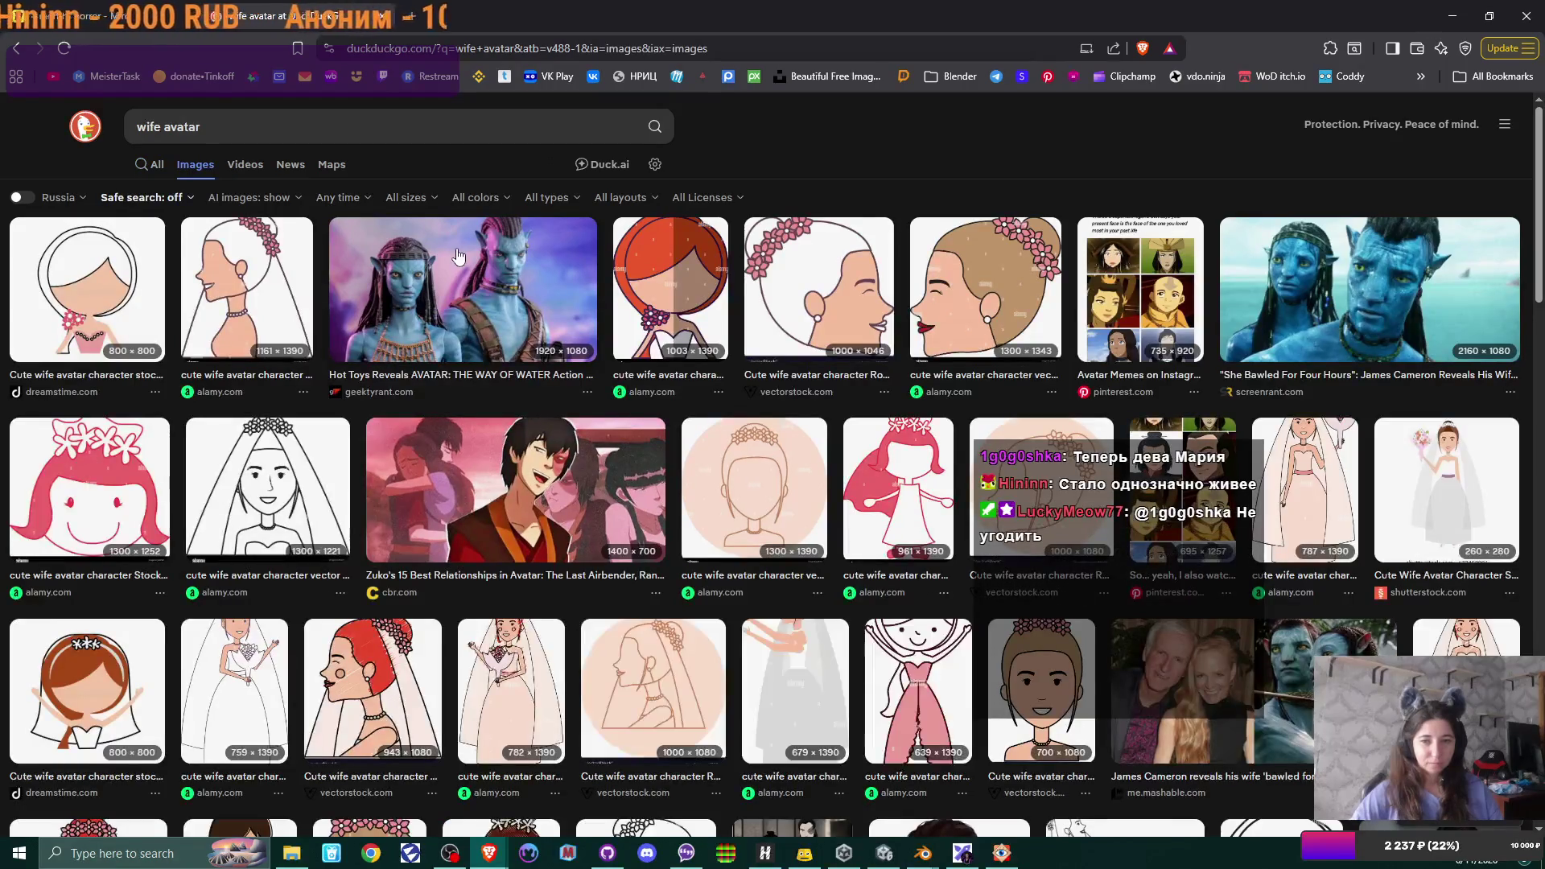
{"action": "scroll", "coordinate": [597, 461], "scroll_direction": "down", "scroll_amount": 2}
{"action": "scroll", "coordinate": [597, 460], "scroll_direction": "down", "scroll_amount": 2}
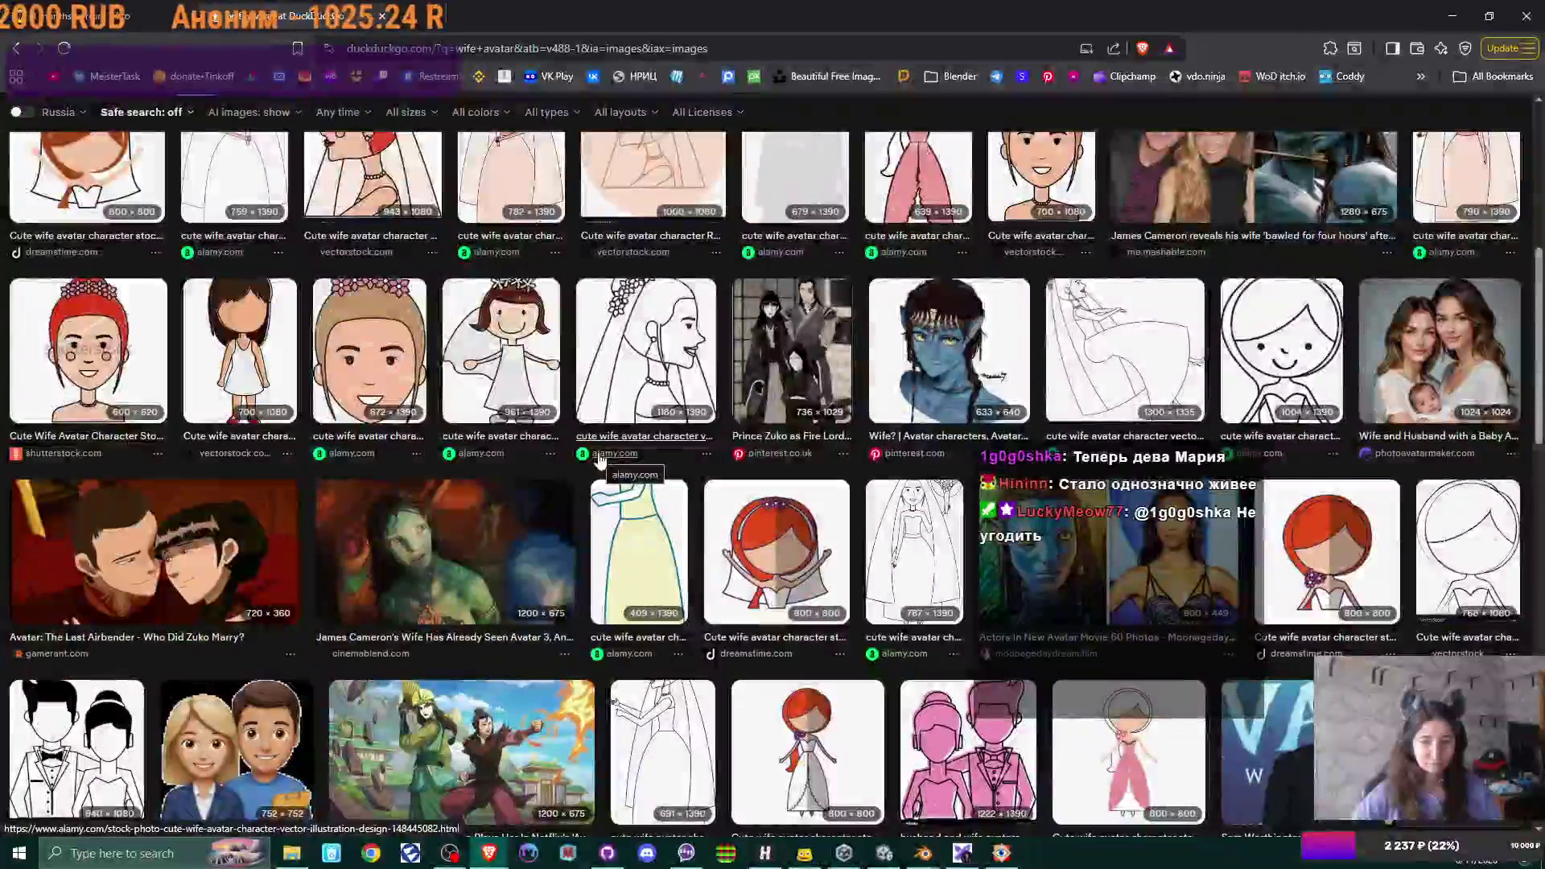
{"action": "scroll", "coordinate": [600, 459], "scroll_direction": "down", "scroll_amount": 3}
{"action": "scroll", "coordinate": [597, 458], "scroll_direction": "up", "scroll_amount": 1}
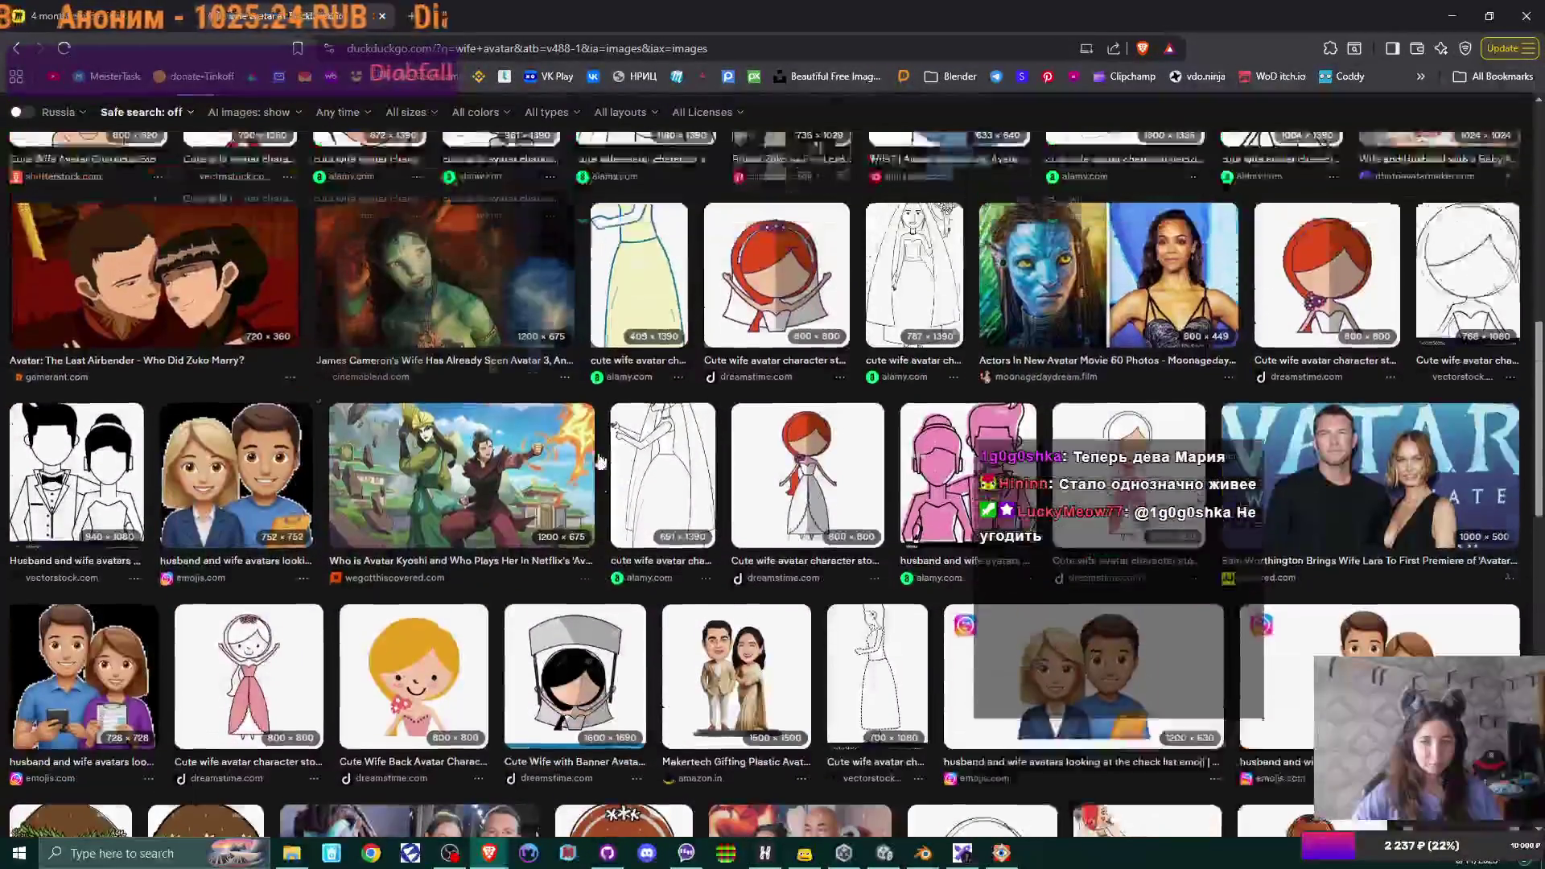
{"action": "scroll", "coordinate": [598, 459], "scroll_direction": "up", "scroll_amount": 2}
{"action": "scroll", "coordinate": [598, 459], "scroll_direction": "up", "scroll_amount": 3}
{"action": "scroll", "coordinate": [595, 458], "scroll_direction": "up", "scroll_amount": 1}
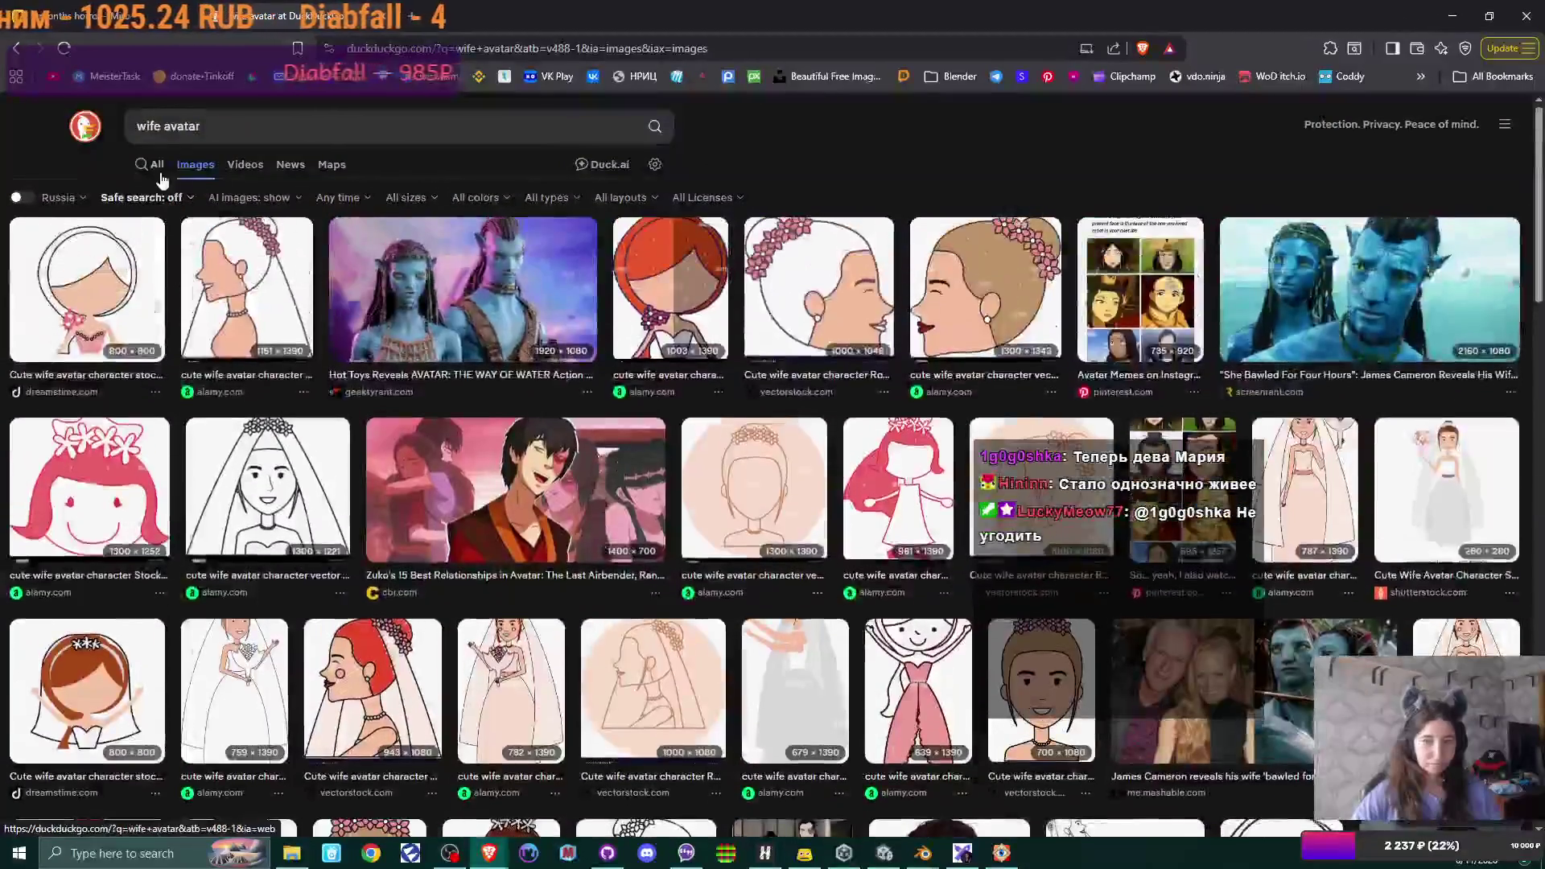
{"action": "double_click", "coordinate": [163, 125]}
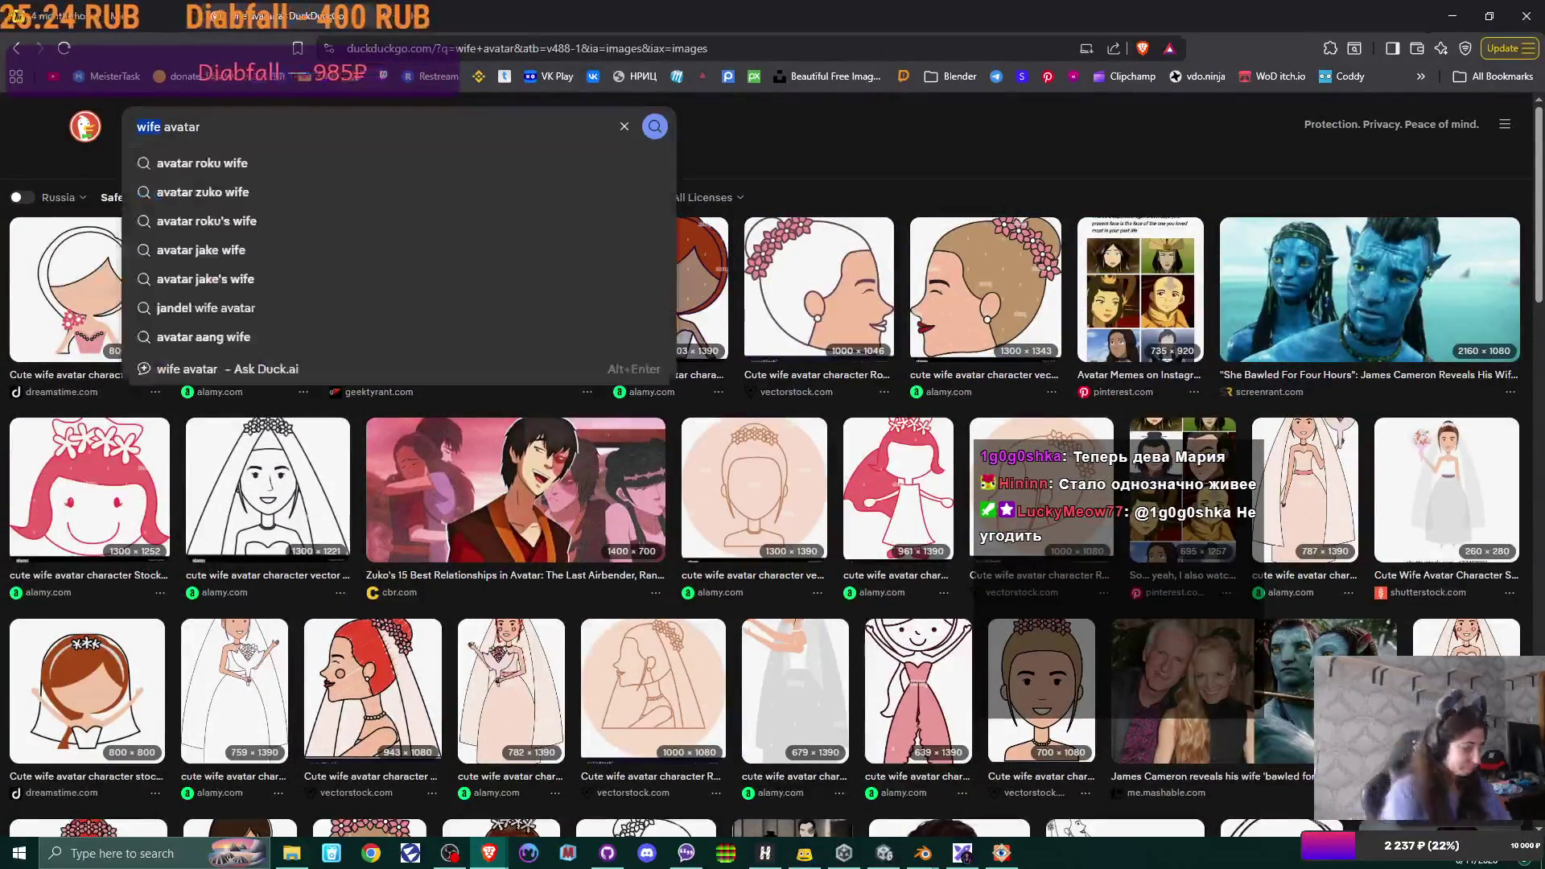
{"action": "type", "text": "socia"}
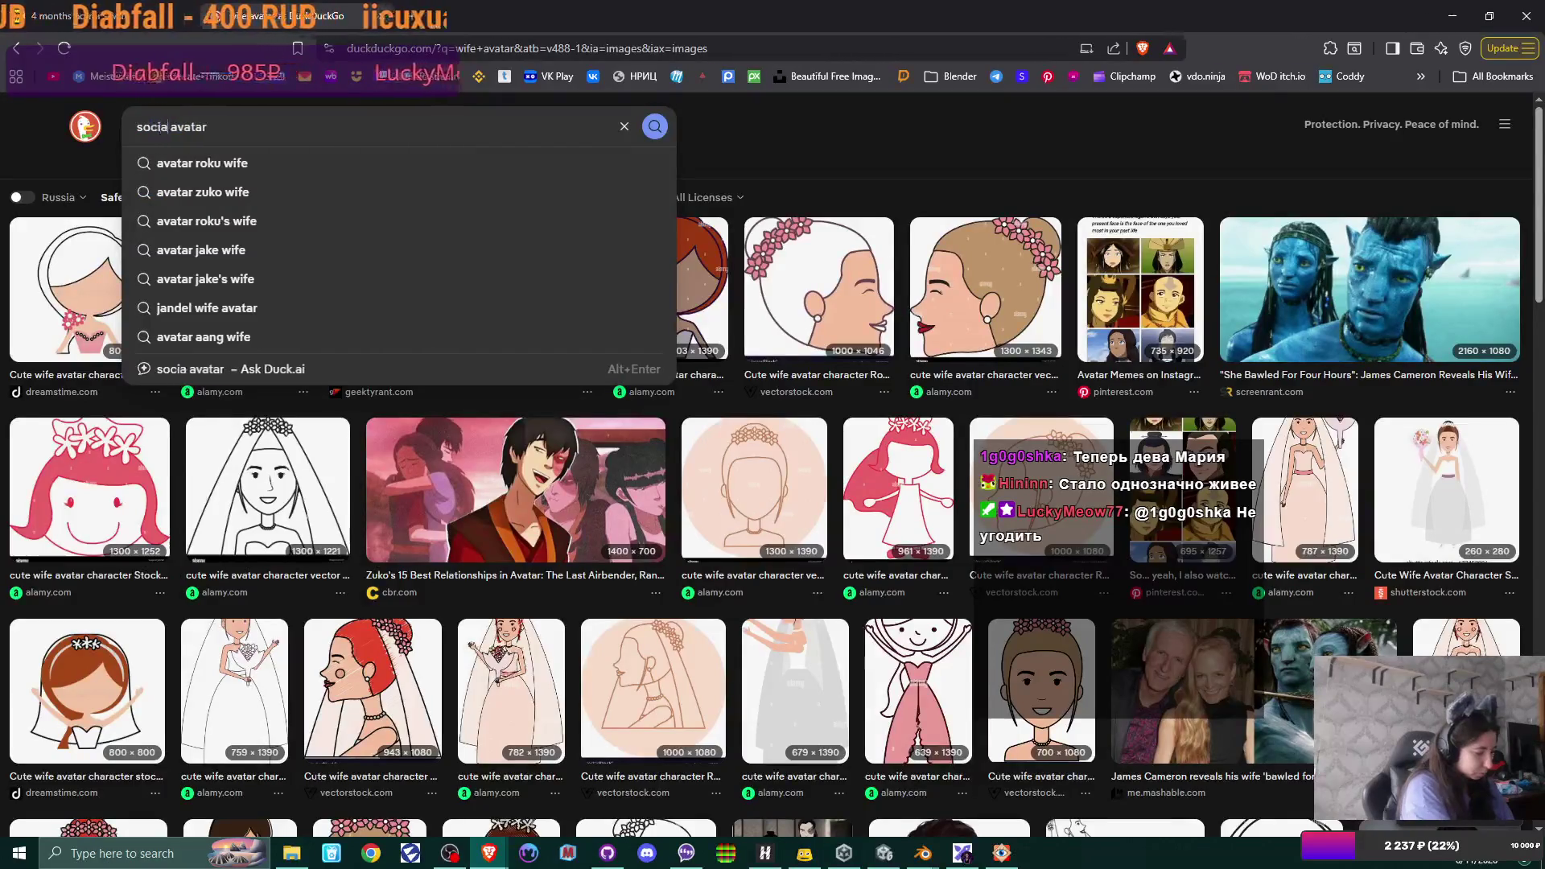
{"action": "type", "text": "l media wo"}
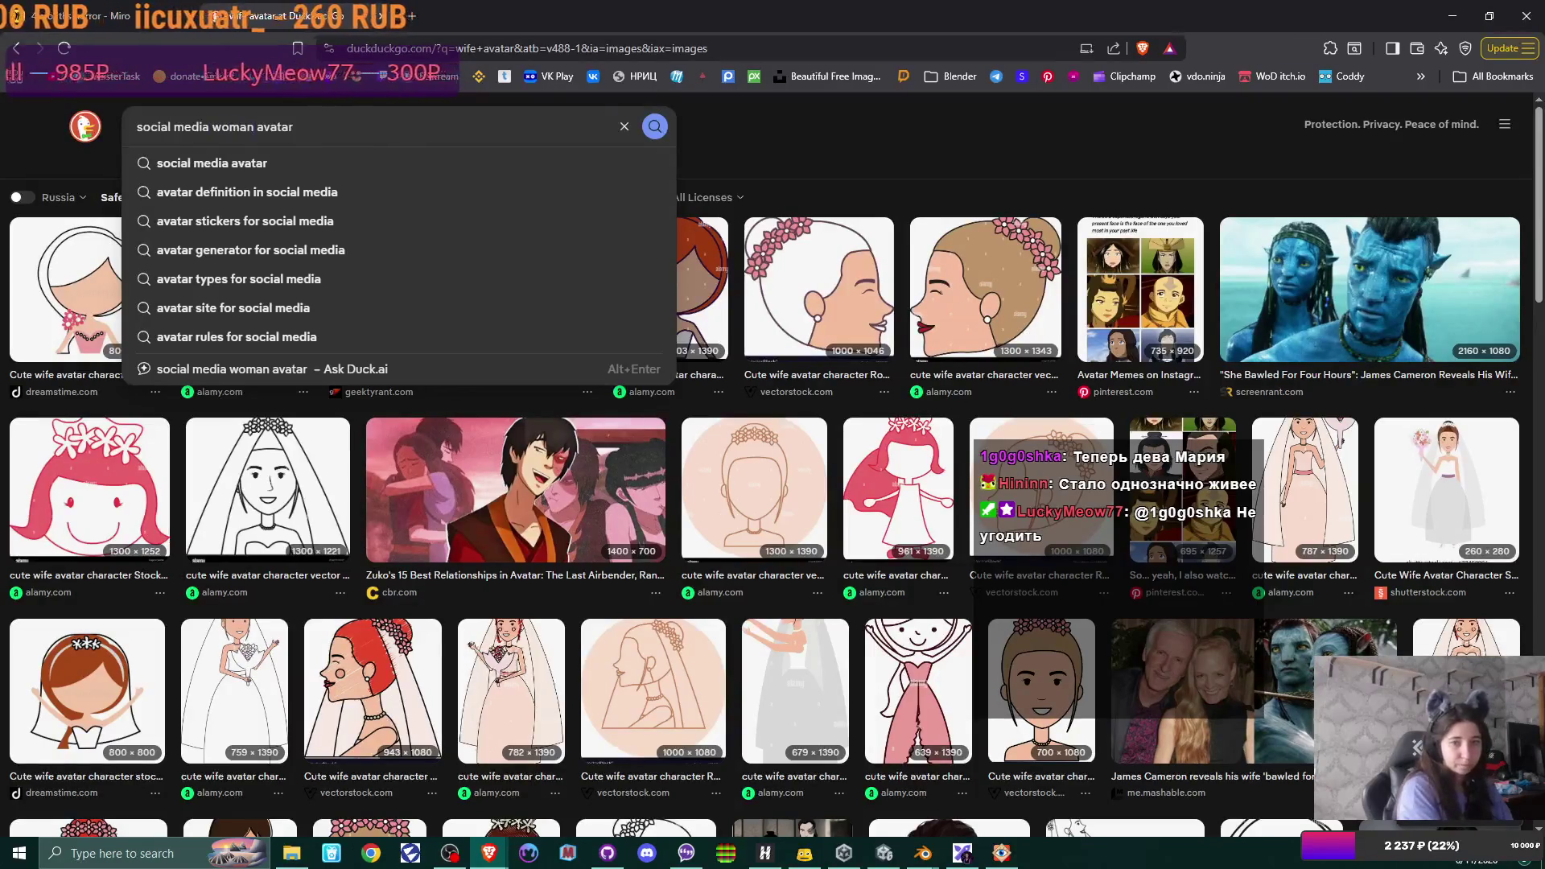
{"action": "type", "text": "man"}
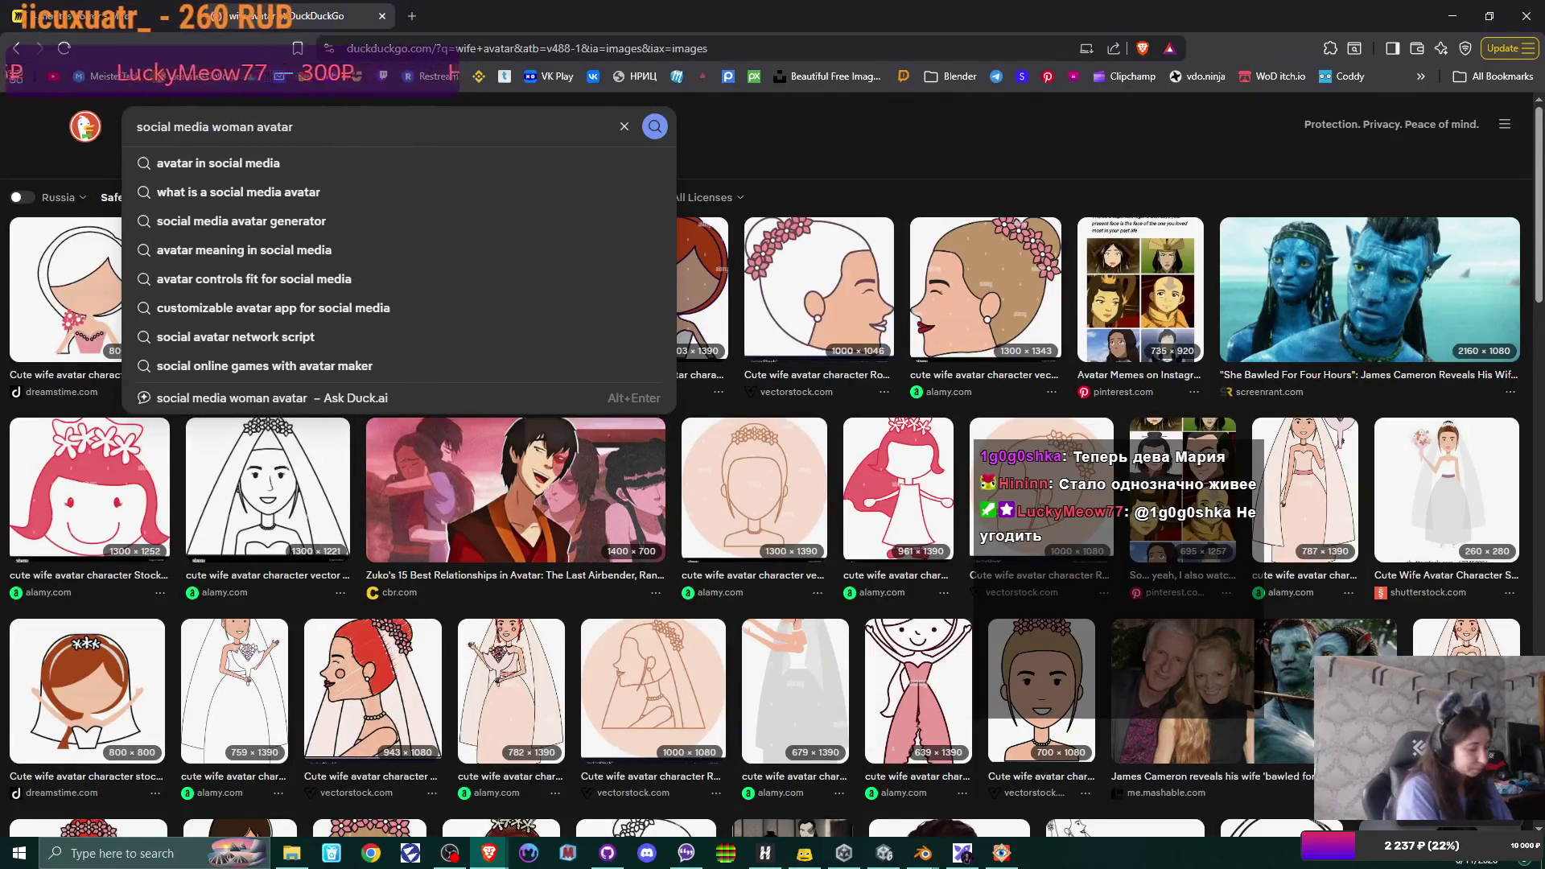
{"action": "type", "text": "married"}
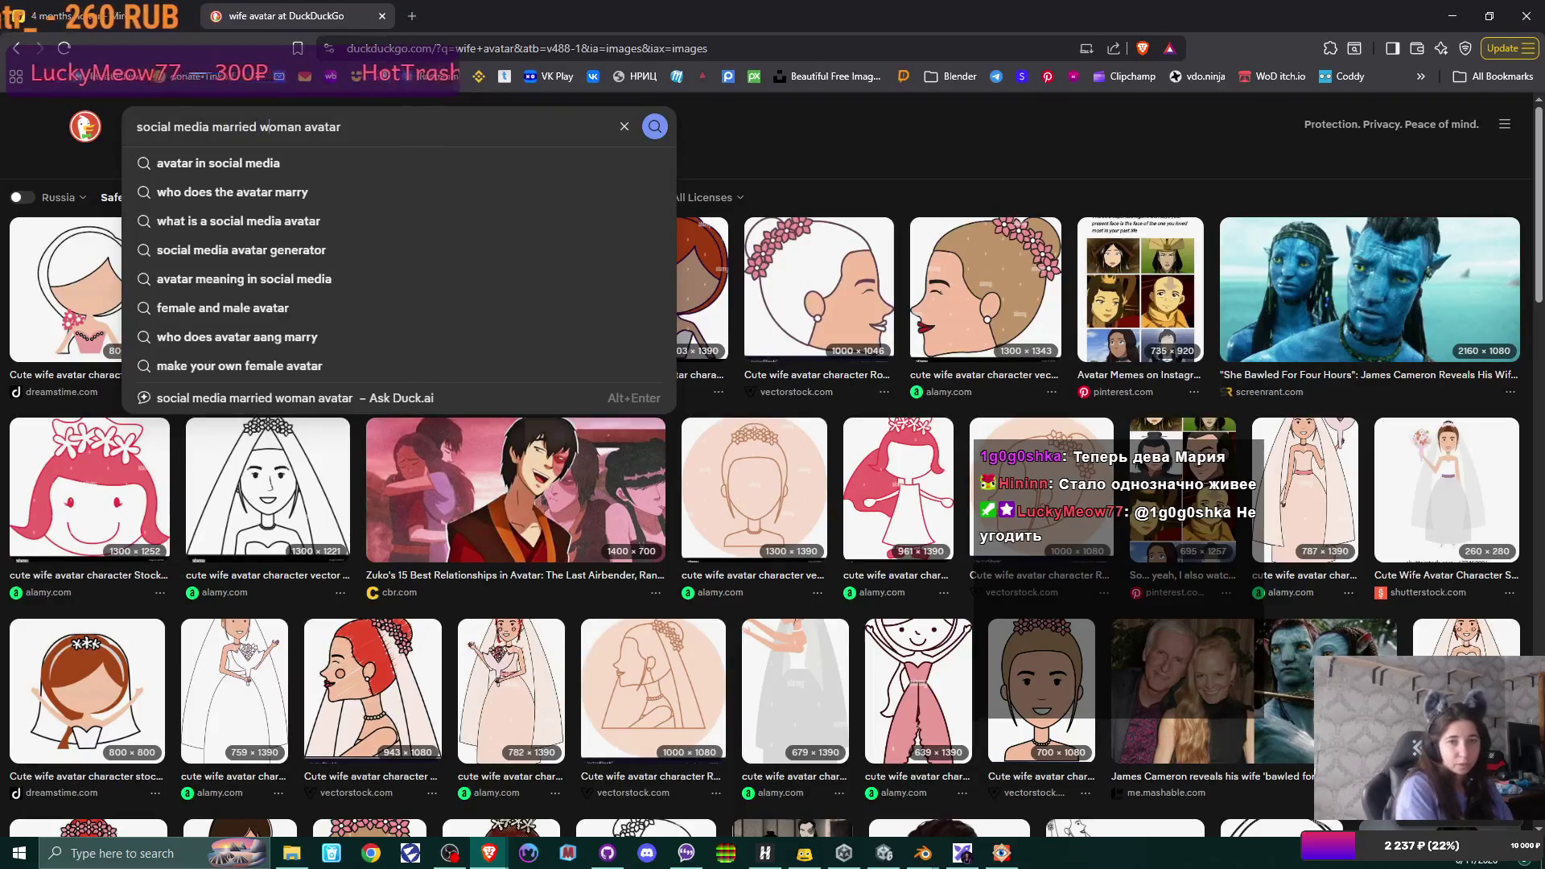
{"action": "key", "text": "Return"}
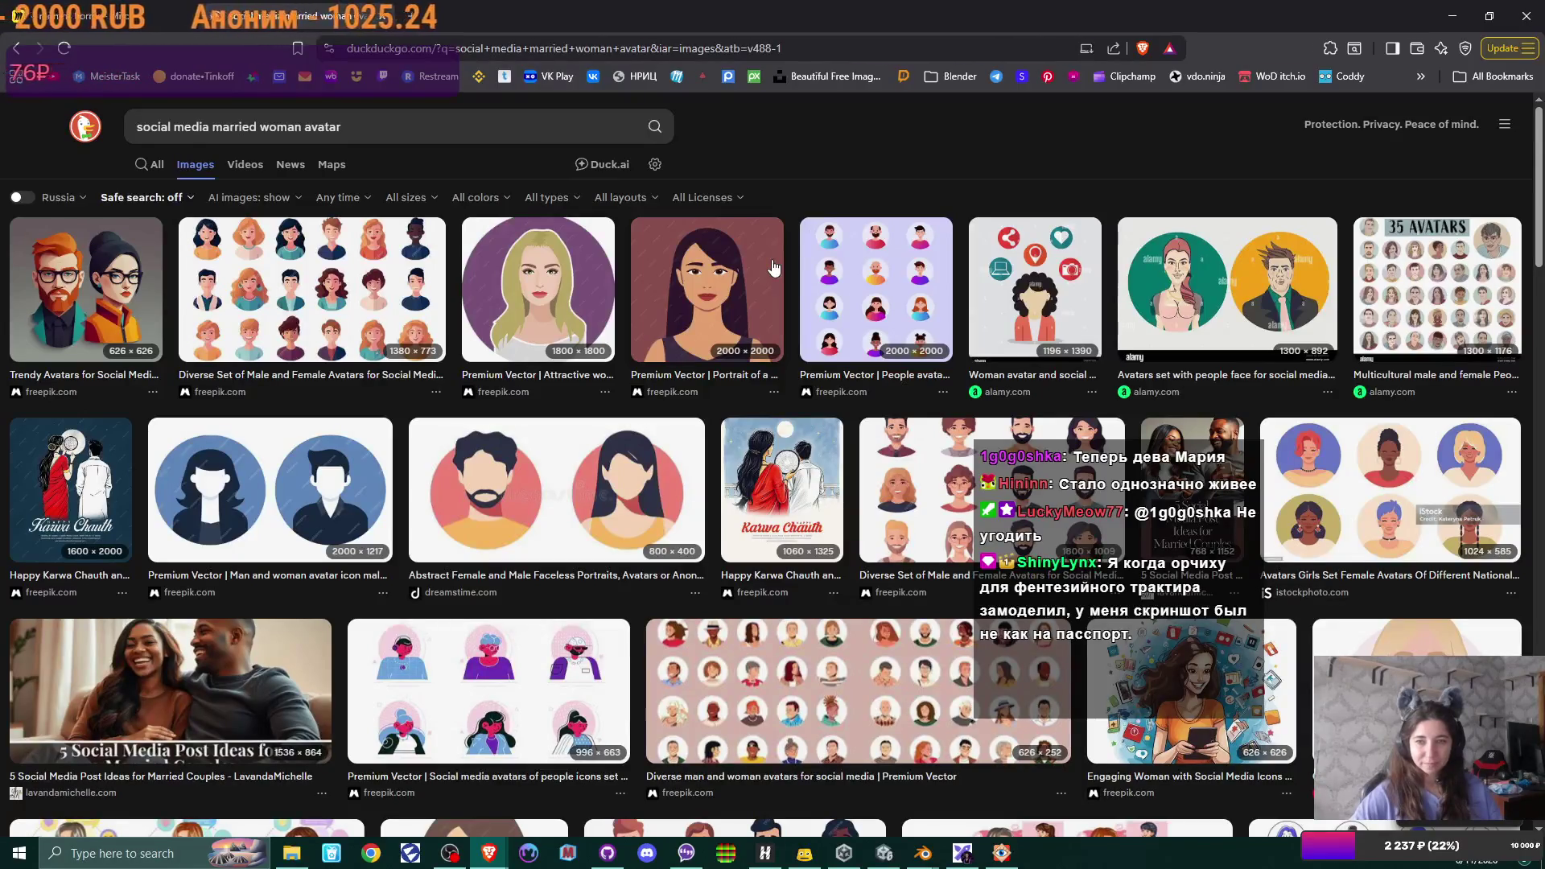
{"action": "scroll", "coordinate": [773, 267], "scroll_direction": "down", "scroll_amount": 2}
{"action": "scroll", "coordinate": [773, 267], "scroll_direction": "down", "scroll_amount": 2}
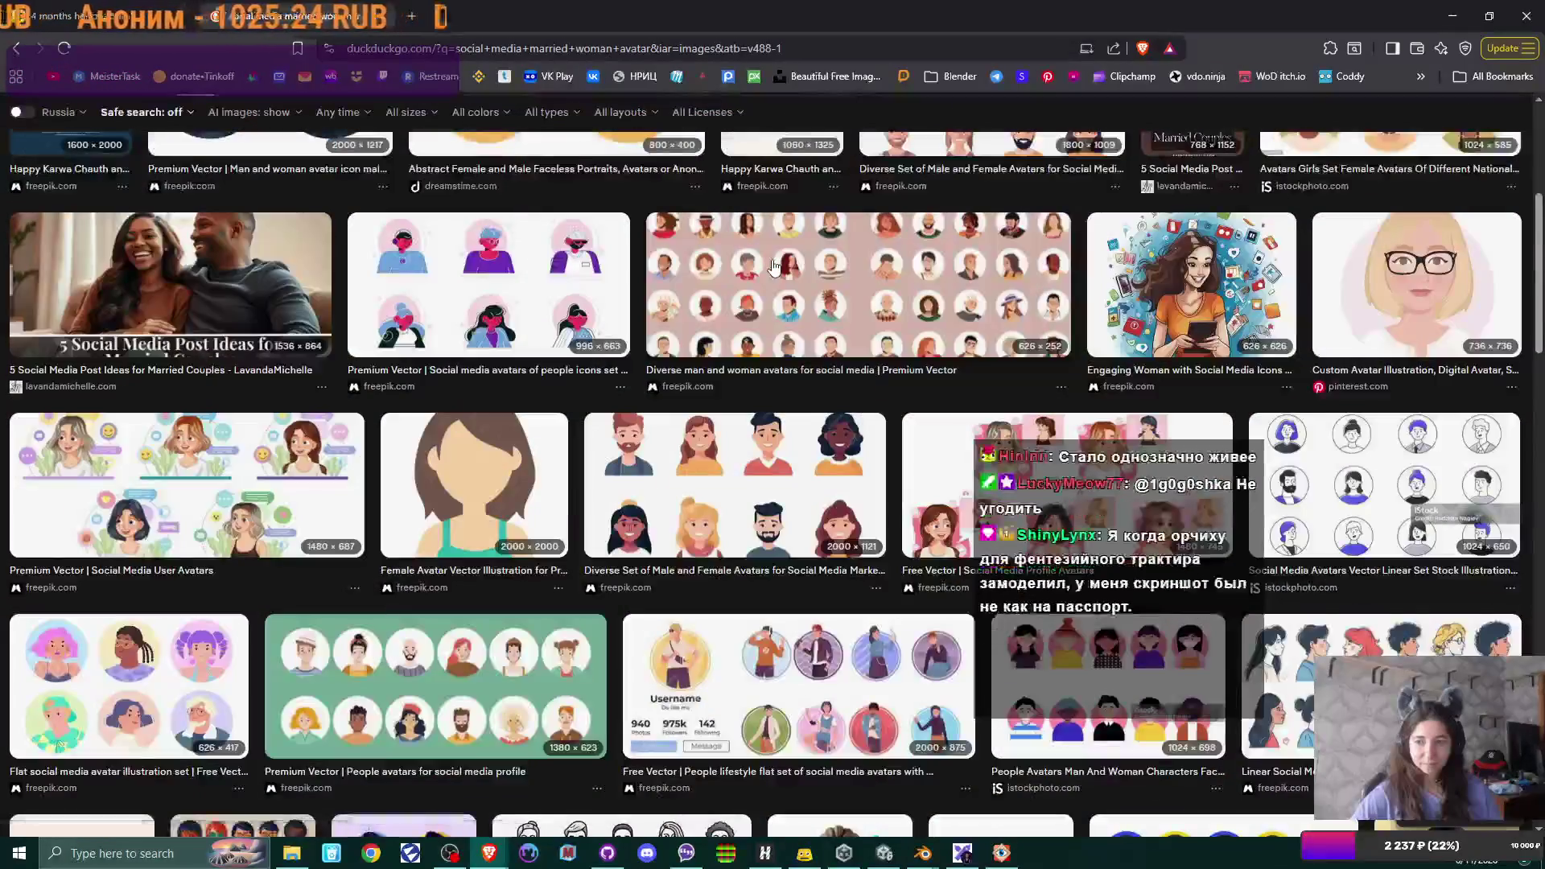
{"action": "scroll", "coordinate": [774, 266], "scroll_direction": "down", "scroll_amount": 3}
{"action": "scroll", "coordinate": [774, 266], "scroll_direction": "up", "scroll_amount": 3}
{"action": "scroll", "coordinate": [773, 267], "scroll_direction": "up", "scroll_amount": 4}
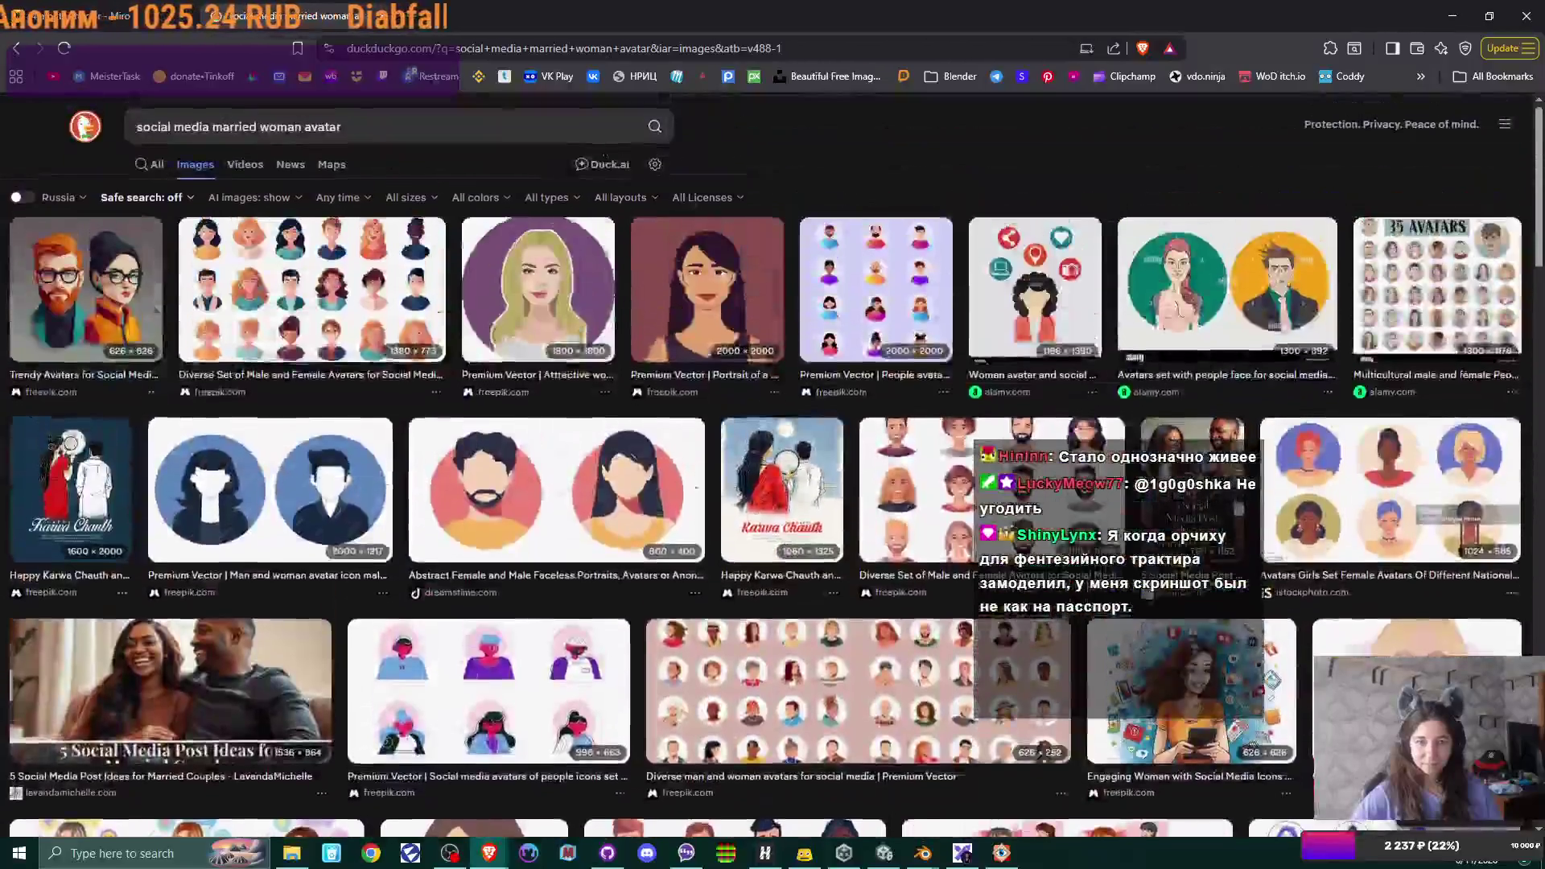
- Drop 'avatar' to search 'social media married woman', browse results, then close the tab
{"action": "double_click", "coordinate": [324, 127]}
{"action": "key", "text": "BackSpace"}
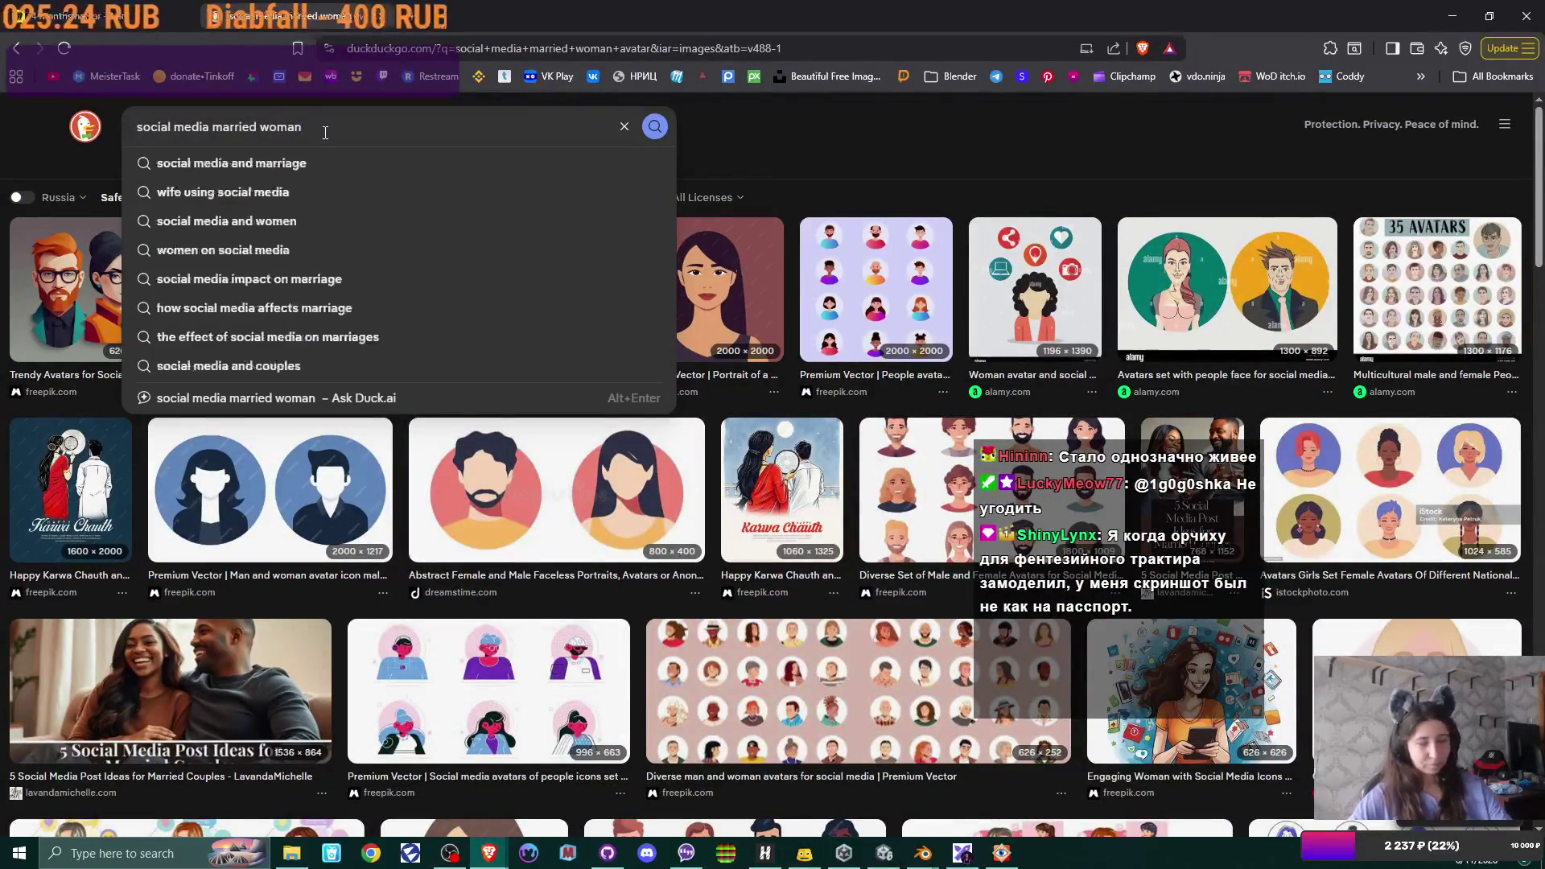
{"action": "key", "text": "Return"}
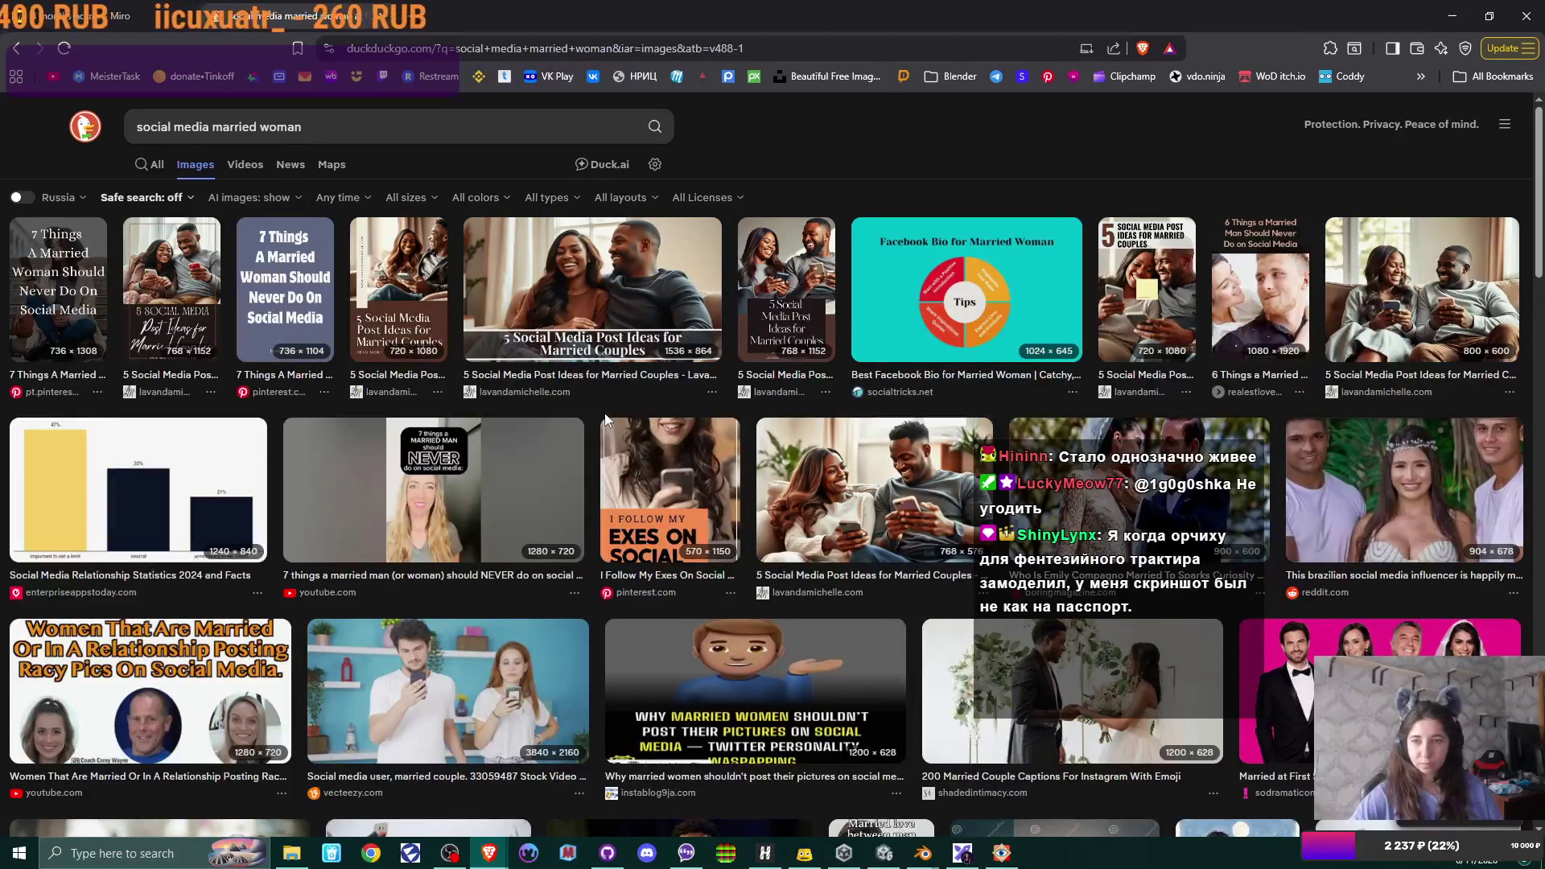
{"action": "scroll", "coordinate": [605, 421], "scroll_direction": "down", "scroll_amount": 2}
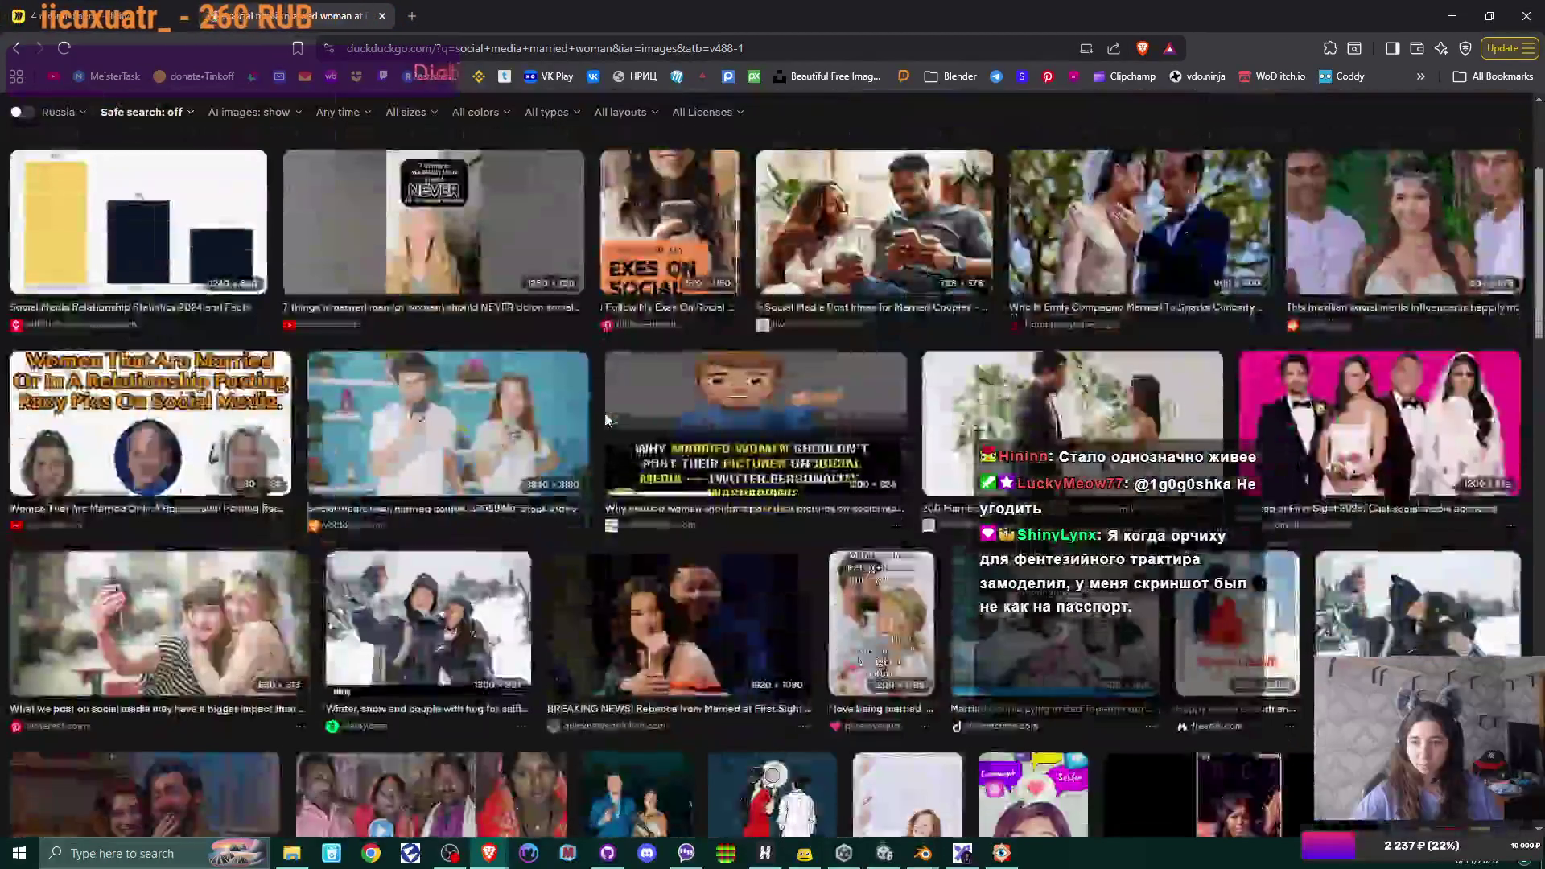
{"action": "scroll", "coordinate": [604, 420], "scroll_direction": "down", "scroll_amount": 1}
{"action": "scroll", "coordinate": [606, 419], "scroll_direction": "down", "scroll_amount": 2}
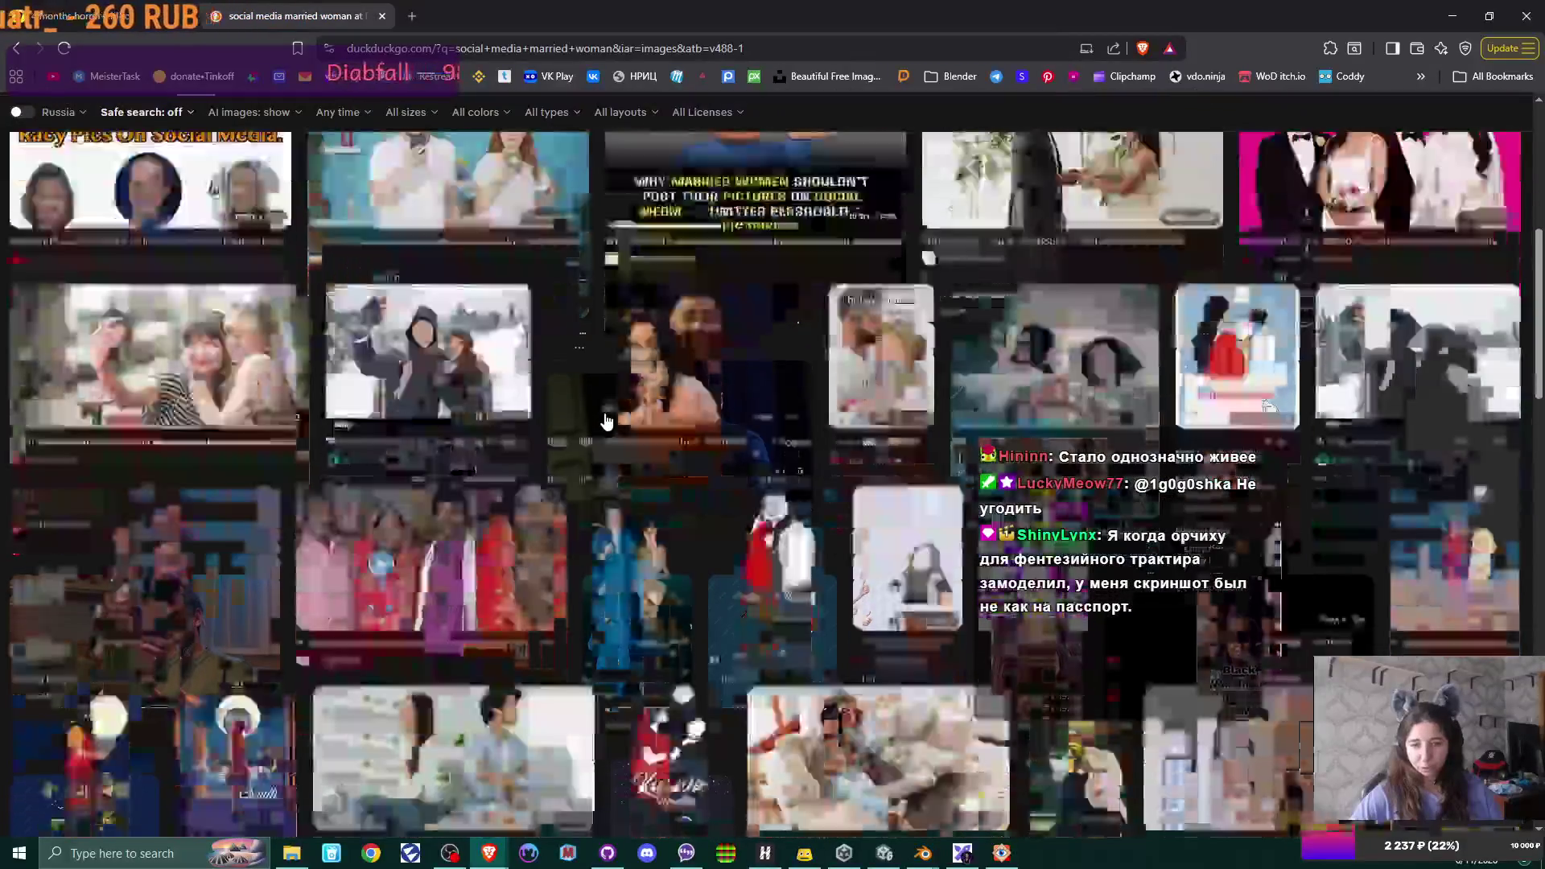
{"action": "scroll", "coordinate": [607, 422], "scroll_direction": "down", "scroll_amount": 2}
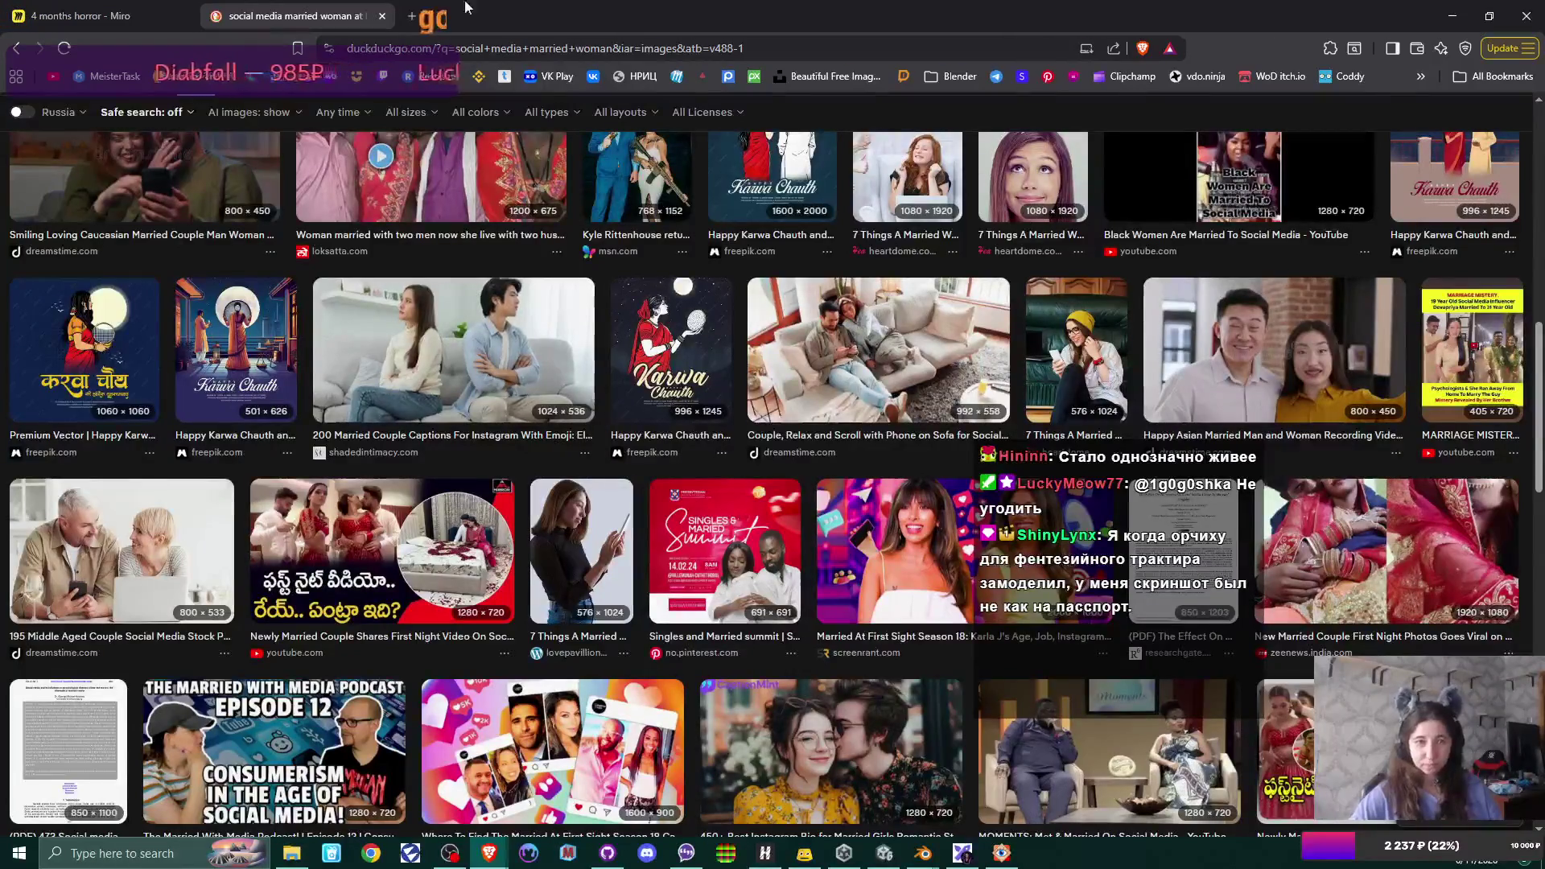
{"action": "left_click", "coordinate": [380, 16]}
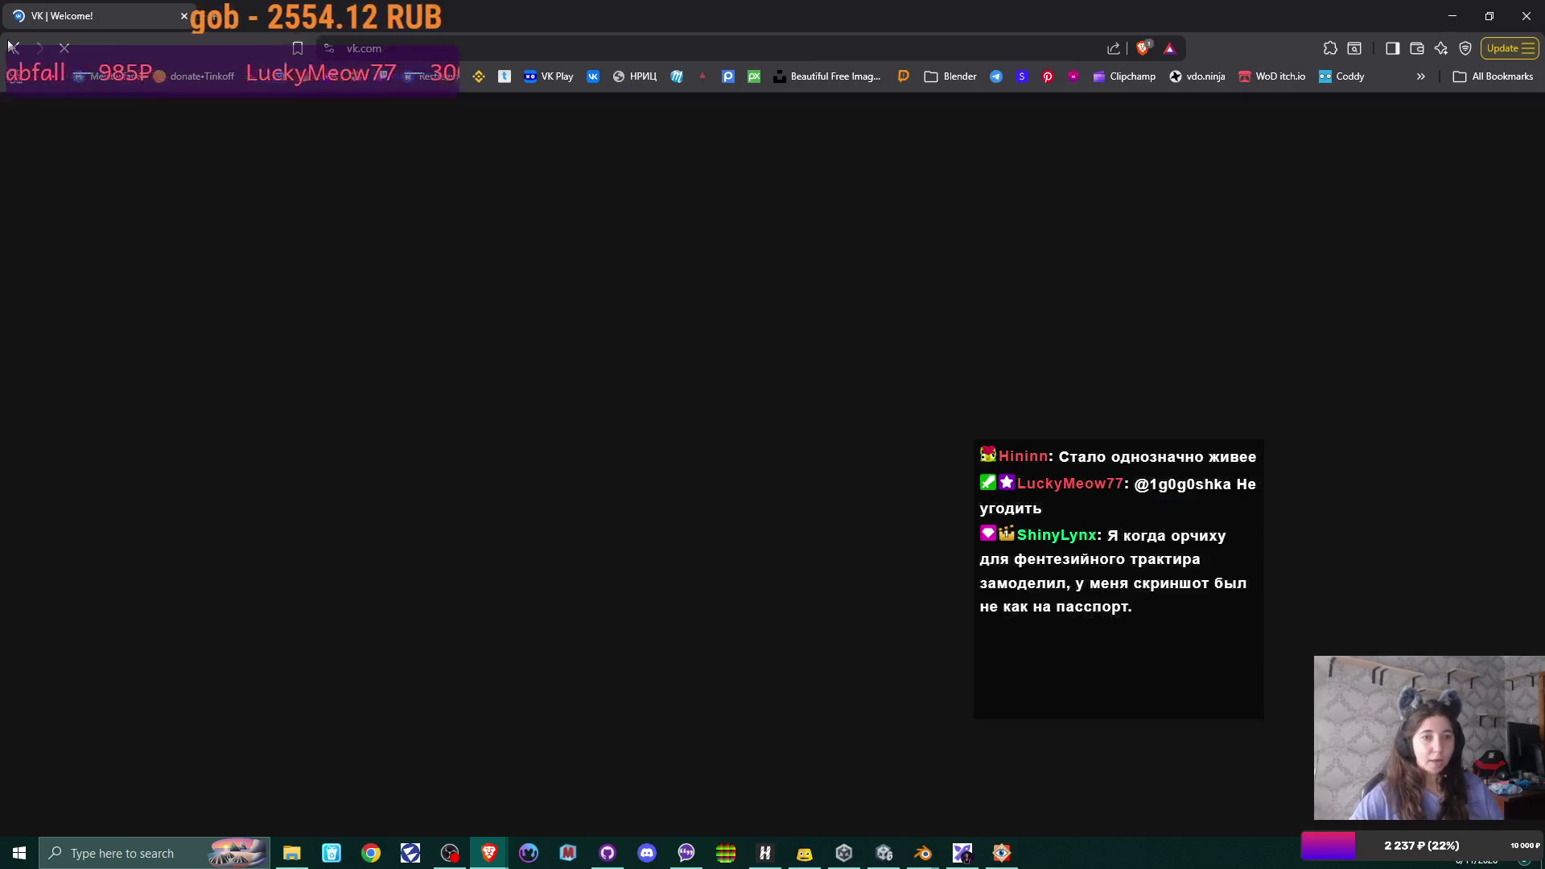
{"action": "key", "text": "alt+Left"}
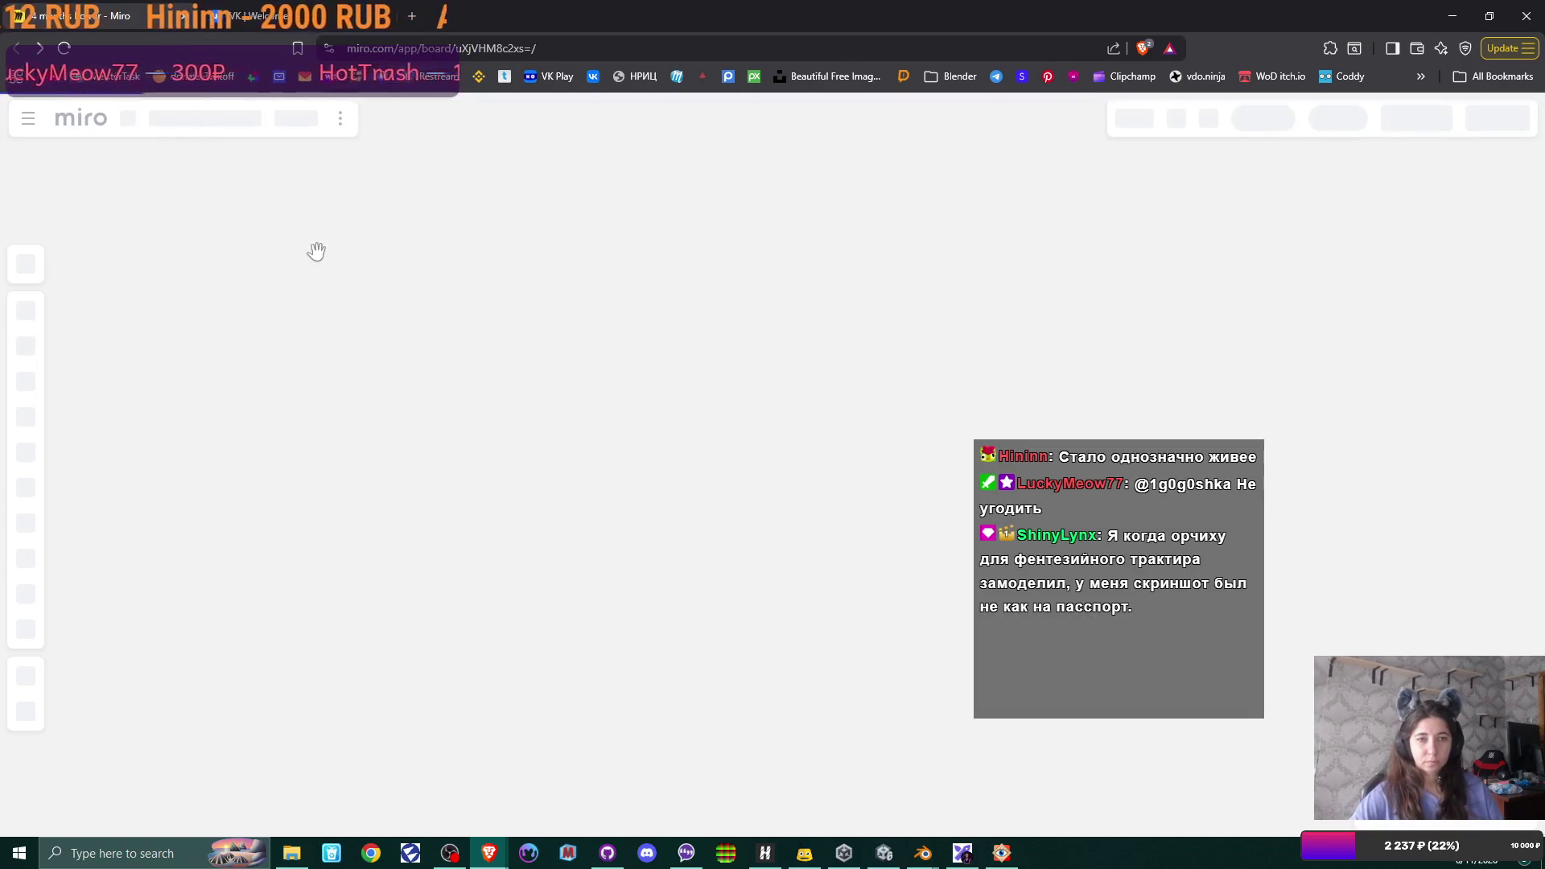
{"action": "key", "text": "ctrl+Tab"}
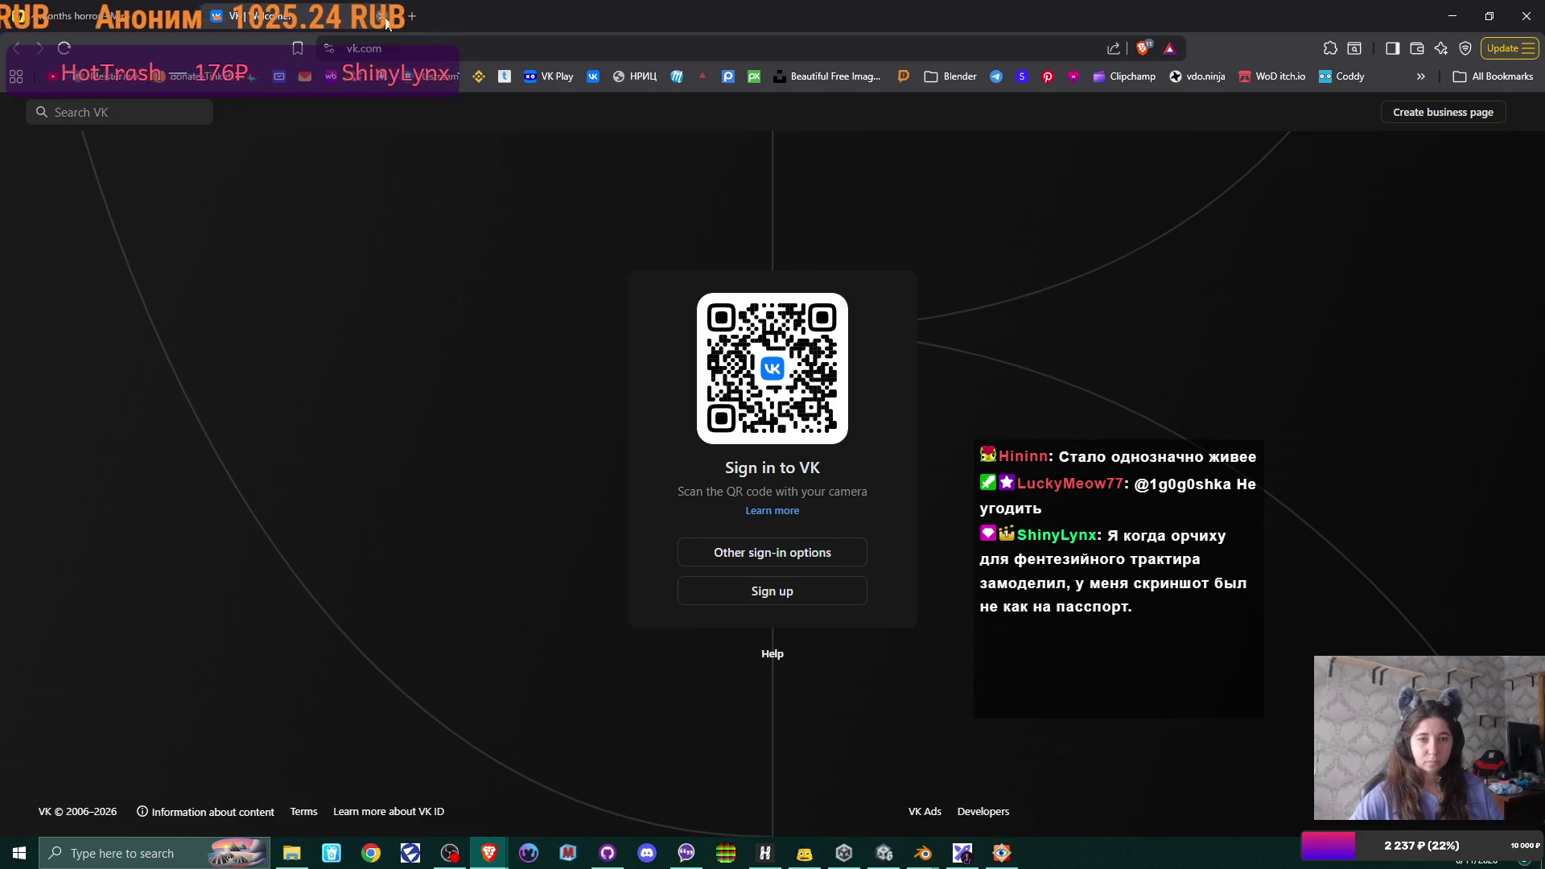
{"action": "key", "text": "ctrl+shift+Tab"}
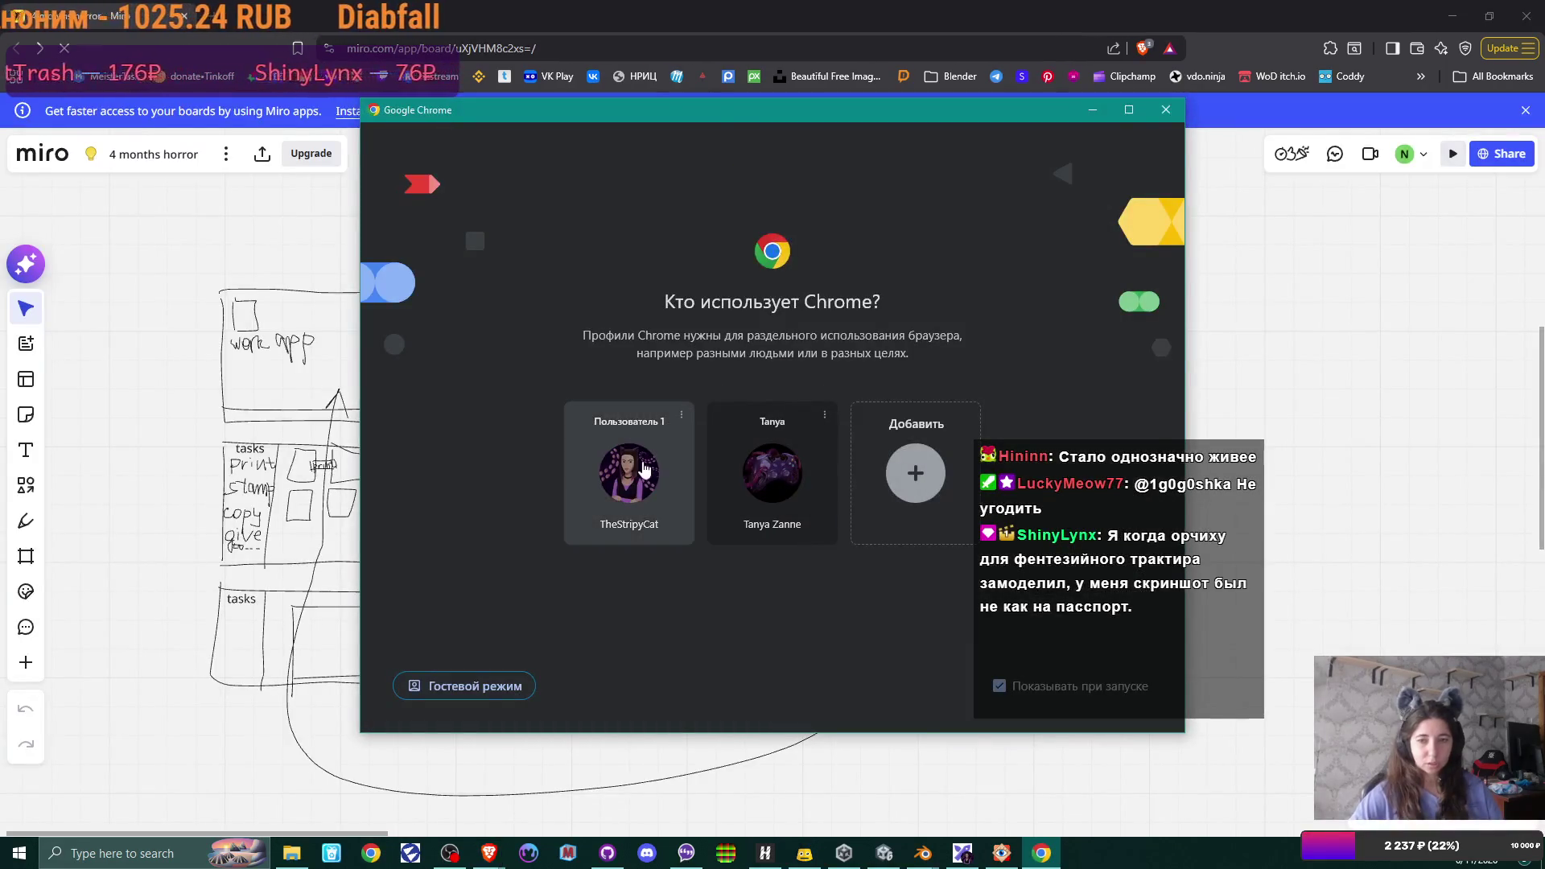
{"action": "left_click", "coordinate": [603, 465]}
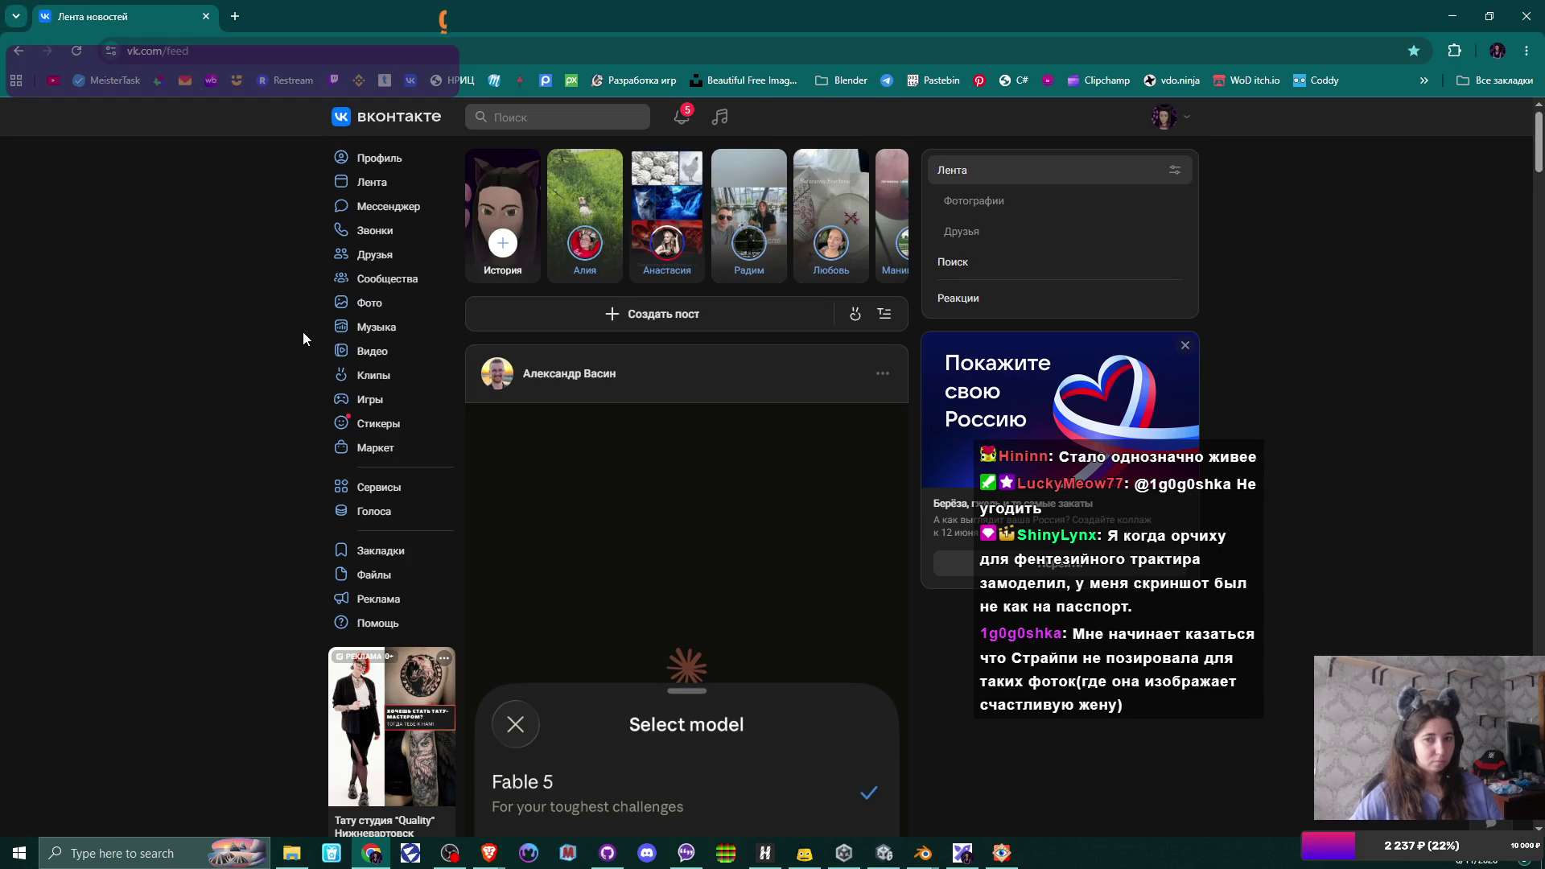
{"action": "left_click", "coordinate": [376, 187]}
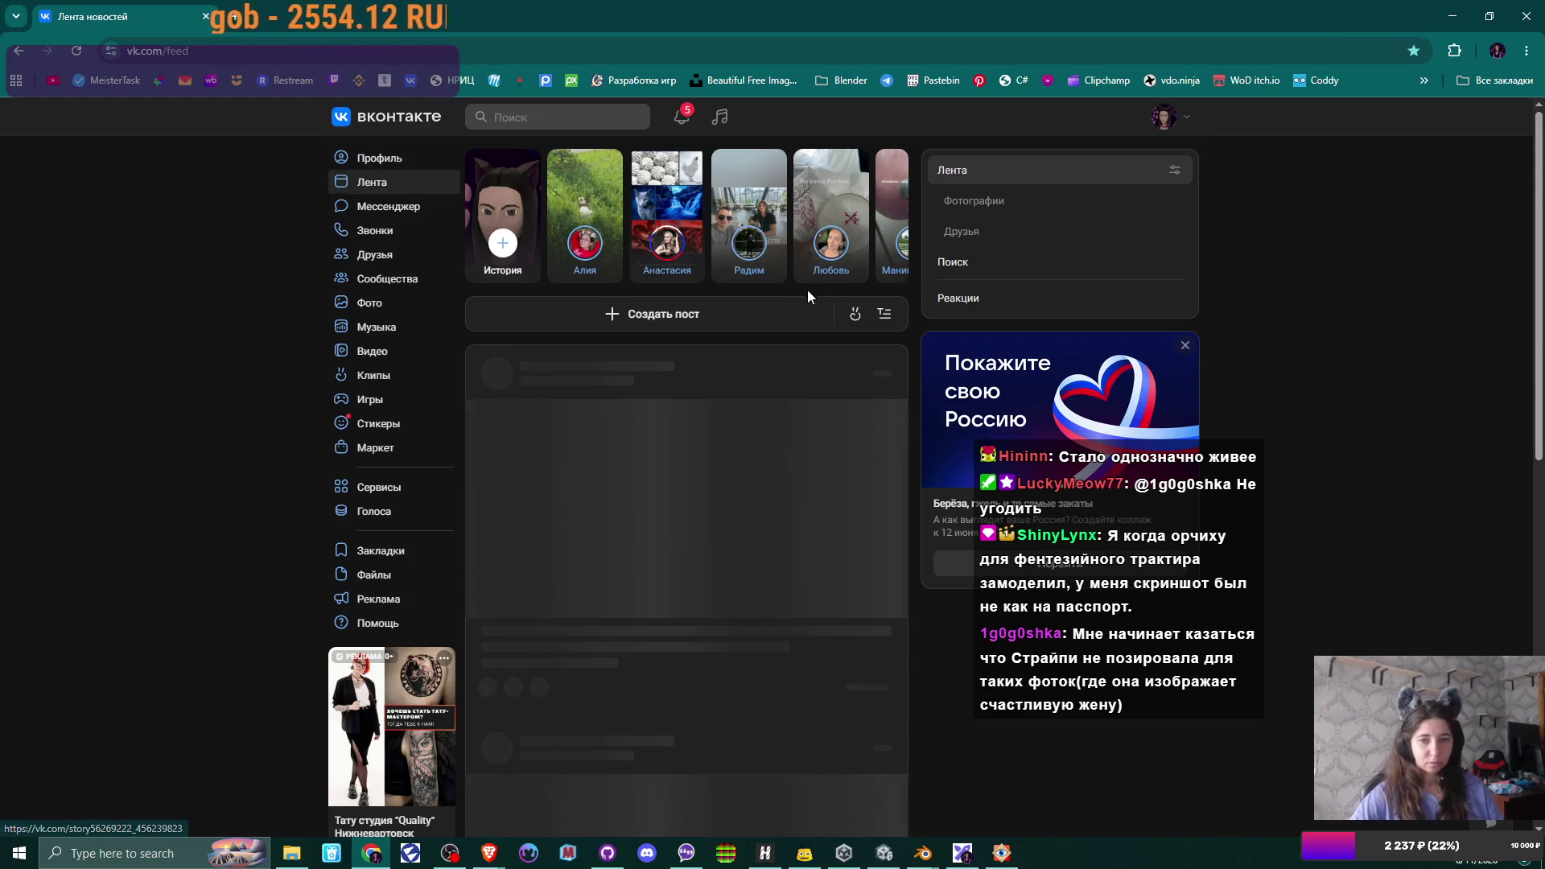
{"action": "scroll", "coordinate": [911, 364], "scroll_direction": "down", "scroll_amount": 2}
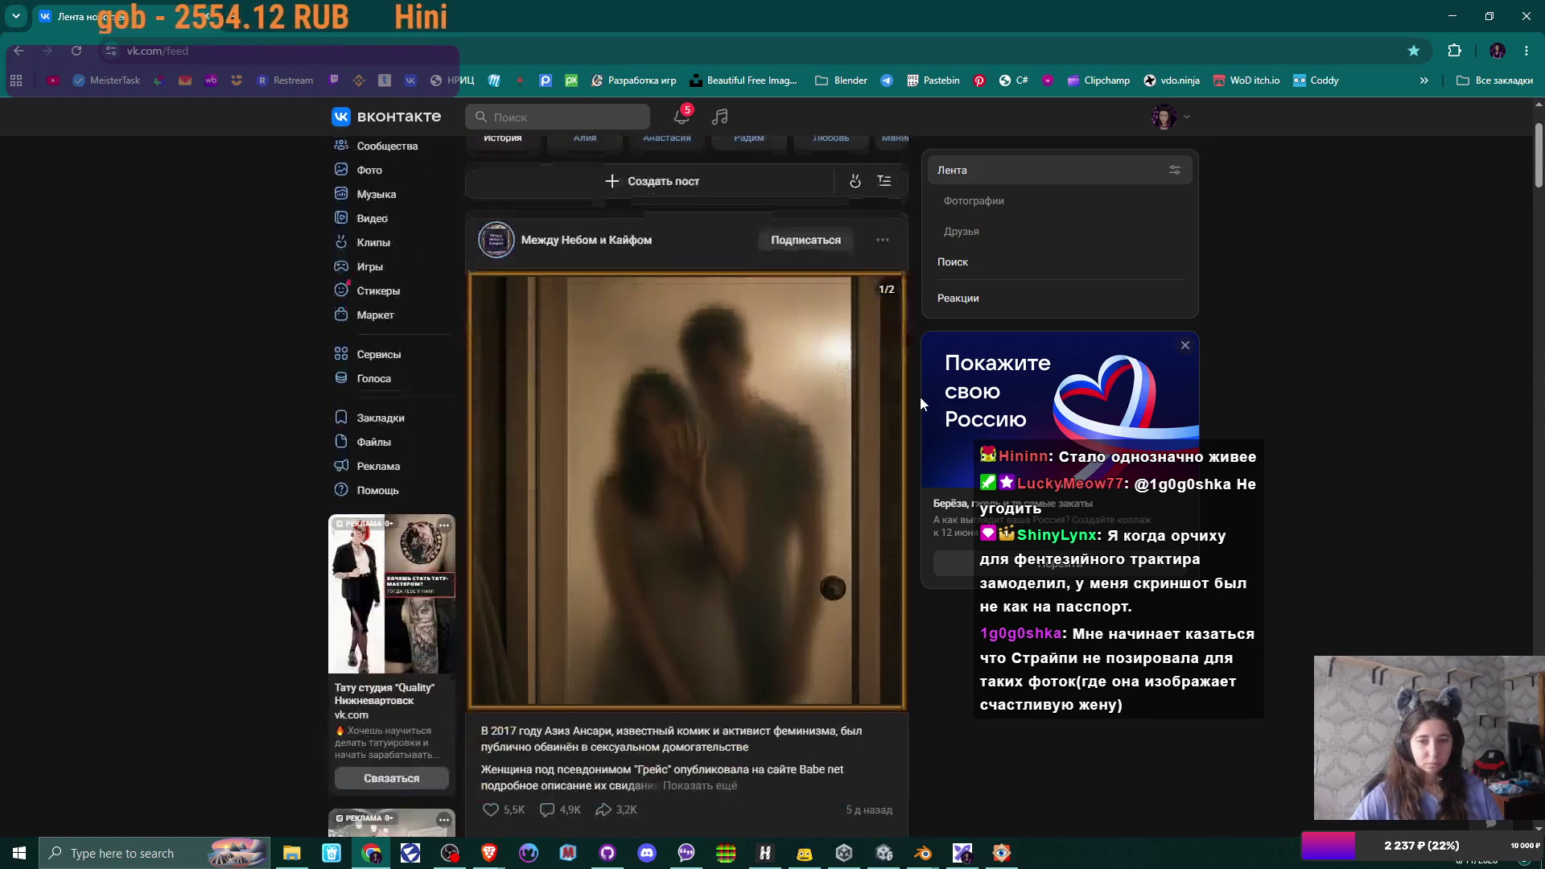
{"action": "scroll", "coordinate": [920, 398], "scroll_direction": "down", "scroll_amount": 2}
{"action": "scroll", "coordinate": [920, 397], "scroll_direction": "down", "scroll_amount": 3}
{"action": "scroll", "coordinate": [919, 396], "scroll_direction": "up", "scroll_amount": 3}
{"action": "scroll", "coordinate": [909, 395], "scroll_direction": "up", "scroll_amount": 5}
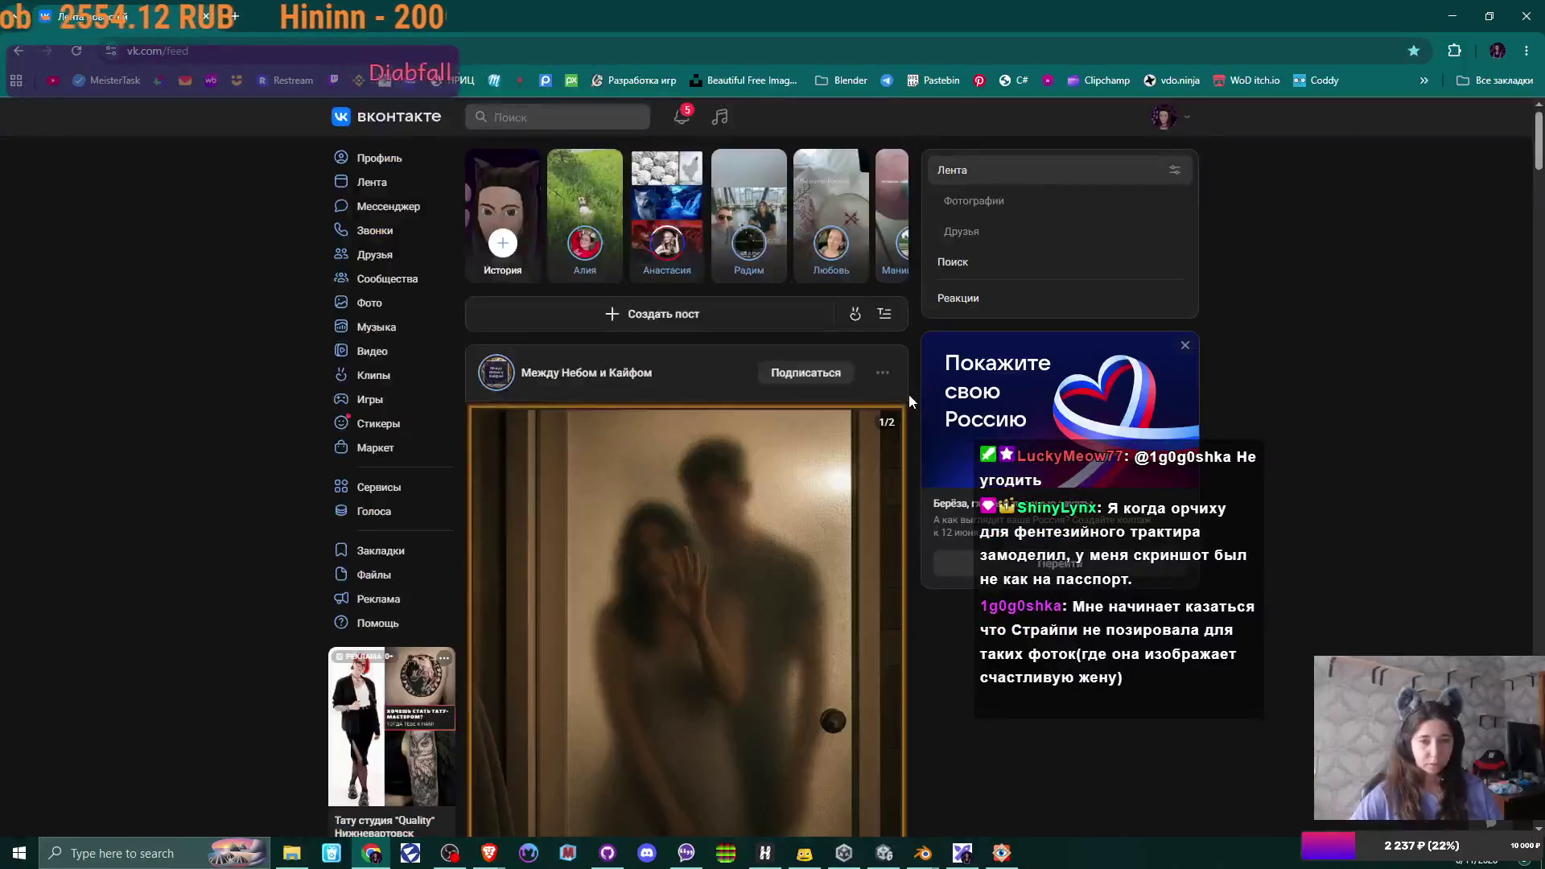
{"action": "scroll", "coordinate": [909, 394], "scroll_direction": "down", "scroll_amount": 8}
{"action": "scroll", "coordinate": [910, 394], "scroll_direction": "down", "scroll_amount": 3}
{"action": "scroll", "coordinate": [910, 395], "scroll_direction": "up", "scroll_amount": 3}
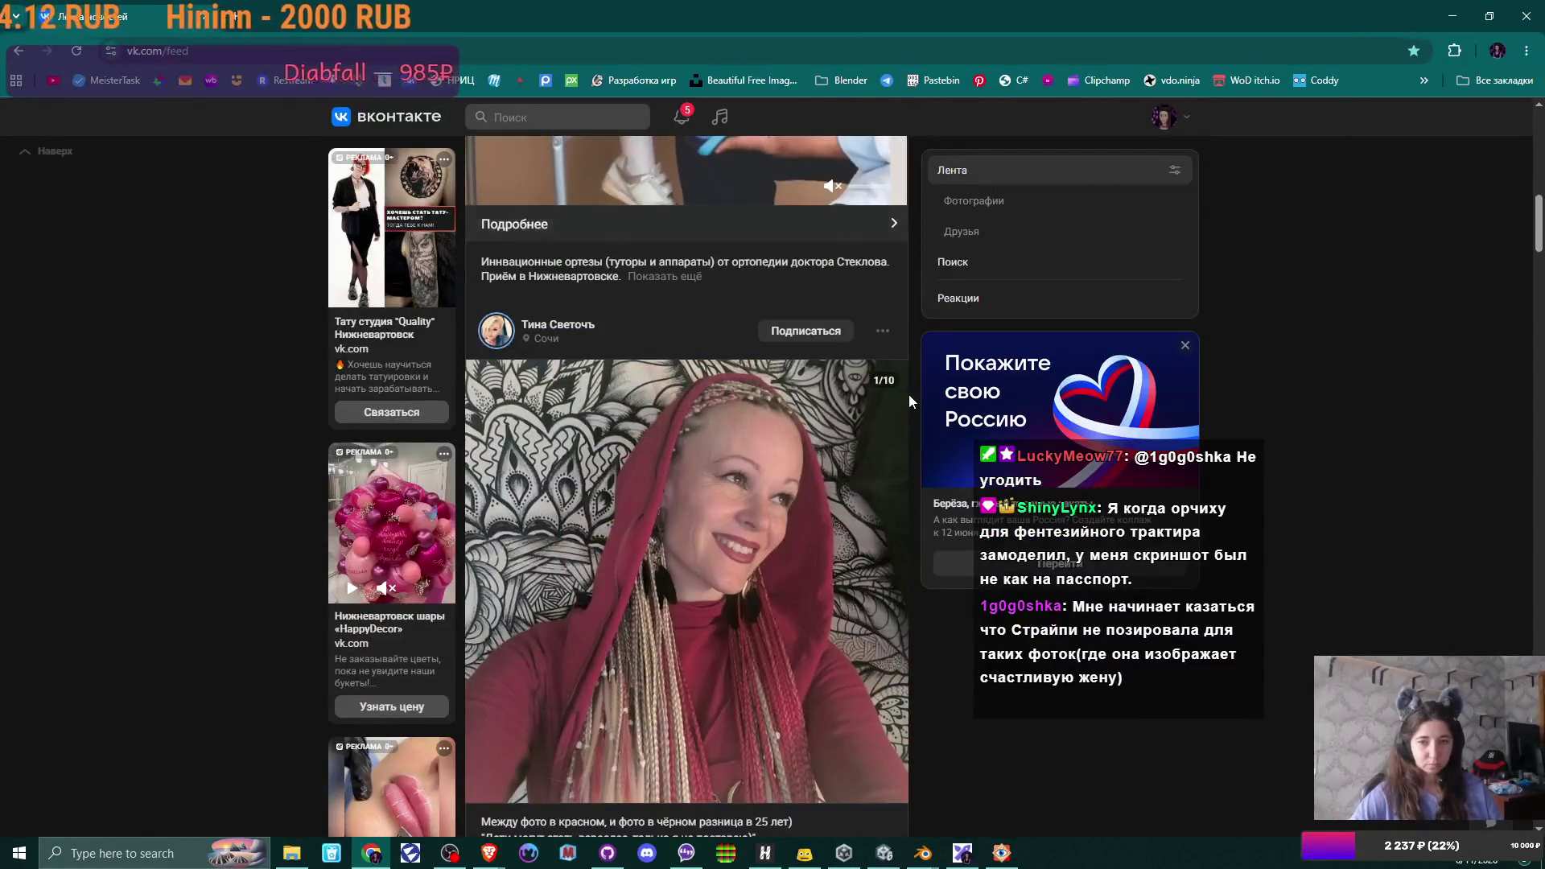
{"action": "scroll", "coordinate": [910, 394], "scroll_direction": "down", "scroll_amount": 3}
{"action": "scroll", "coordinate": [909, 395], "scroll_direction": "down", "scroll_amount": 2}
{"action": "scroll", "coordinate": [909, 395], "scroll_direction": "down", "scroll_amount": 3}
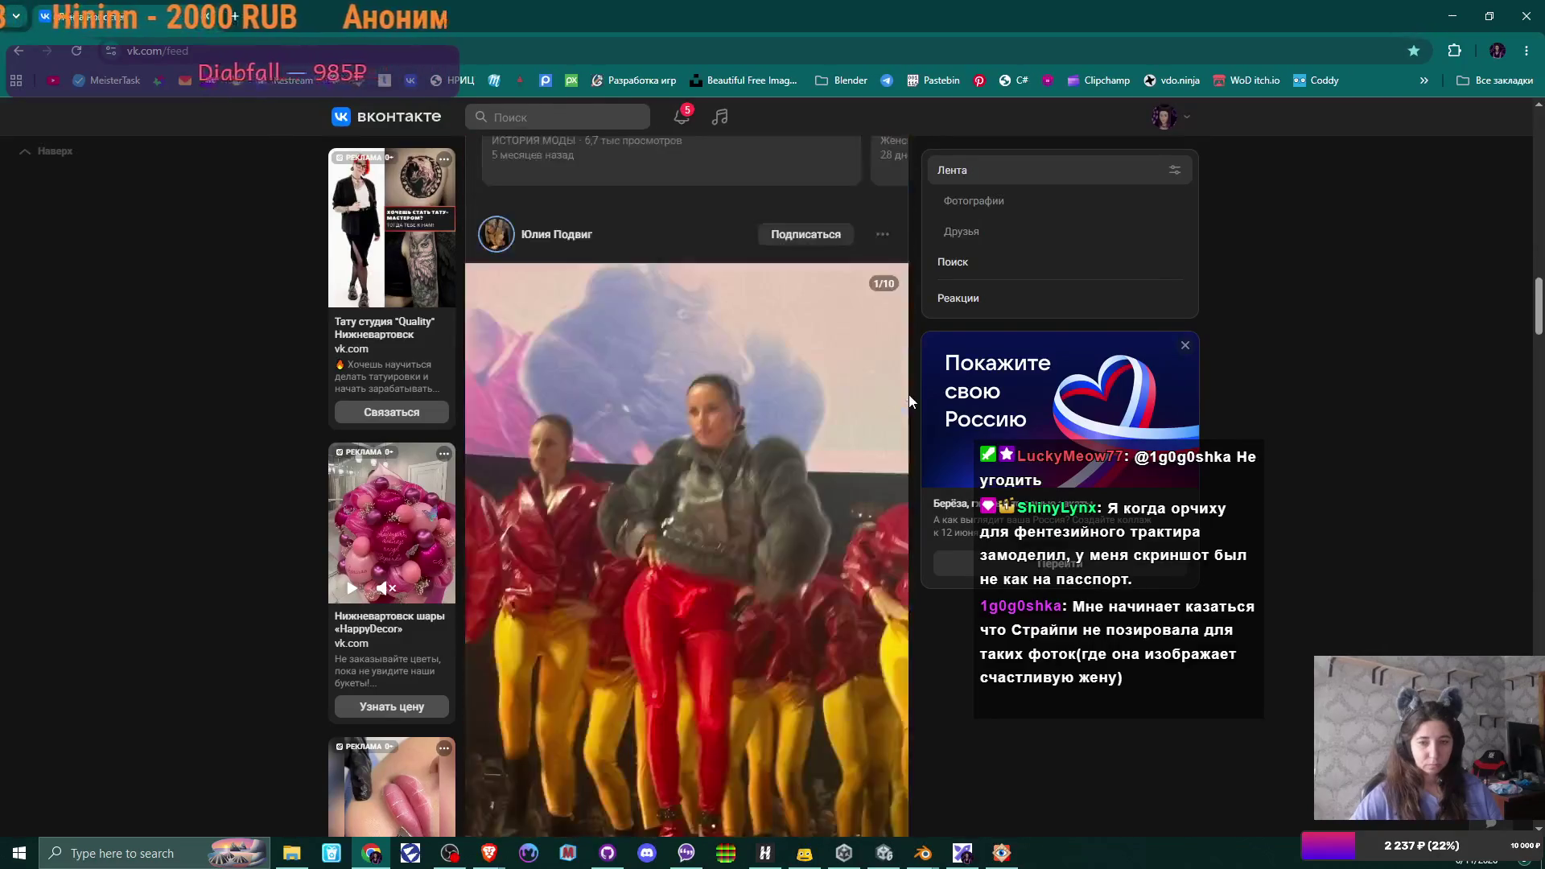
{"action": "scroll", "coordinate": [909, 395], "scroll_direction": "down", "scroll_amount": 5}
{"action": "scroll", "coordinate": [909, 395], "scroll_direction": "down", "scroll_amount": 3}
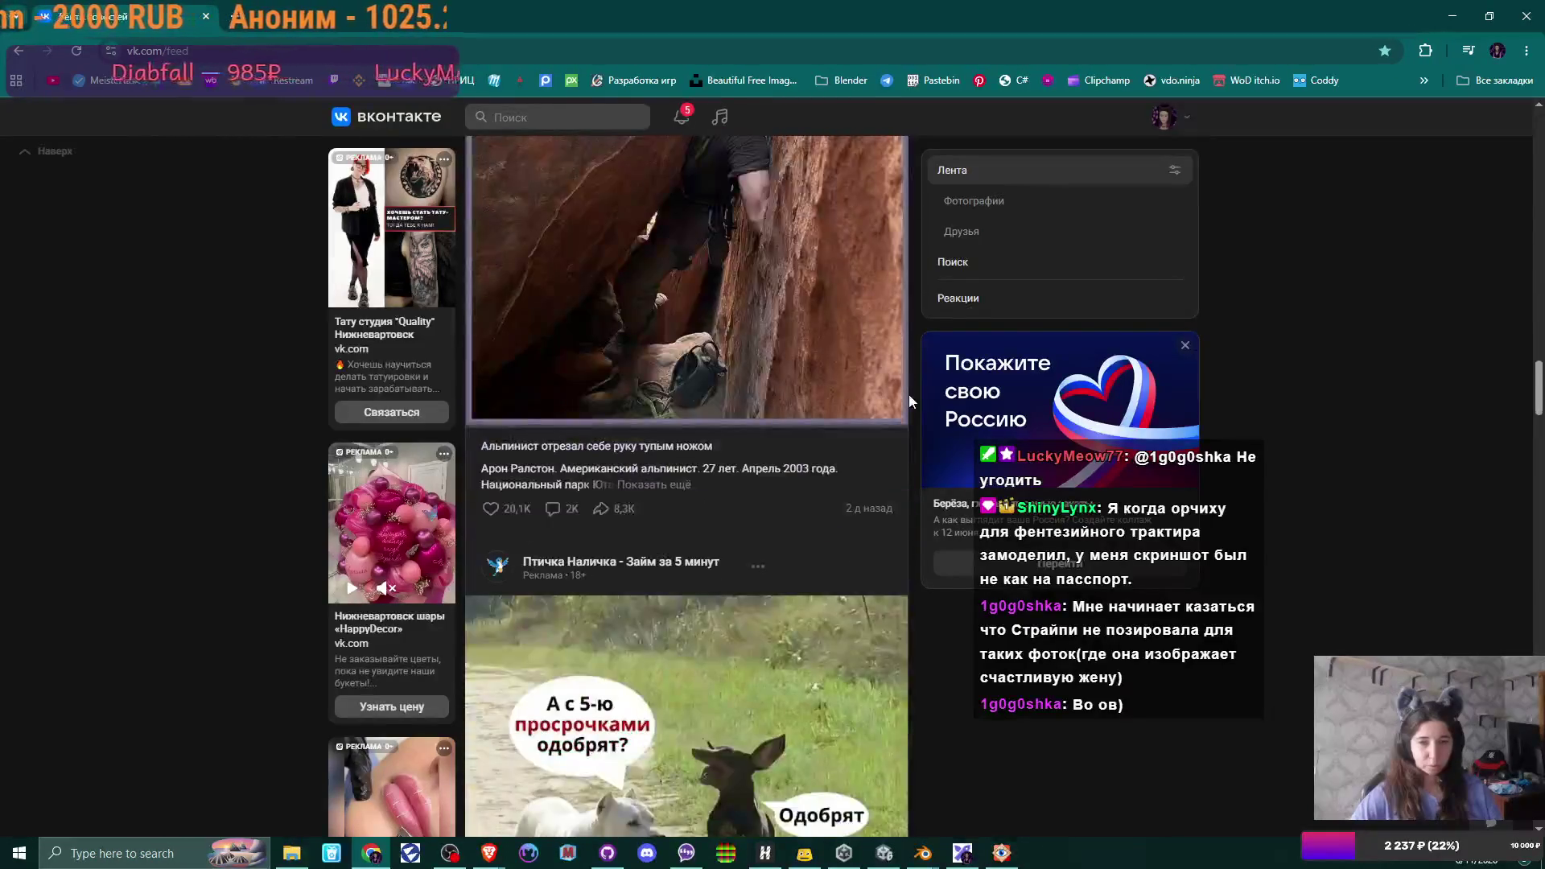
{"action": "scroll", "coordinate": [909, 395], "scroll_direction": "up", "scroll_amount": 3}
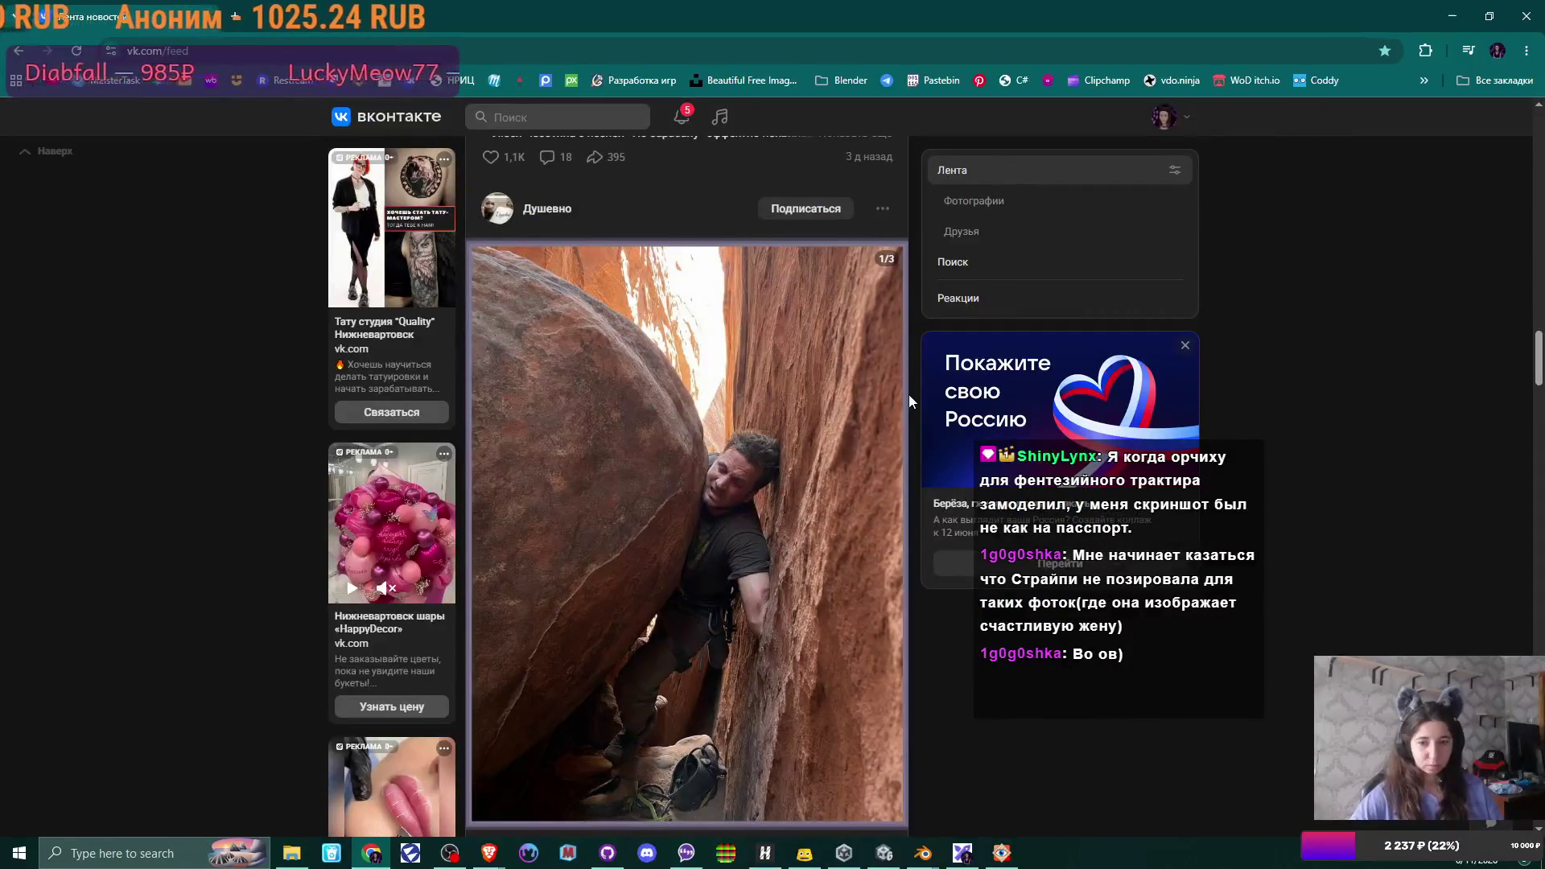
{"action": "scroll", "coordinate": [909, 395], "scroll_direction": "up", "scroll_amount": 3}
{"action": "scroll", "coordinate": [909, 395], "scroll_direction": "up", "scroll_amount": 3}
{"action": "scroll", "coordinate": [908, 396], "scroll_direction": "up", "scroll_amount": 3}
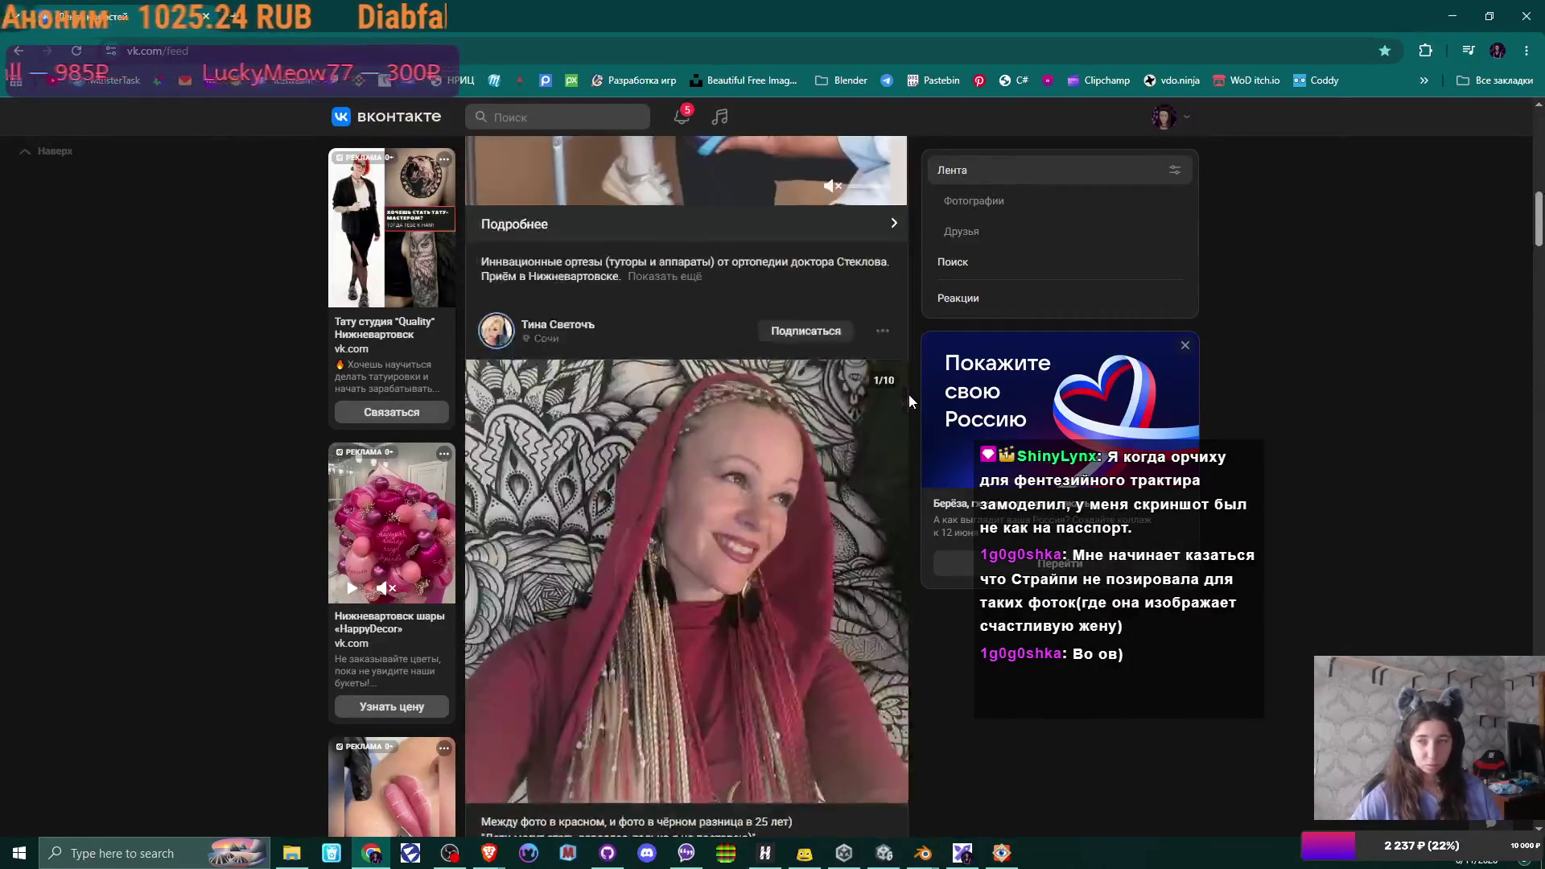
{"action": "scroll", "coordinate": [909, 394], "scroll_direction": "up", "scroll_amount": 3}
{"action": "scroll", "coordinate": [909, 395], "scroll_direction": "up", "scroll_amount": 3}
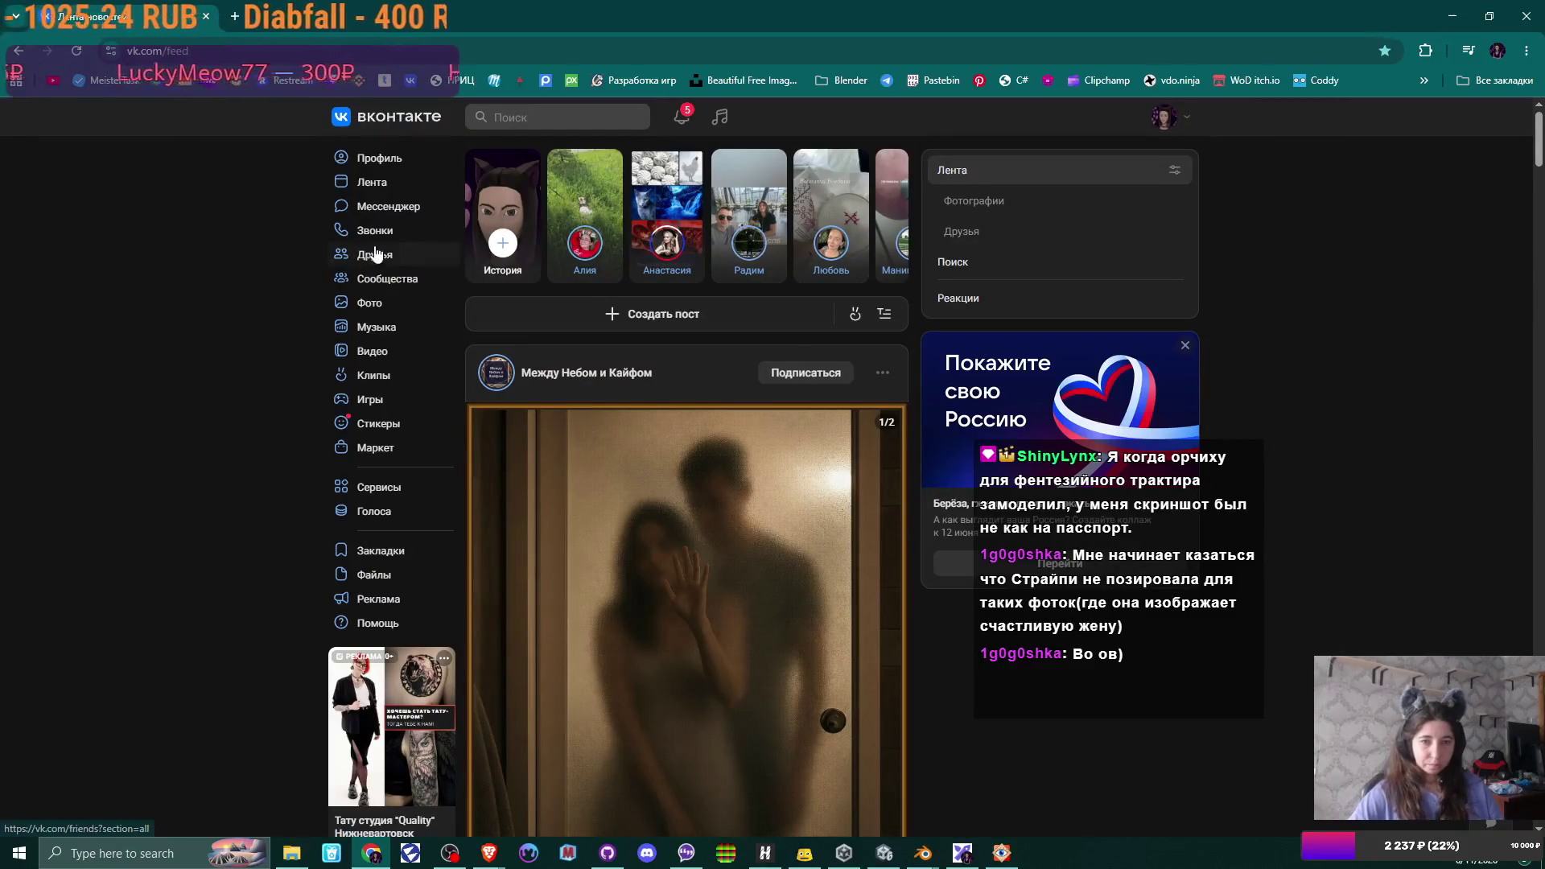
- Show all joined VK communities and open Городская баня на Таежной Нижневартовск
{"action": "left_click", "coordinate": [374, 254]}
{"action": "left_click", "coordinate": [388, 284]}
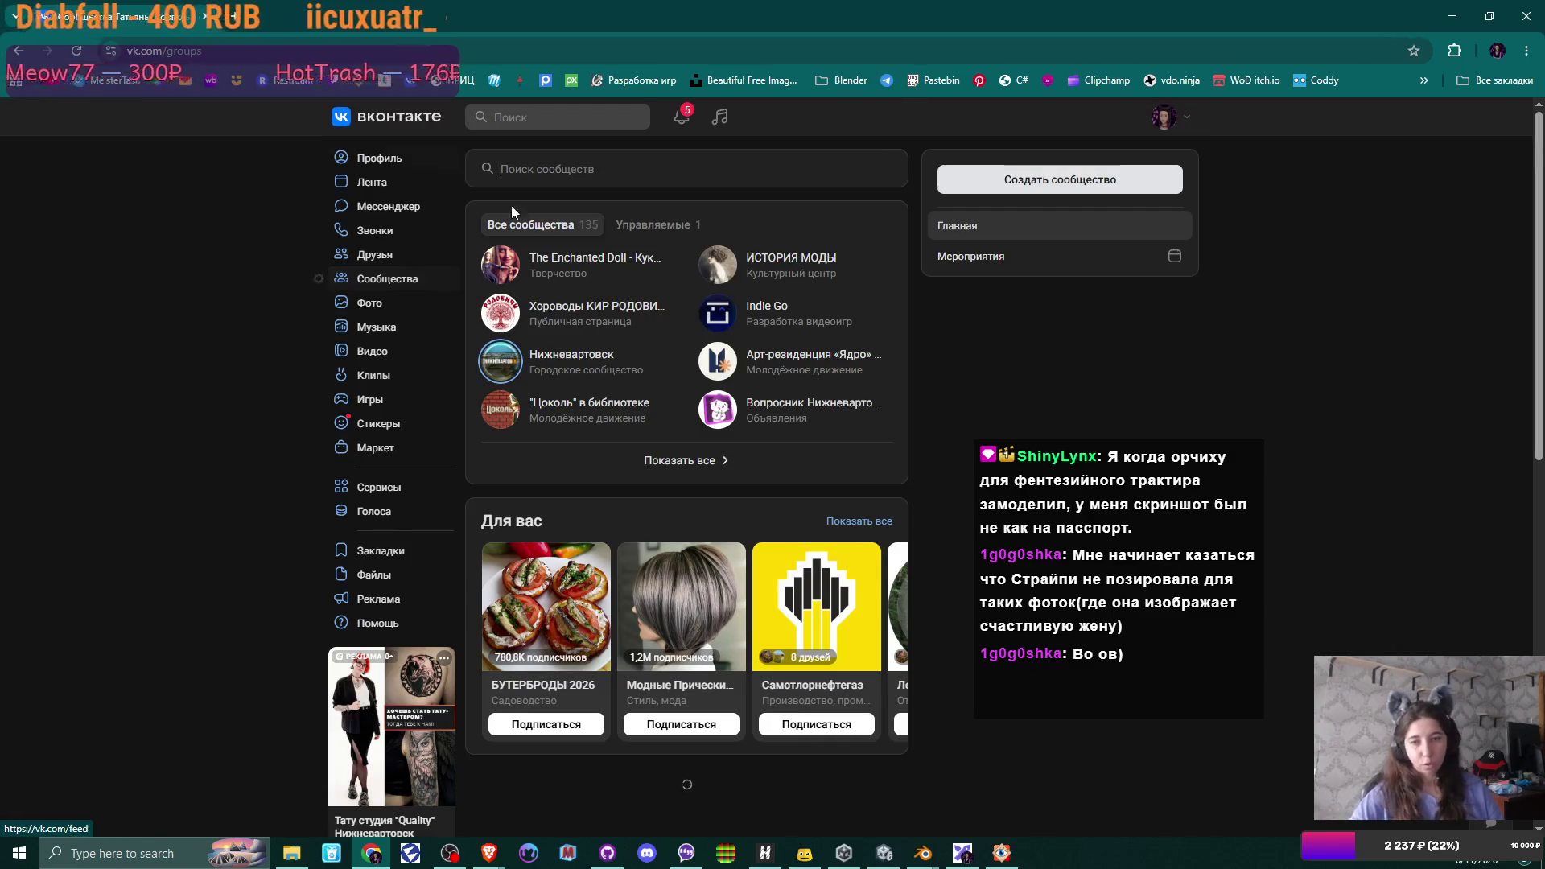
{"action": "left_click", "coordinate": [724, 462]}
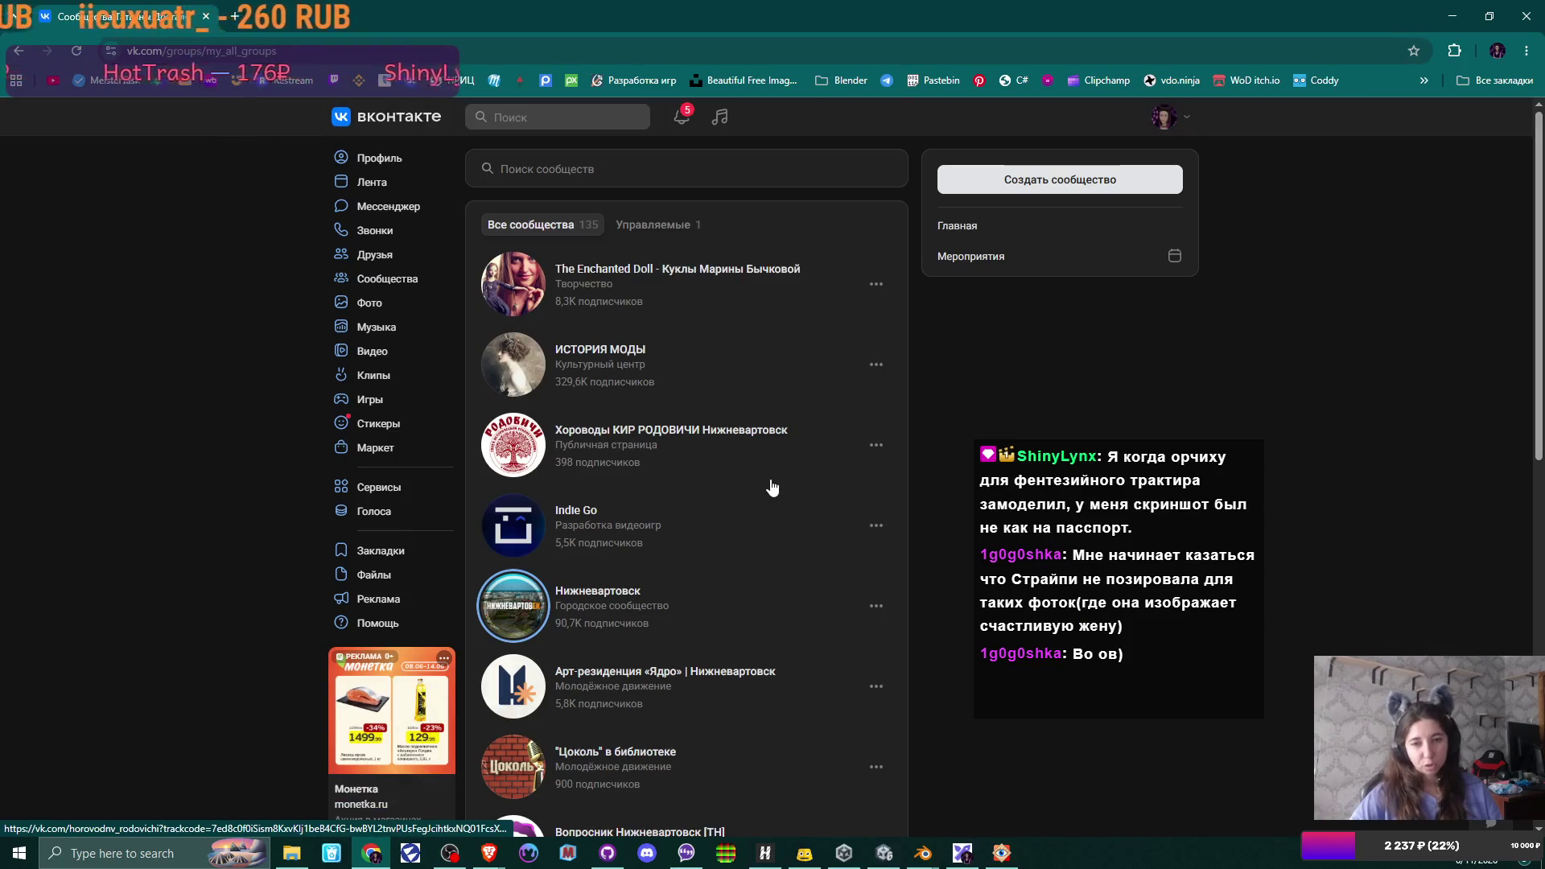
{"action": "scroll", "coordinate": [773, 488], "scroll_direction": "down", "scroll_amount": 1}
{"action": "scroll", "coordinate": [772, 488], "scroll_direction": "down", "scroll_amount": 3}
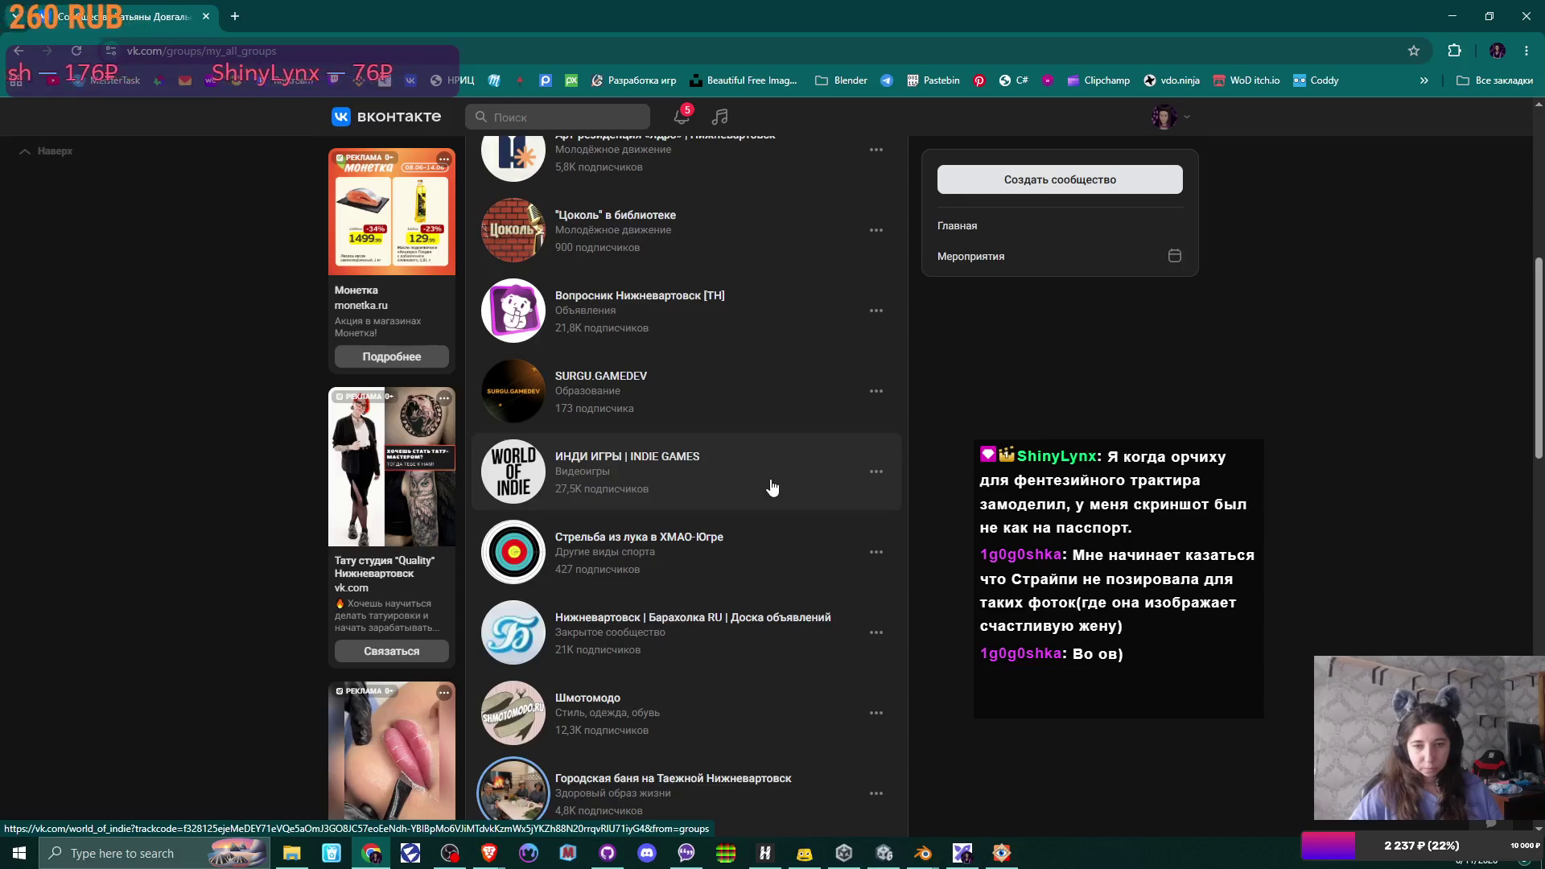
{"action": "scroll", "coordinate": [772, 488], "scroll_direction": "down", "scroll_amount": 1}
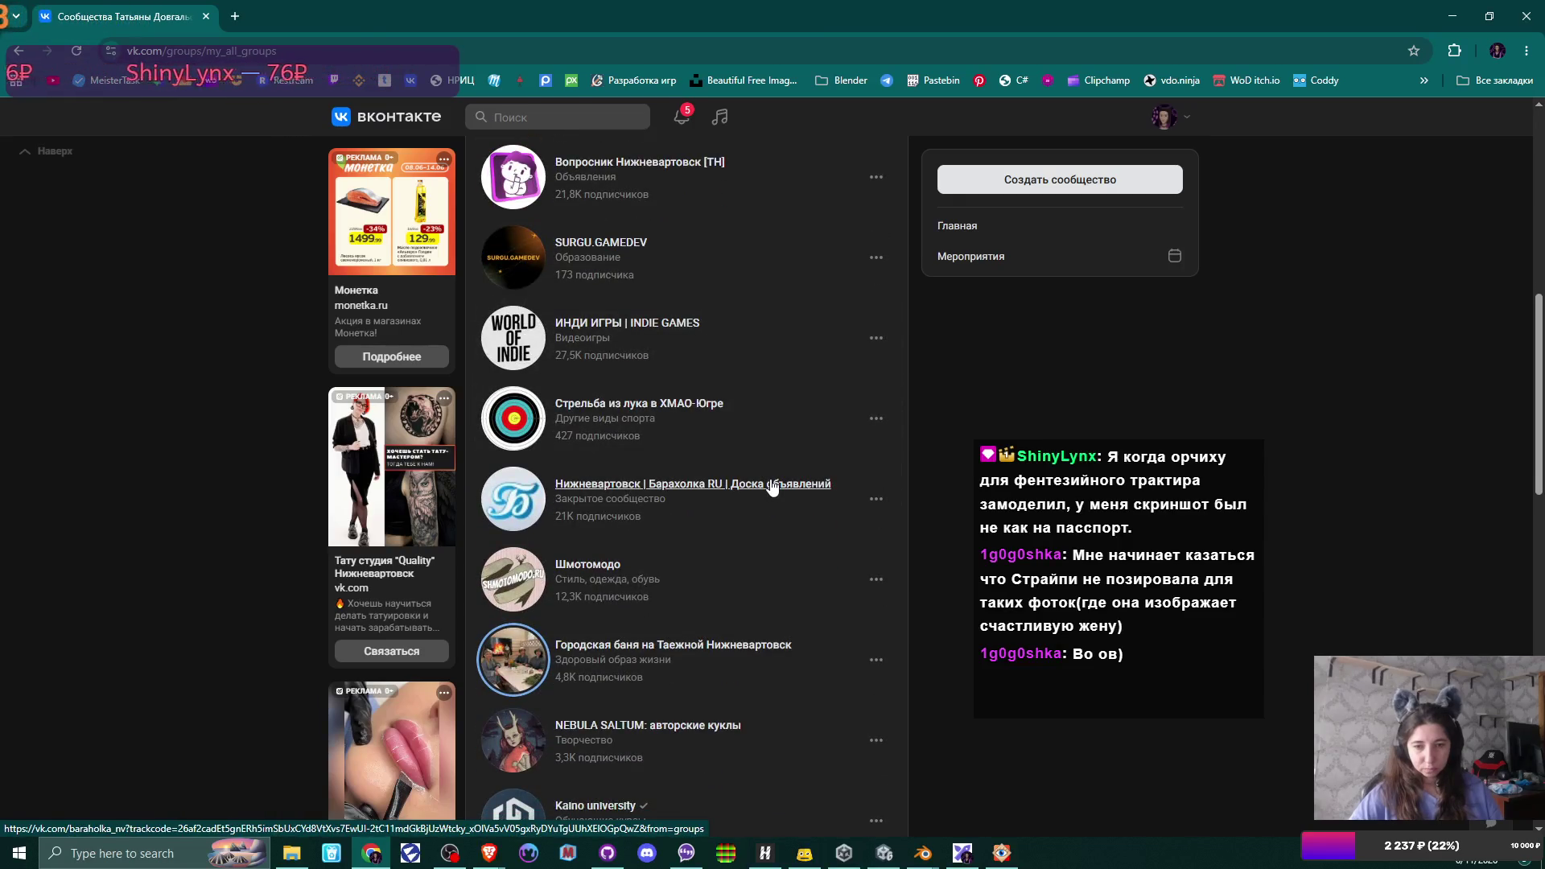
{"action": "left_click", "coordinate": [594, 648]}
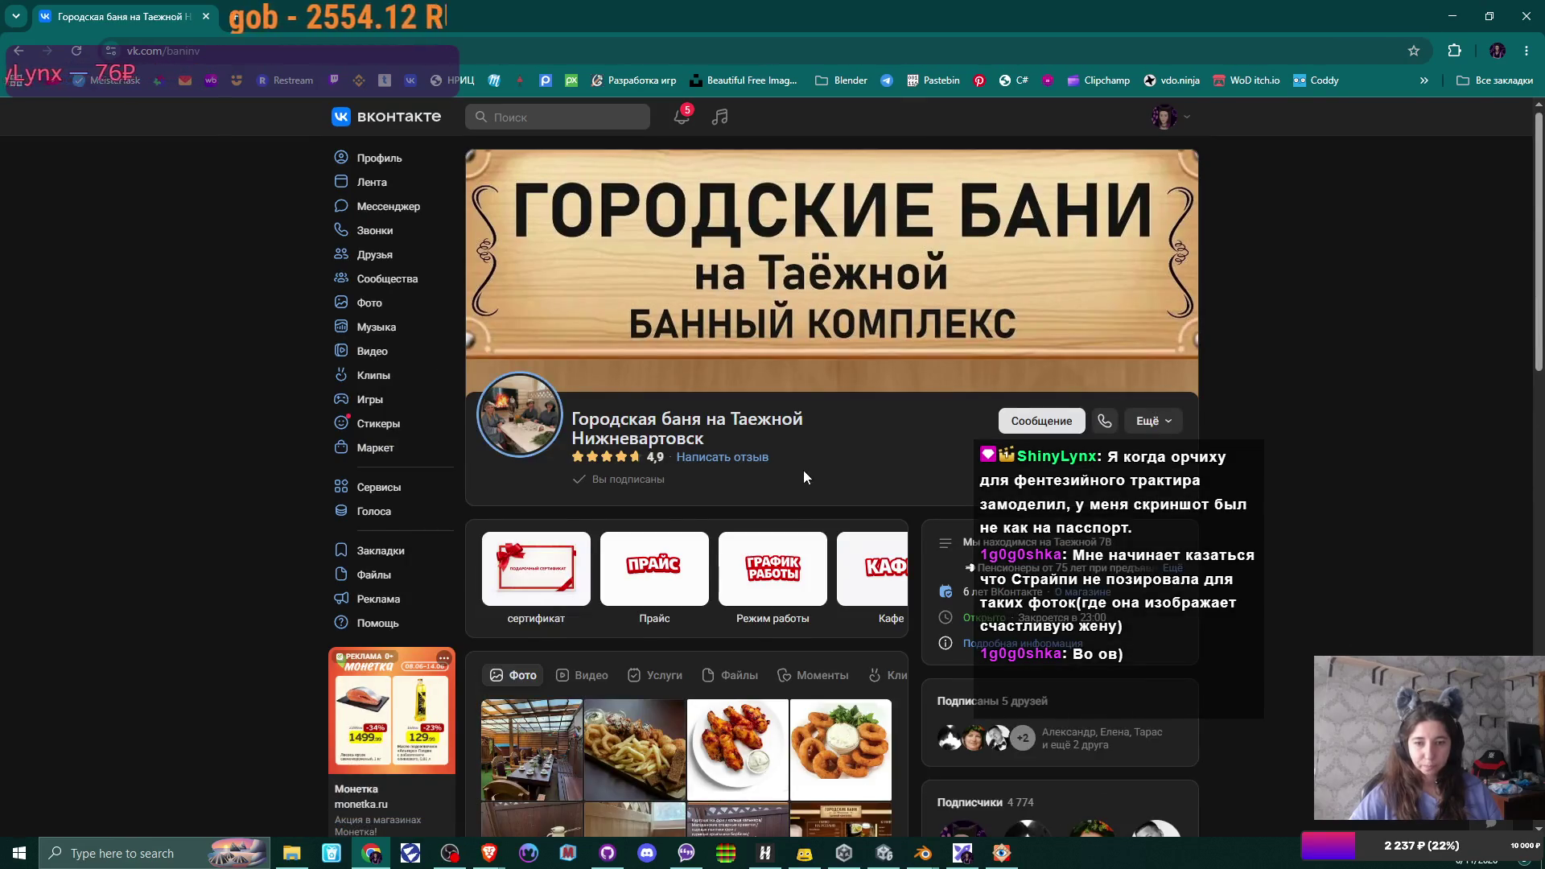
{"action": "scroll", "coordinate": [802, 470], "scroll_direction": "down", "scroll_amount": 2}
{"action": "scroll", "coordinate": [803, 469], "scroll_direction": "down", "scroll_amount": 1}
{"action": "scroll", "coordinate": [803, 480], "scroll_direction": "down", "scroll_amount": 2}
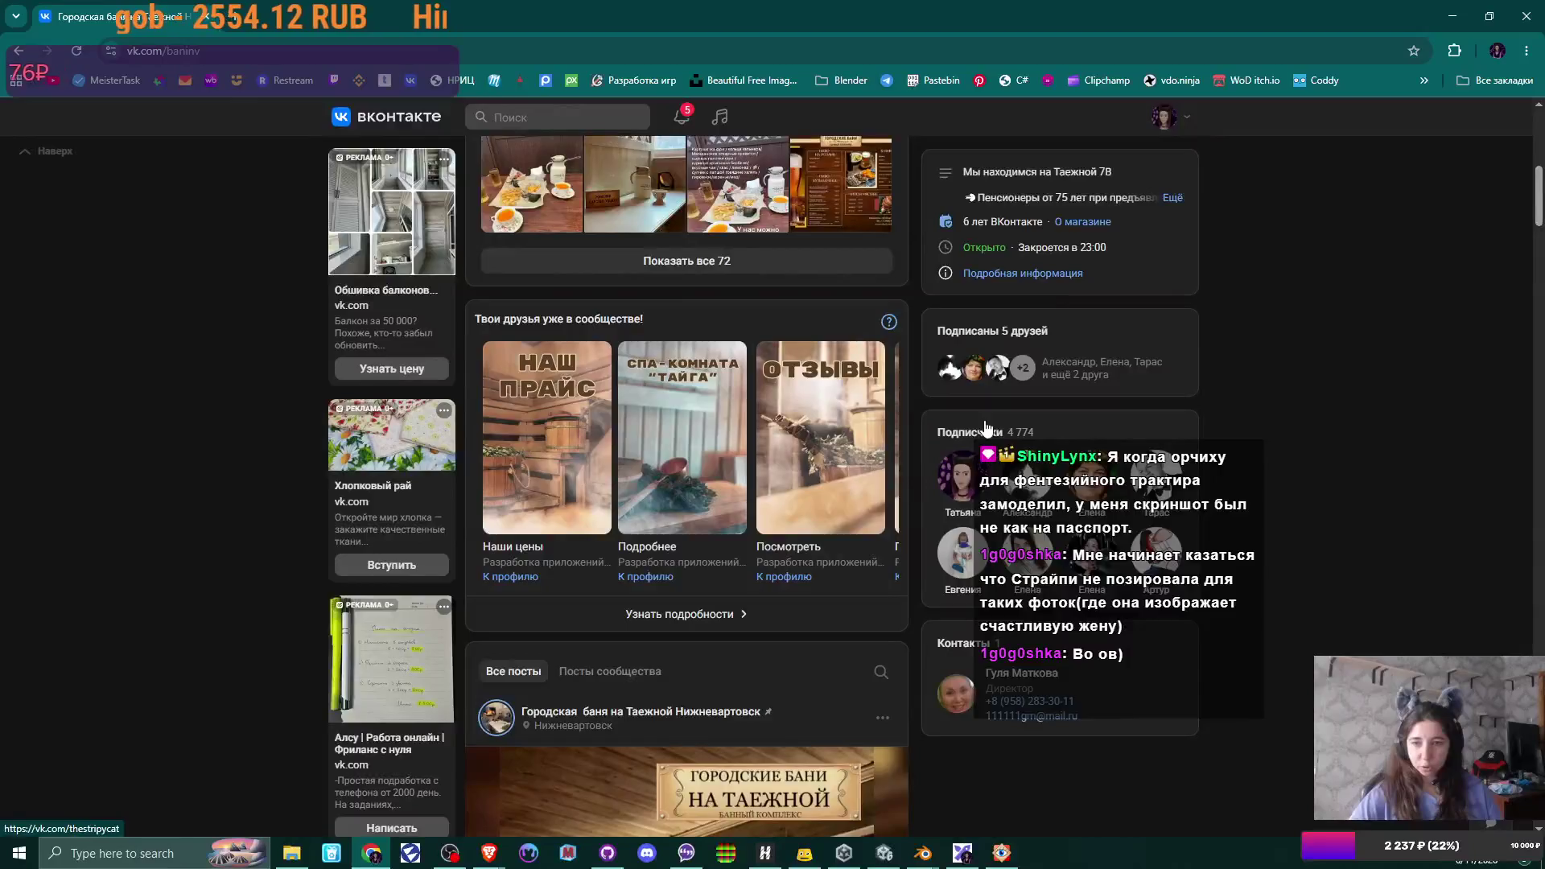
- Browse the community's 4 774 subscribers, close the list and switch to the Miro board
{"action": "left_click", "coordinate": [984, 425]}
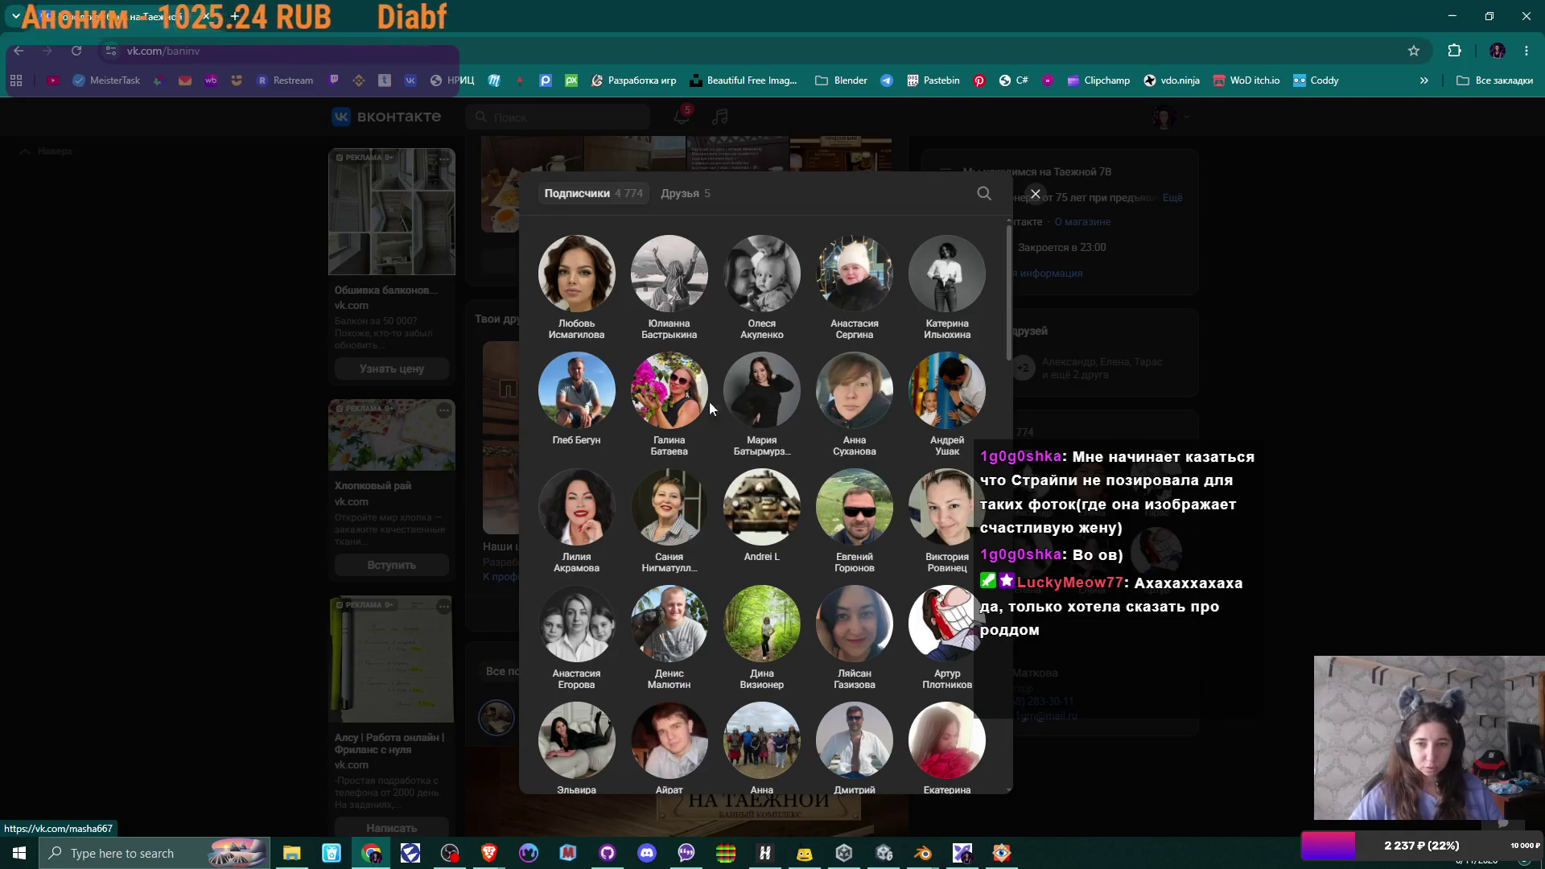
{"action": "scroll", "coordinate": [716, 502], "scroll_direction": "down", "scroll_amount": 1}
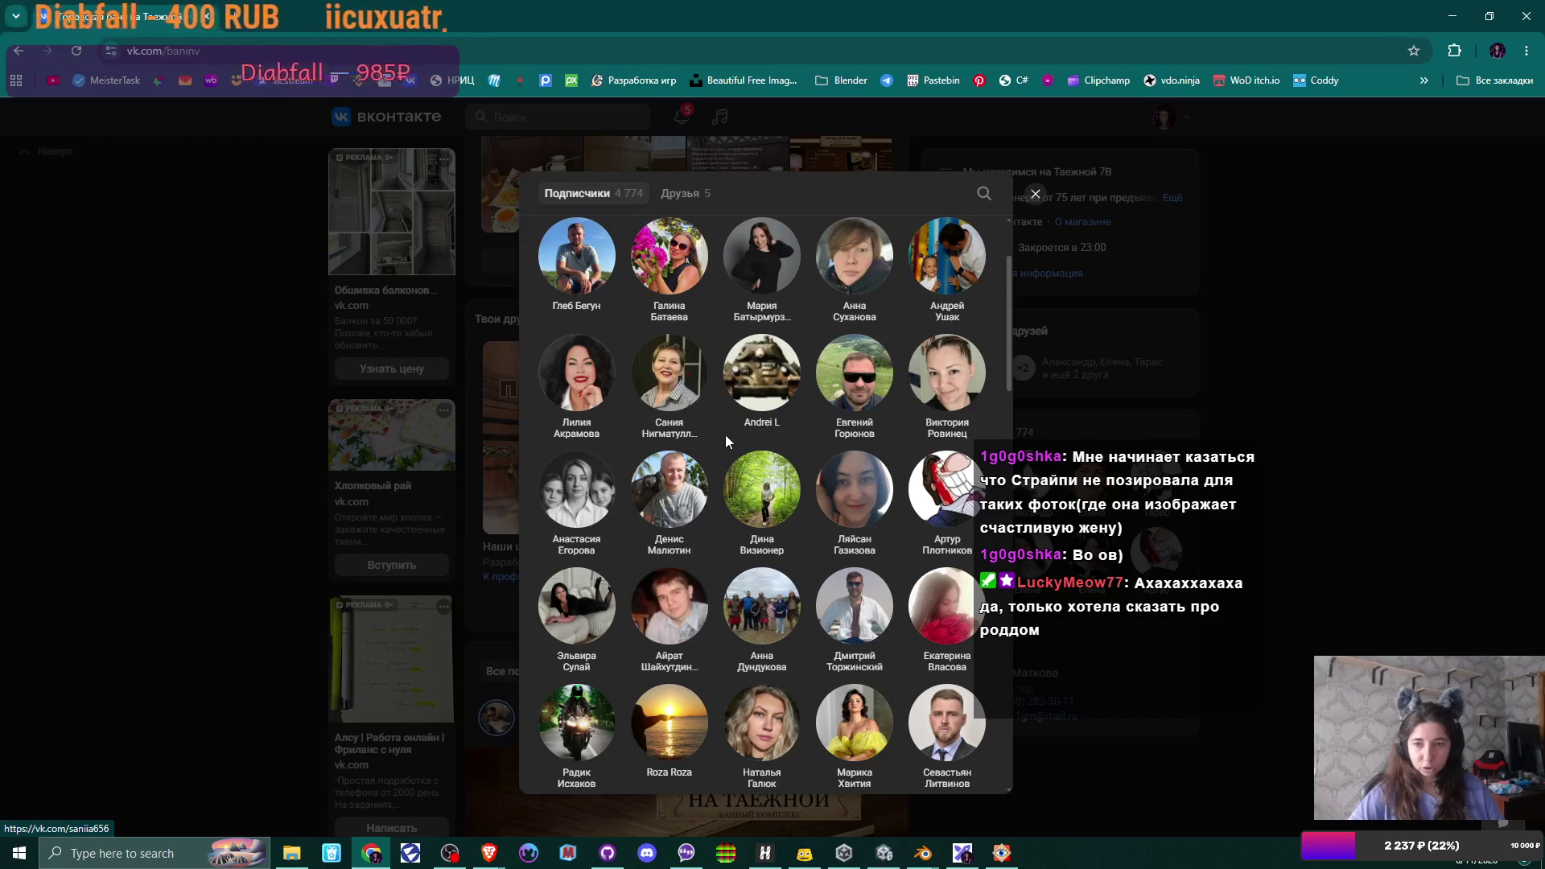
{"action": "scroll", "coordinate": [719, 462], "scroll_direction": "down", "scroll_amount": 1}
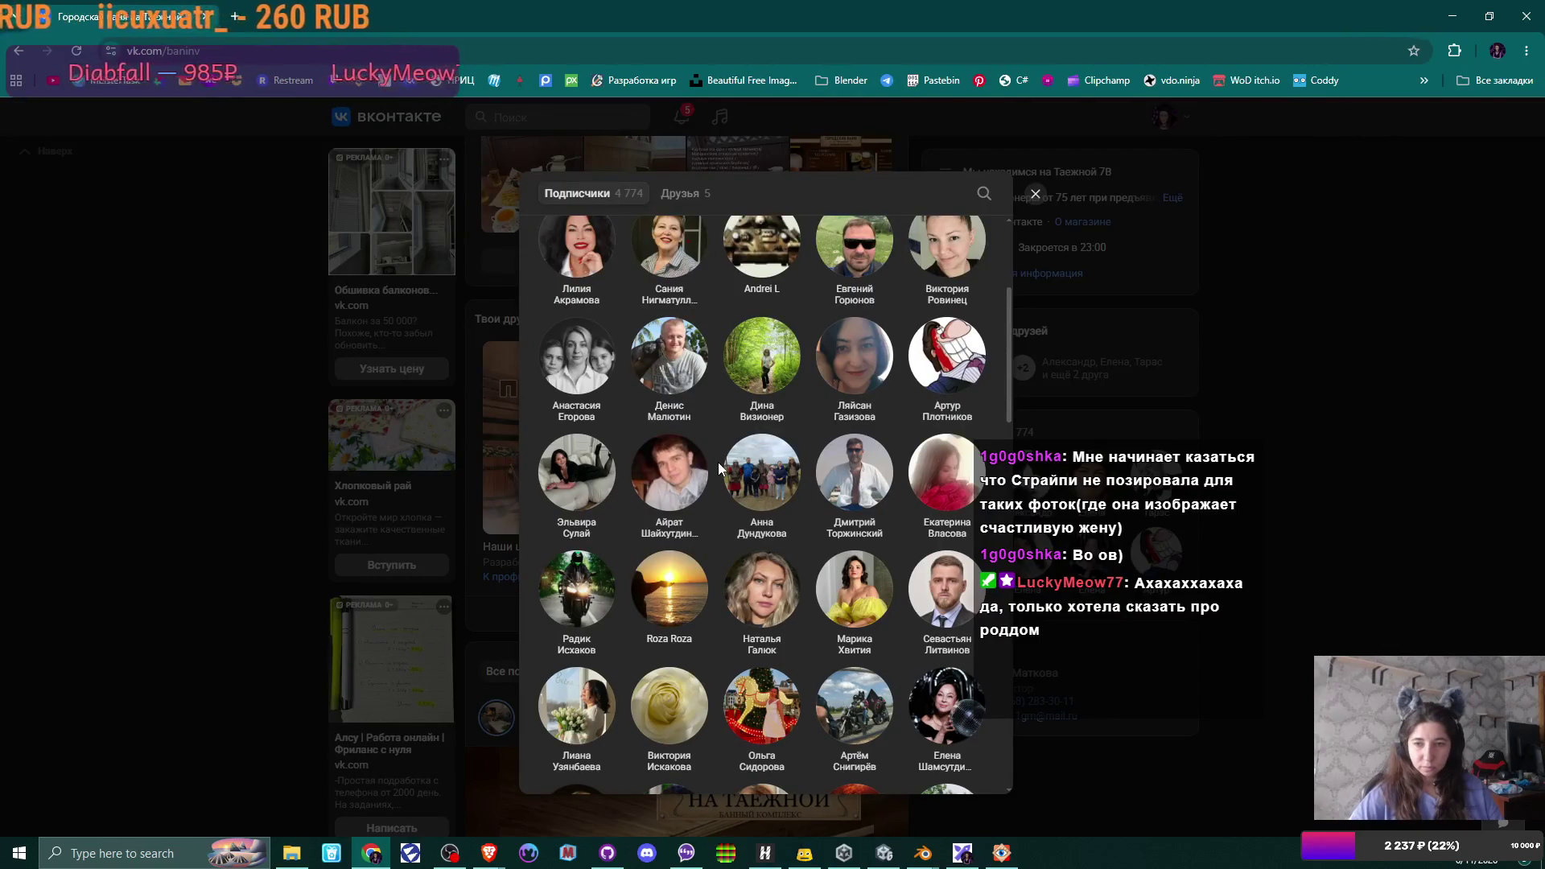
{"action": "scroll", "coordinate": [900, 454], "scroll_direction": "down", "scroll_amount": 1}
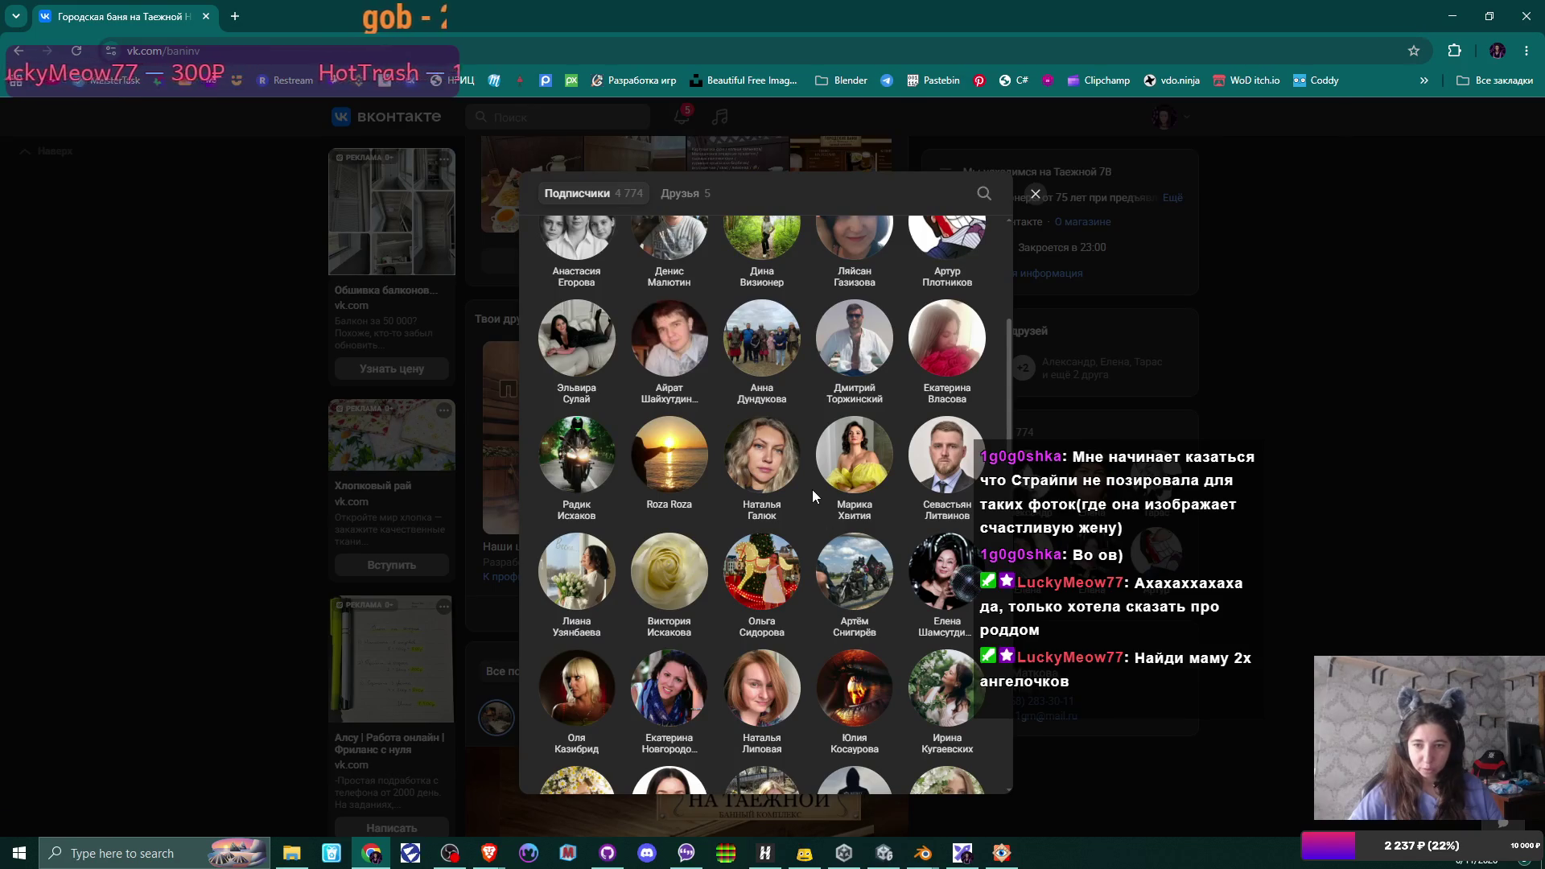
{"action": "scroll", "coordinate": [807, 497], "scroll_direction": "down", "scroll_amount": 1}
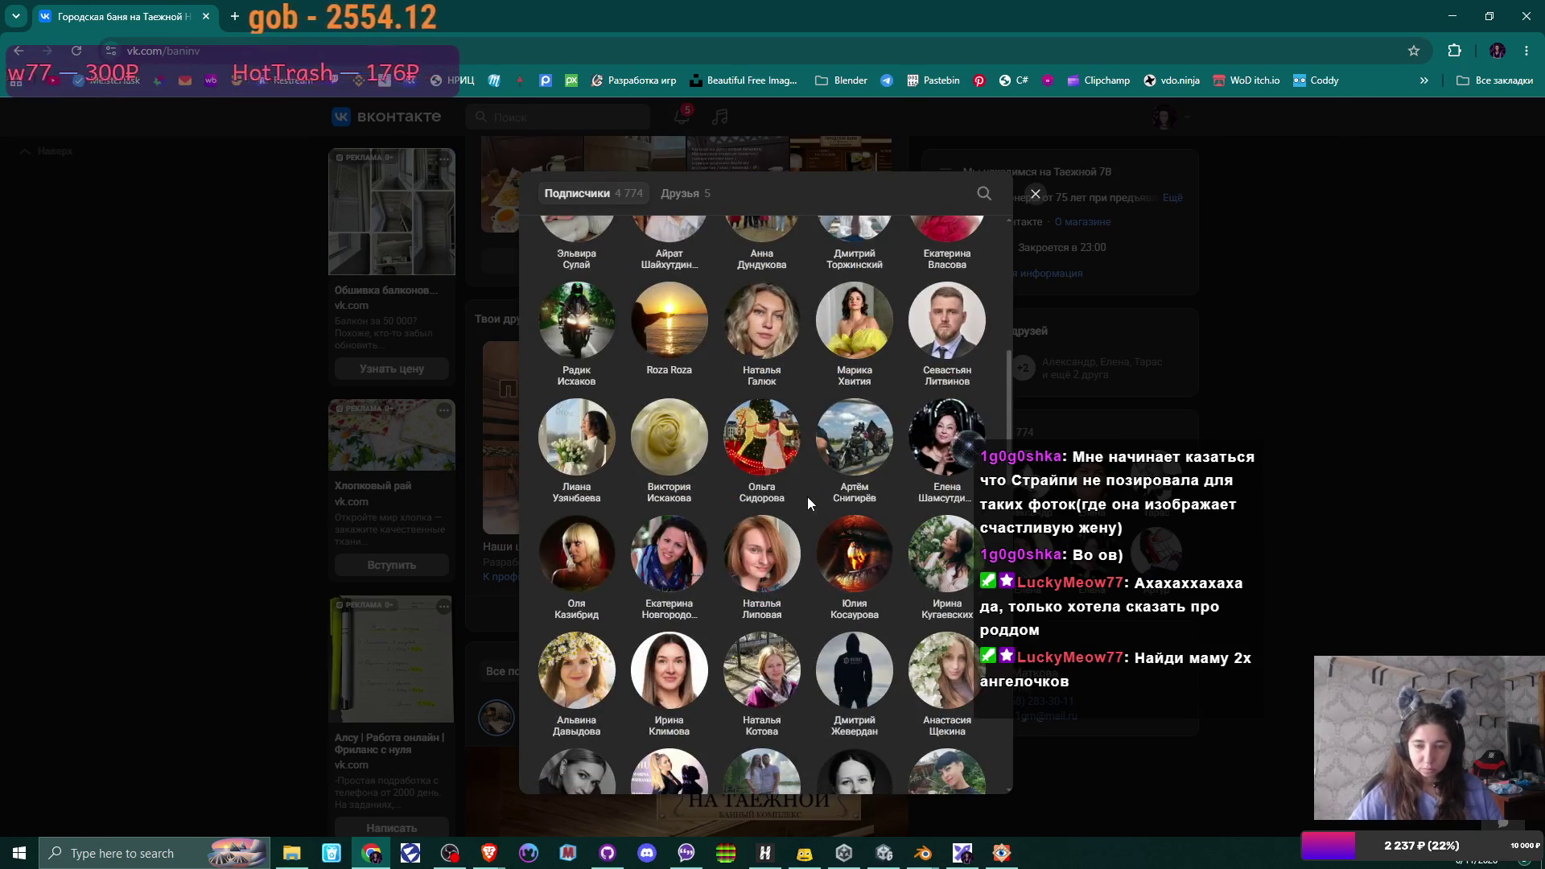
{"action": "scroll", "coordinate": [808, 498], "scroll_direction": "down", "scroll_amount": 1}
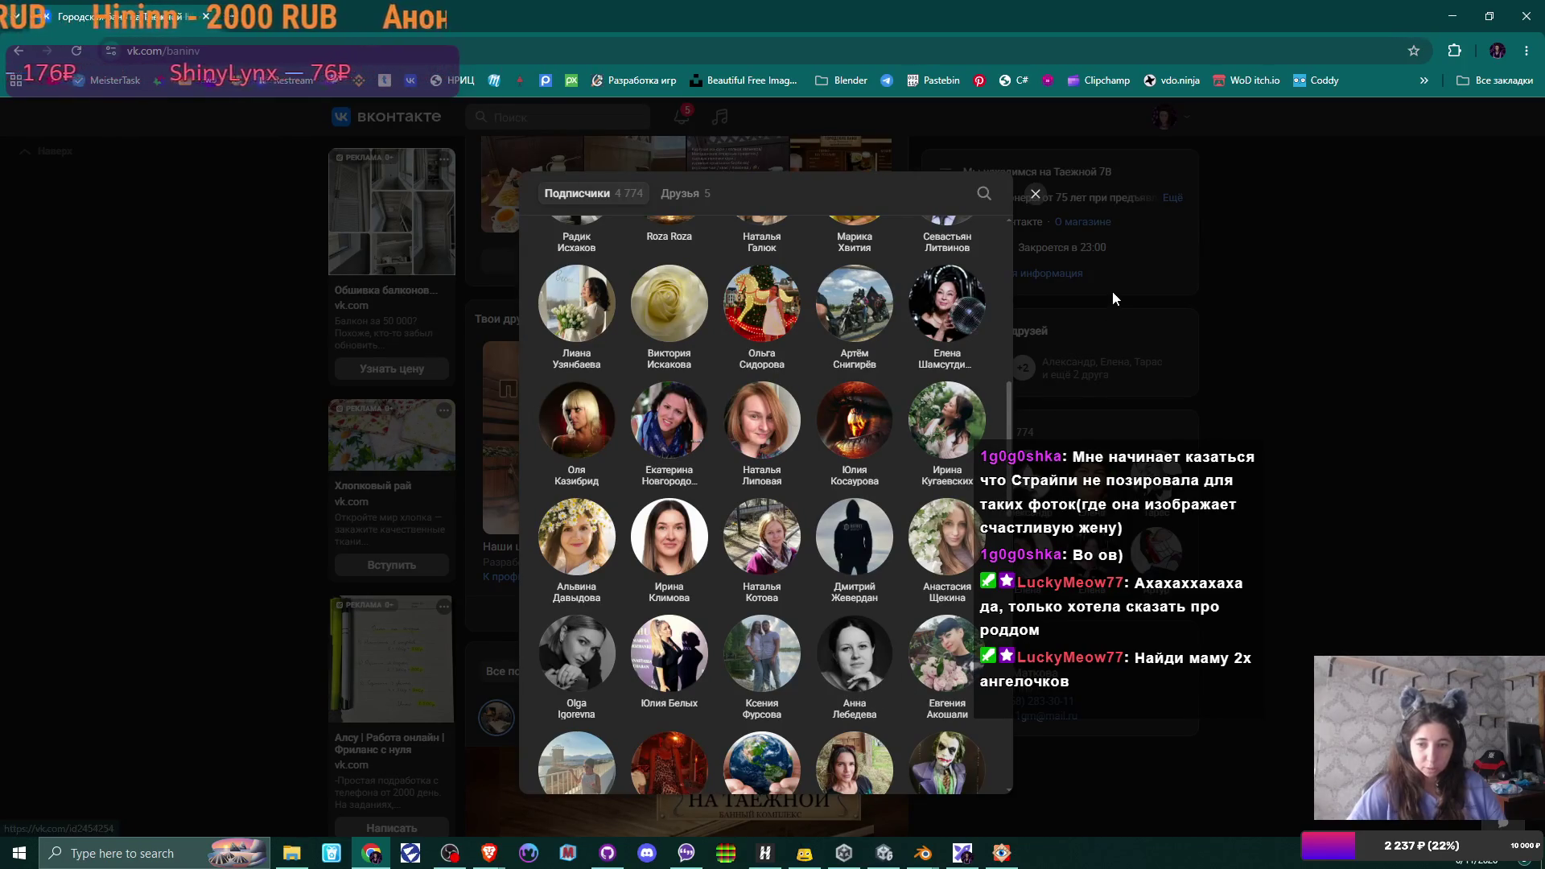
{"action": "scroll", "coordinate": [930, 386], "scroll_direction": "down", "scroll_amount": 1}
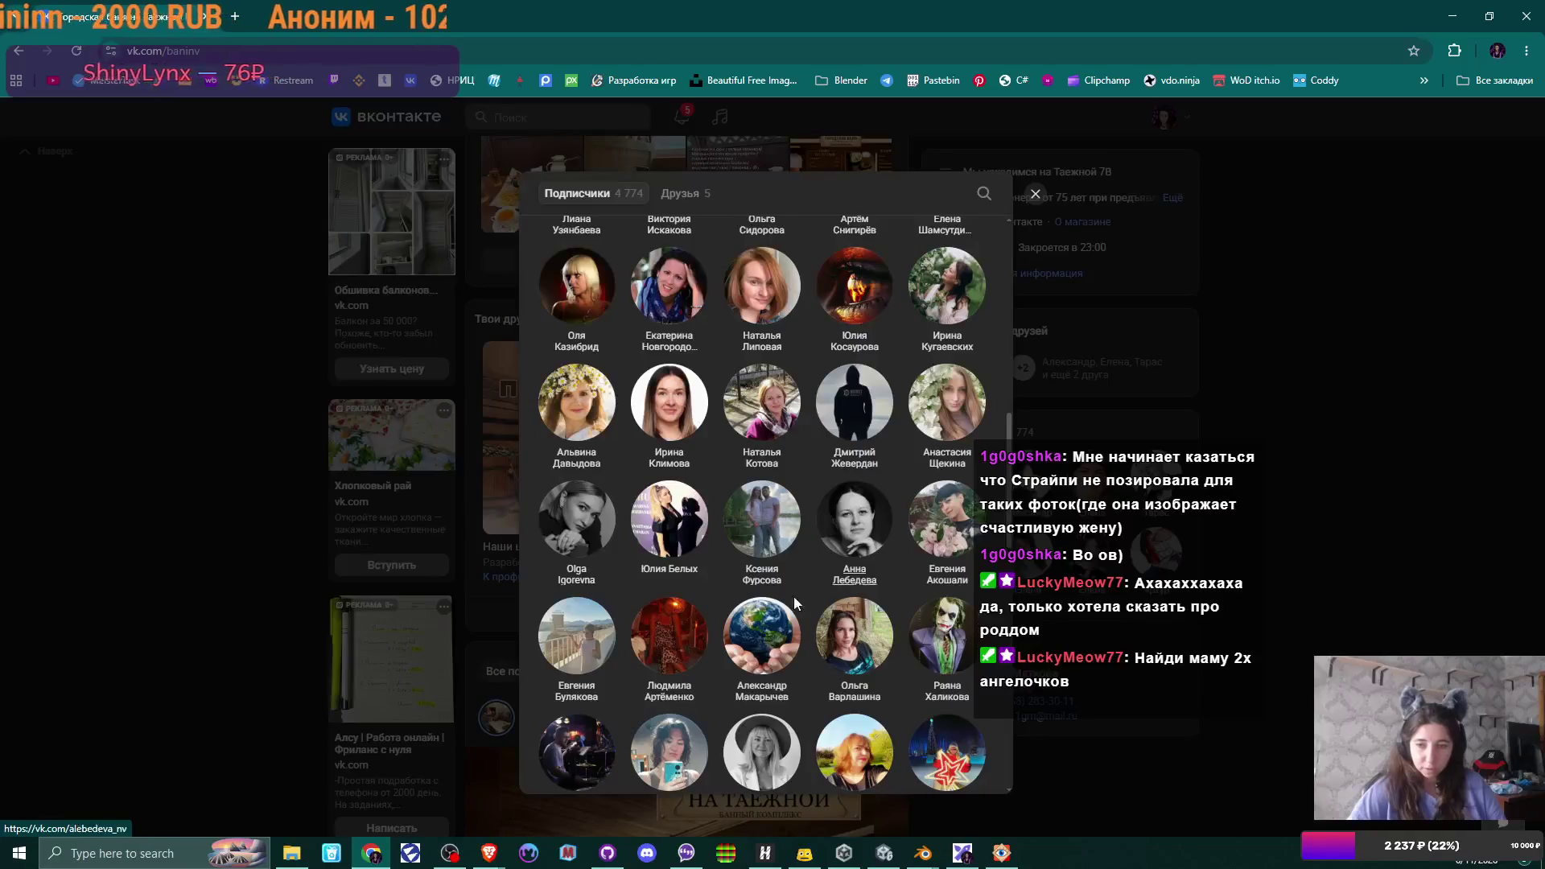
{"action": "scroll", "coordinate": [770, 618], "scroll_direction": "down", "scroll_amount": 2}
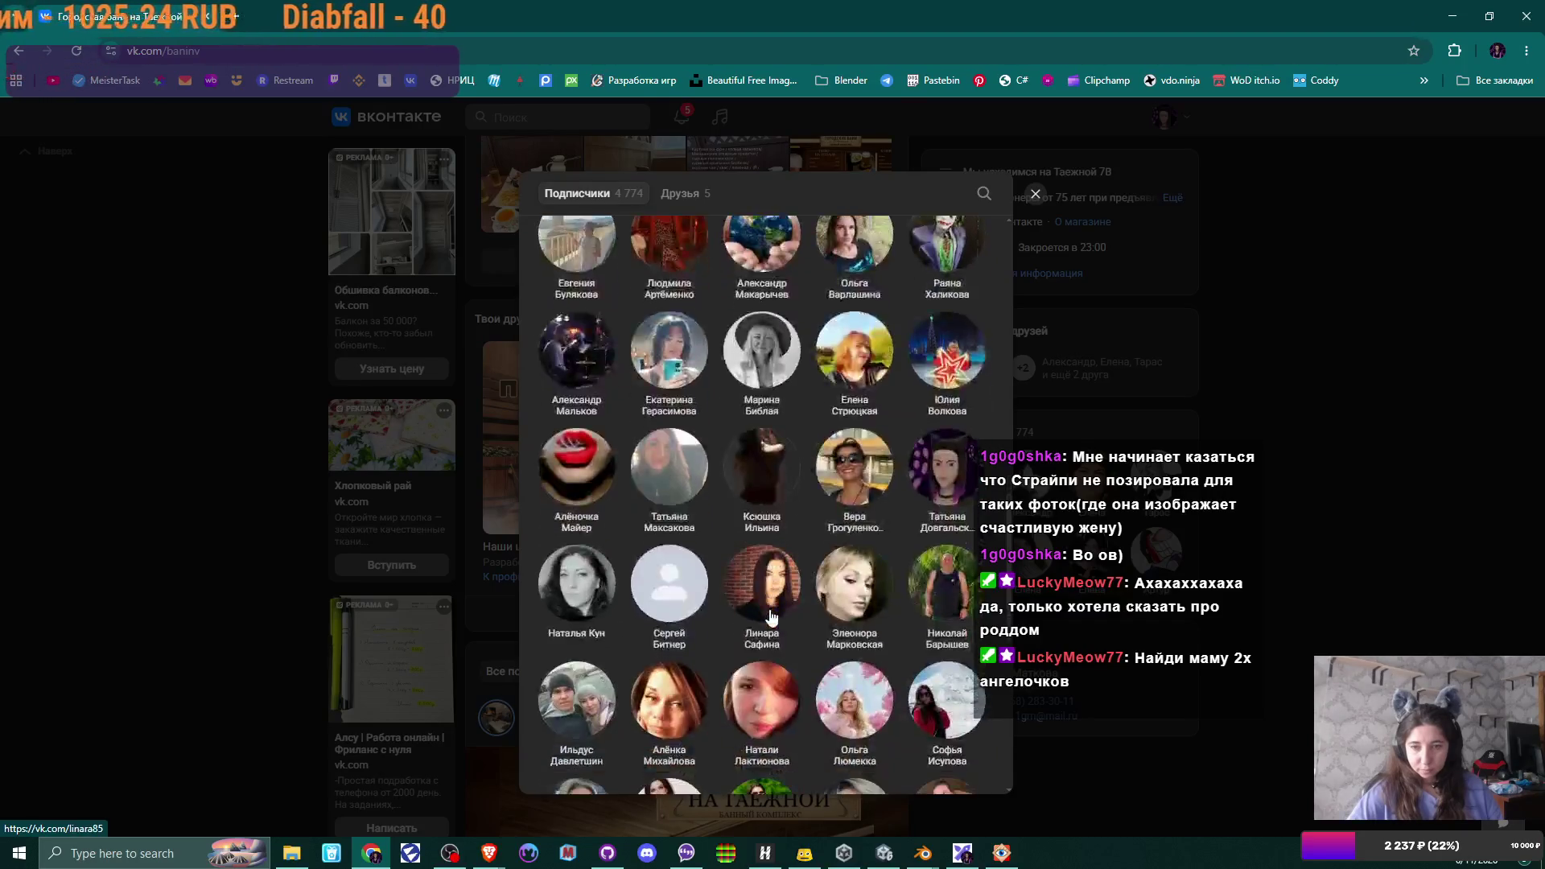
{"action": "scroll", "coordinate": [771, 619], "scroll_direction": "down", "scroll_amount": 1}
{"action": "scroll", "coordinate": [771, 618], "scroll_direction": "down", "scroll_amount": 1}
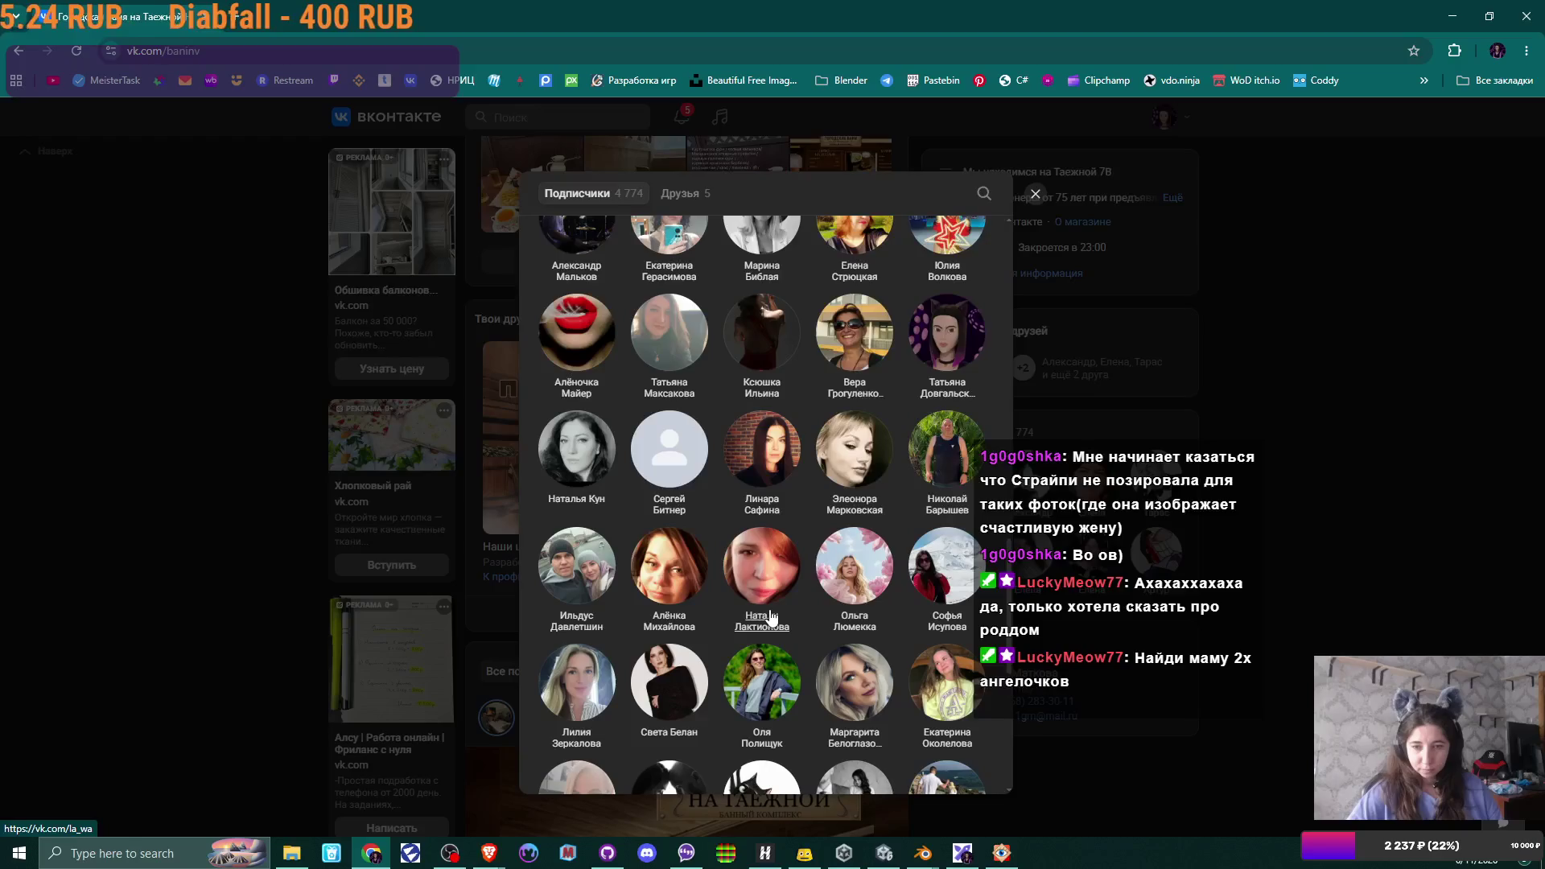
{"action": "scroll", "coordinate": [770, 618], "scroll_direction": "down", "scroll_amount": 1}
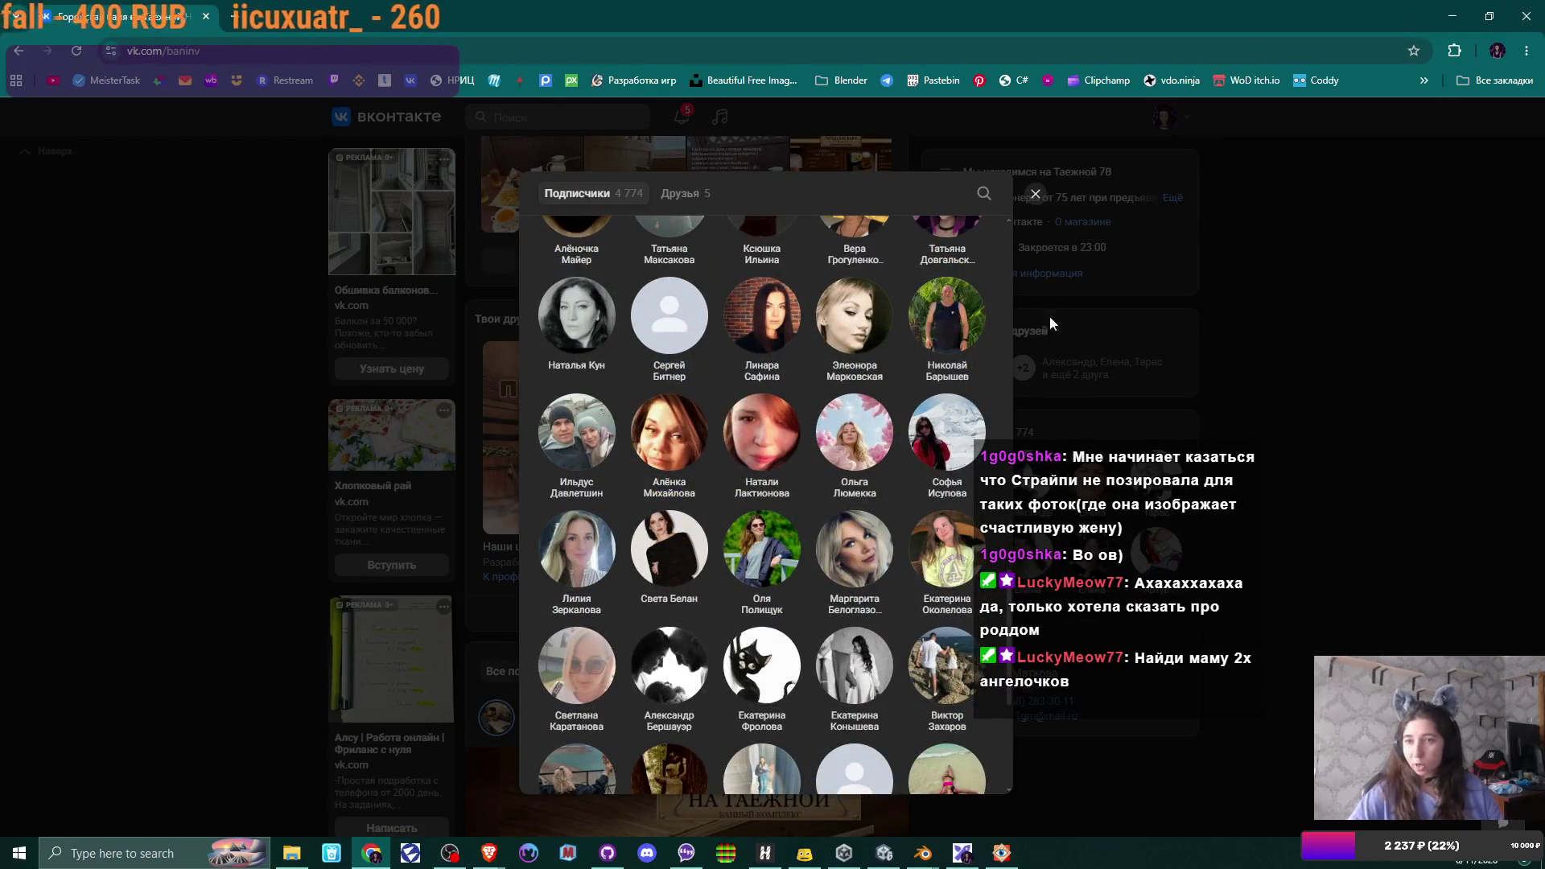
{"action": "left_click", "coordinate": [1035, 194]}
{"action": "left_click", "coordinate": [304, 32]}
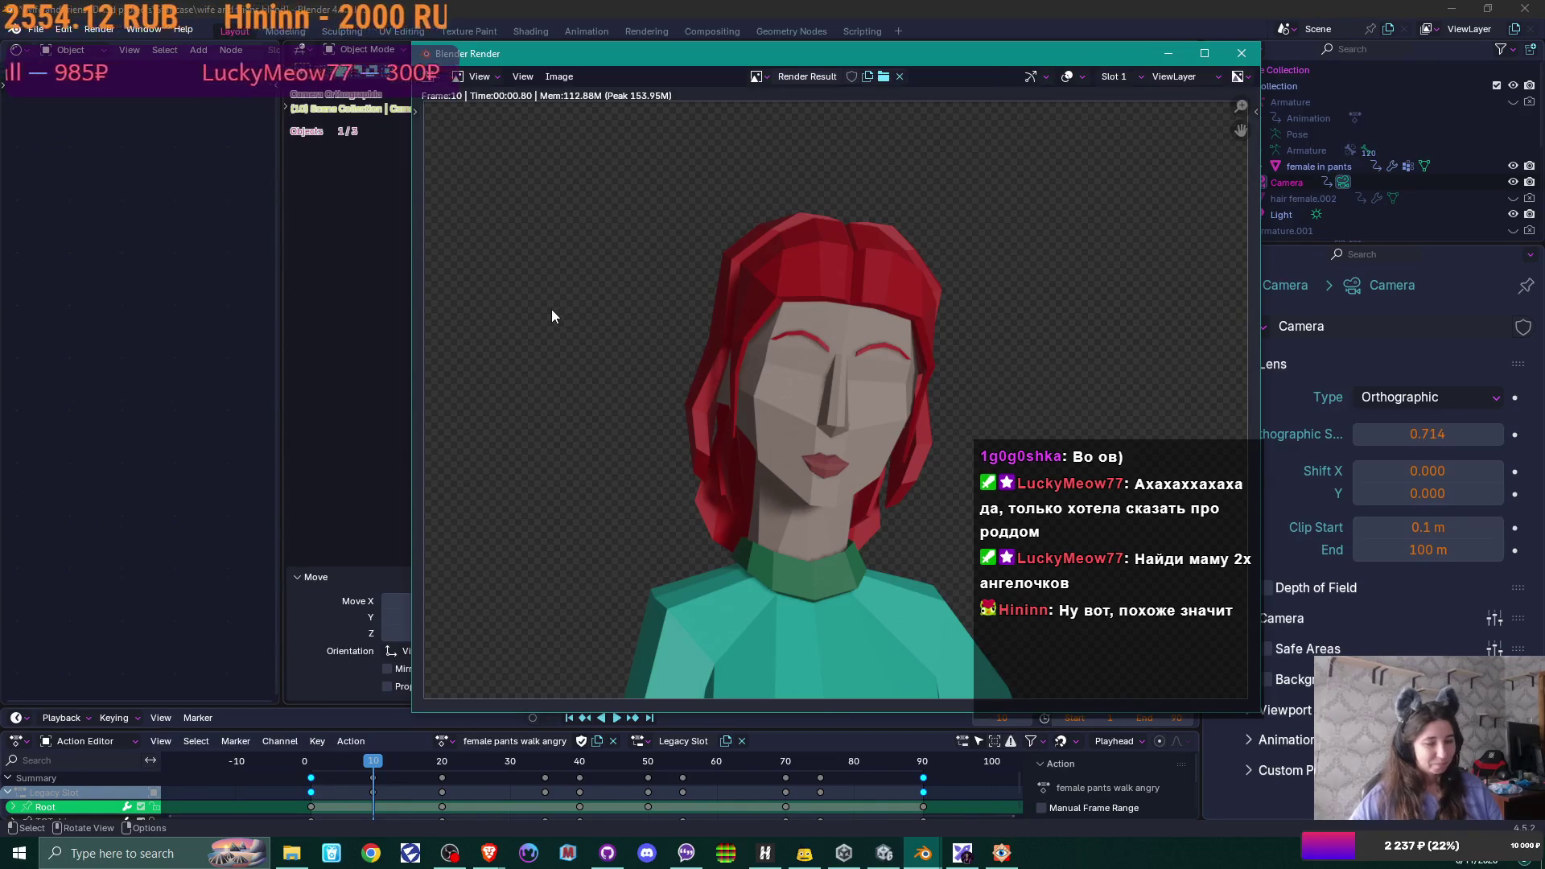
- Save the render as 'wife avatar' in JPEG format via Image > Save As
{"action": "left_click", "coordinate": [559, 76]}
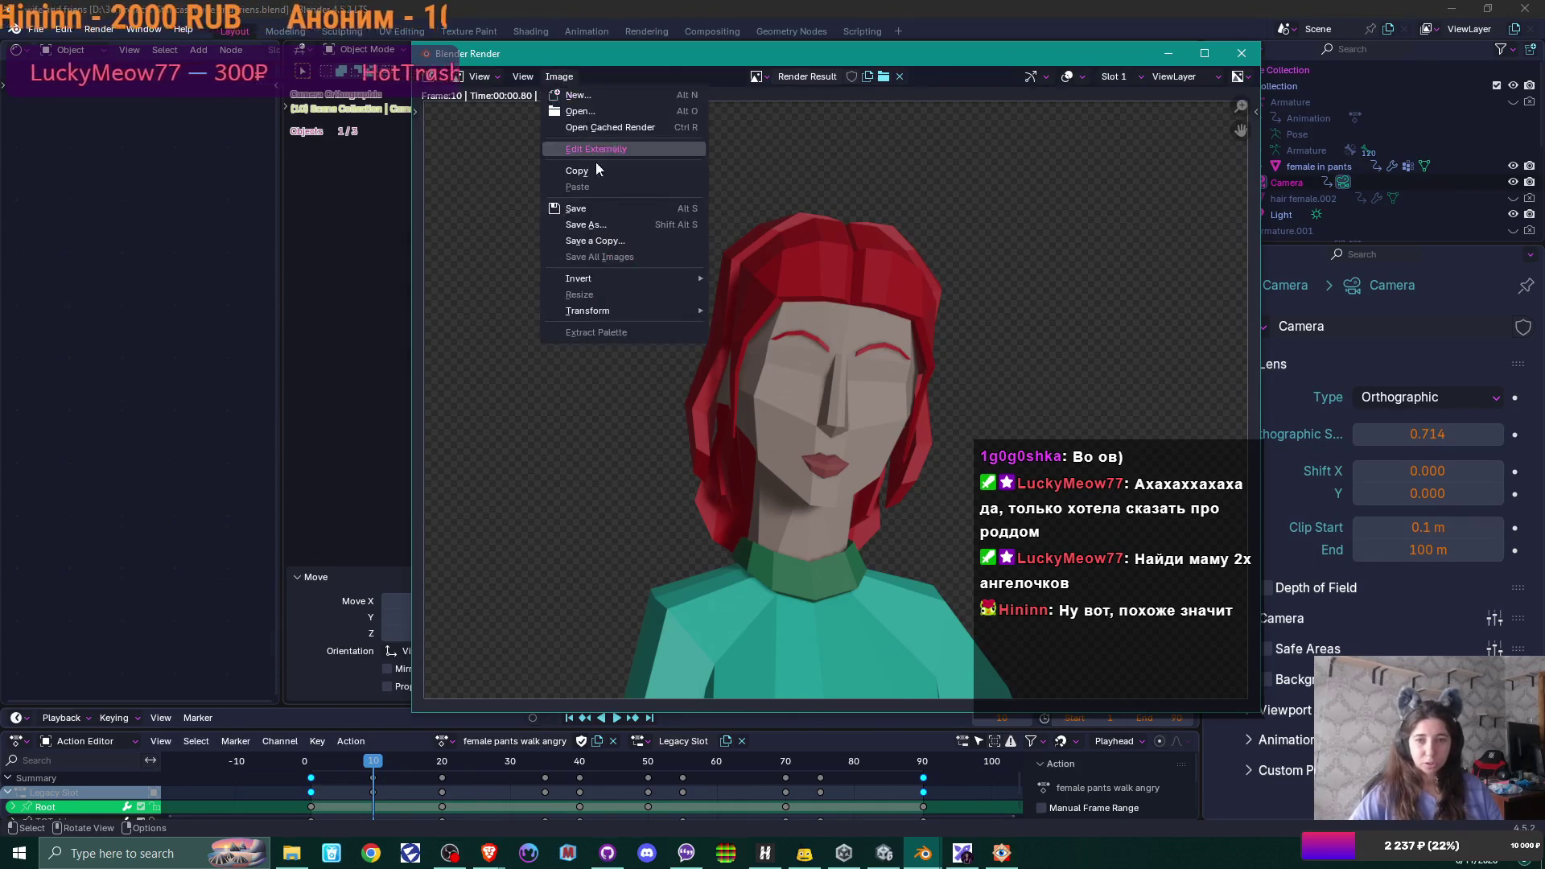
{"action": "left_click", "coordinate": [615, 230]}
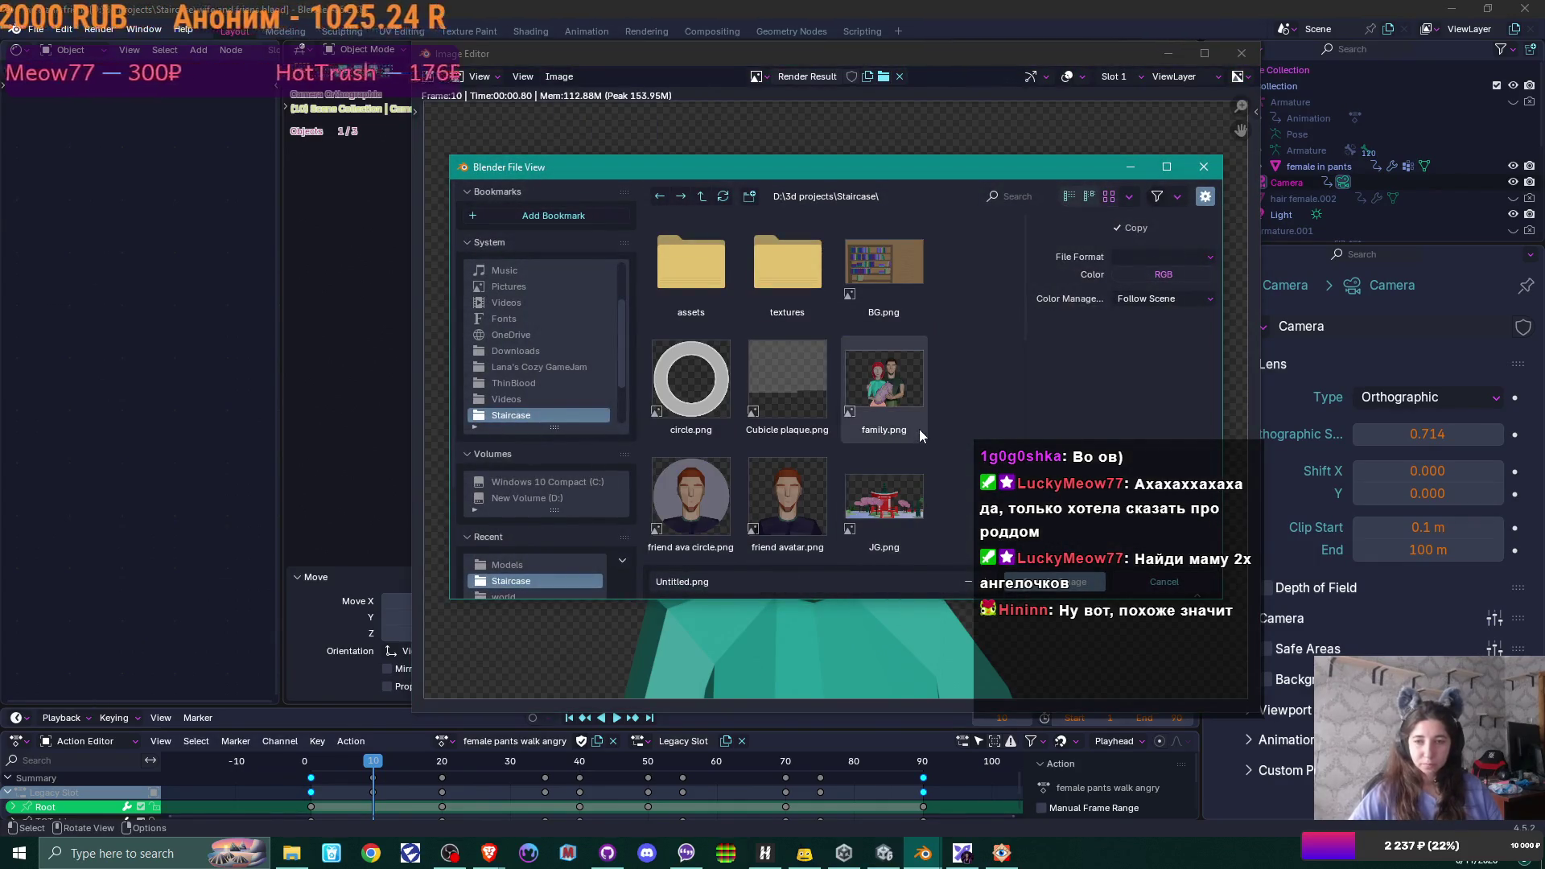
{"action": "scroll", "coordinate": [919, 430], "scroll_direction": "down", "scroll_amount": 2}
{"action": "scroll", "coordinate": [918, 430], "scroll_direction": "down", "scroll_amount": 2}
{"action": "scroll", "coordinate": [919, 430], "scroll_direction": "down", "scroll_amount": 5}
{"action": "scroll", "coordinate": [919, 430], "scroll_direction": "down", "scroll_amount": 4}
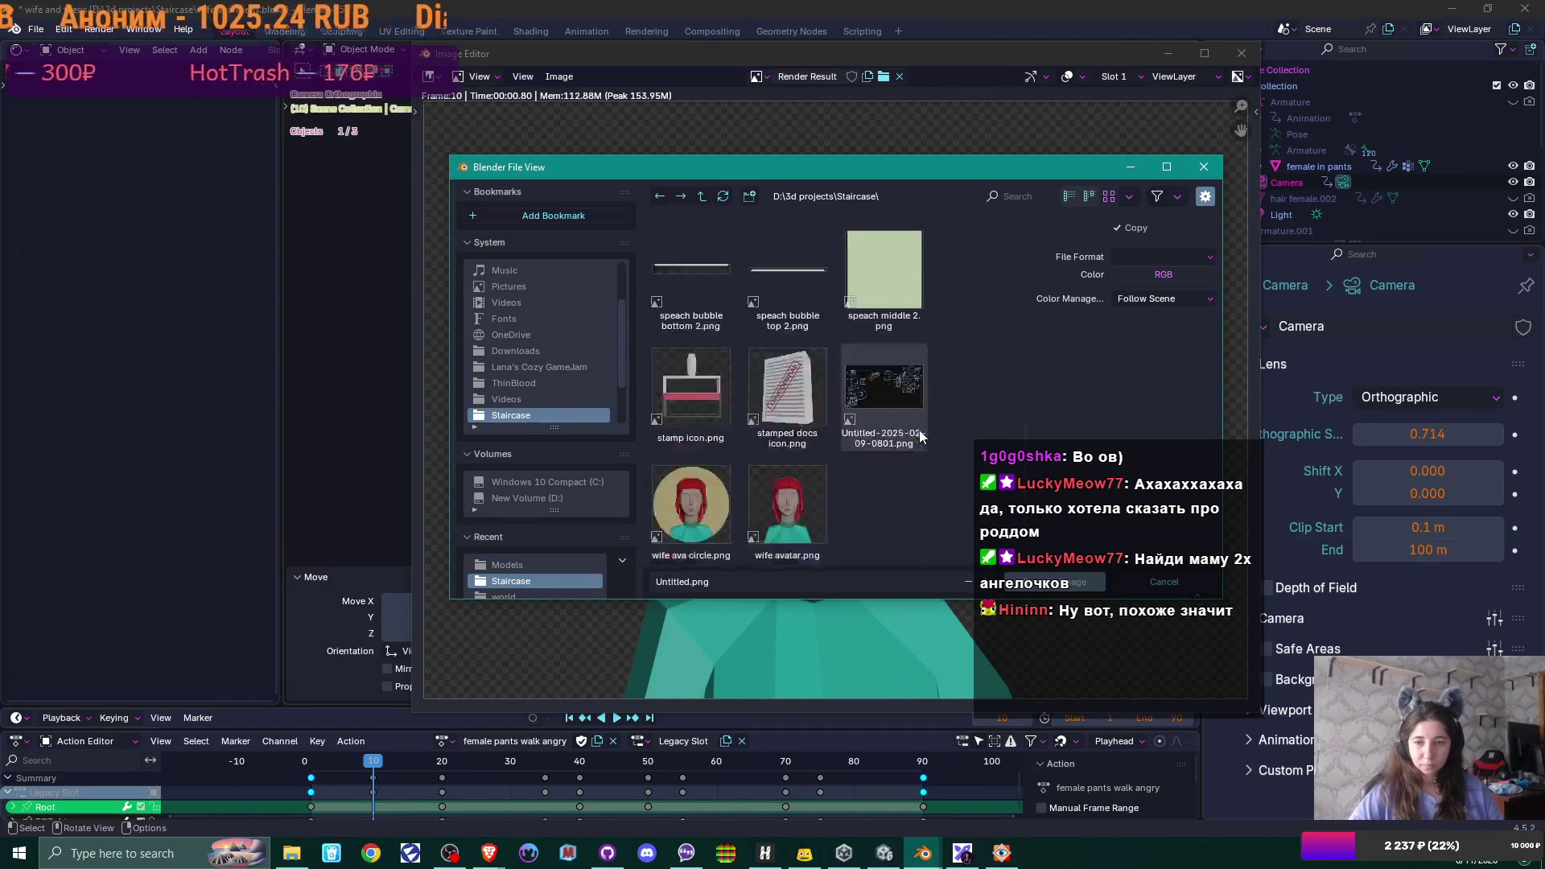
{"action": "left_click", "coordinate": [775, 517]}
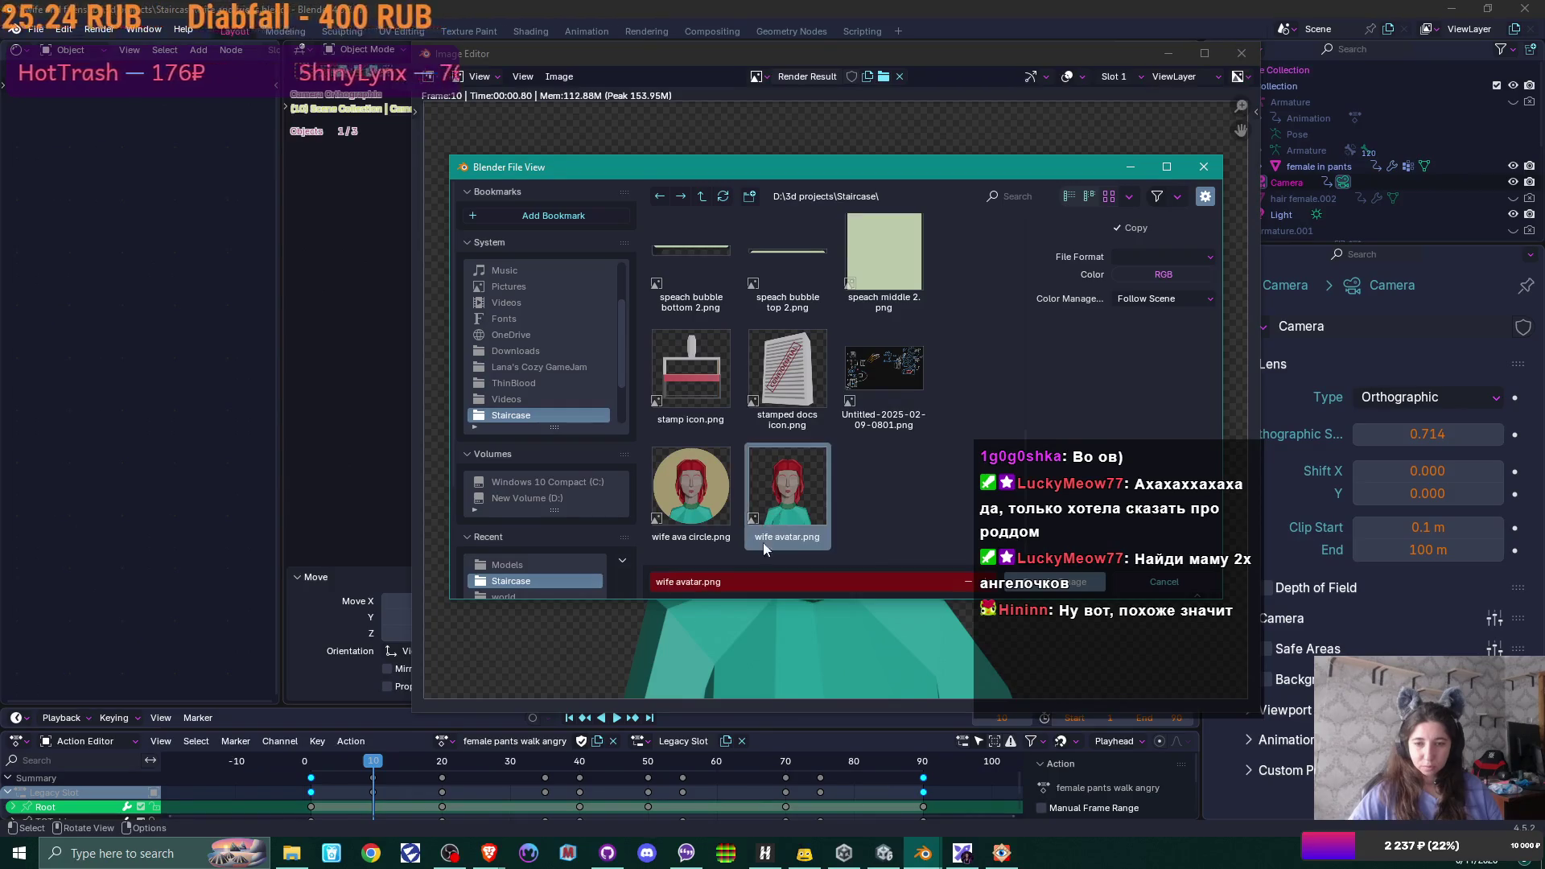
{"action": "left_click", "coordinate": [1158, 258]}
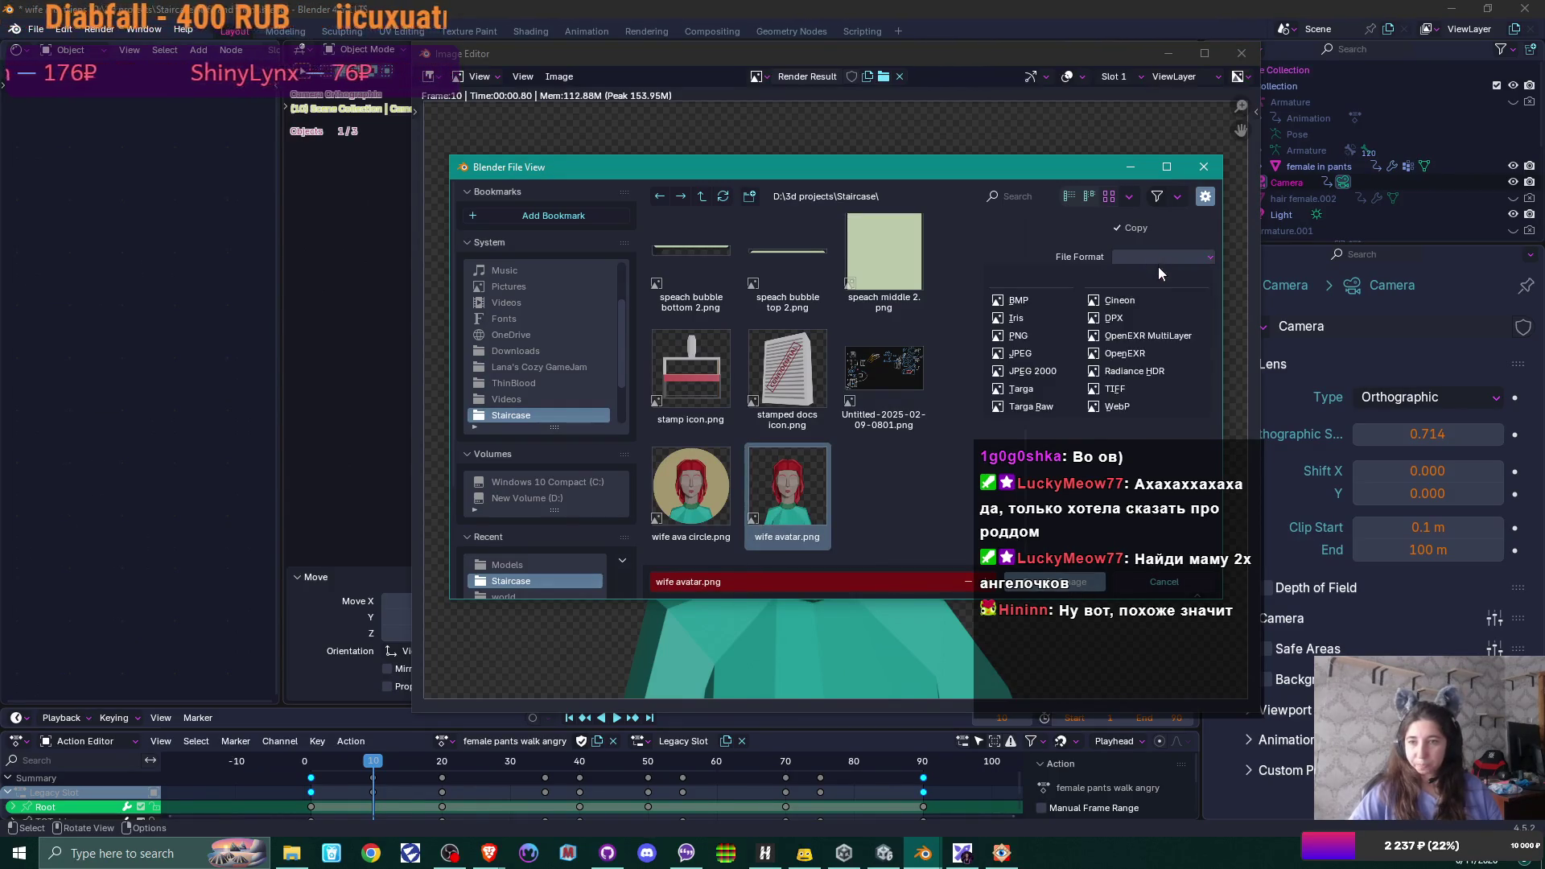
{"action": "left_click", "coordinate": [1026, 354]}
{"action": "left_click", "coordinate": [1026, 582]}
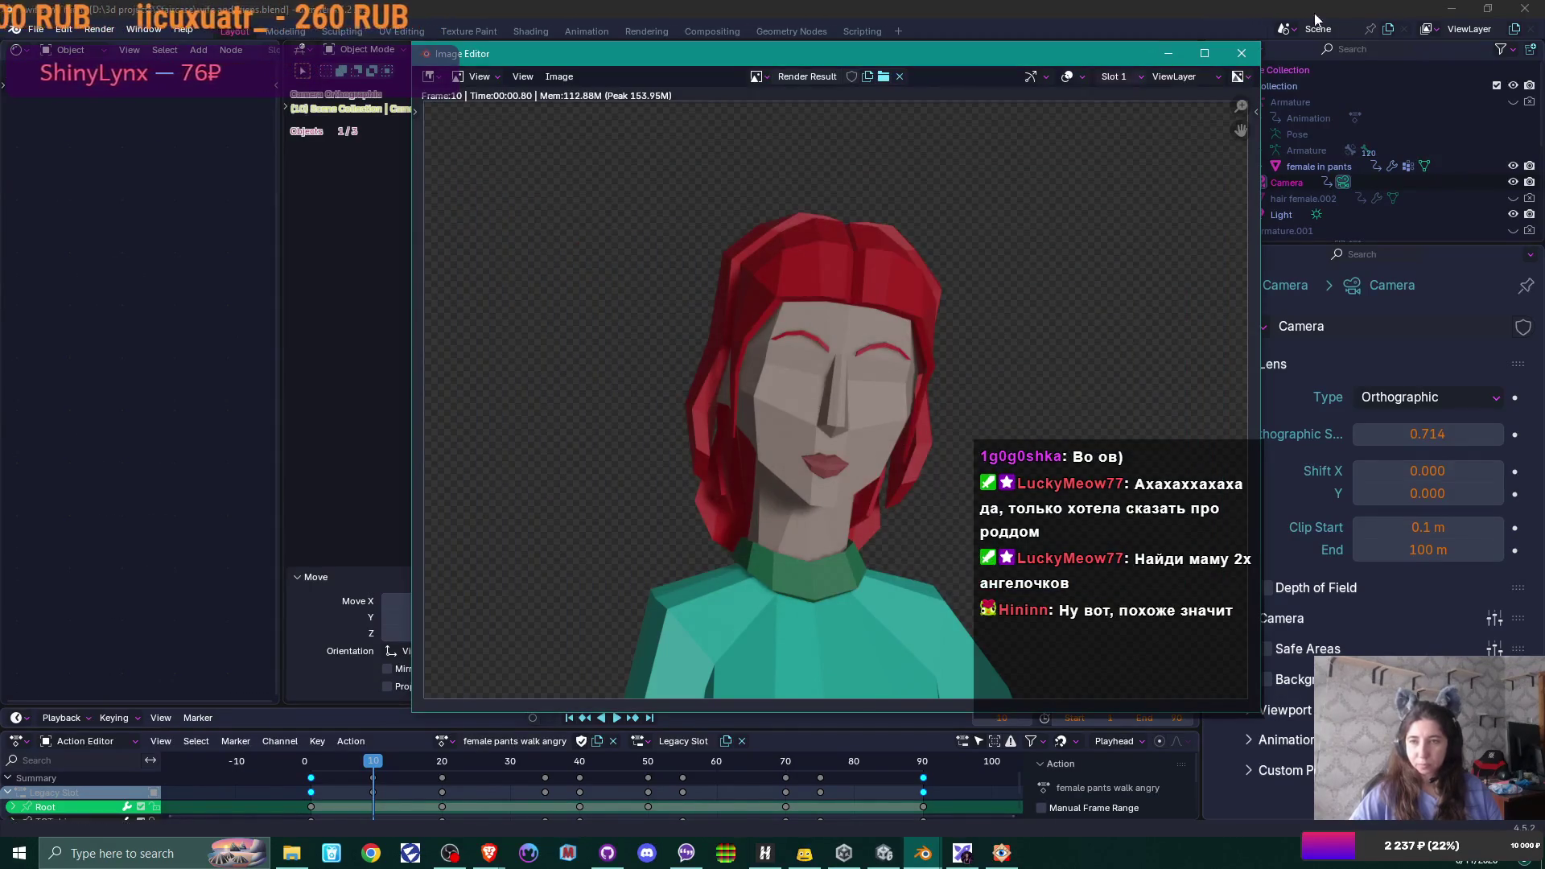
- Close the render result window and minimize Blender
{"action": "left_click", "coordinate": [1252, 53]}
{"action": "left_click", "coordinate": [1455, 8]}
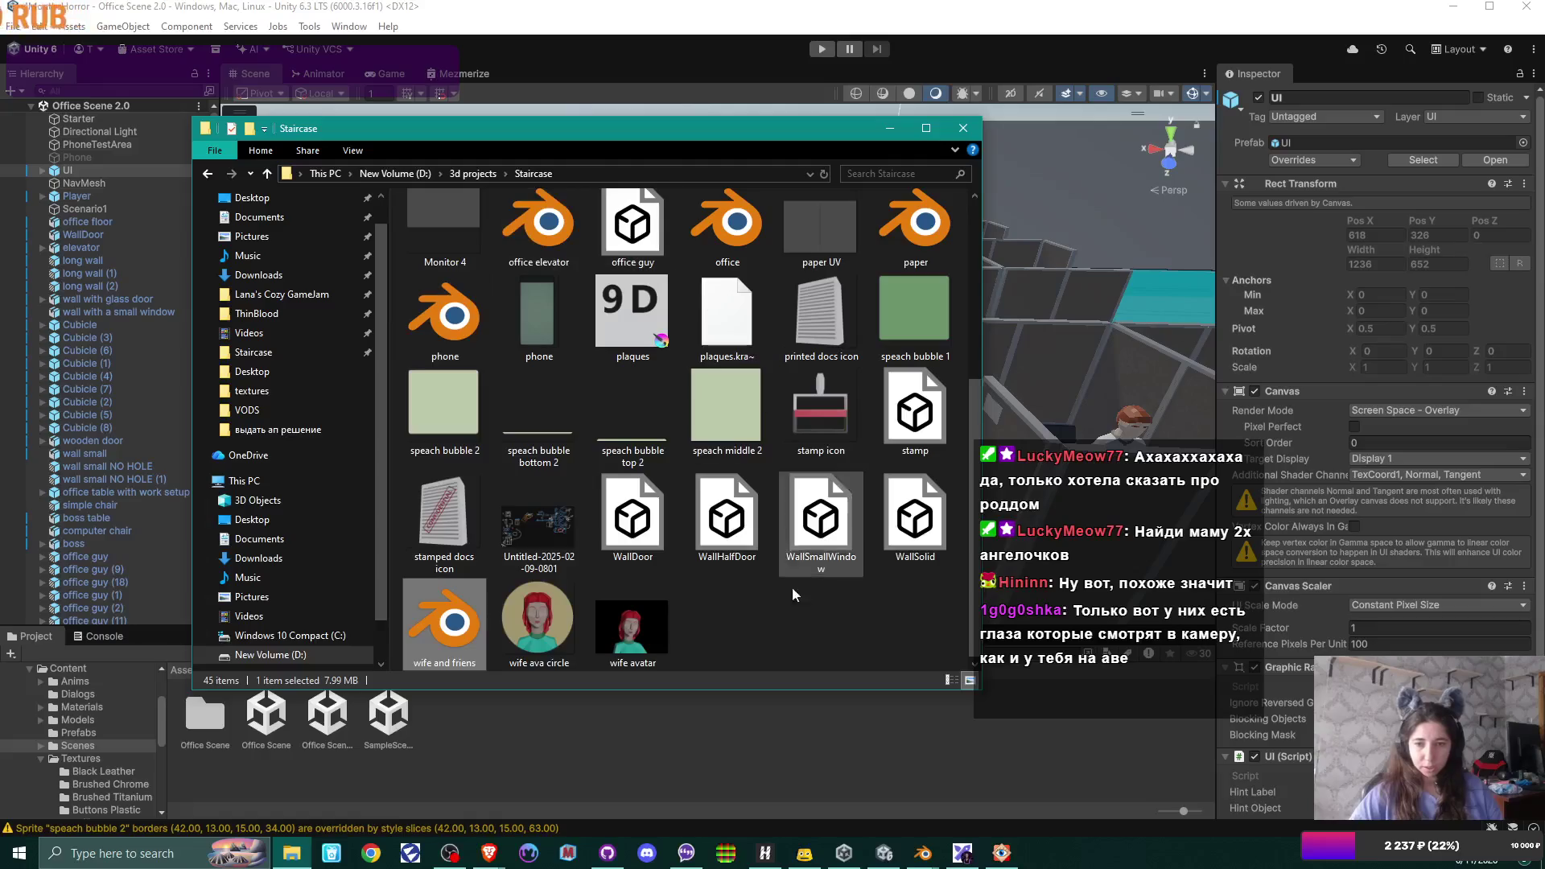
- Select contact avatar in the Staircase folder for Krita, then return to Blender
{"action": "left_click", "coordinate": [798, 629]}
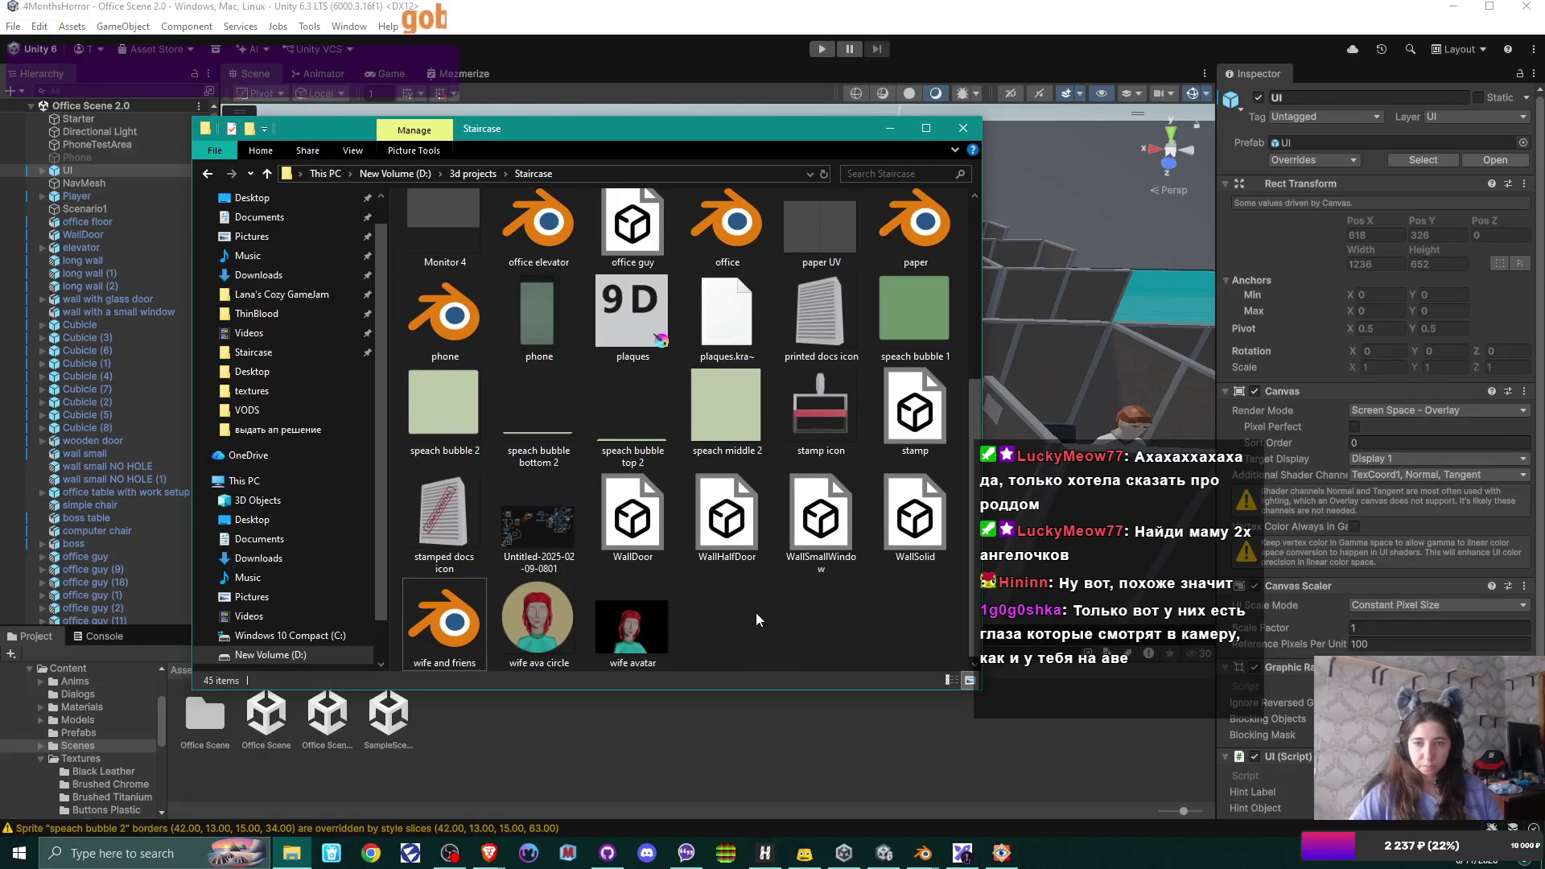
{"action": "scroll", "coordinate": [756, 611], "scroll_direction": "up", "scroll_amount": 2}
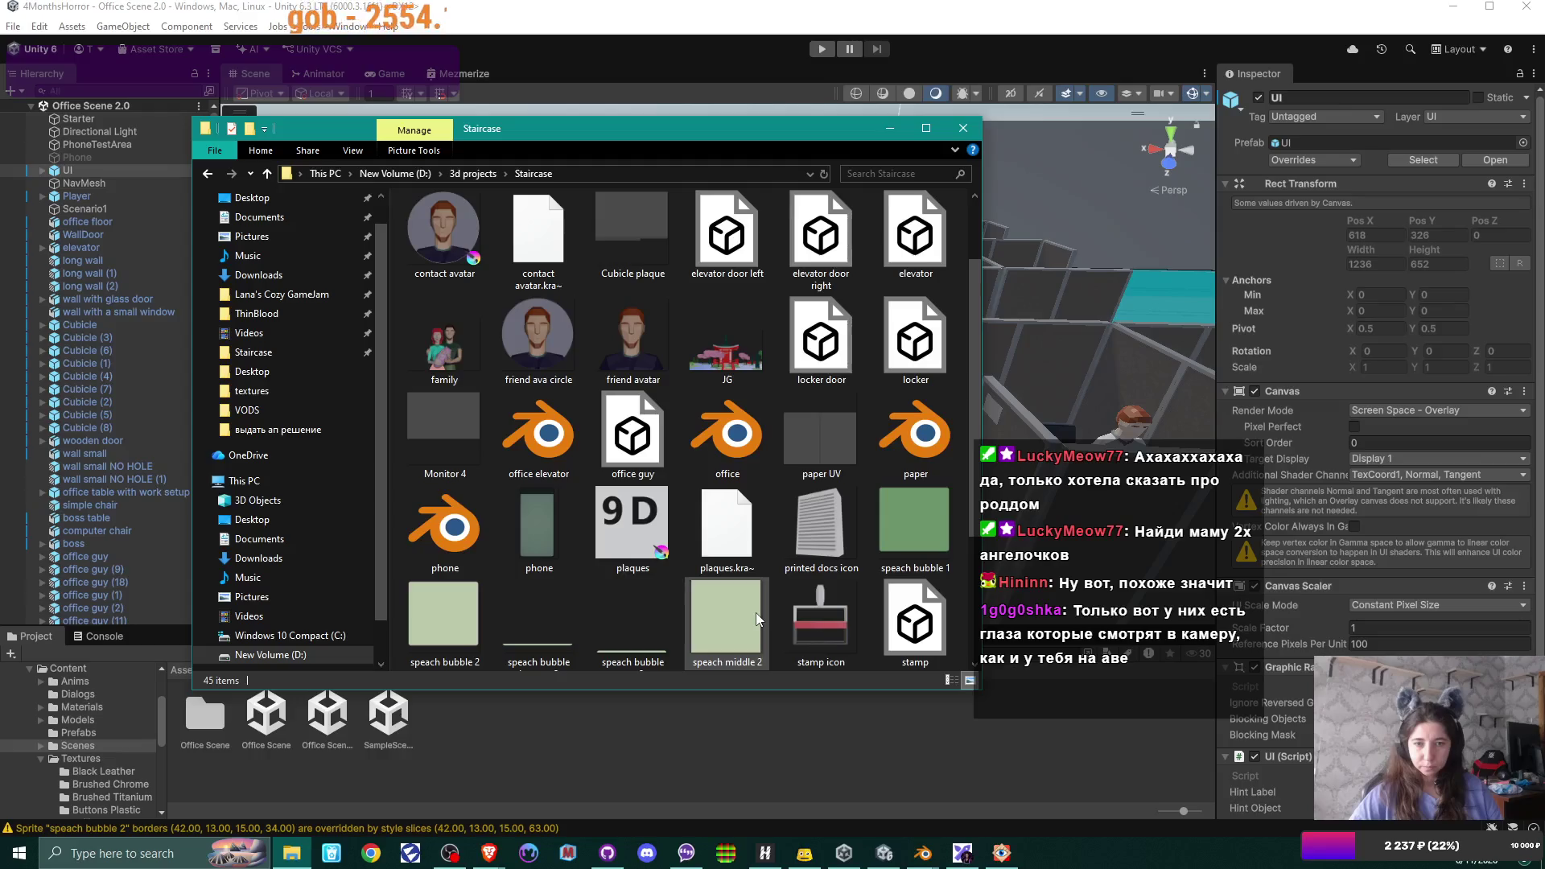
{"action": "left_click", "coordinate": [443, 224]}
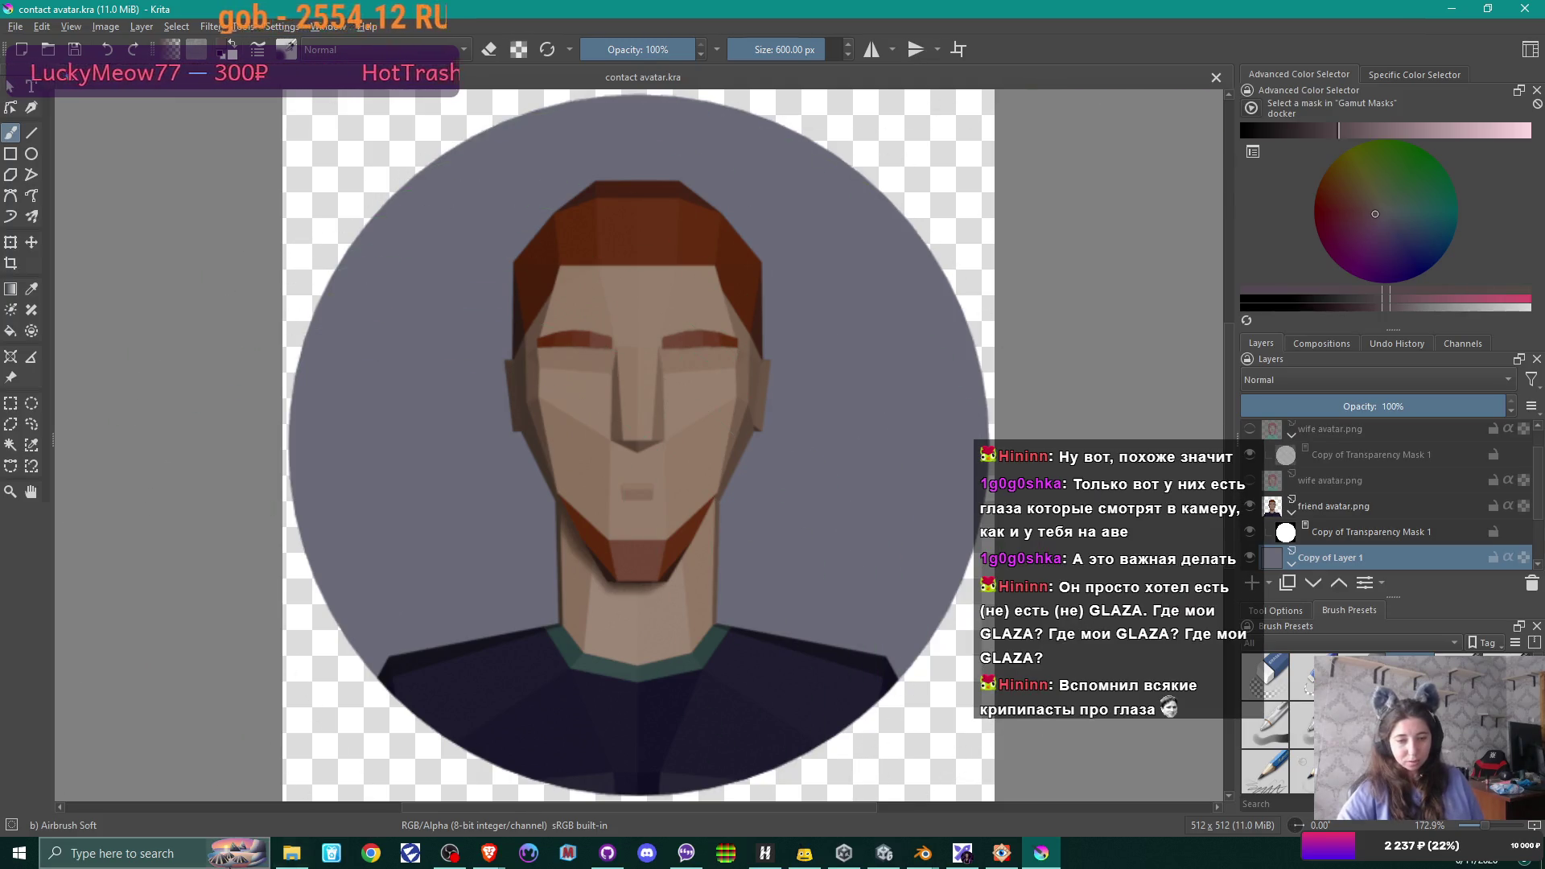
{"action": "left_click", "coordinate": [292, 853]}
{"action": "scroll", "coordinate": [677, 324], "scroll_direction": "down", "scroll_amount": 2}
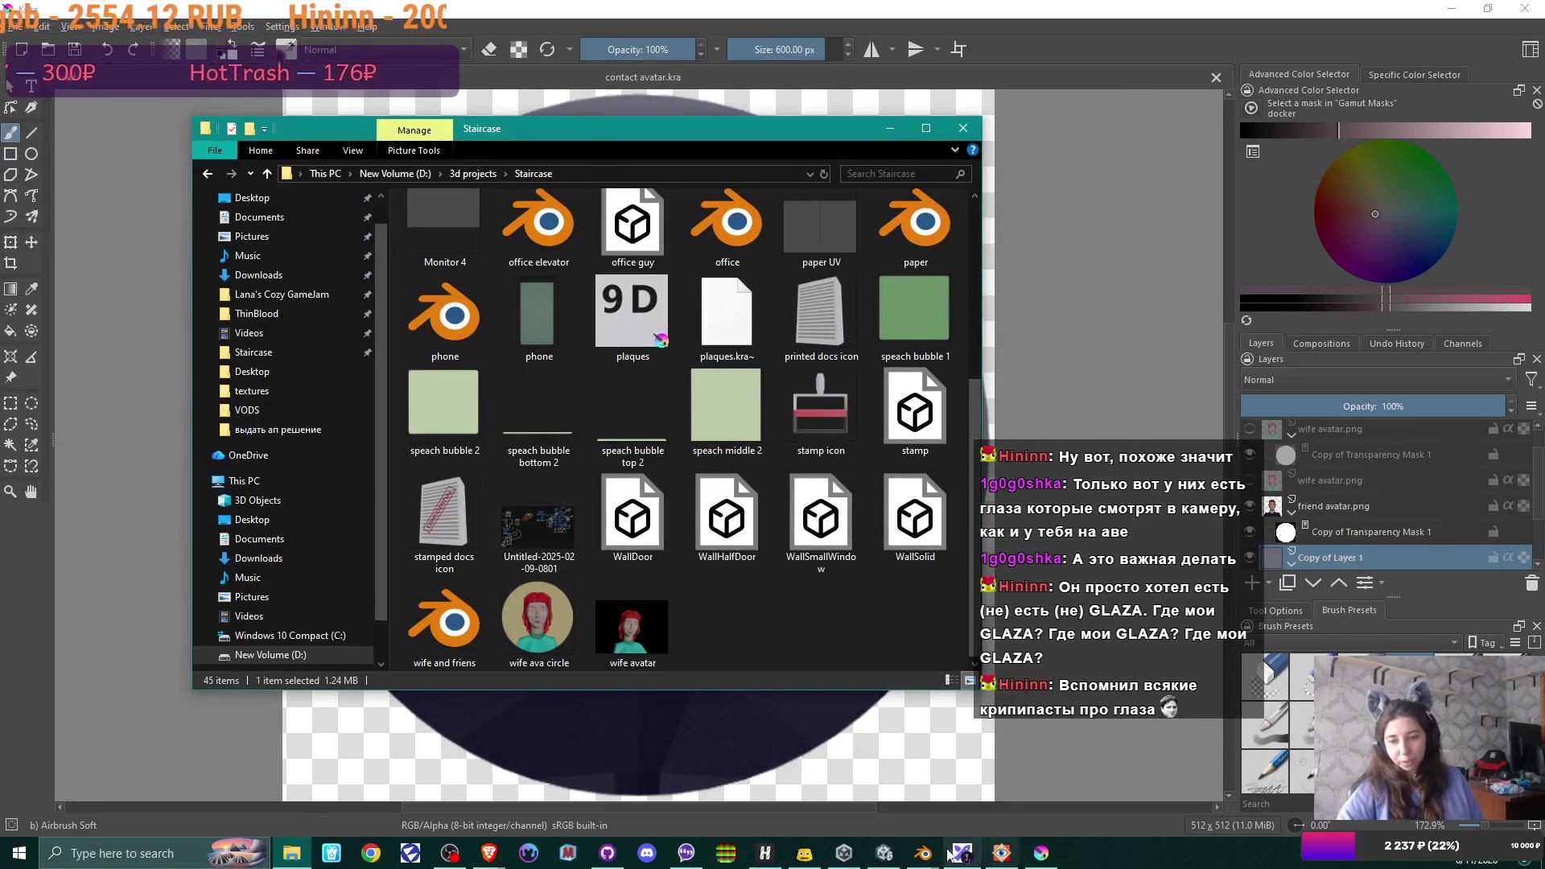
{"action": "mouse_move", "coordinate": [923, 853]}
{"action": "left_click", "coordinate": [971, 790]}
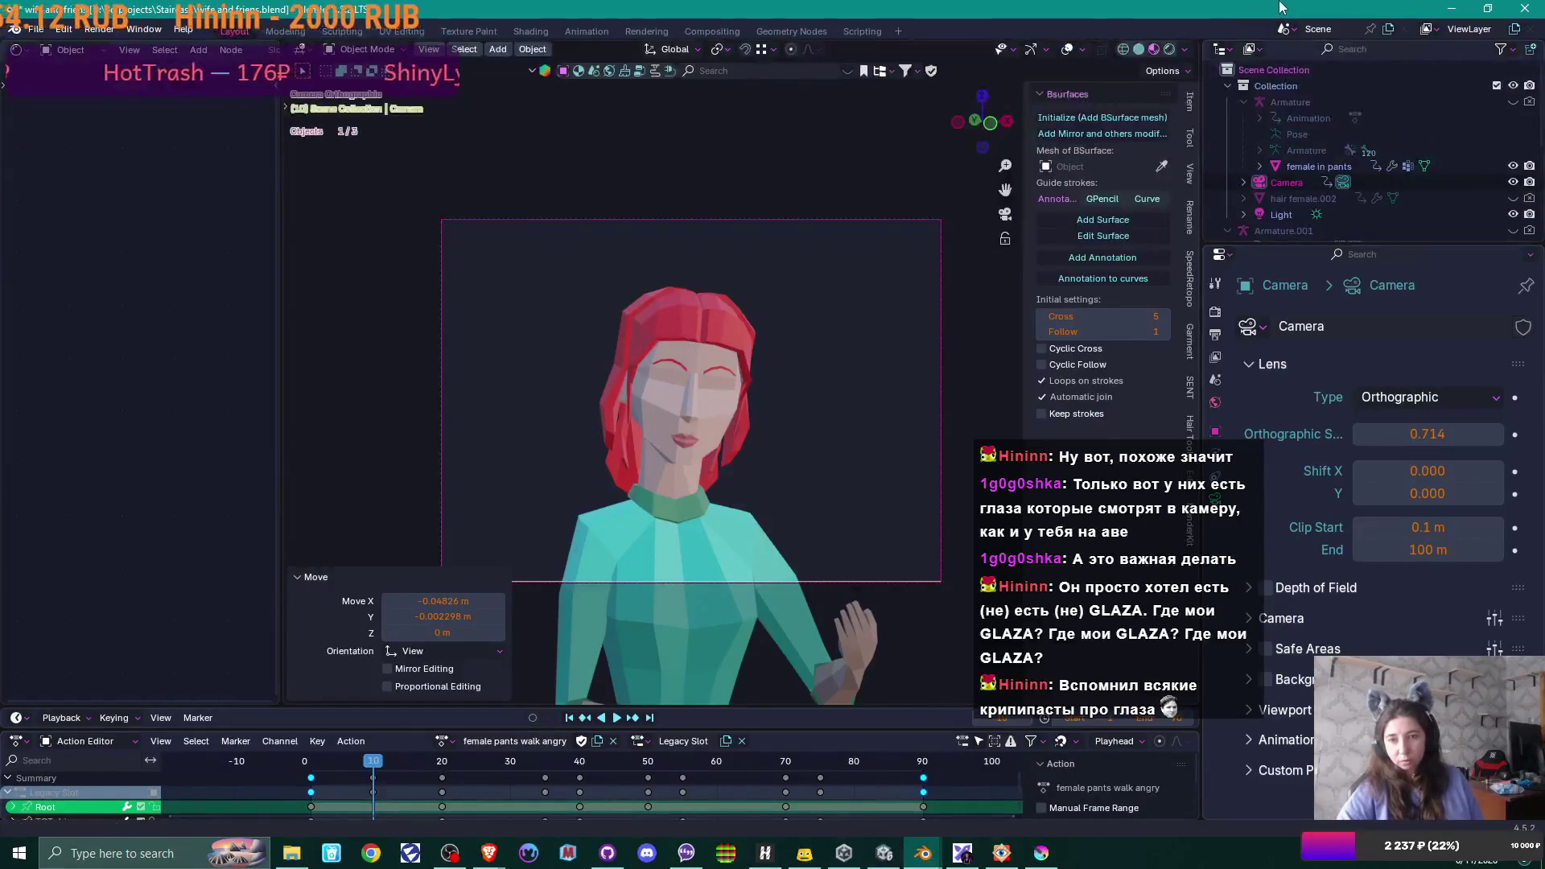
- Expand the Film panel in Render Properties, then bring up FastStone Image Viewer
{"action": "left_click", "coordinate": [1213, 314]}
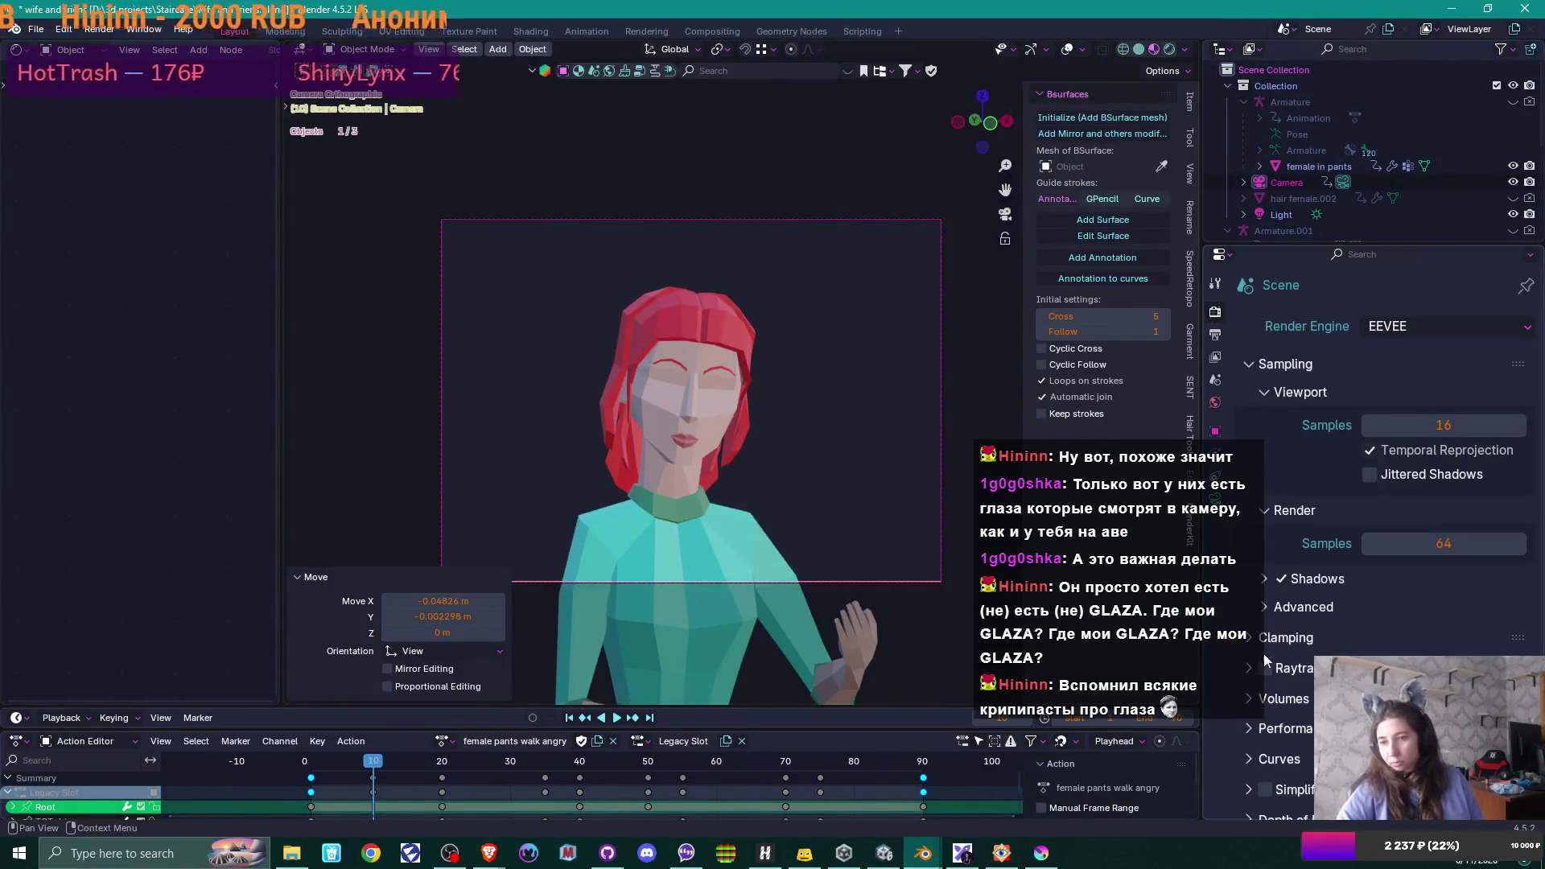
{"action": "scroll", "coordinate": [1298, 668], "scroll_direction": "down", "scroll_amount": 3}
{"action": "scroll", "coordinate": [1297, 667], "scroll_direction": "down", "scroll_amount": 2}
{"action": "left_click", "coordinate": [1255, 717]}
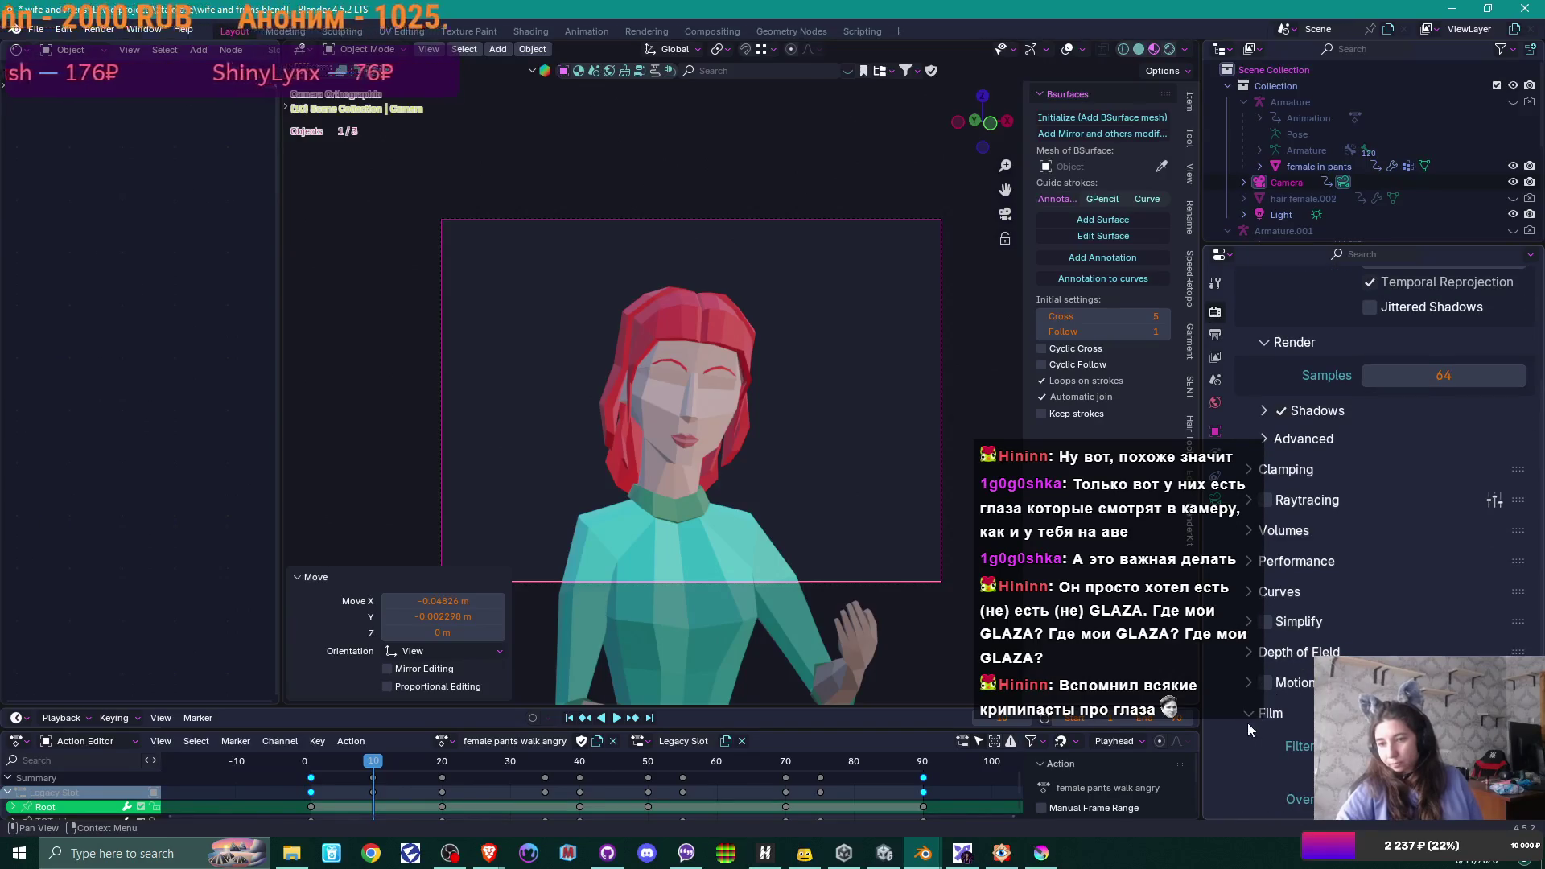
{"action": "scroll", "coordinate": [1298, 668], "scroll_direction": "down", "scroll_amount": 2}
{"action": "scroll", "coordinate": [1298, 668], "scroll_direction": "down", "scroll_amount": 1}
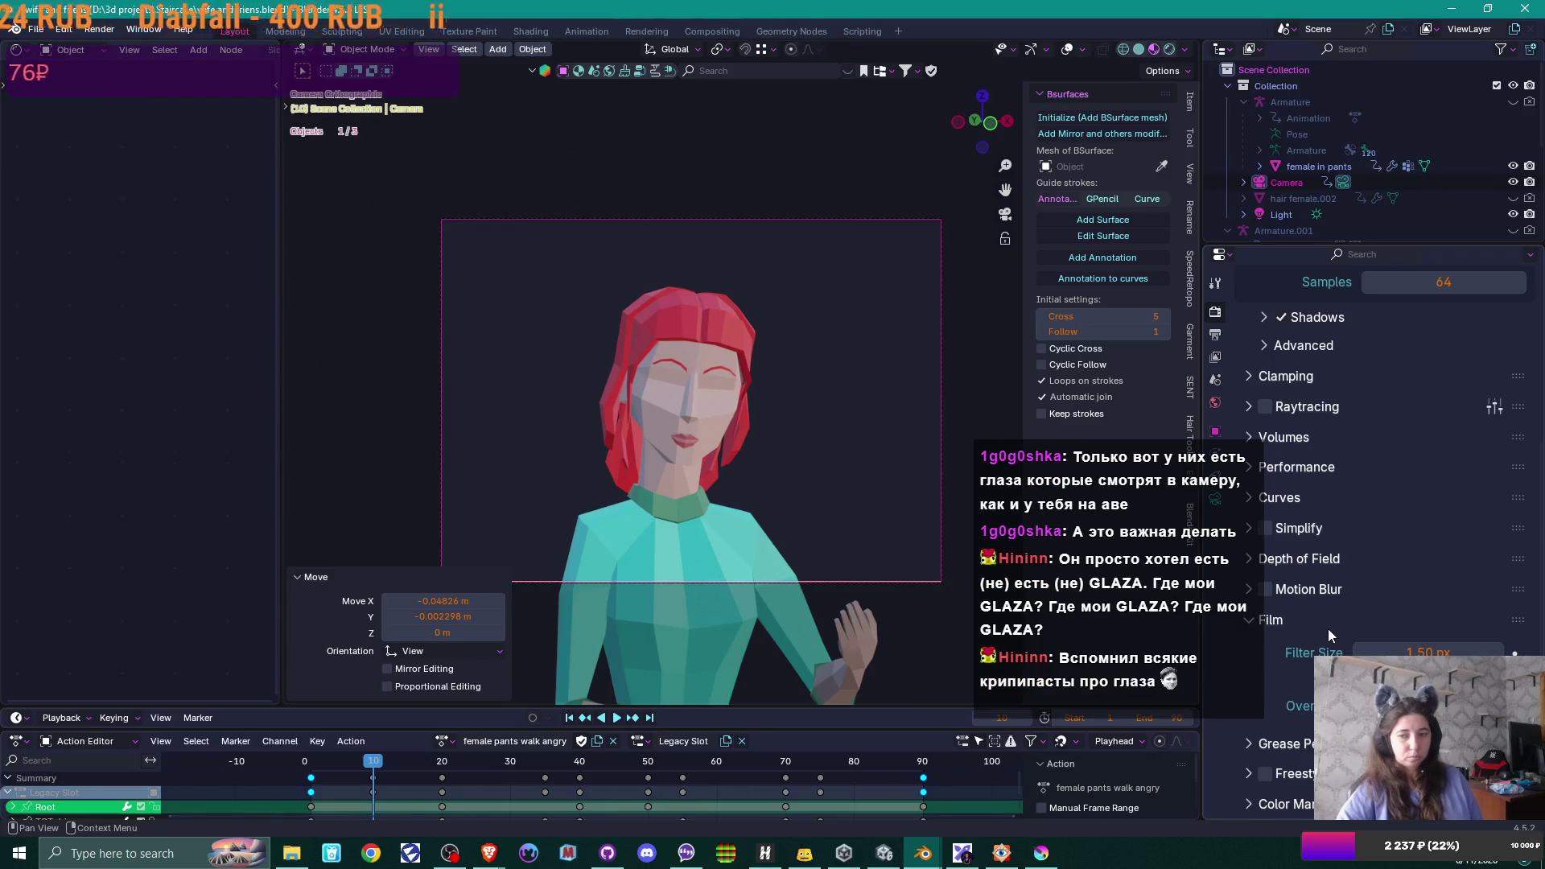
{"action": "left_click", "coordinate": [1001, 854]}
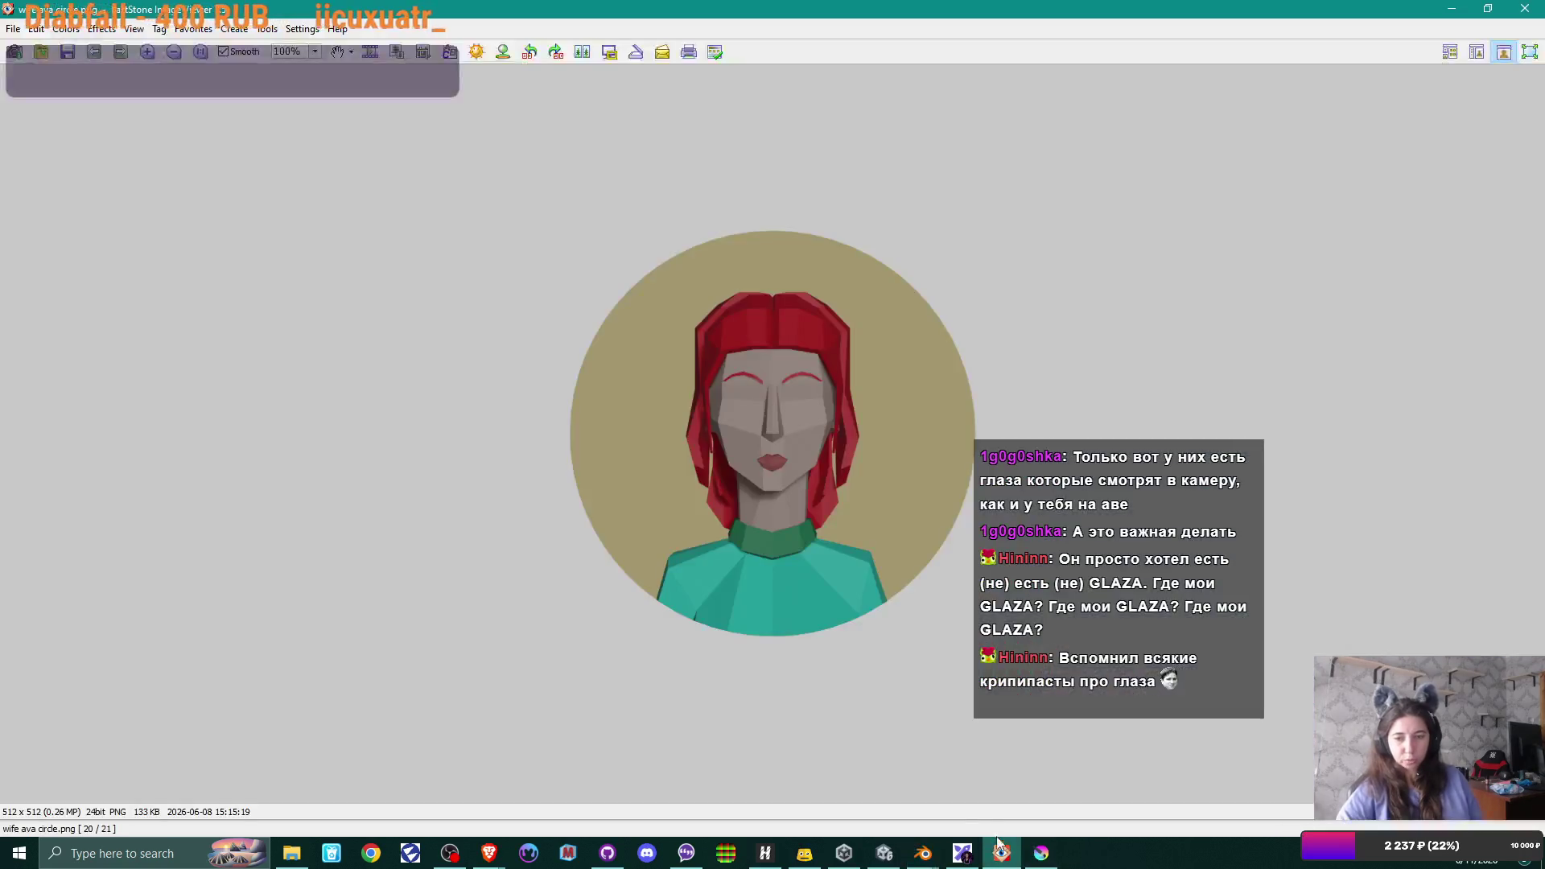
- Close the round avatar, preview 'wife avatar' from the Staircase folder, then return to Blender
{"action": "key", "text": "Escape"}
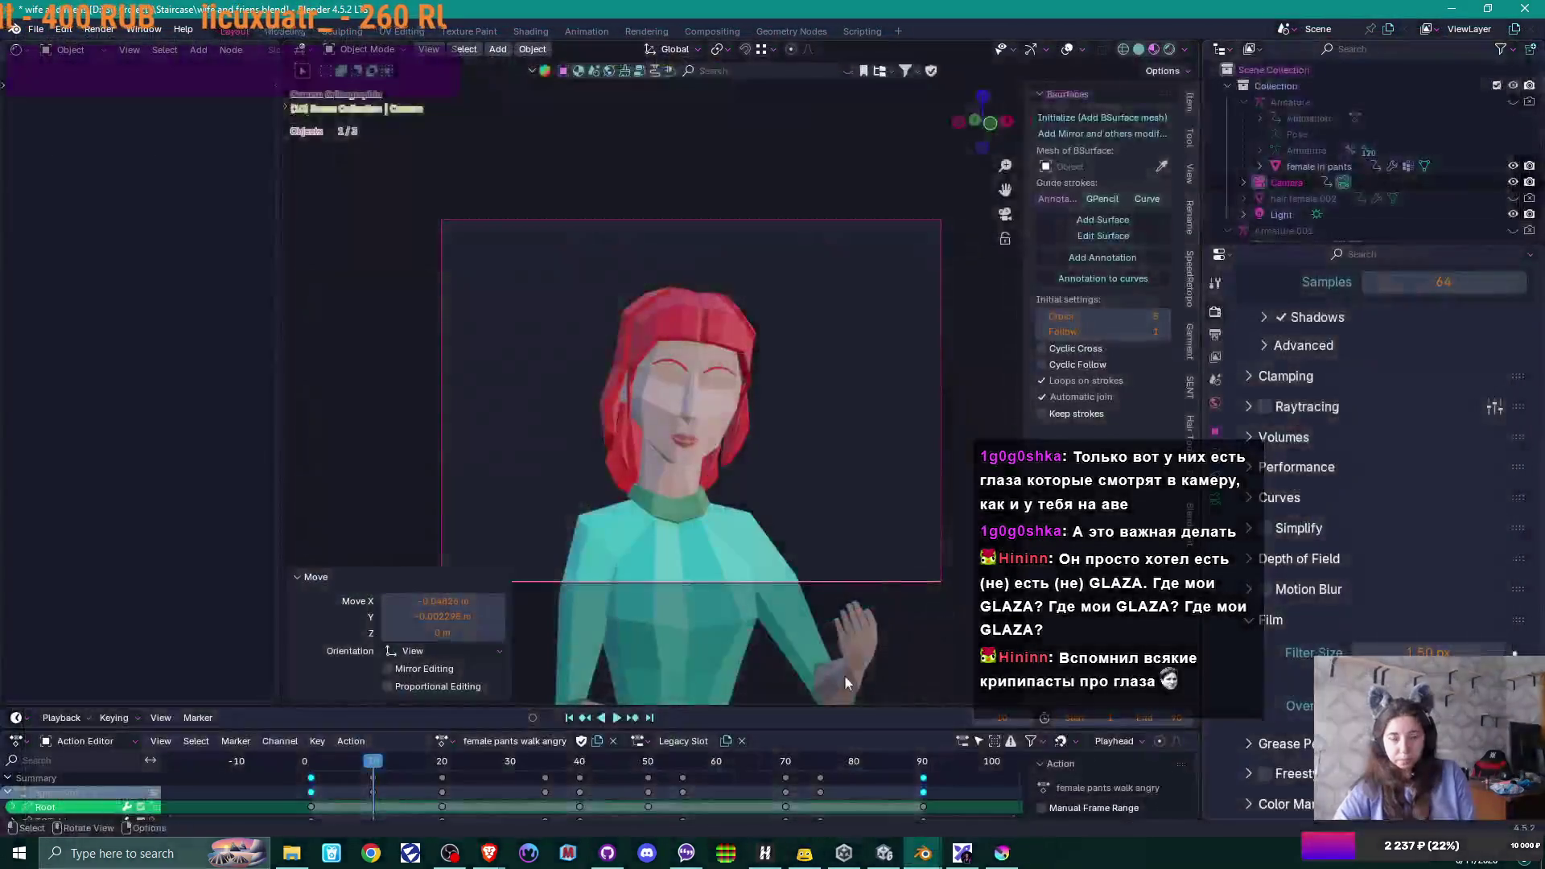
{"action": "left_click", "coordinate": [290, 854]}
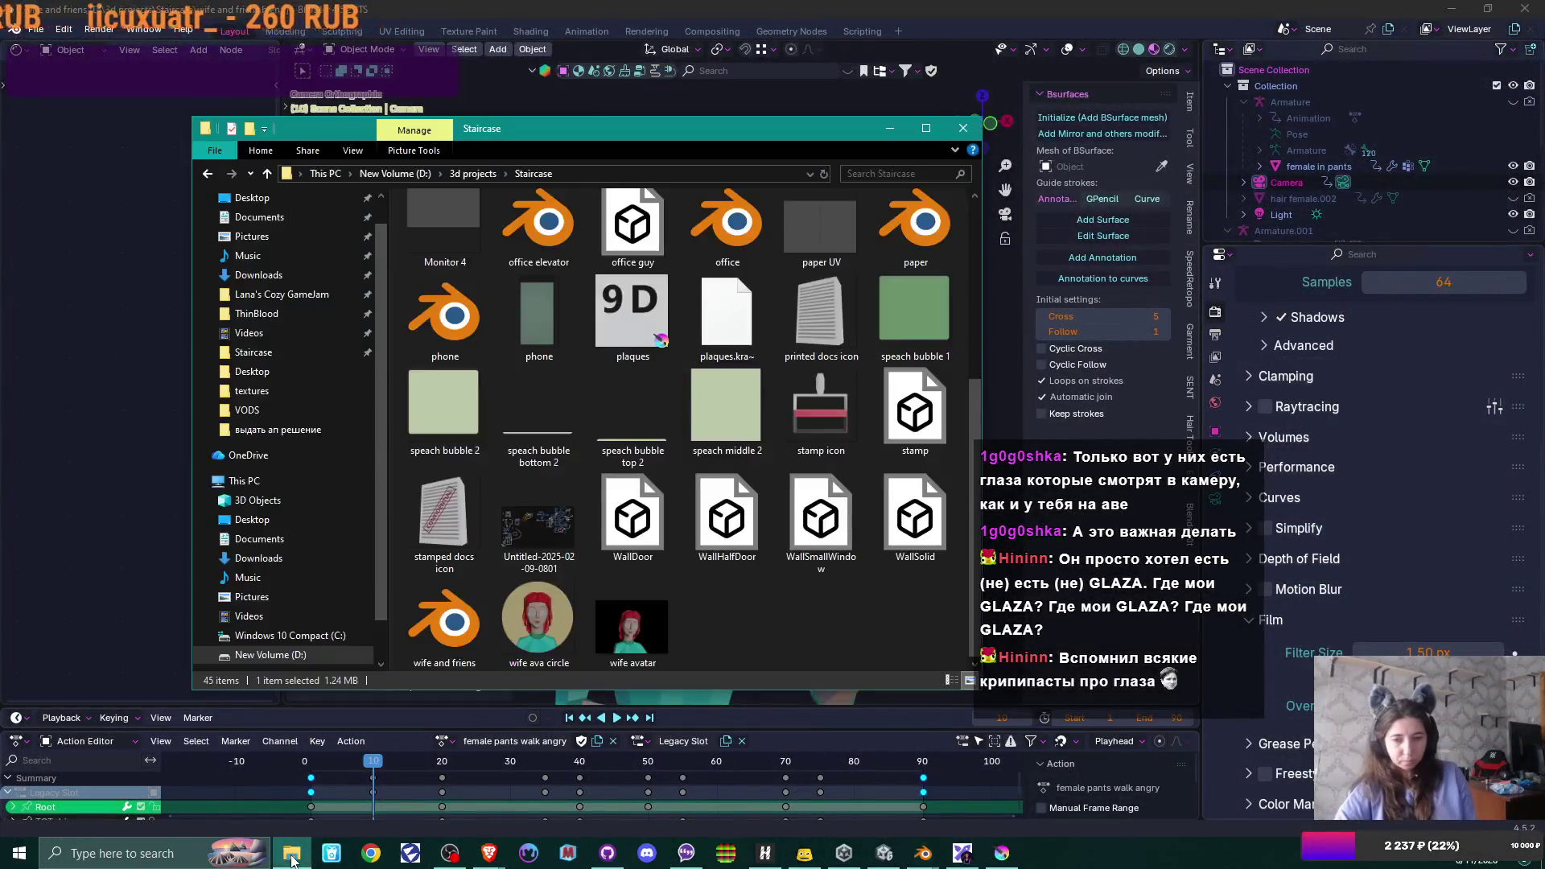
{"action": "double_click", "coordinate": [635, 640]}
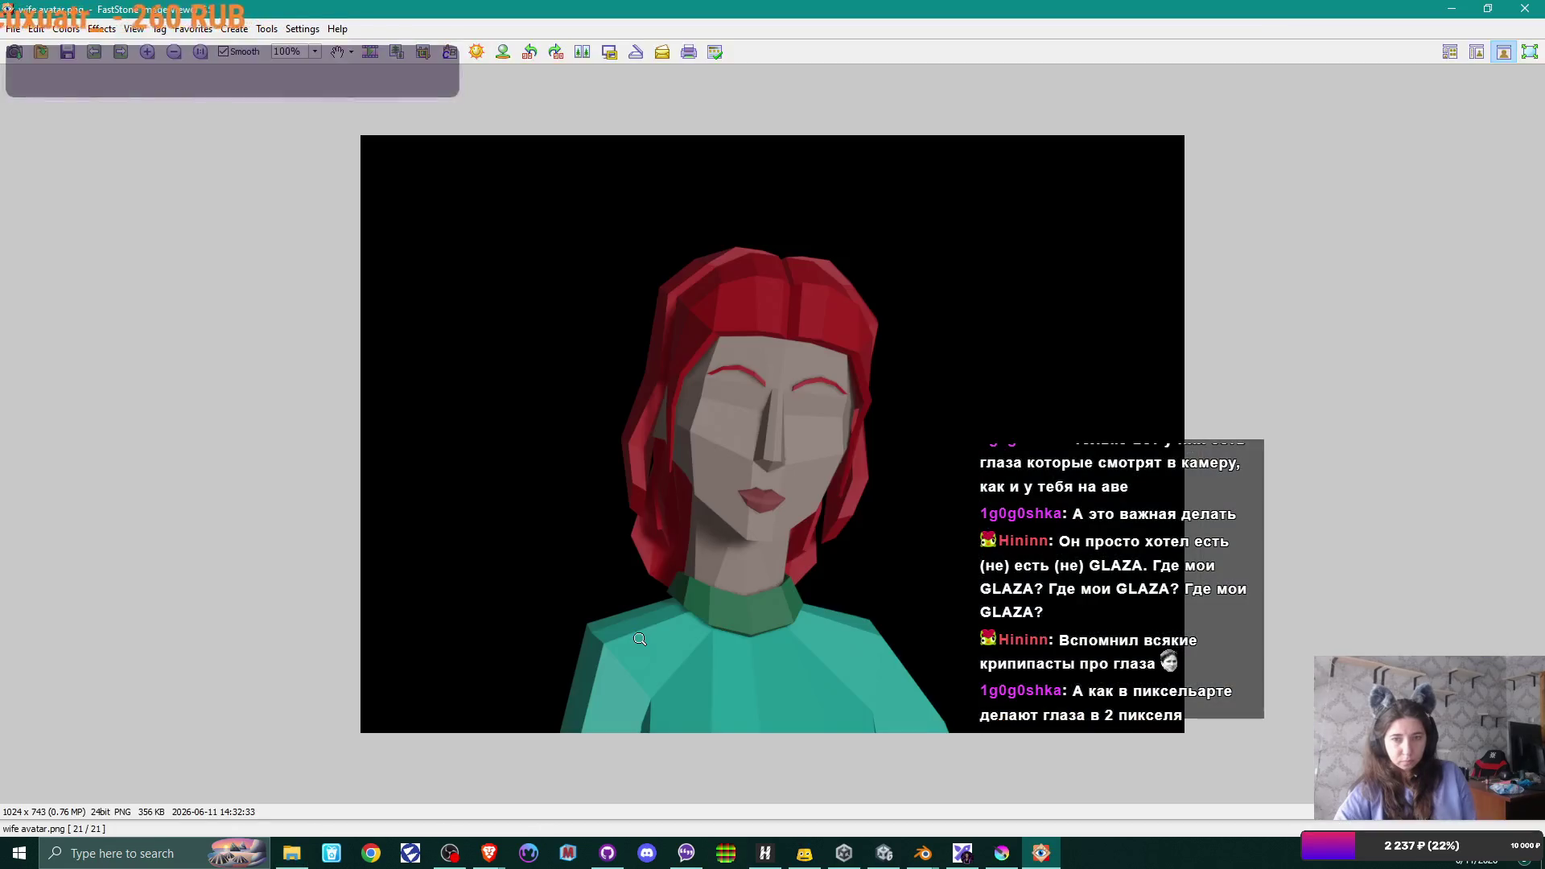
{"action": "left_click", "coordinate": [1527, 10]}
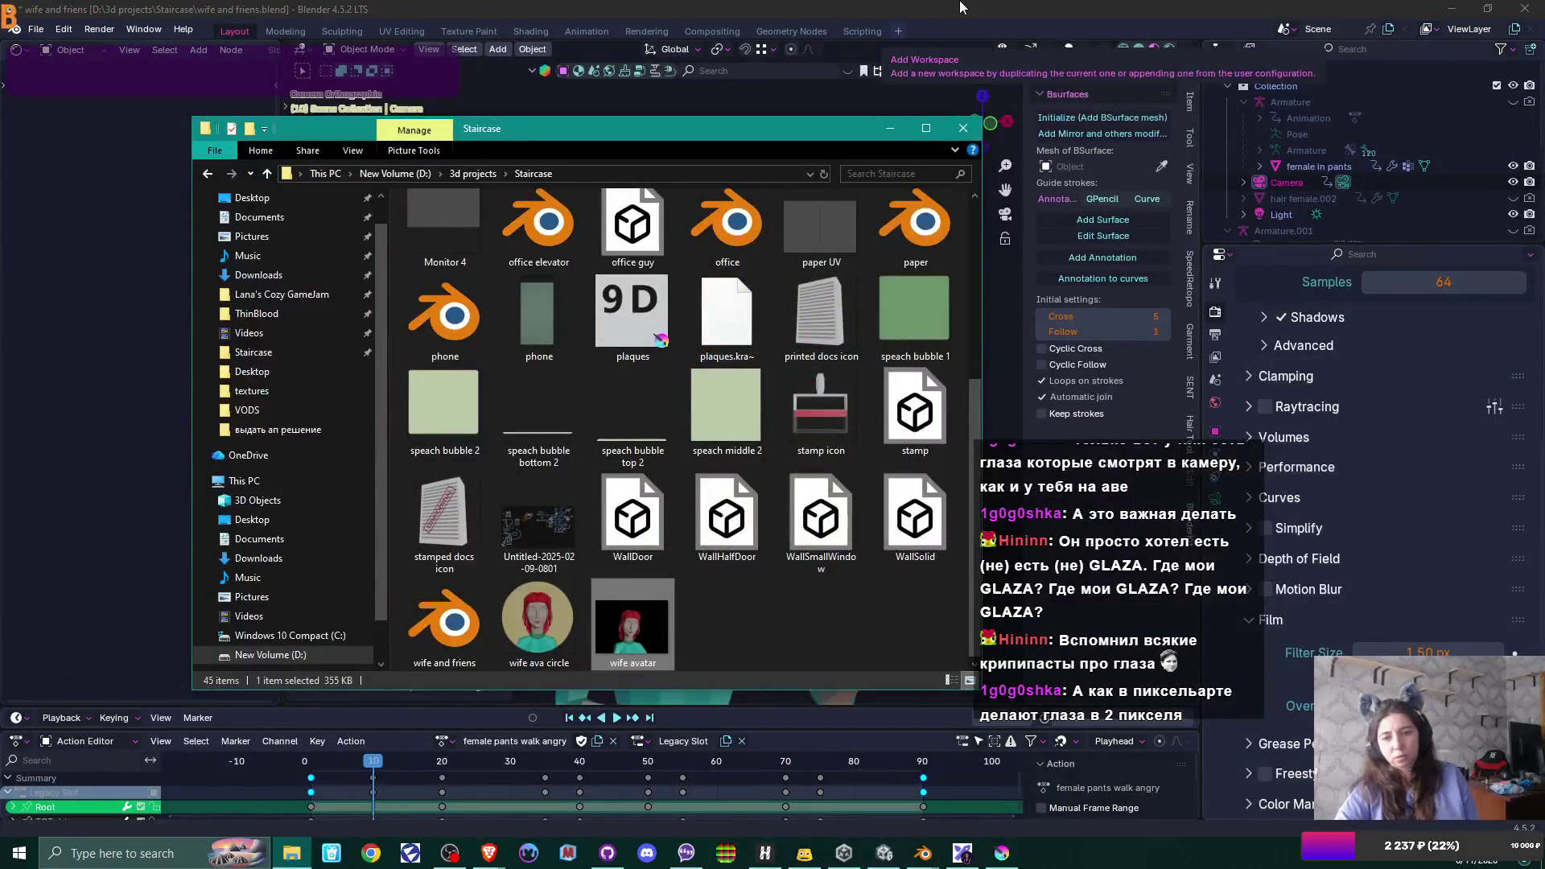
{"action": "left_click", "coordinate": [959, 7]}
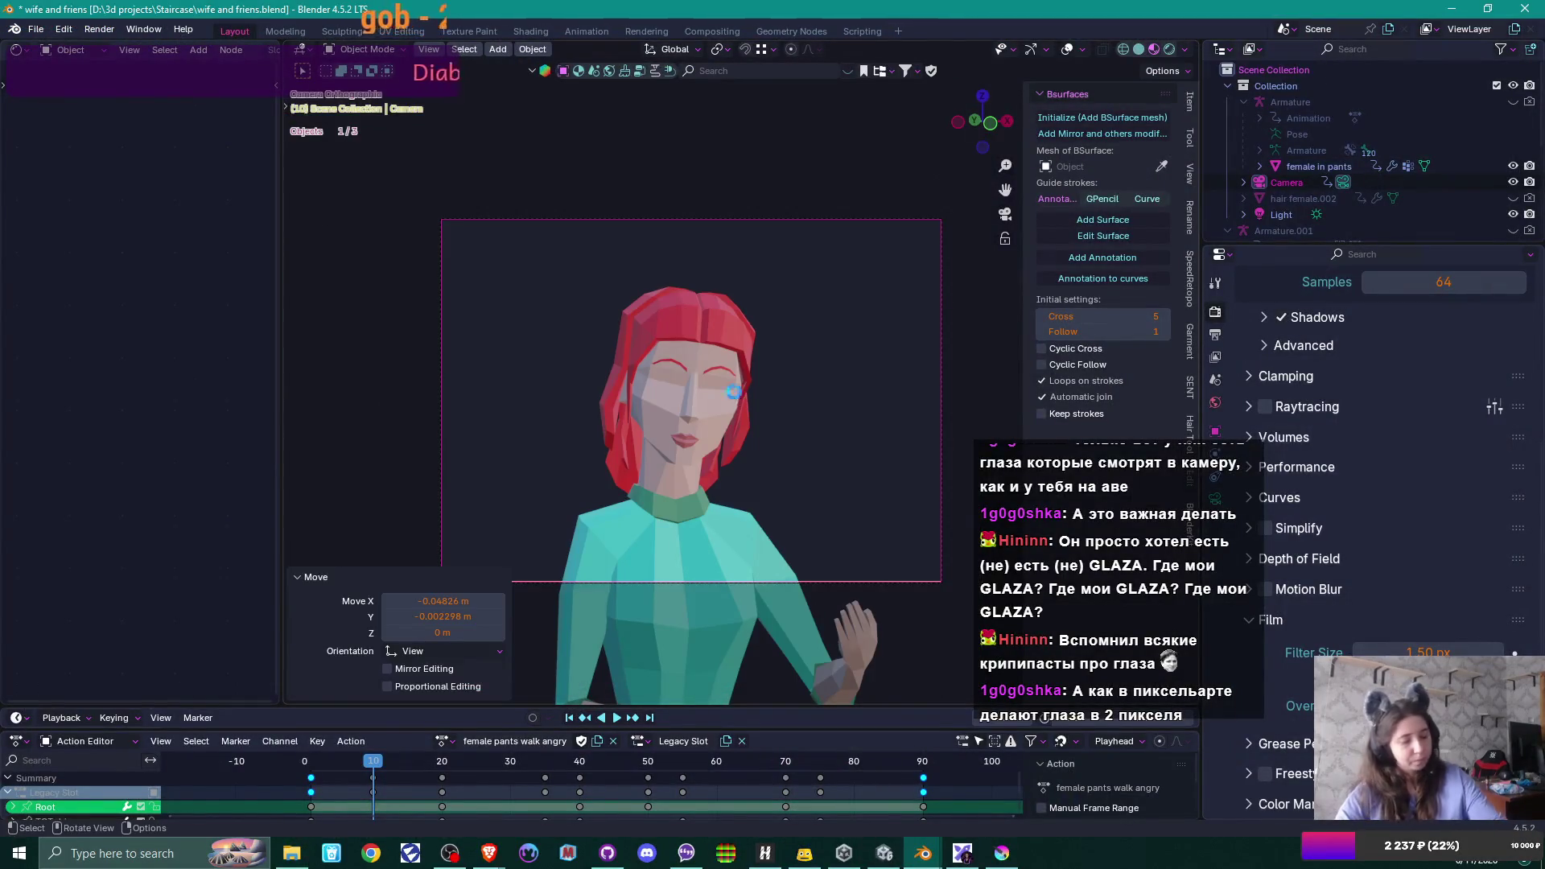
- Save the latest Blender render as the PNG 'wife avatar.png', then bring Krita to the front
{"action": "key", "text": "F12"}
{"action": "left_click", "coordinate": [457, 79]}
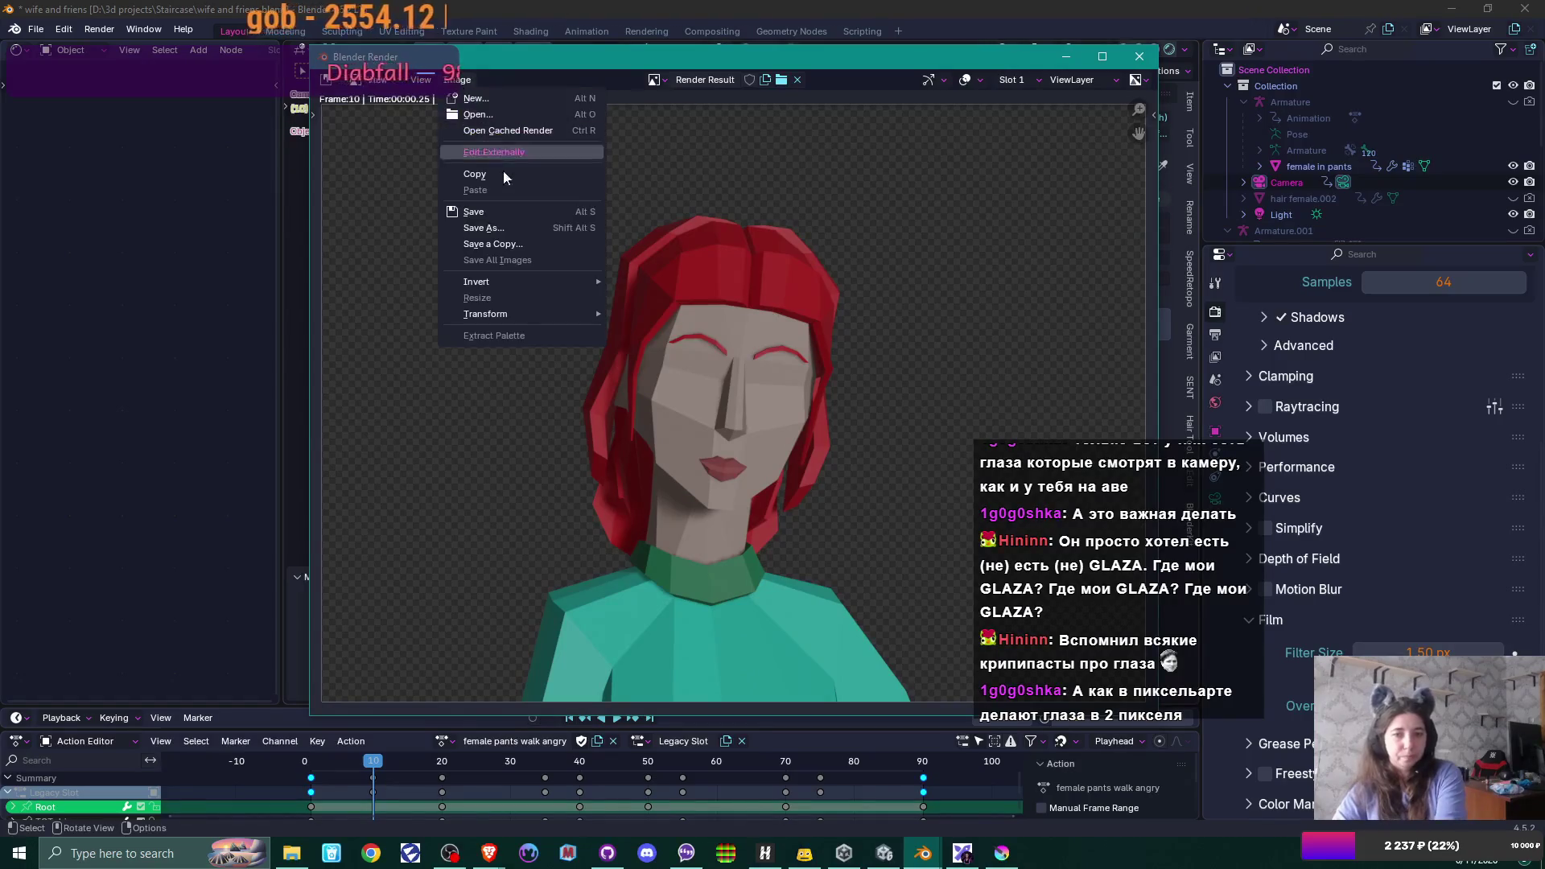
{"action": "left_click", "coordinate": [526, 228]}
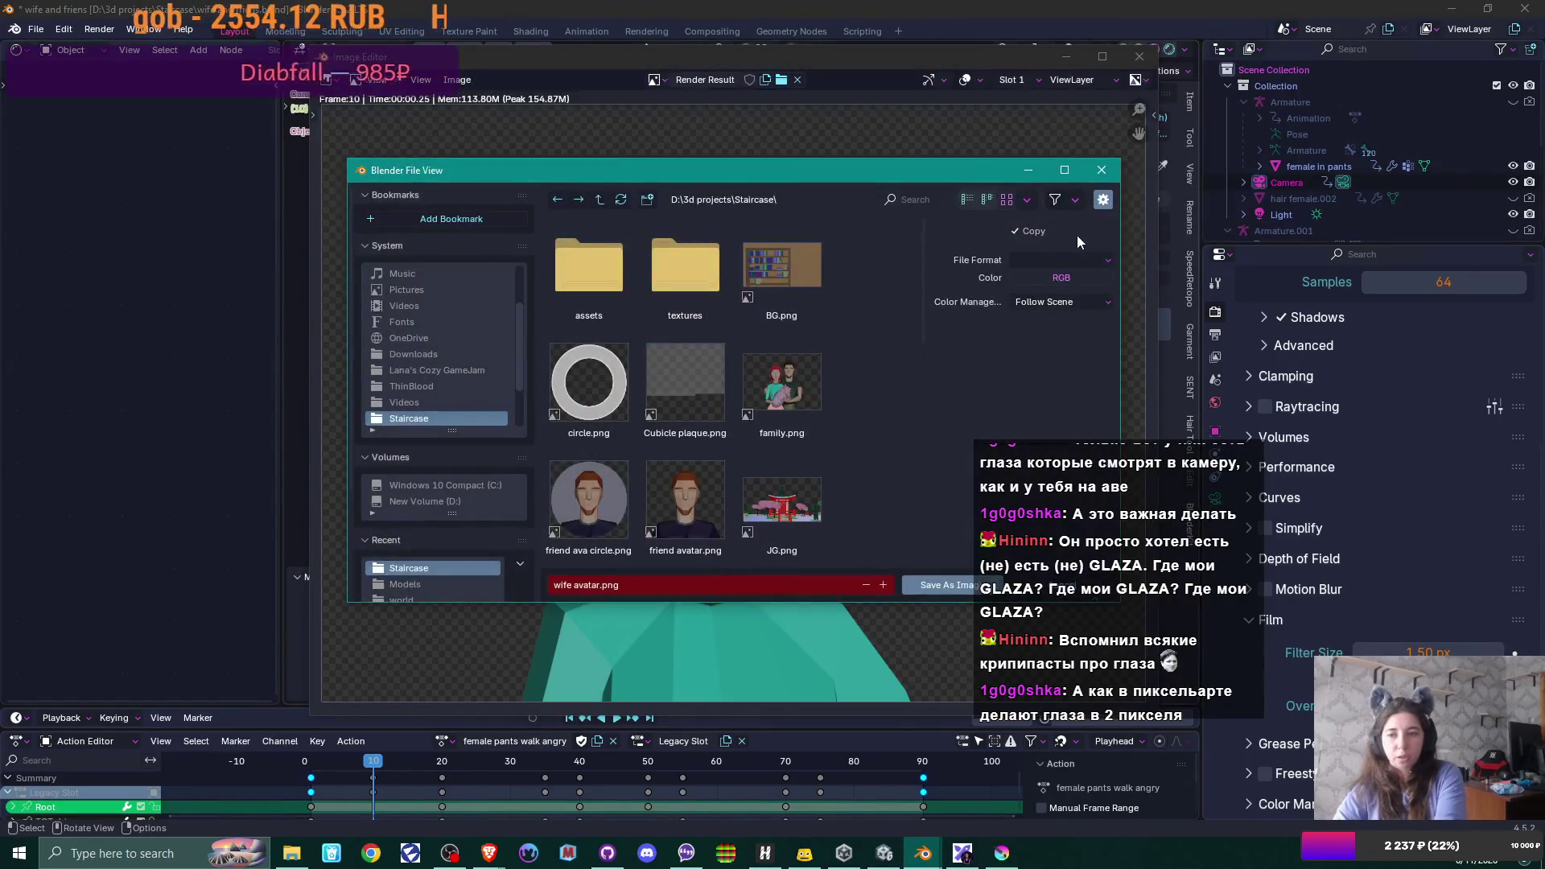
{"action": "left_click", "coordinate": [1080, 261]}
{"action": "left_click", "coordinate": [1014, 352]}
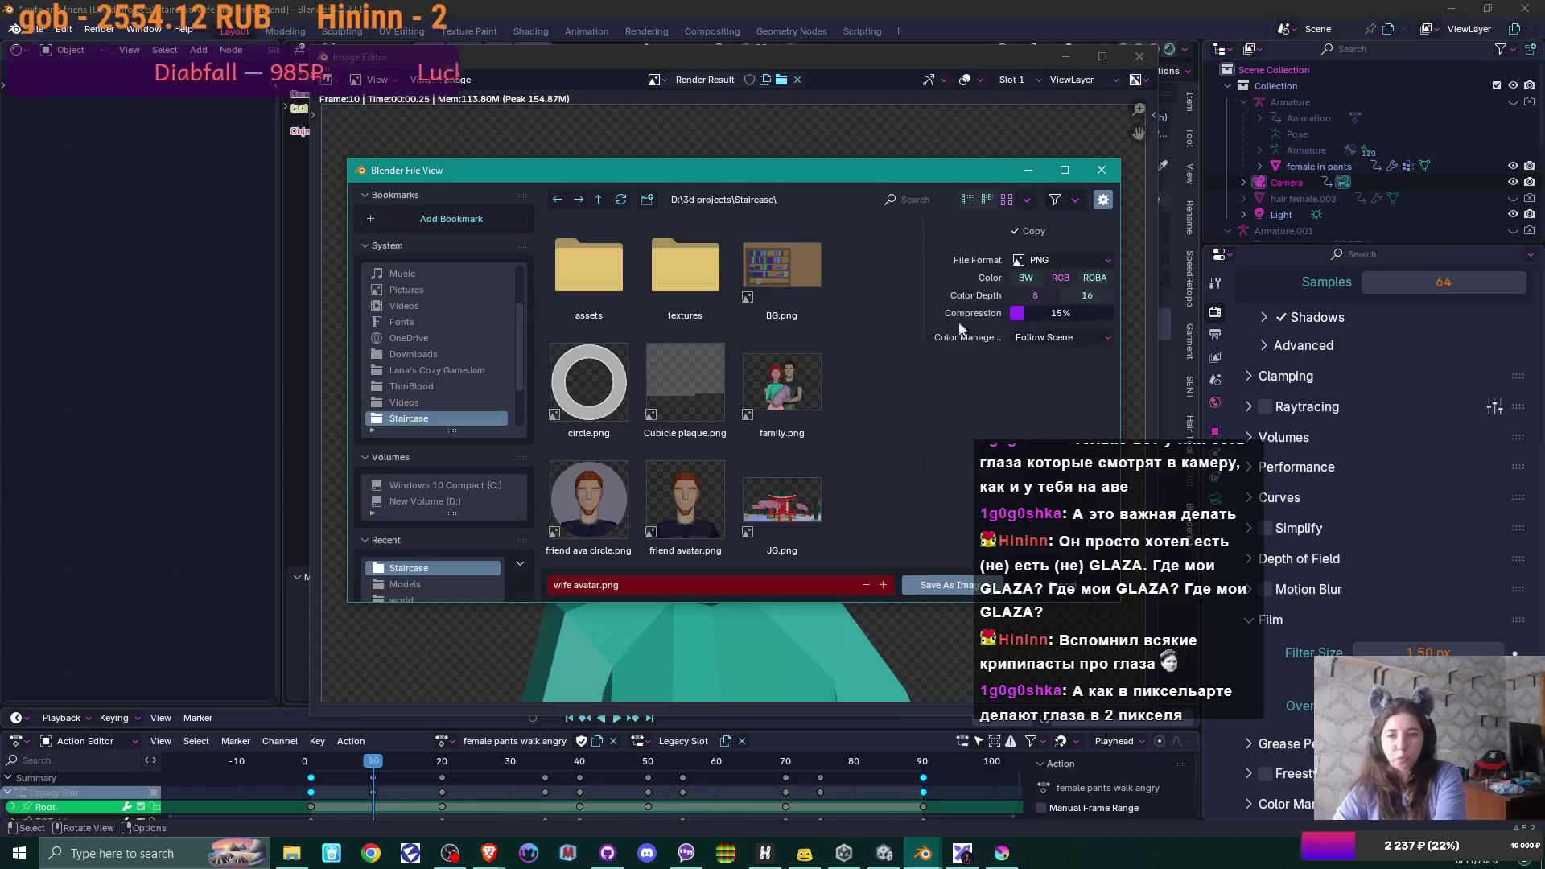
{"action": "left_click", "coordinate": [940, 585]}
{"action": "key", "text": "Escape"}
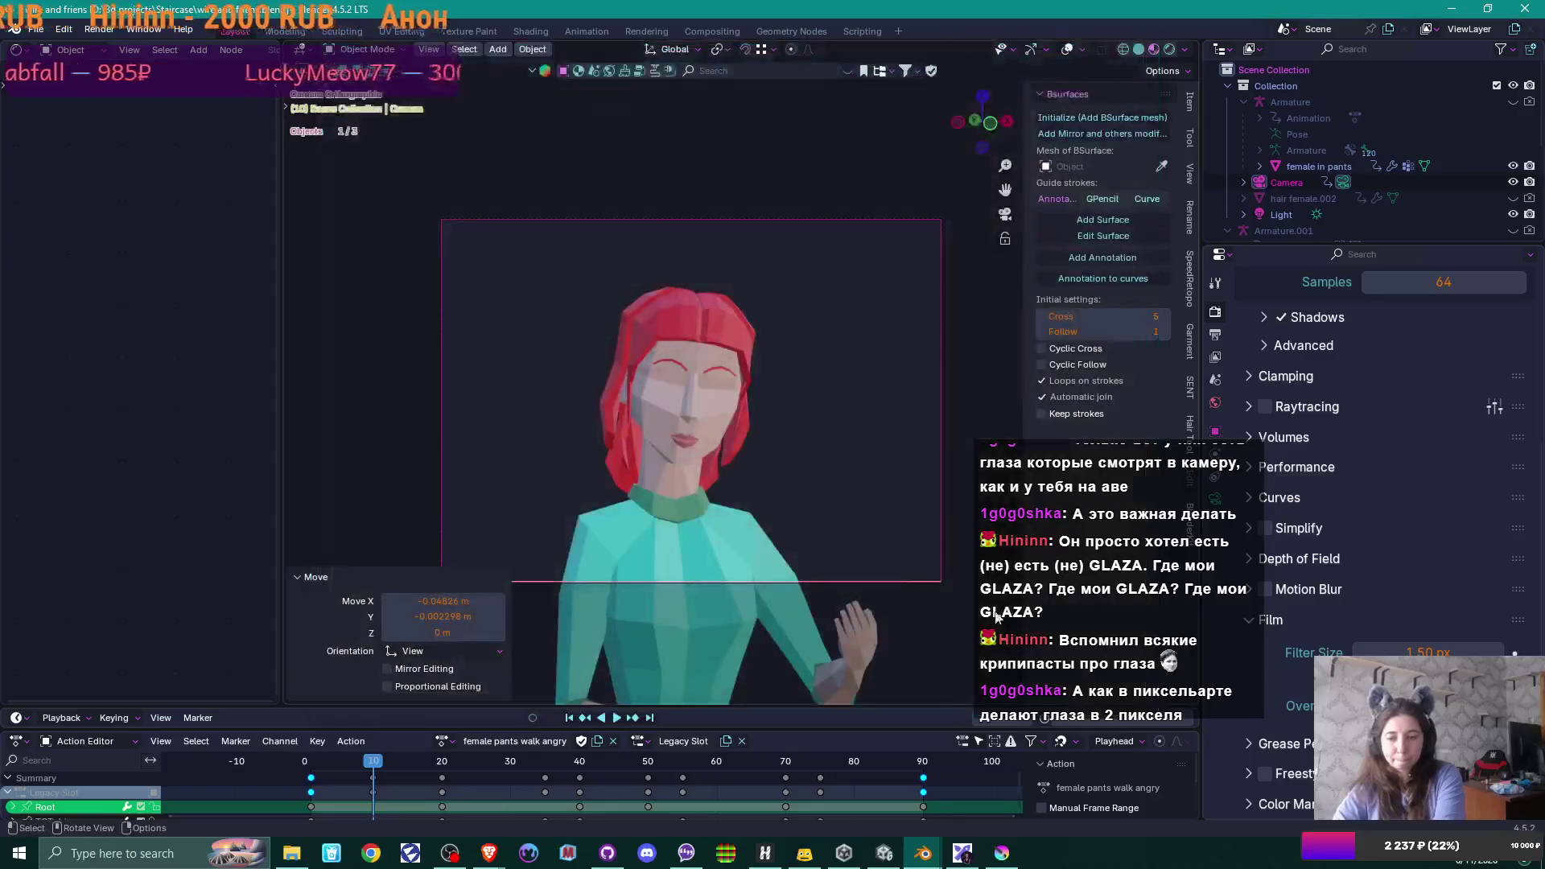
{"action": "left_click", "coordinate": [1002, 854]}
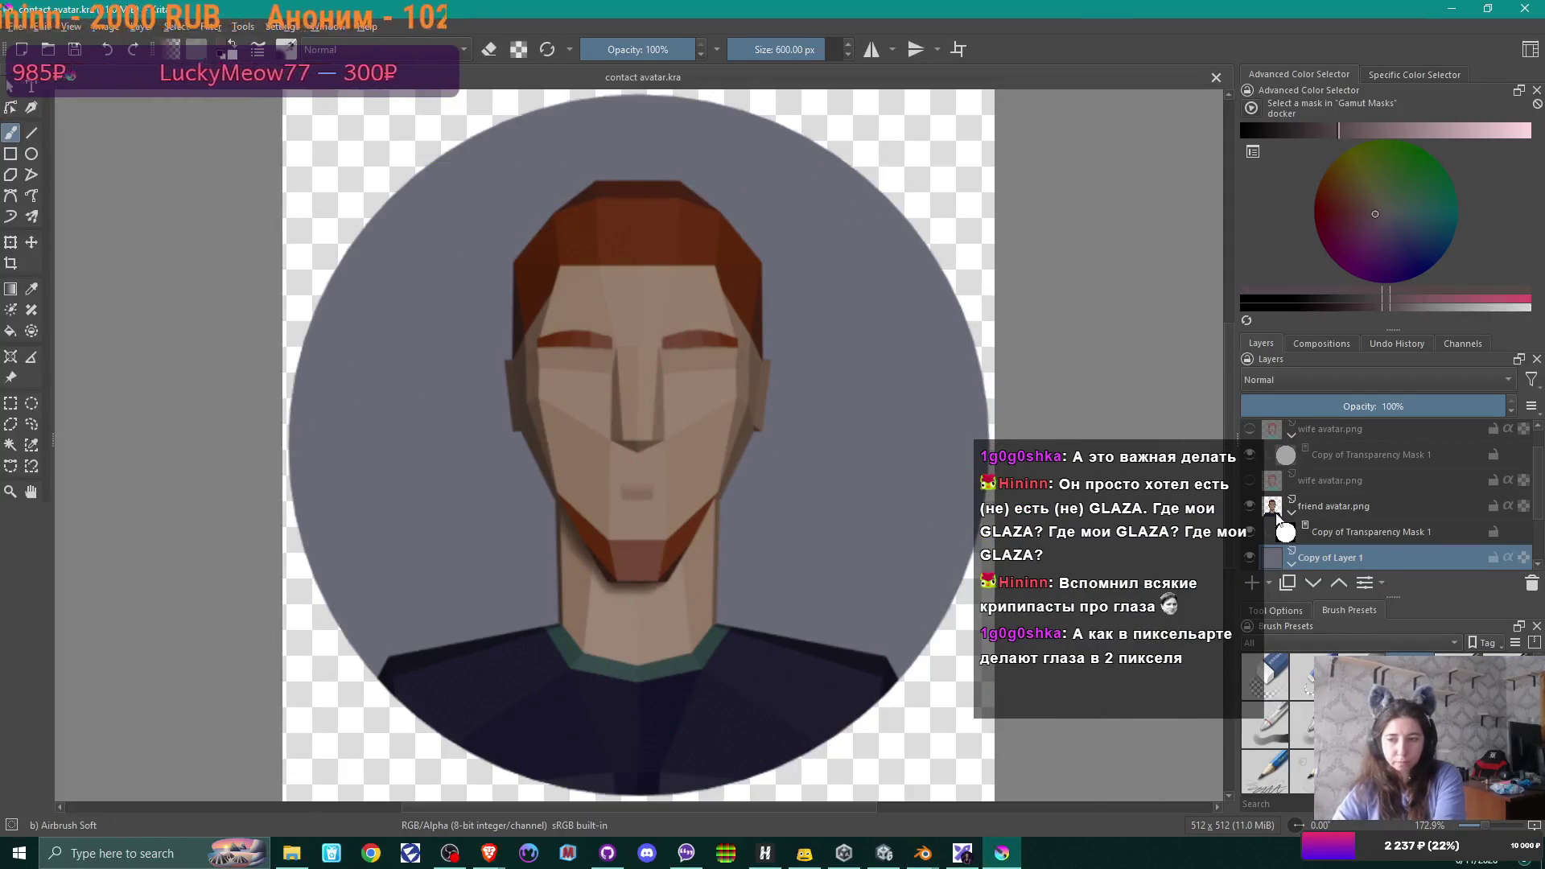
- Drag the wife avatar image from the Staircase folder onto the Krita canvas as a new layer
{"action": "left_click", "coordinate": [291, 854]}
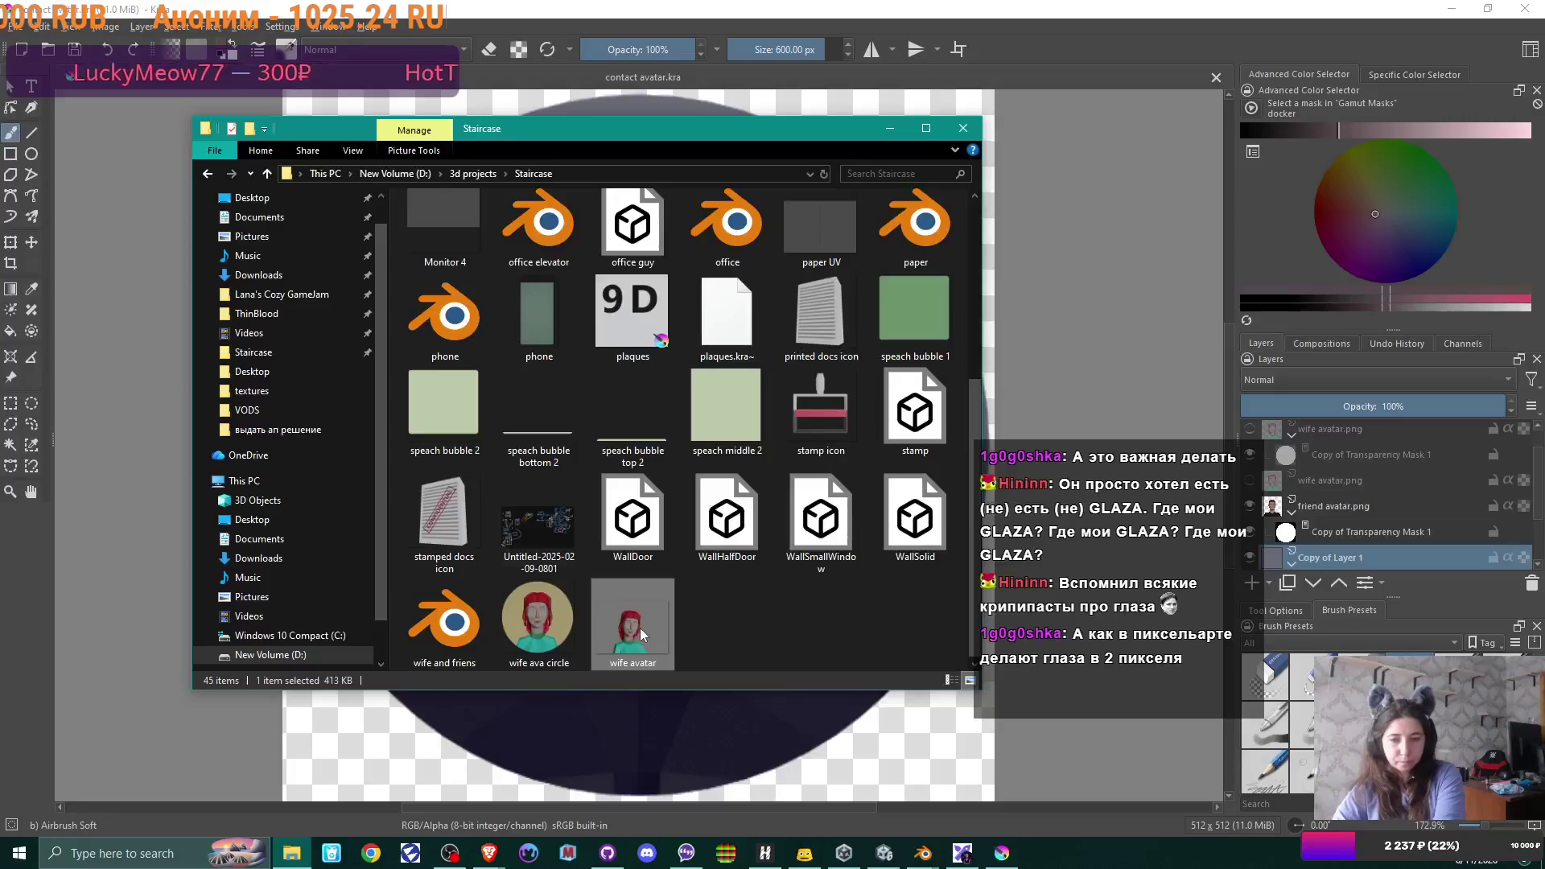
{"action": "left_click_drag", "start_coordinate": [641, 635], "coordinate": [1325, 440]}
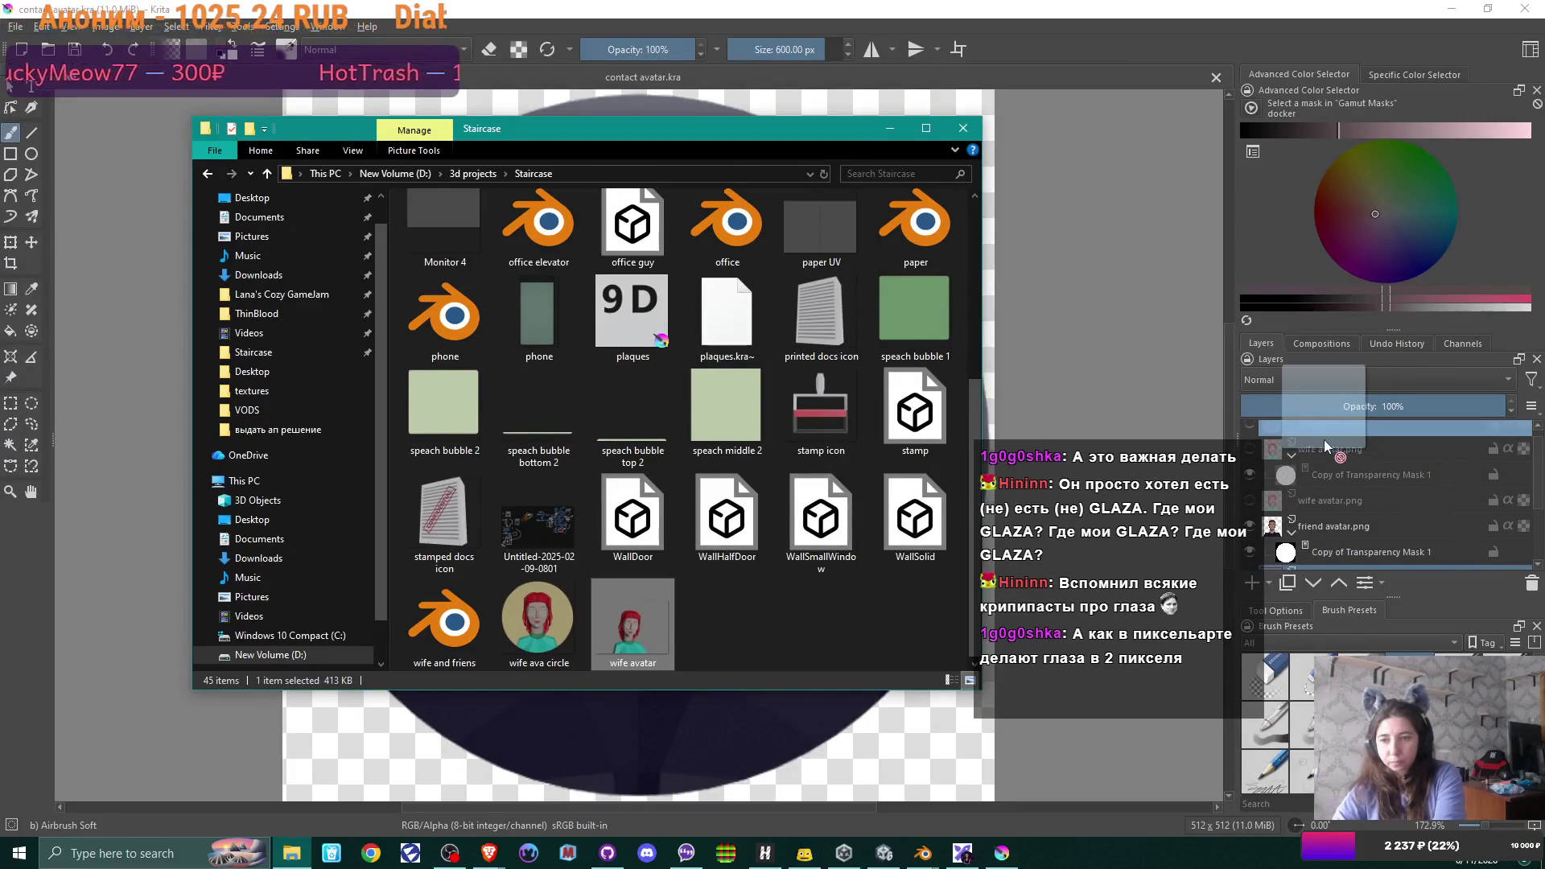
{"action": "left_click_drag", "start_coordinate": [1323, 439], "coordinate": [1097, 395]}
{"action": "left_click", "coordinate": [1156, 403]}
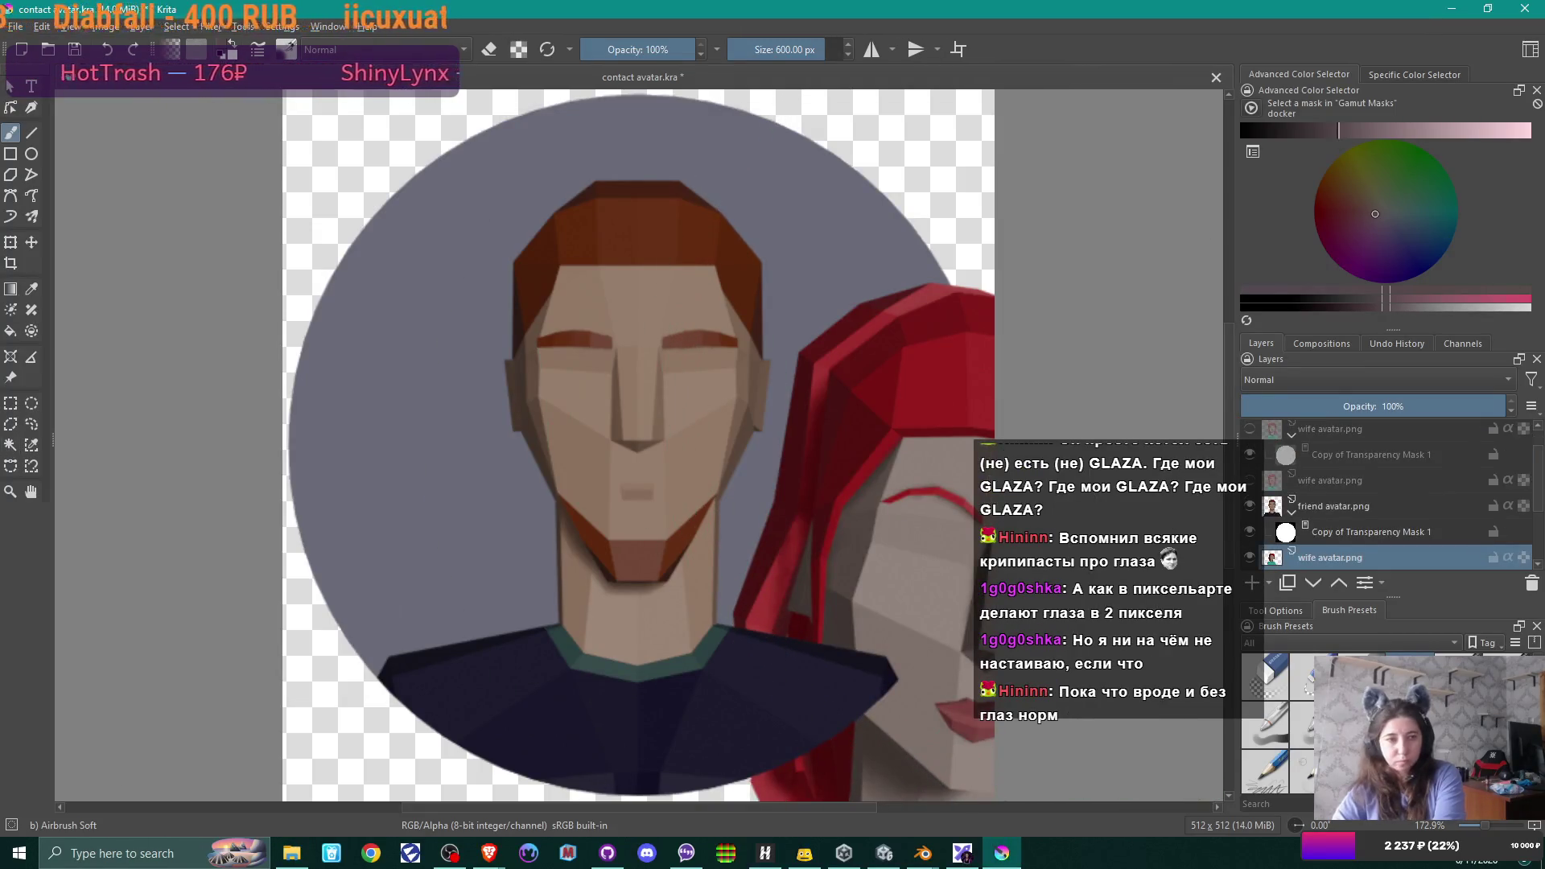
- Move and resize the wife portrait layer until it sits centred in the circle
{"action": "left_click", "coordinate": [29, 244]}
{"action": "left_click_drag", "start_coordinate": [652, 458], "coordinate": [530, 297]}
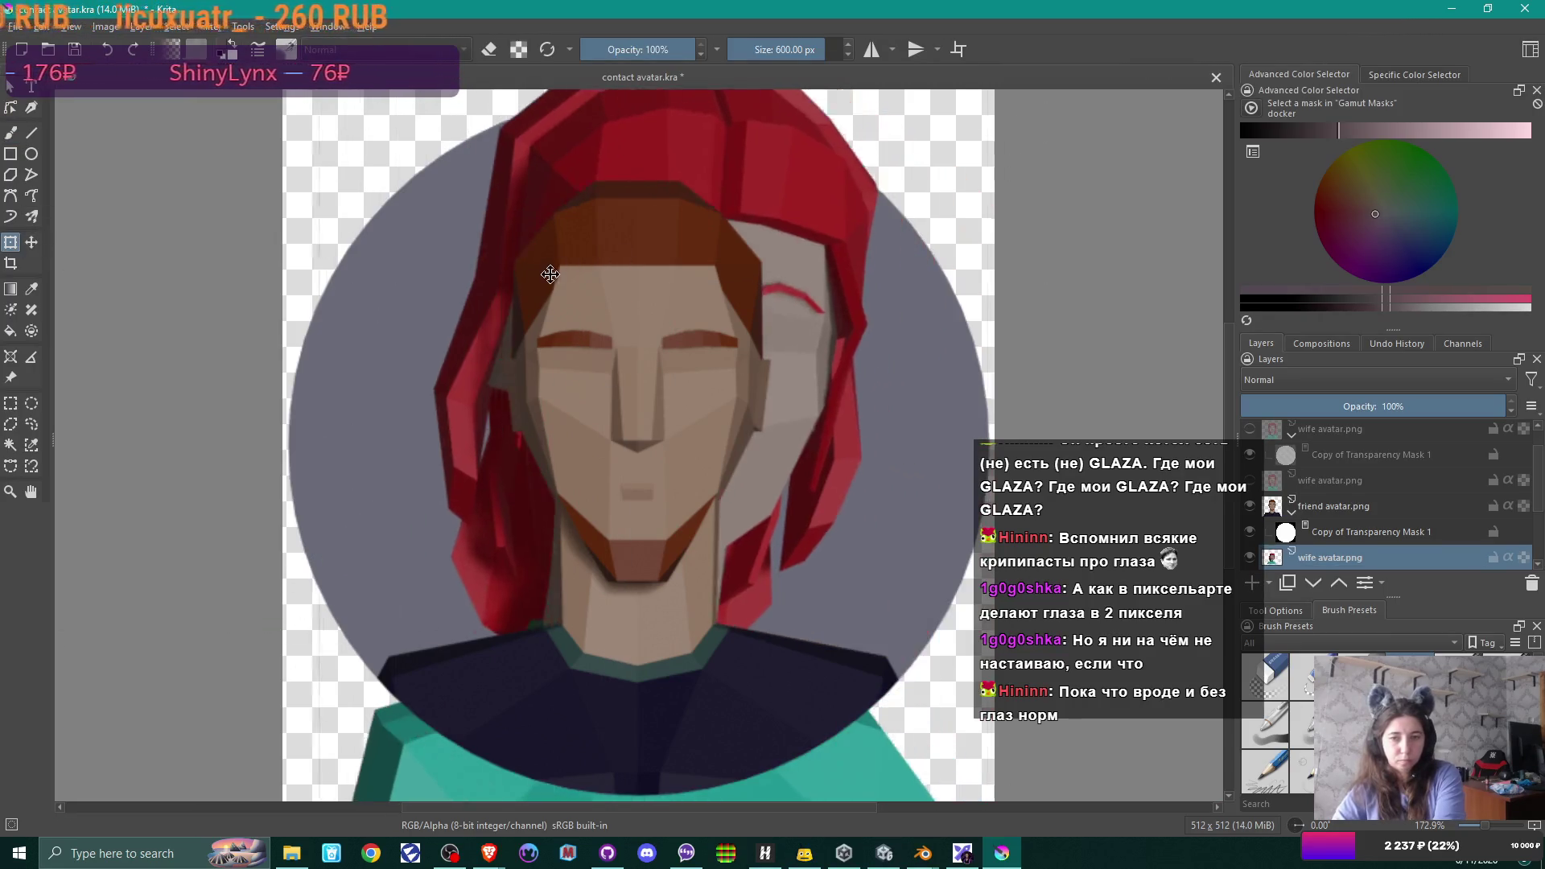
{"action": "scroll", "coordinate": [537, 299], "scroll_direction": "down", "scroll_amount": 3}
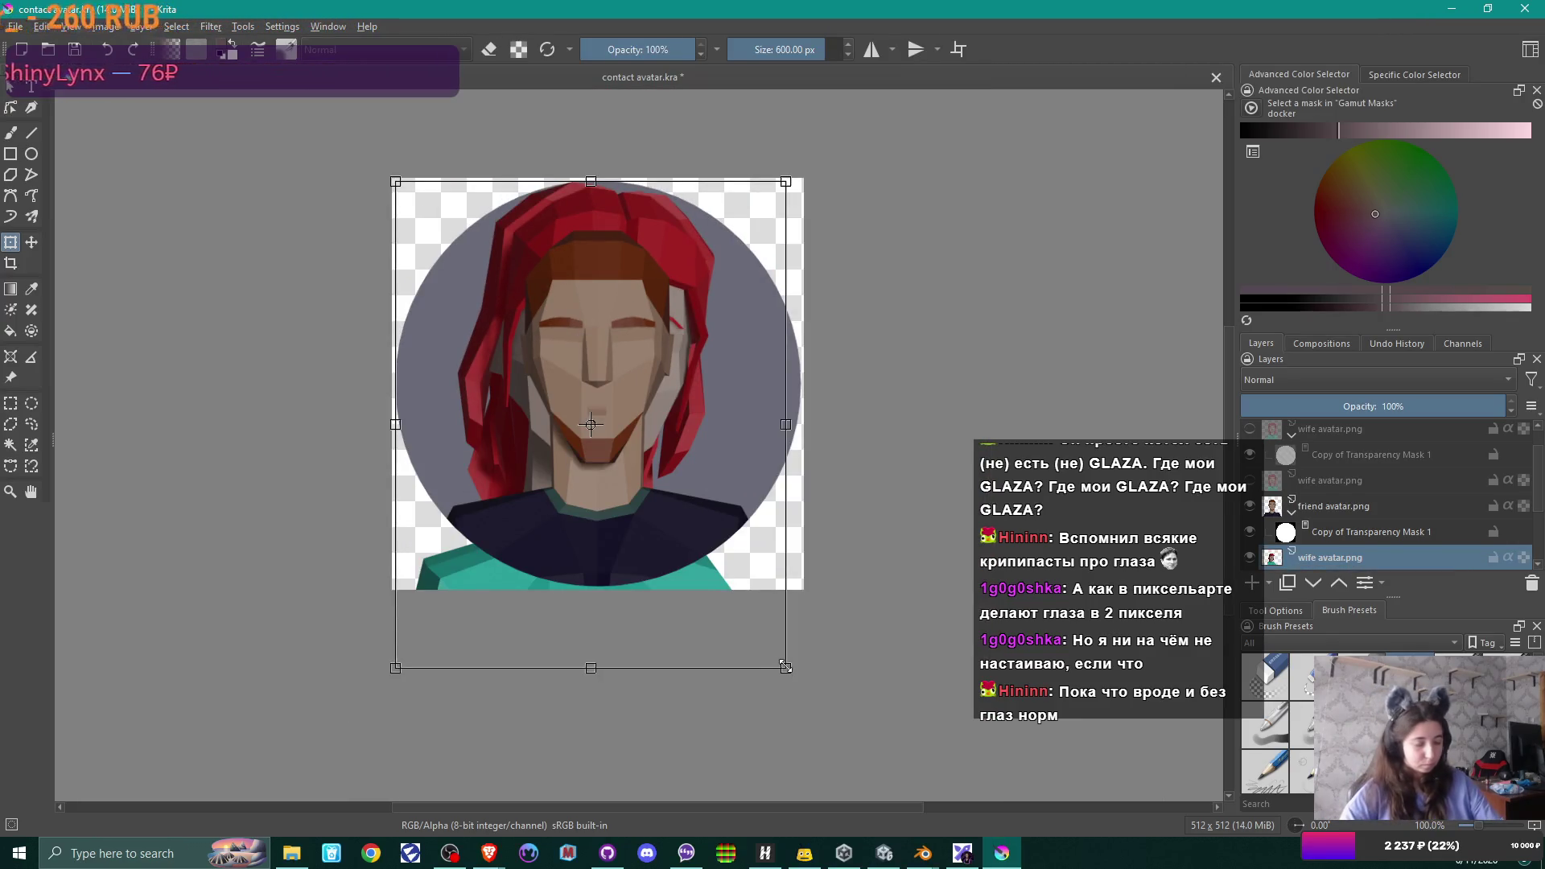
{"action": "left_click_drag", "start_coordinate": [786, 668], "coordinate": [668, 493]}
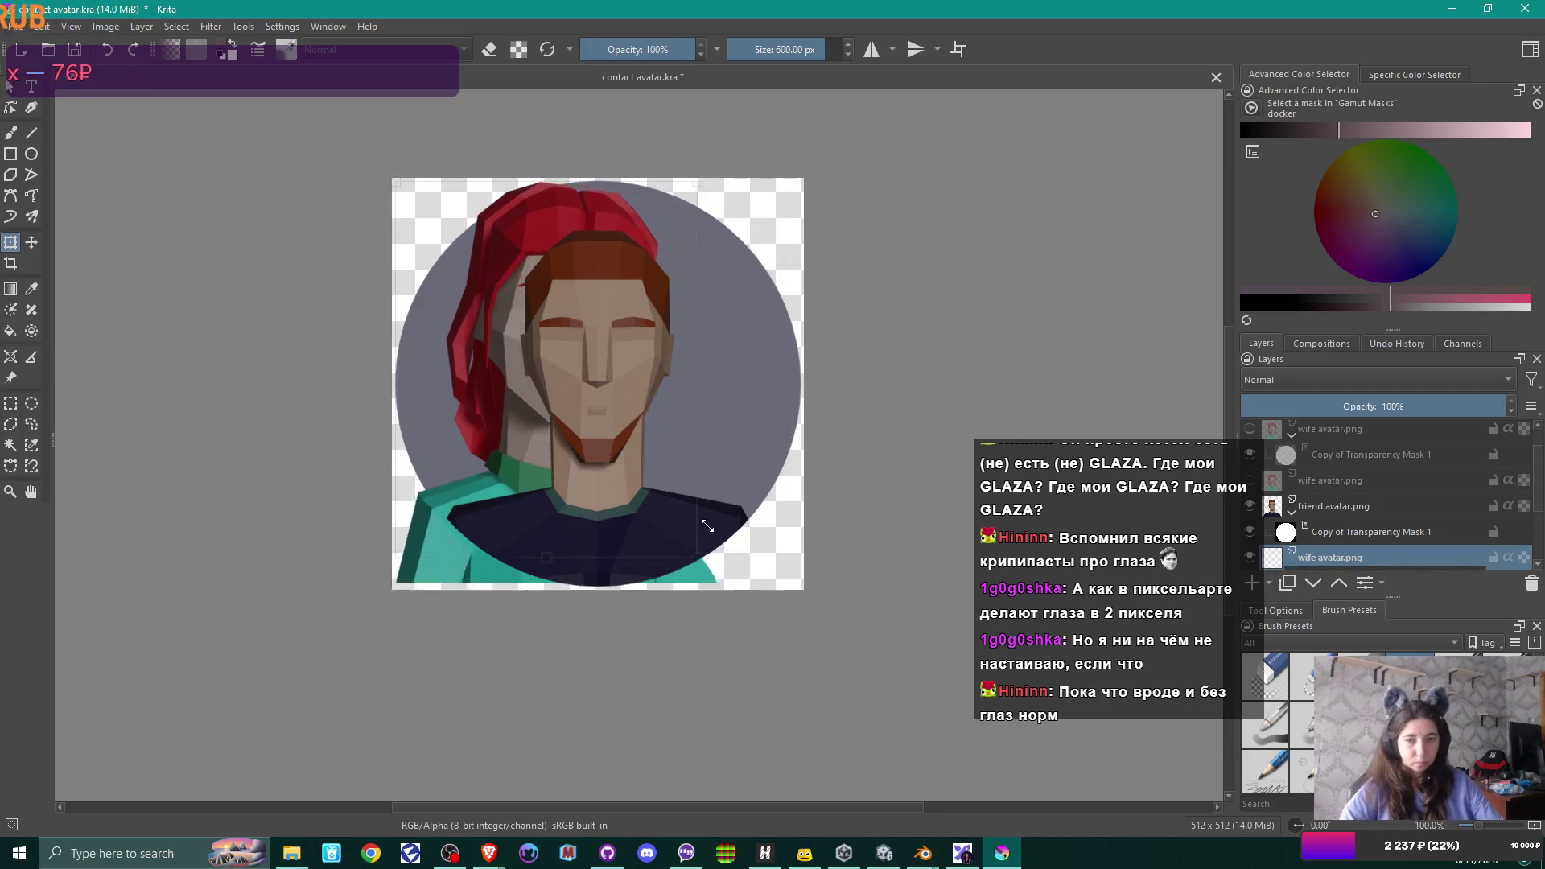
{"action": "left_click_drag", "start_coordinate": [507, 399], "coordinate": [581, 475]}
{"action": "left_click_drag", "start_coordinate": [470, 251], "coordinate": [448, 225]}
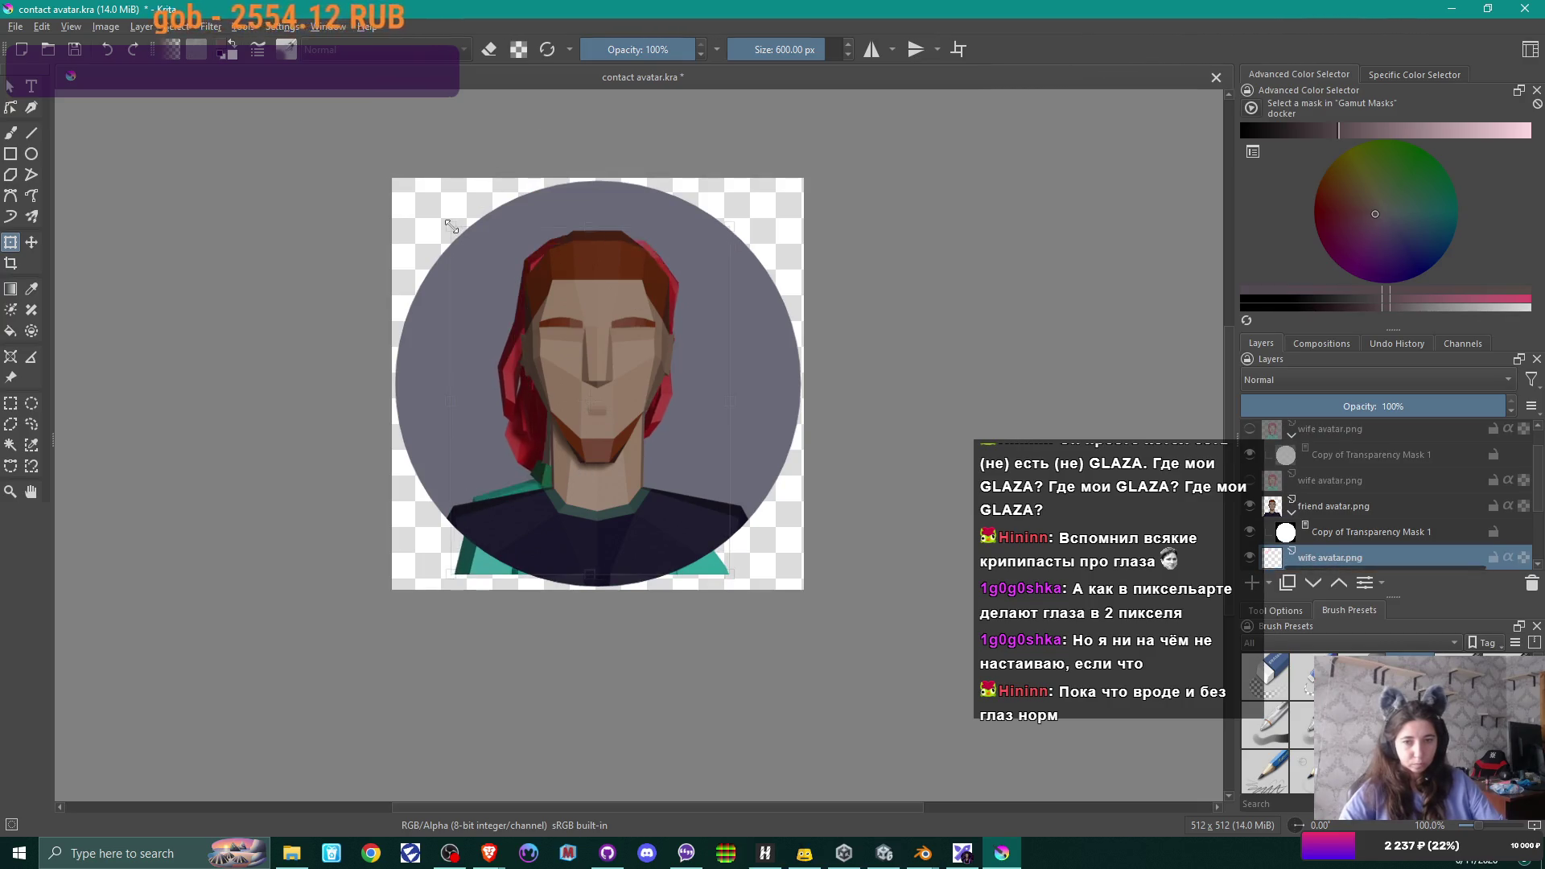
{"action": "left_click_drag", "start_coordinate": [625, 333], "coordinate": [635, 347]}
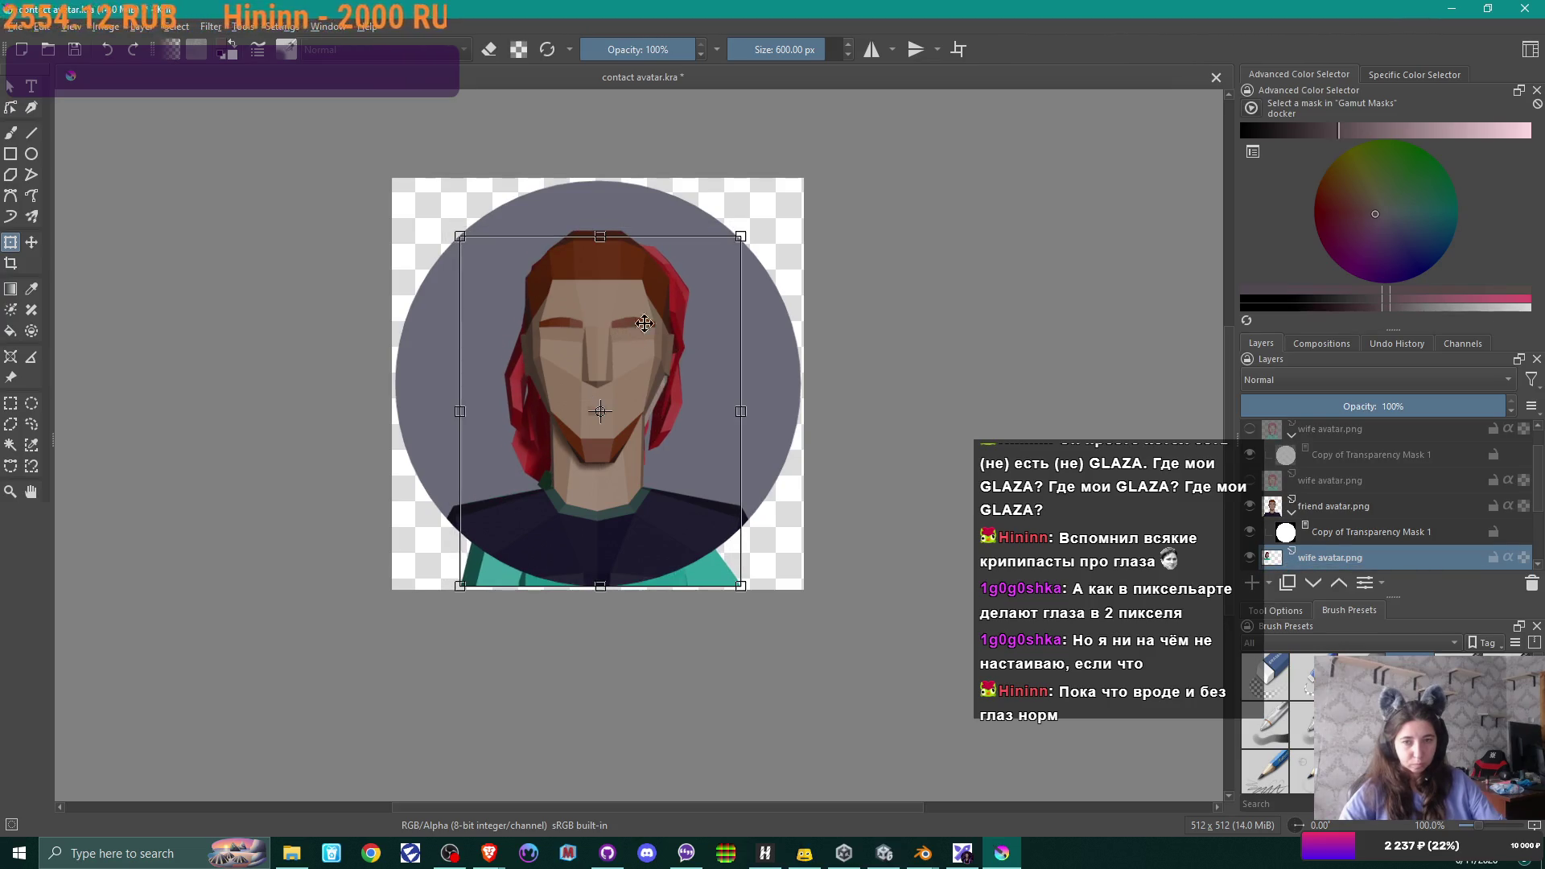
{"action": "left_click_drag", "start_coordinate": [600, 411], "coordinate": [678, 284]}
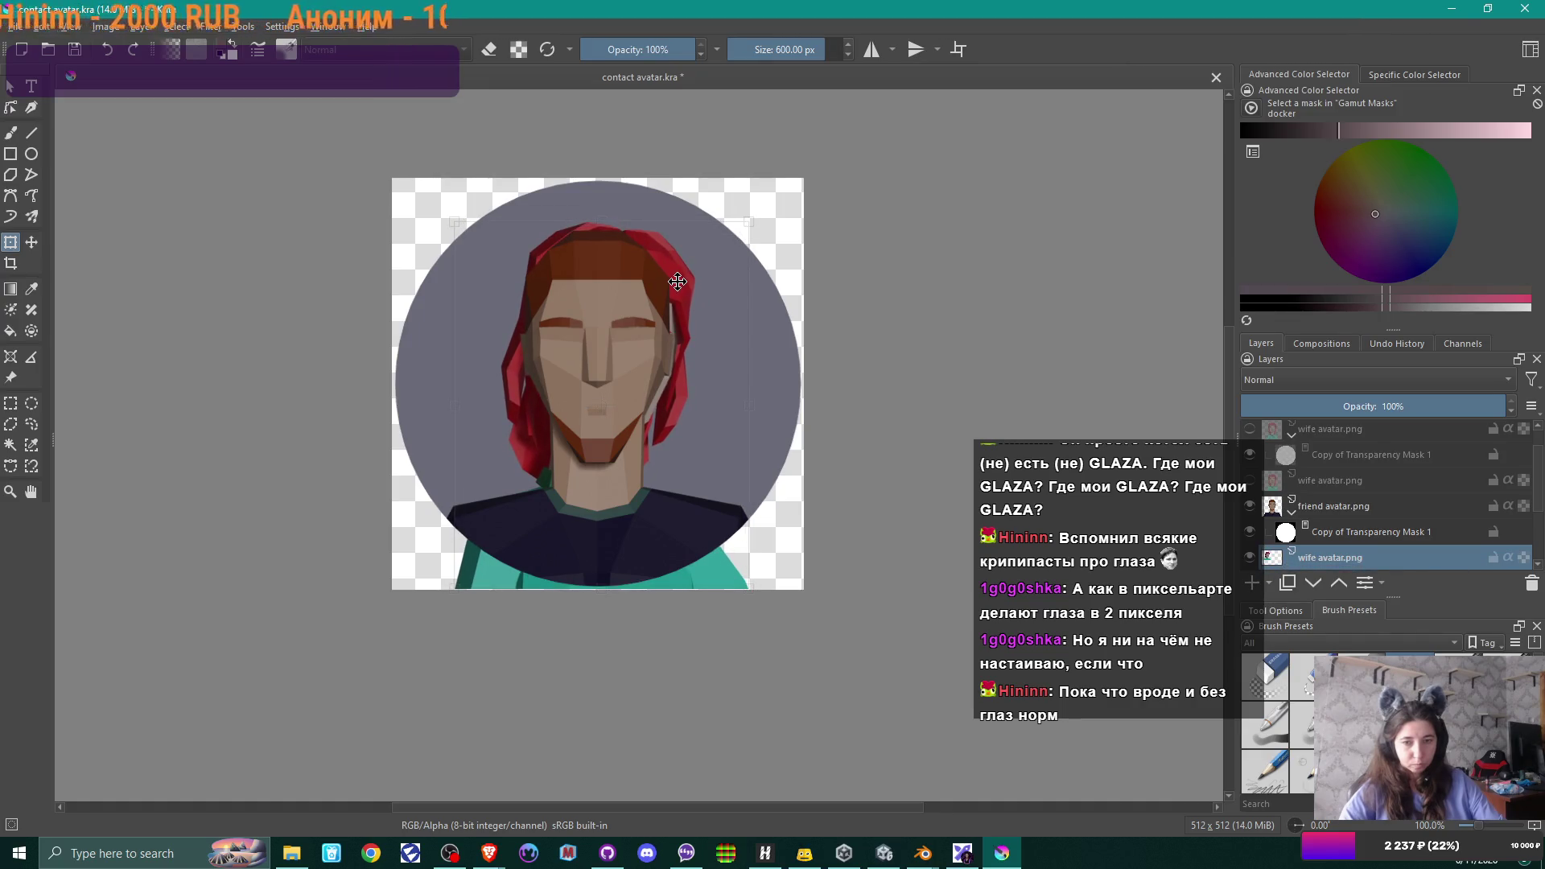
{"action": "left_click_drag", "start_coordinate": [678, 281], "coordinate": [673, 284]}
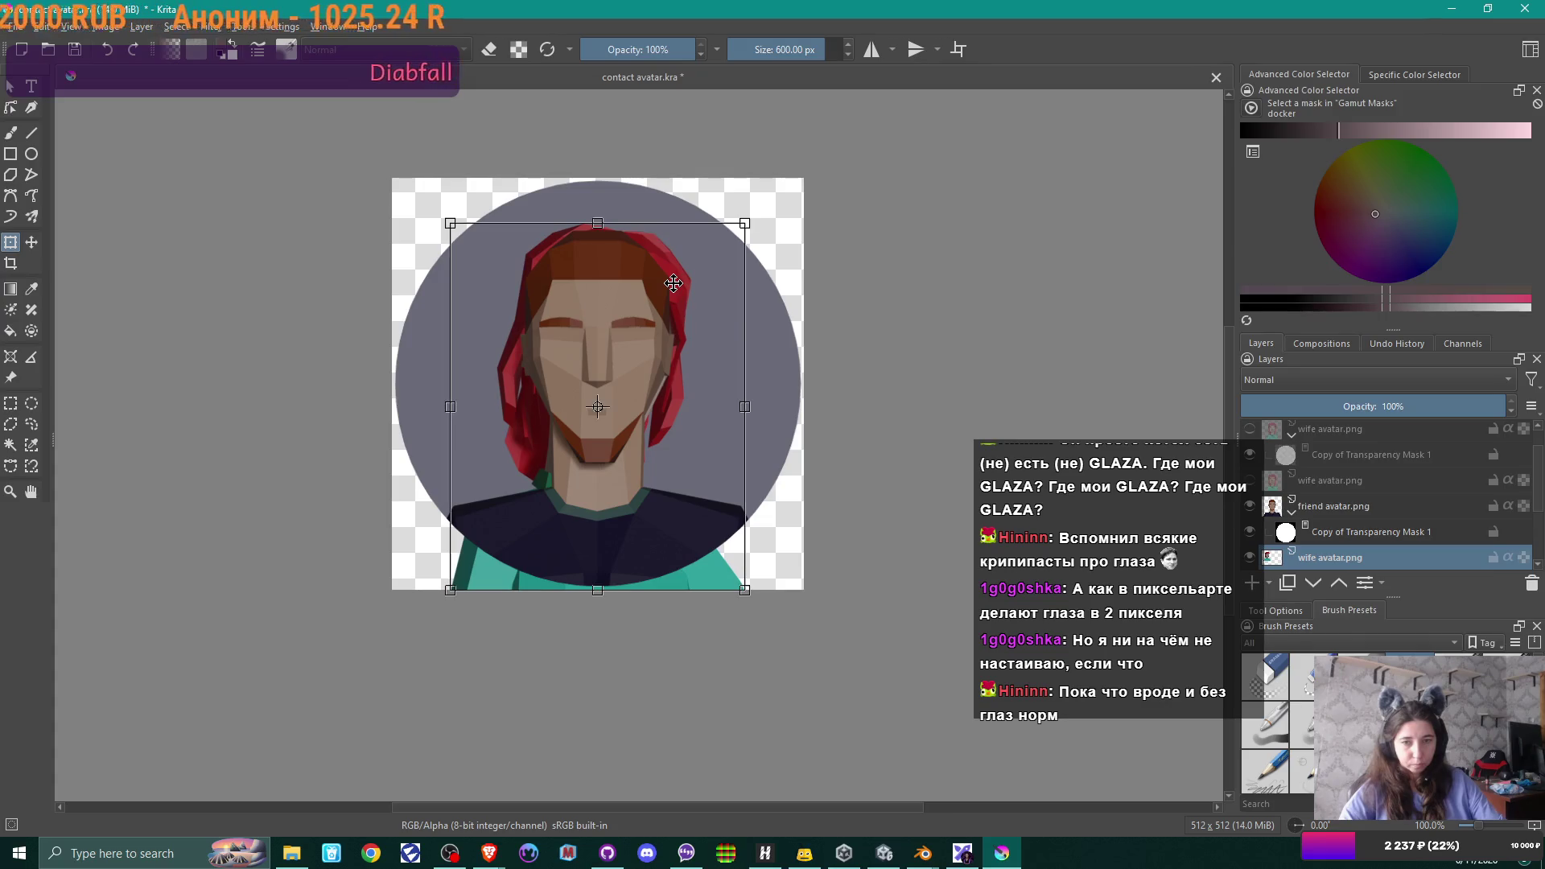
- Hide the friend avatar layers, move the transparency mask down and show Layer 1 as the tan background
{"action": "left_click", "coordinate": [1251, 507]}
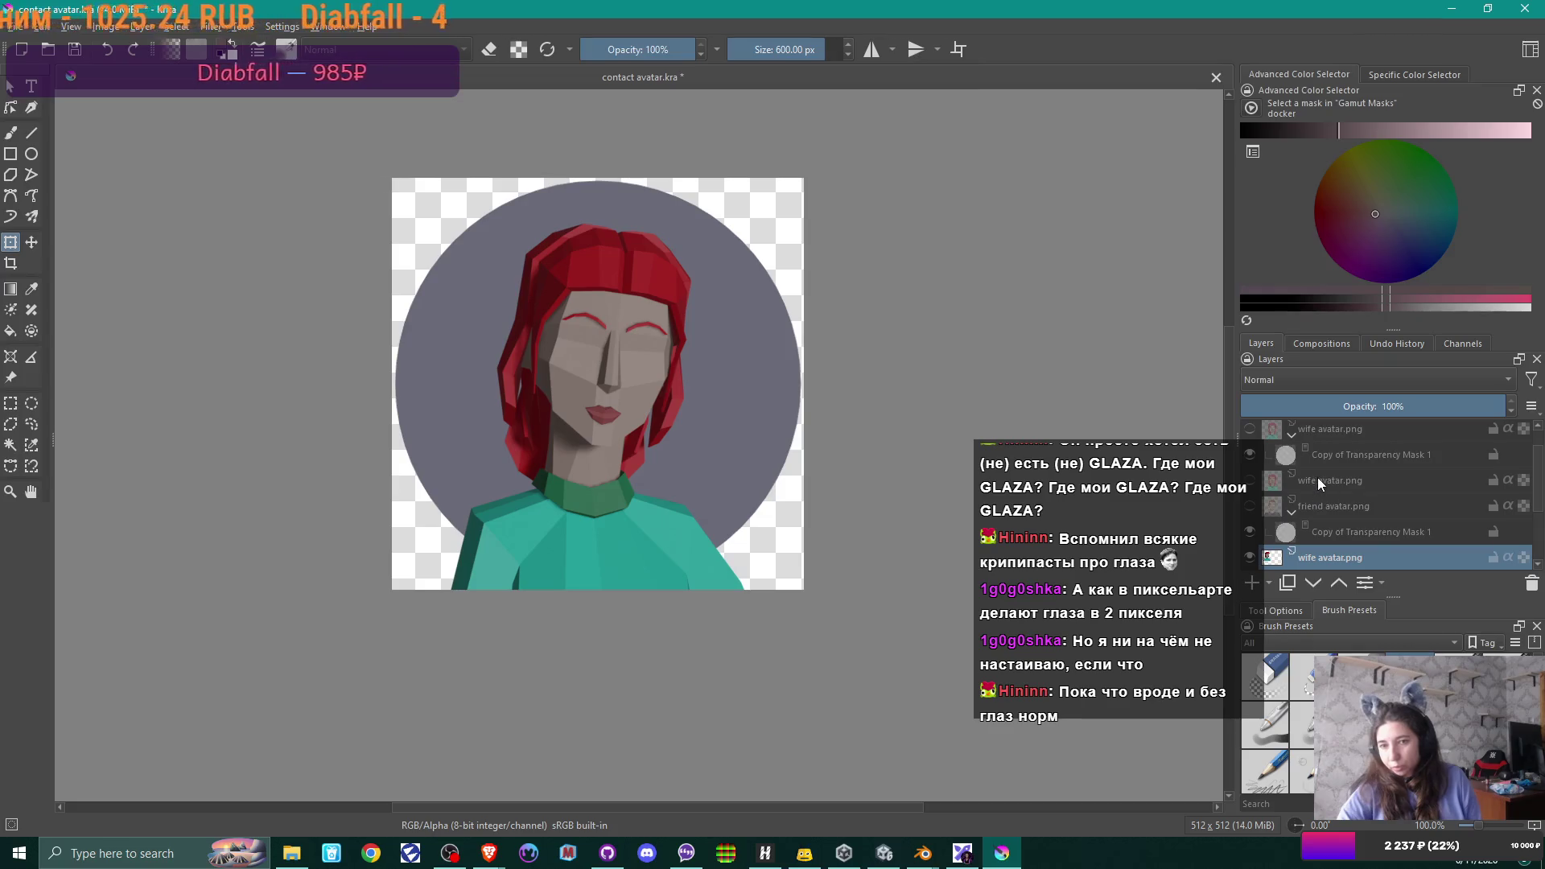
{"action": "left_click", "coordinate": [1349, 535]}
{"action": "left_click_drag", "start_coordinate": [1336, 458], "coordinate": [1350, 556]}
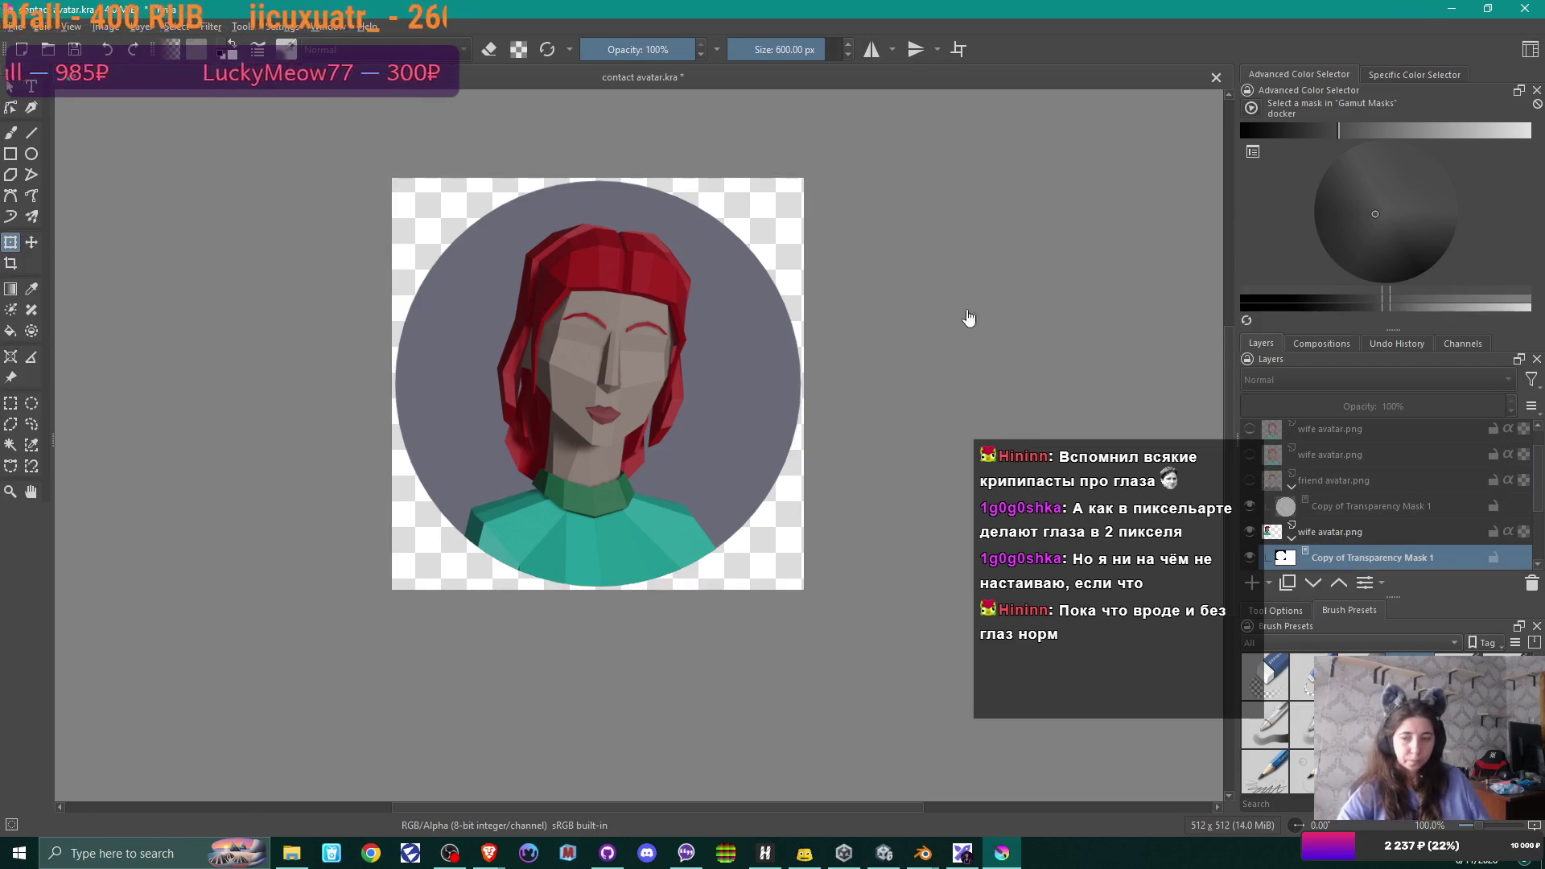
{"action": "scroll", "coordinate": [1357, 513], "scroll_direction": "down", "scroll_amount": 2}
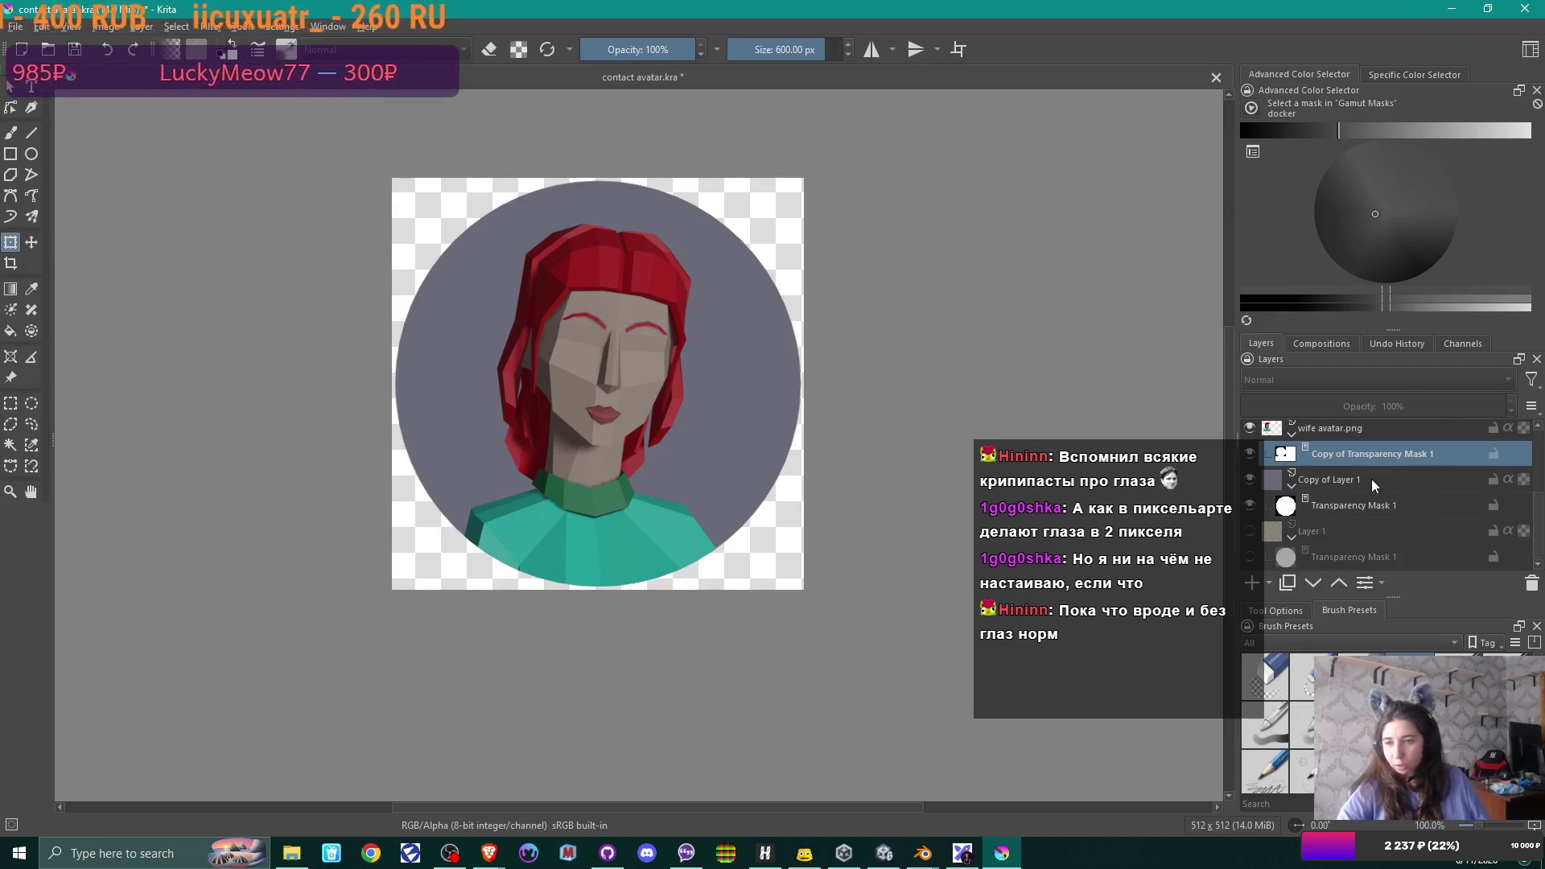
{"action": "left_click", "coordinate": [1250, 480]}
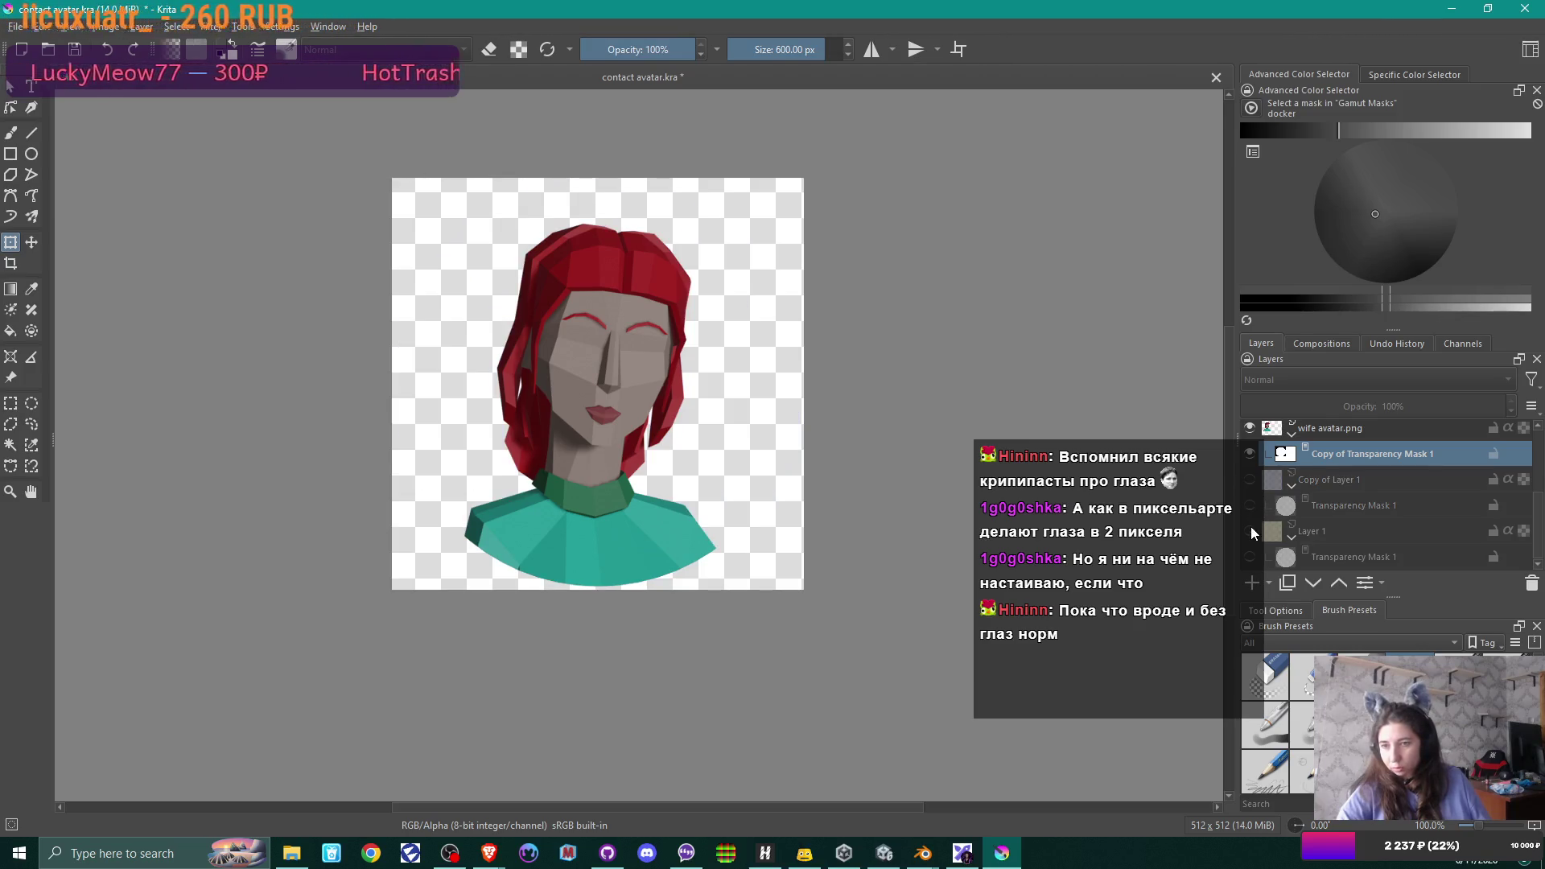
{"action": "left_click", "coordinate": [1249, 530]}
{"action": "left_click", "coordinate": [1250, 556]}
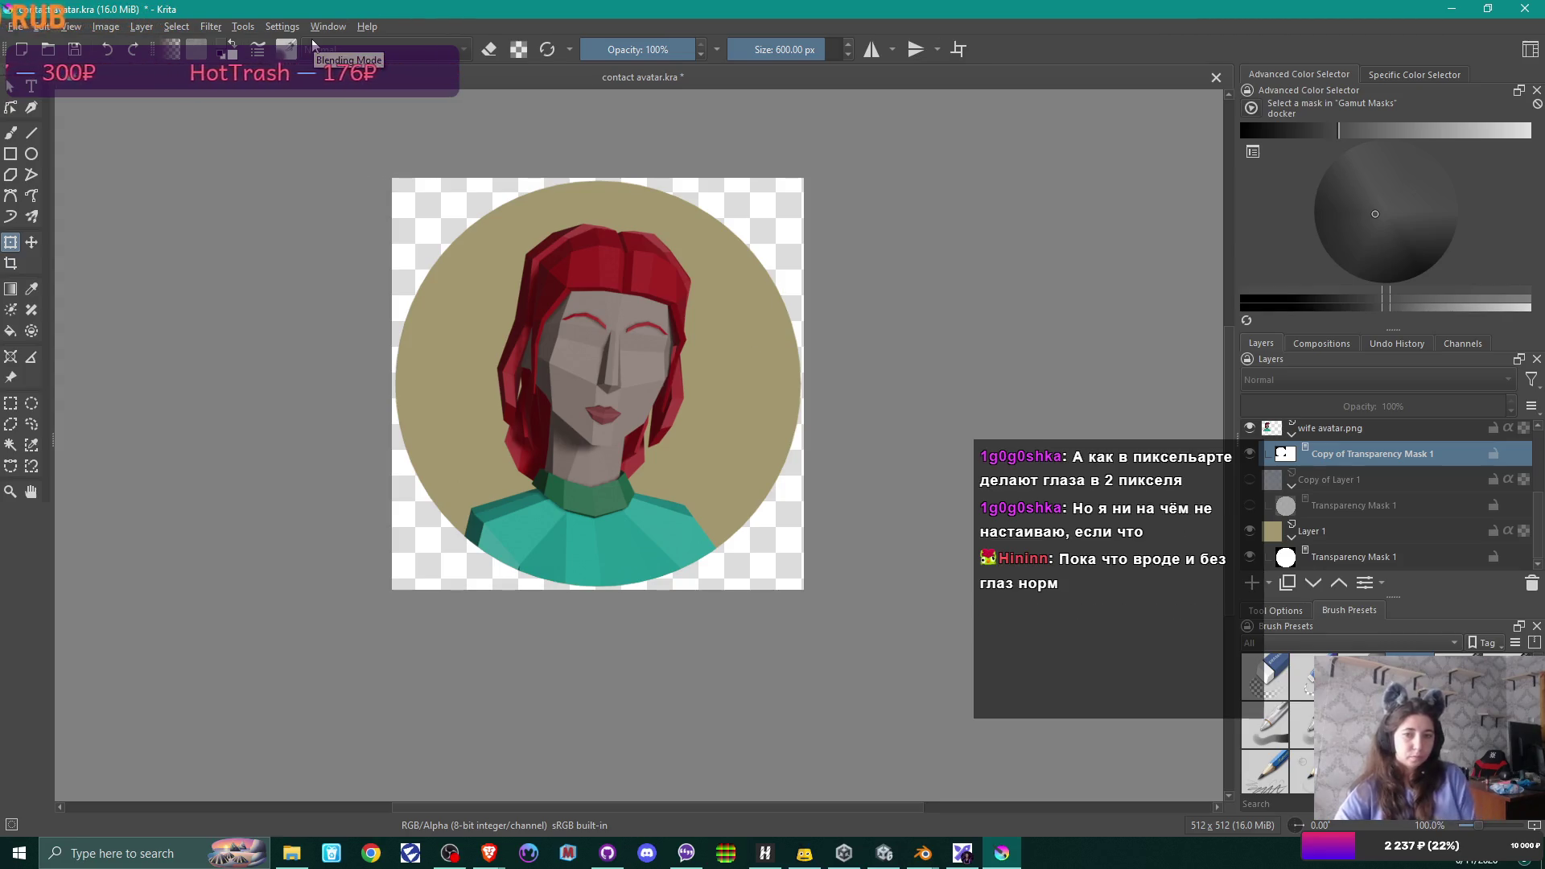
{"action": "left_click", "coordinate": [12, 27]}
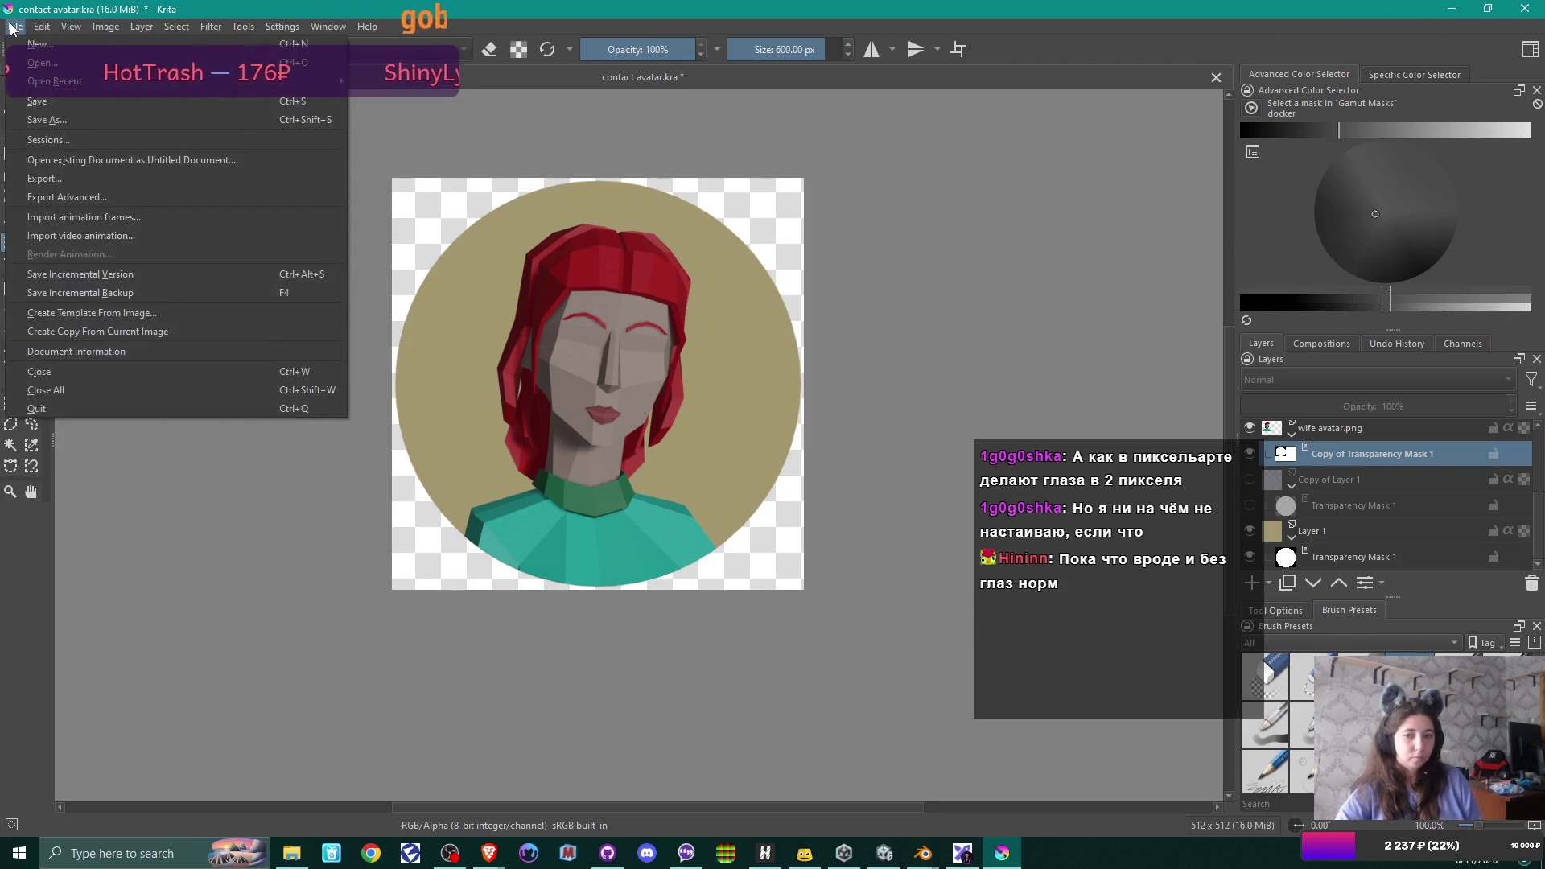
- Export the composition as PNG over the existing 'wife ava circle' file, confirming the replace and PNG options
{"action": "key", "text": "Escape"}
{"action": "key", "text": "ctrl+shift+s"}
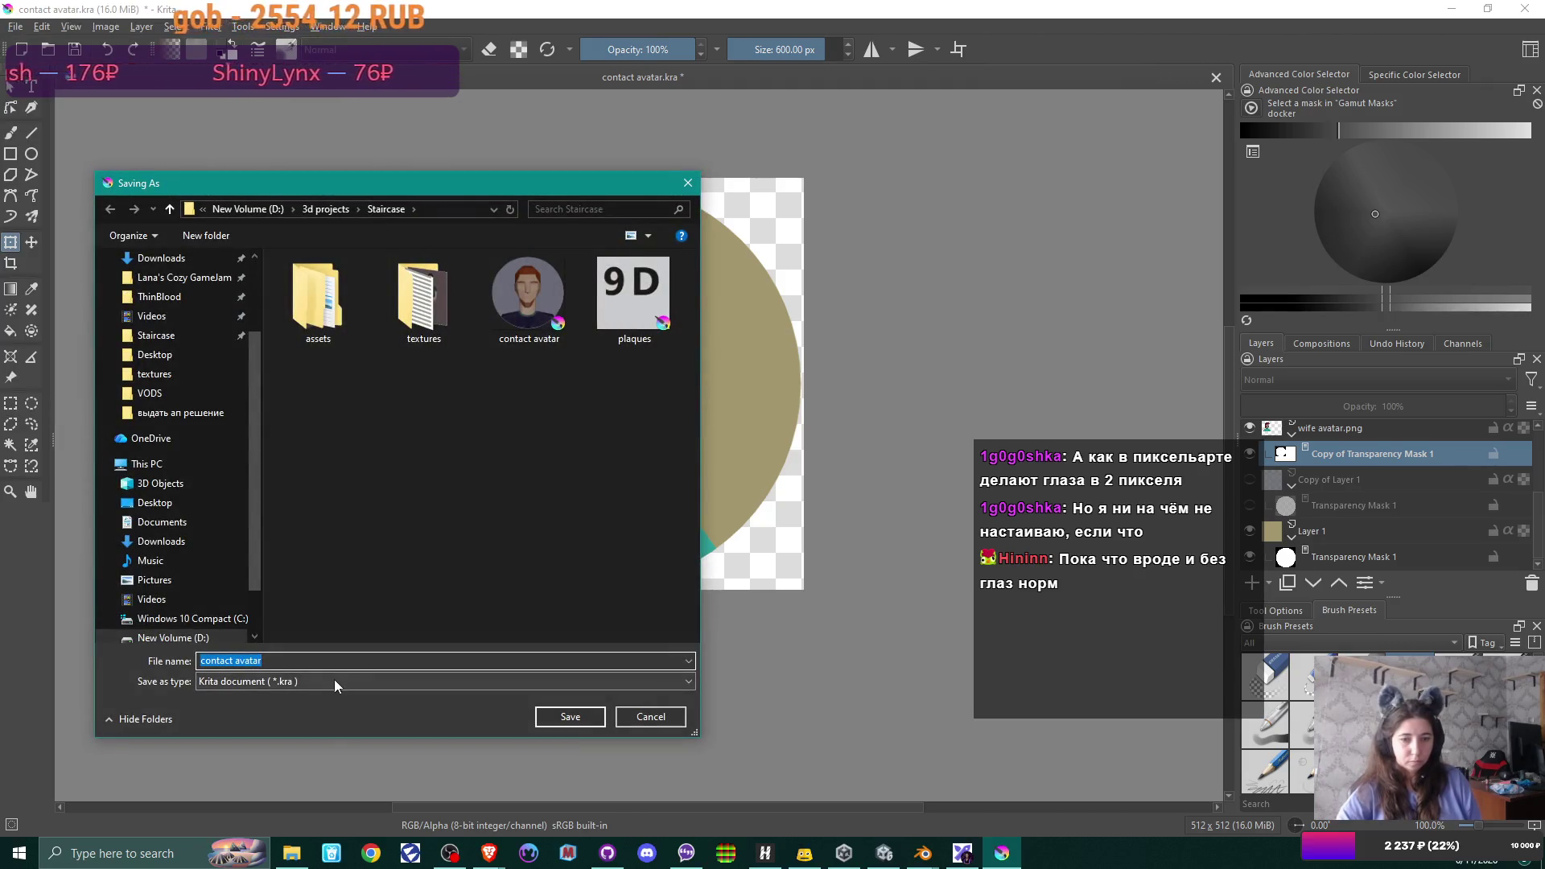
{"action": "left_click", "coordinate": [302, 681]}
{"action": "left_click", "coordinate": [241, 507]}
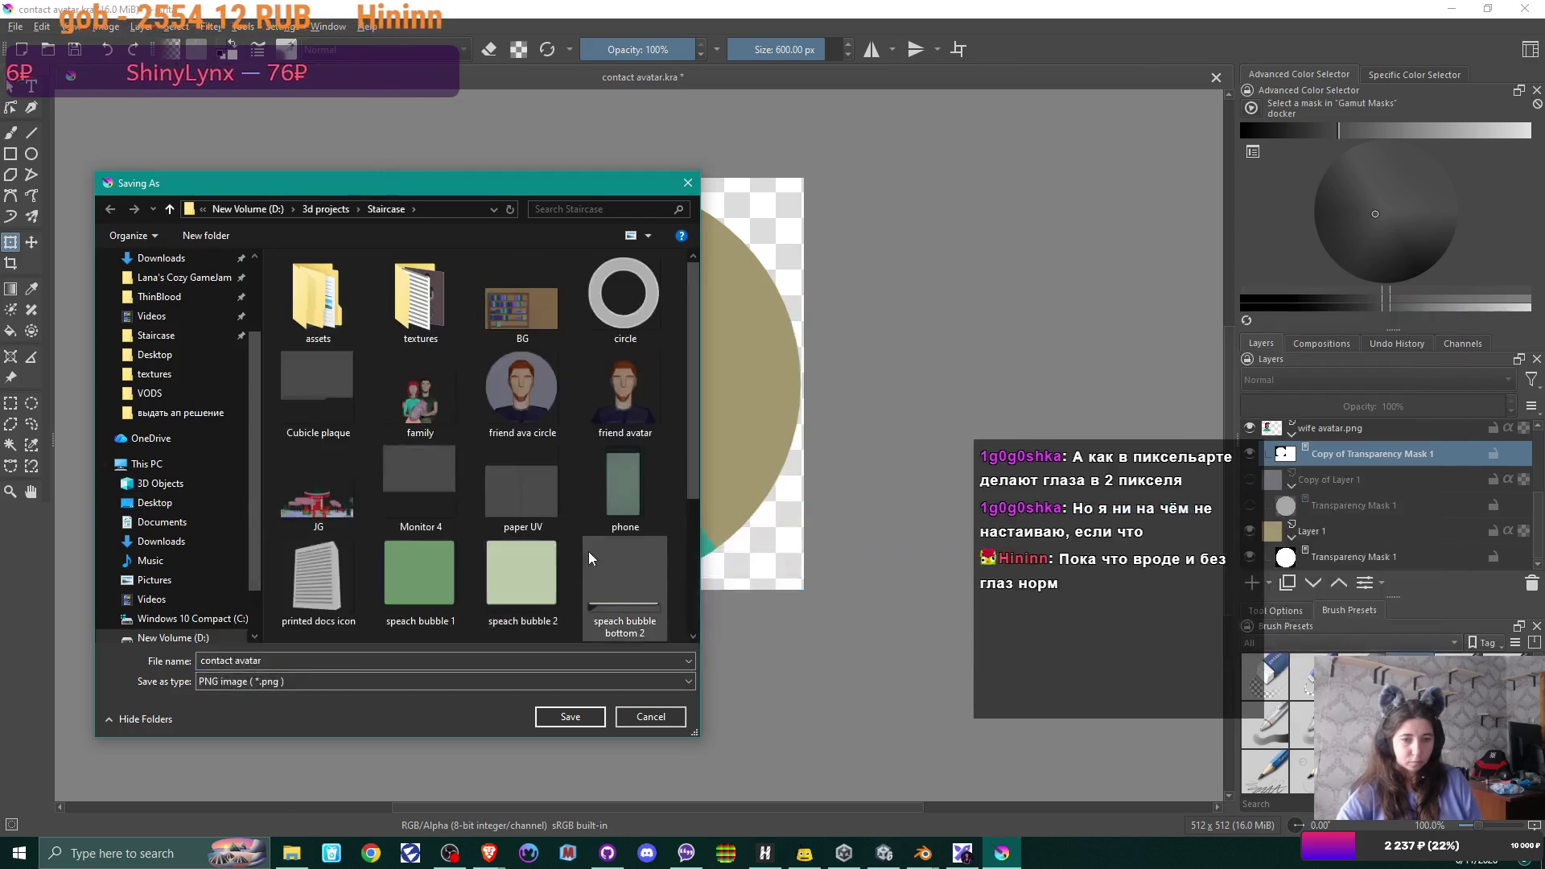
{"action": "scroll", "coordinate": [674, 427], "scroll_direction": "down", "scroll_amount": 2}
{"action": "scroll", "coordinate": [496, 609], "scroll_direction": "down", "scroll_amount": 3}
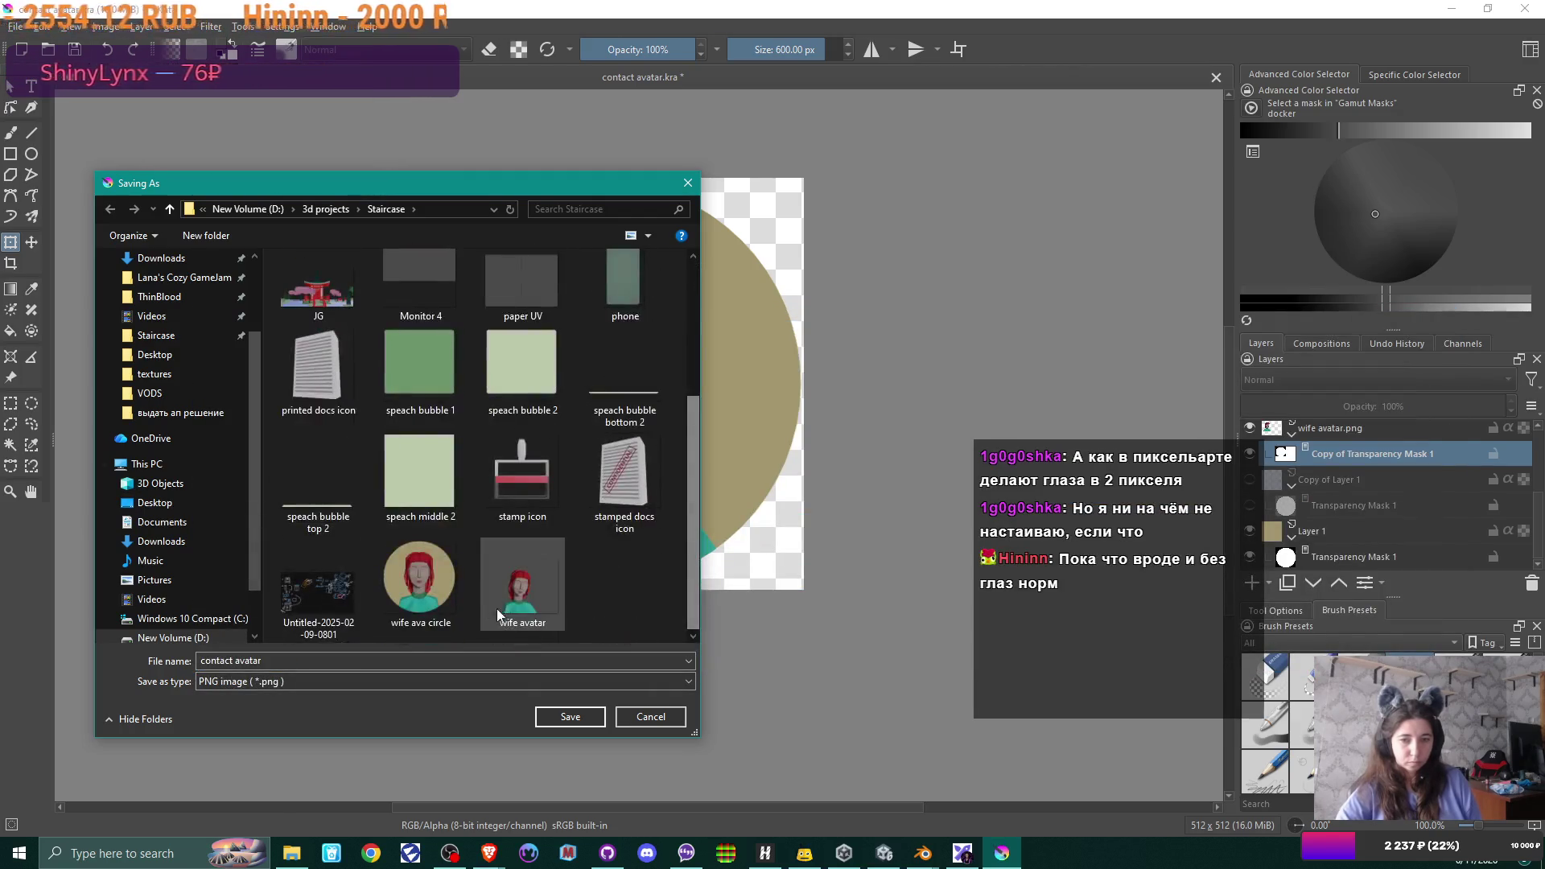
{"action": "left_click", "coordinate": [441, 580]}
{"action": "left_click", "coordinate": [570, 717]}
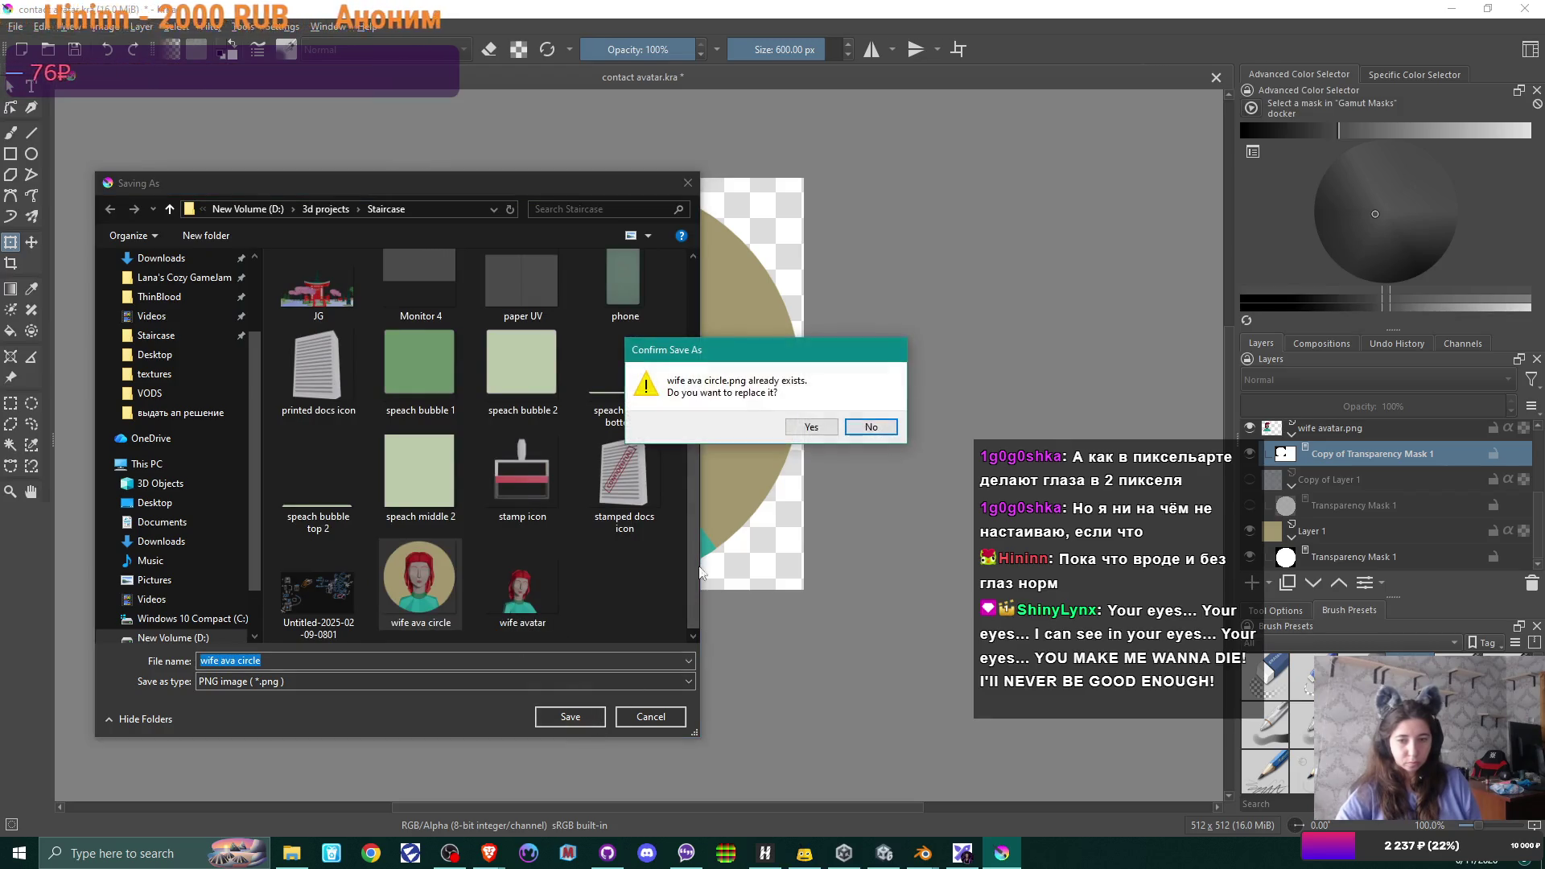
{"action": "left_click", "coordinate": [799, 429]}
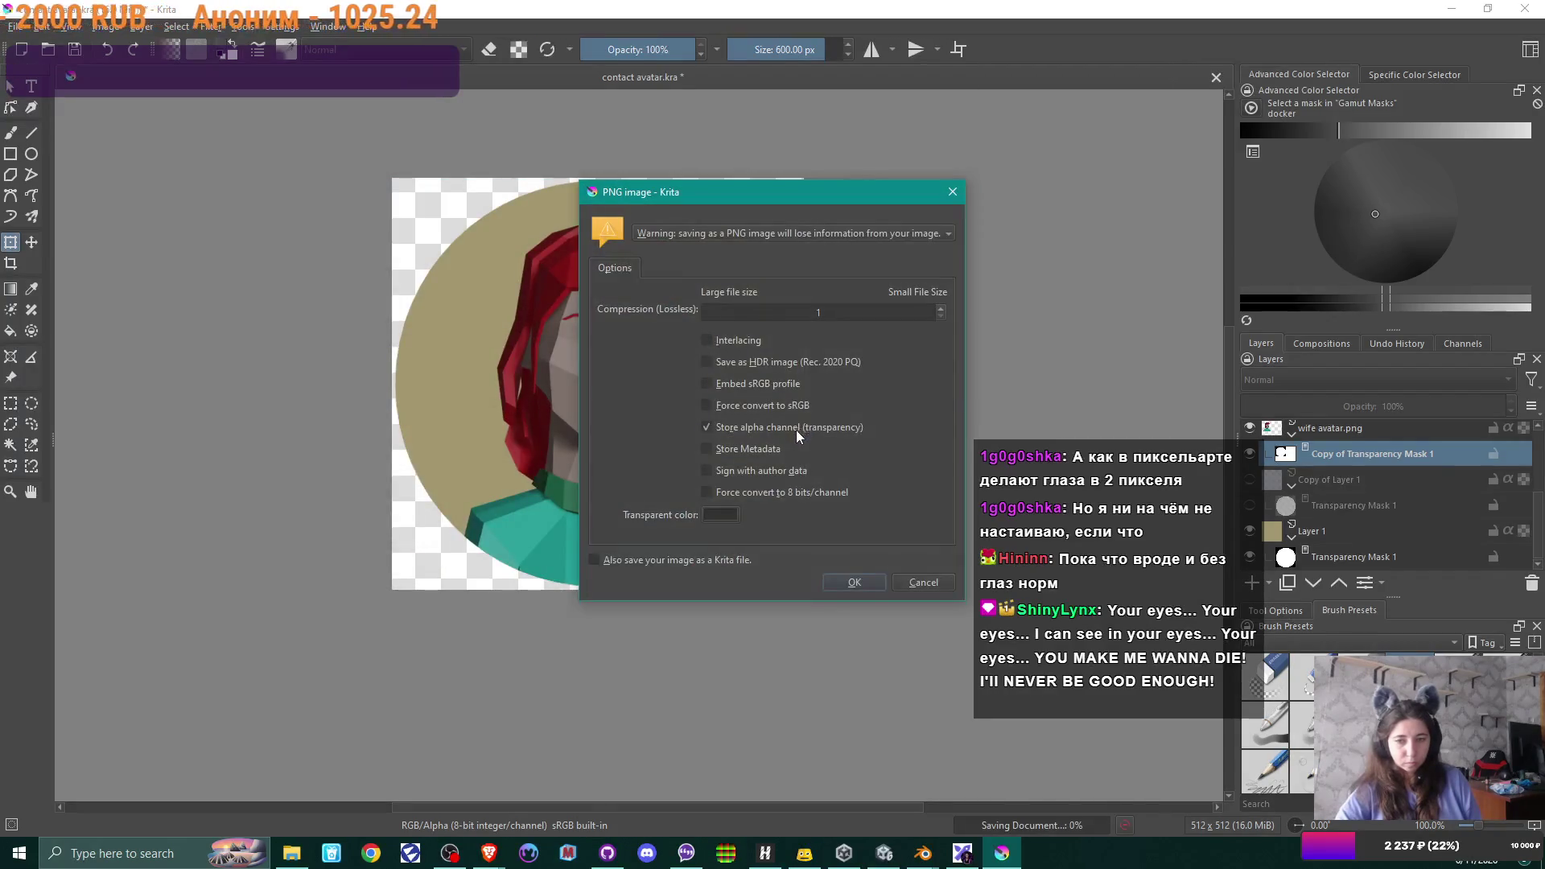
{"action": "left_click", "coordinate": [857, 583]}
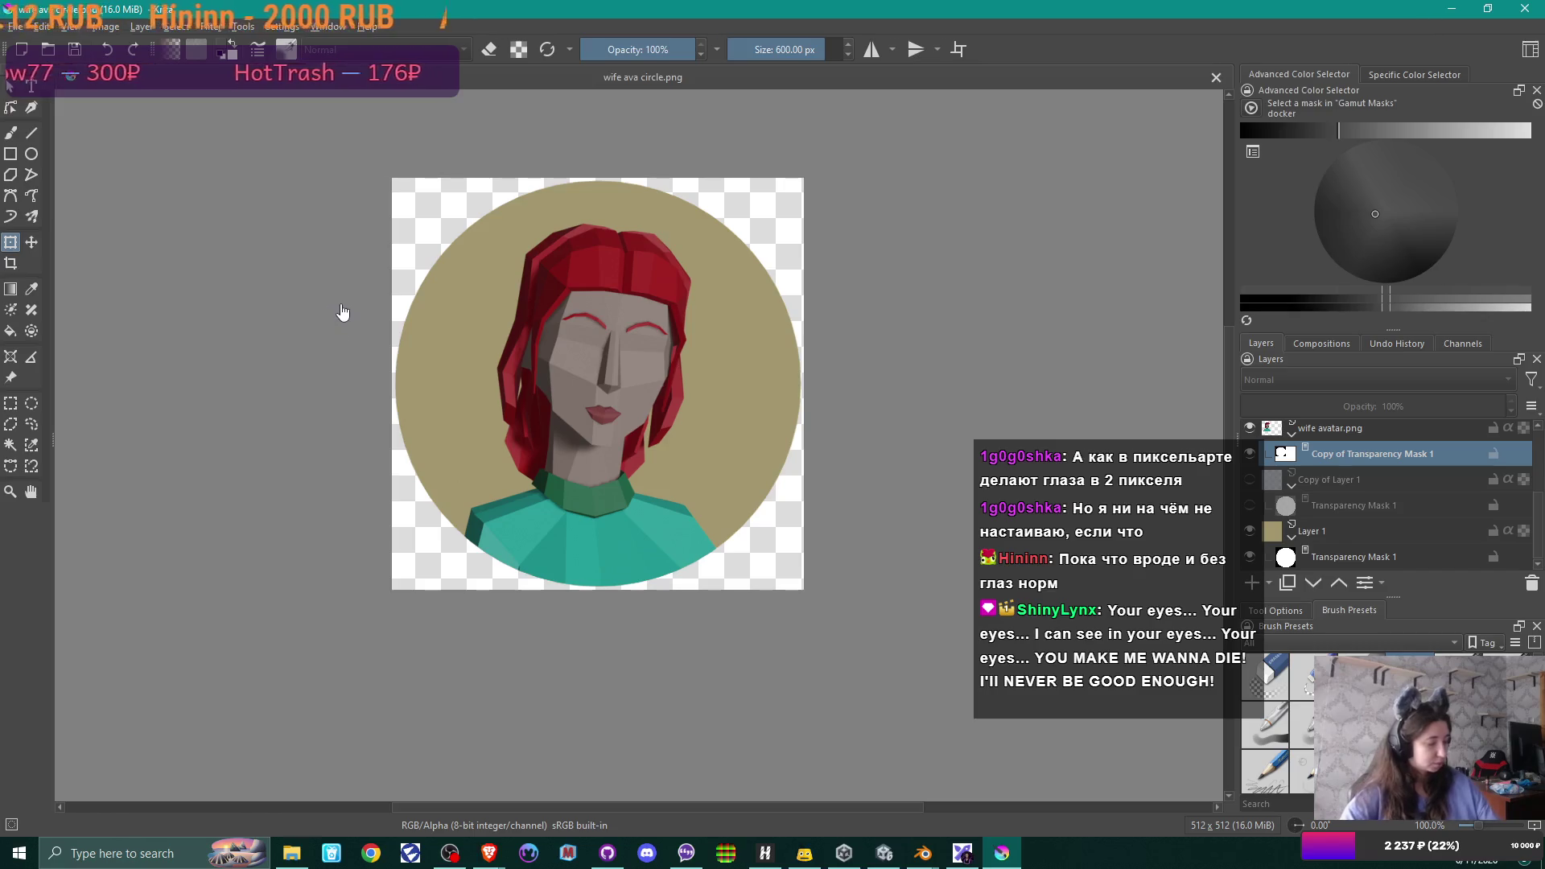
- Close Krita and the Explorer windows, save and close the Blender file, then start Play mode in Unity
{"action": "key", "text": "alt+F4"}
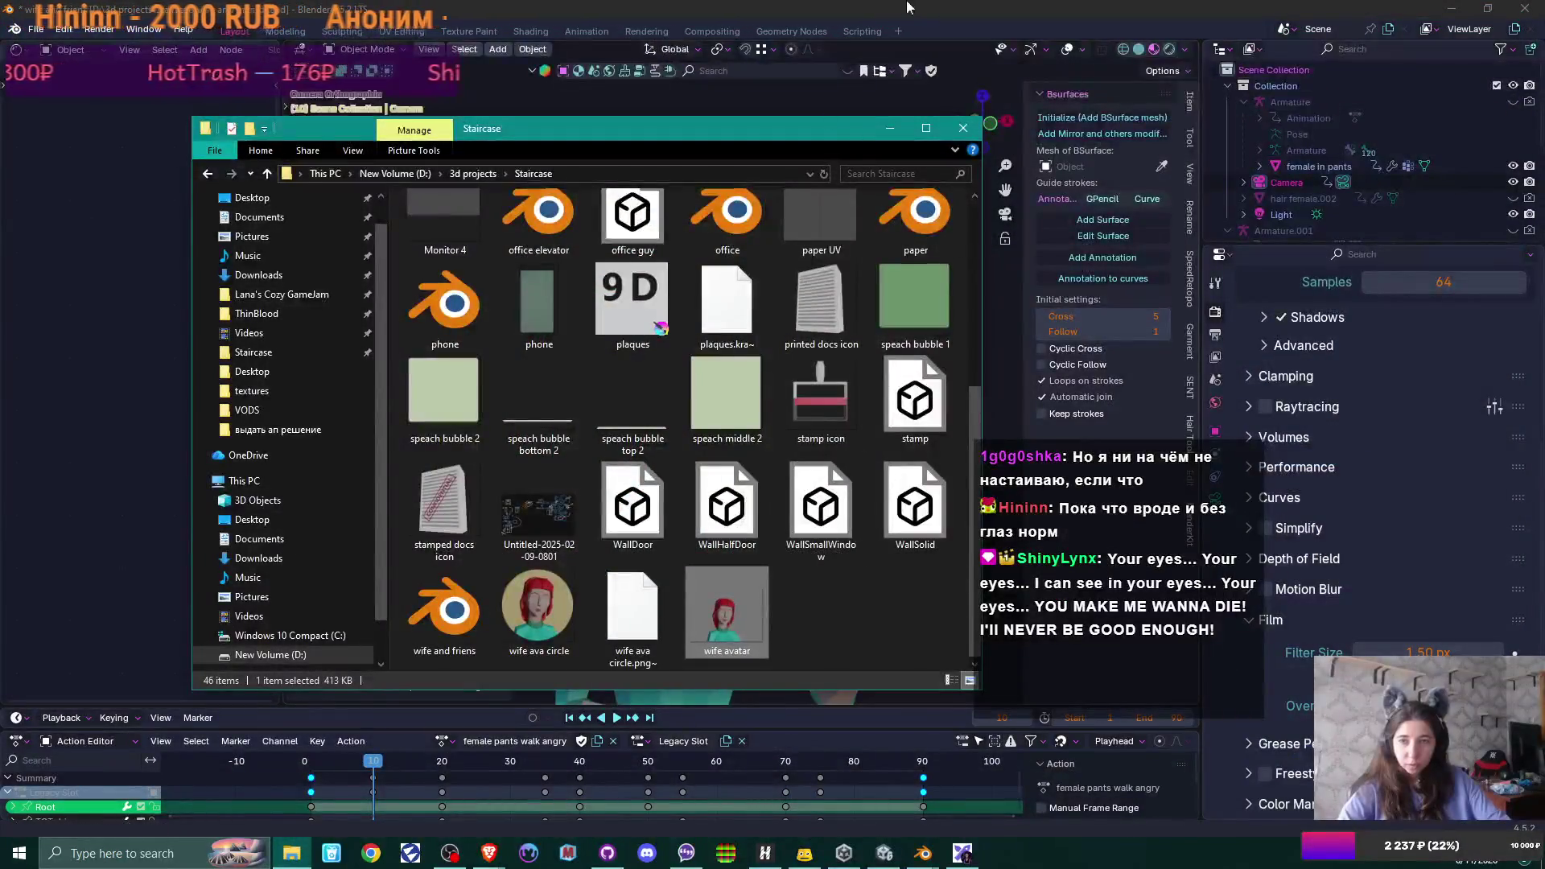
{"action": "key", "text": "alt+F4"}
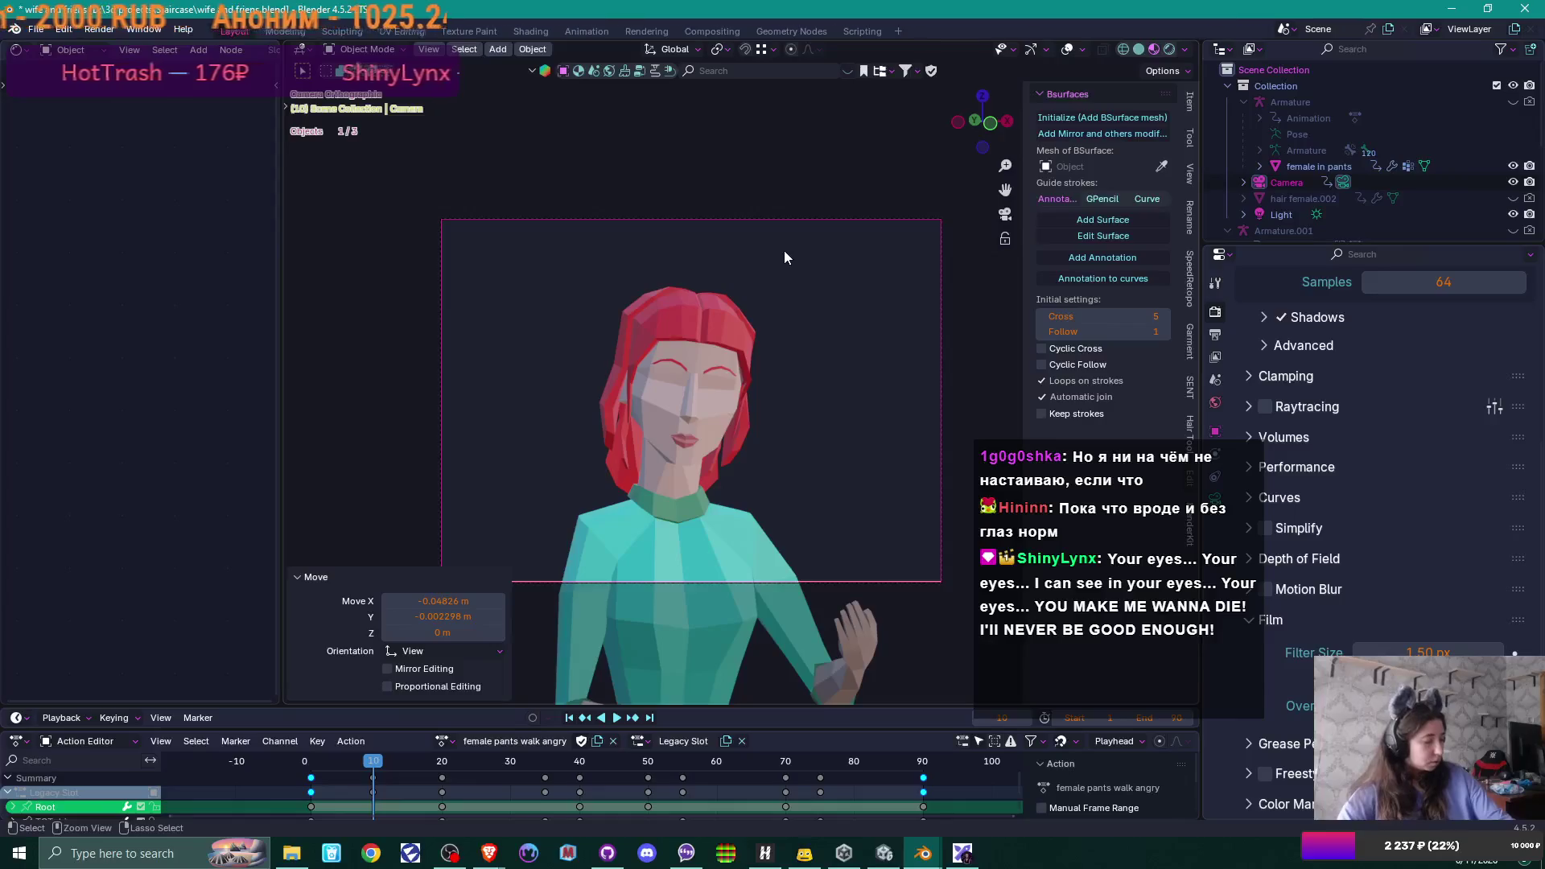
{"action": "key", "text": "ctrl+s"}
{"action": "key", "text": "alt+F4"}
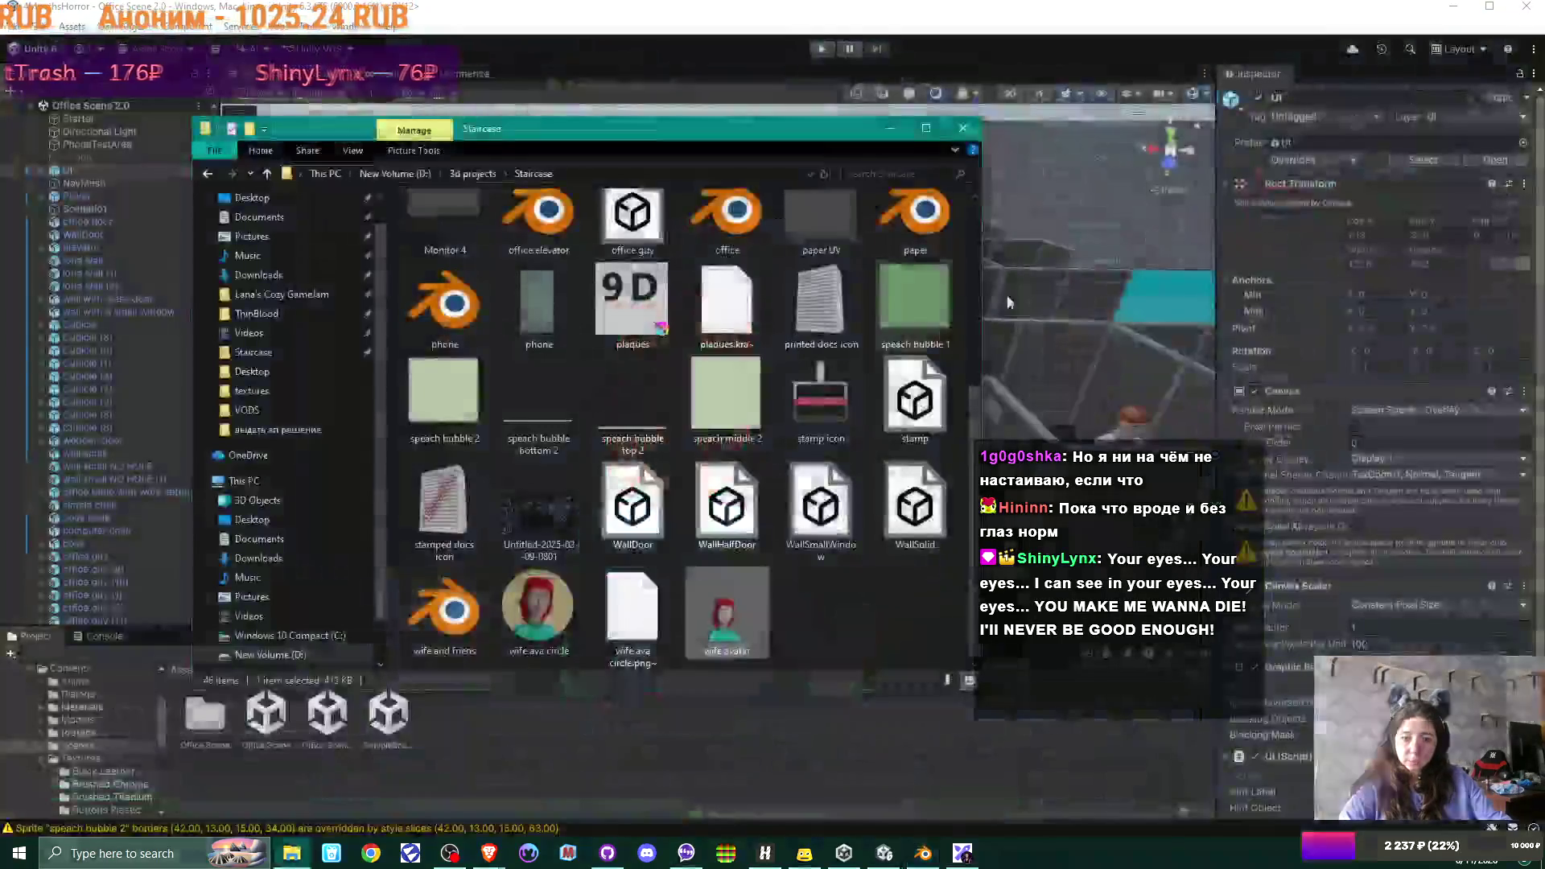
{"action": "key", "text": "alt+F4"}
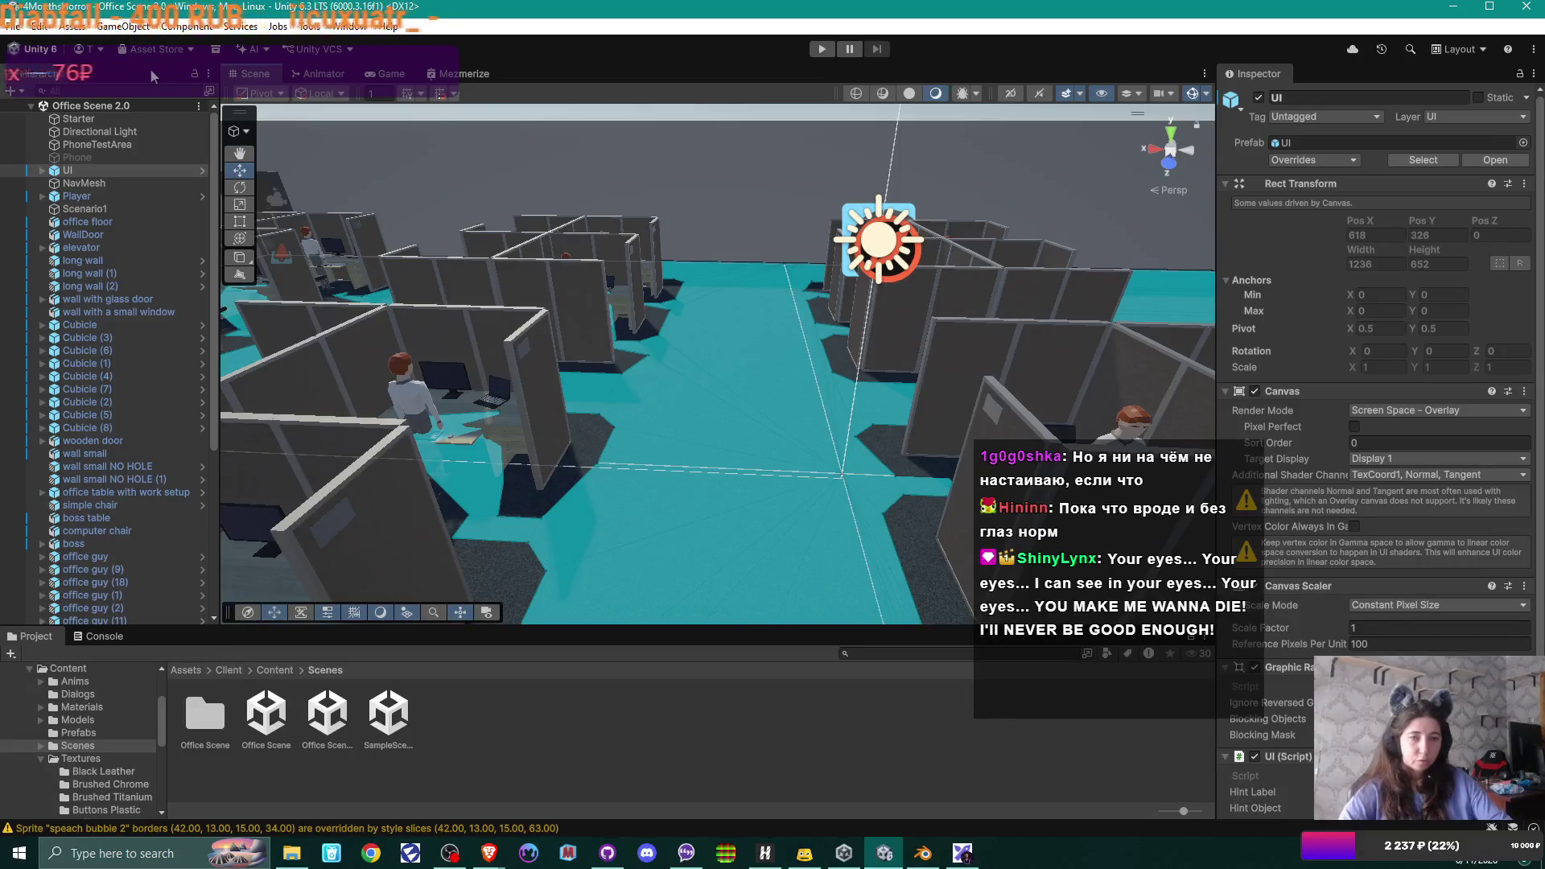
{"action": "left_click", "coordinate": [824, 50]}
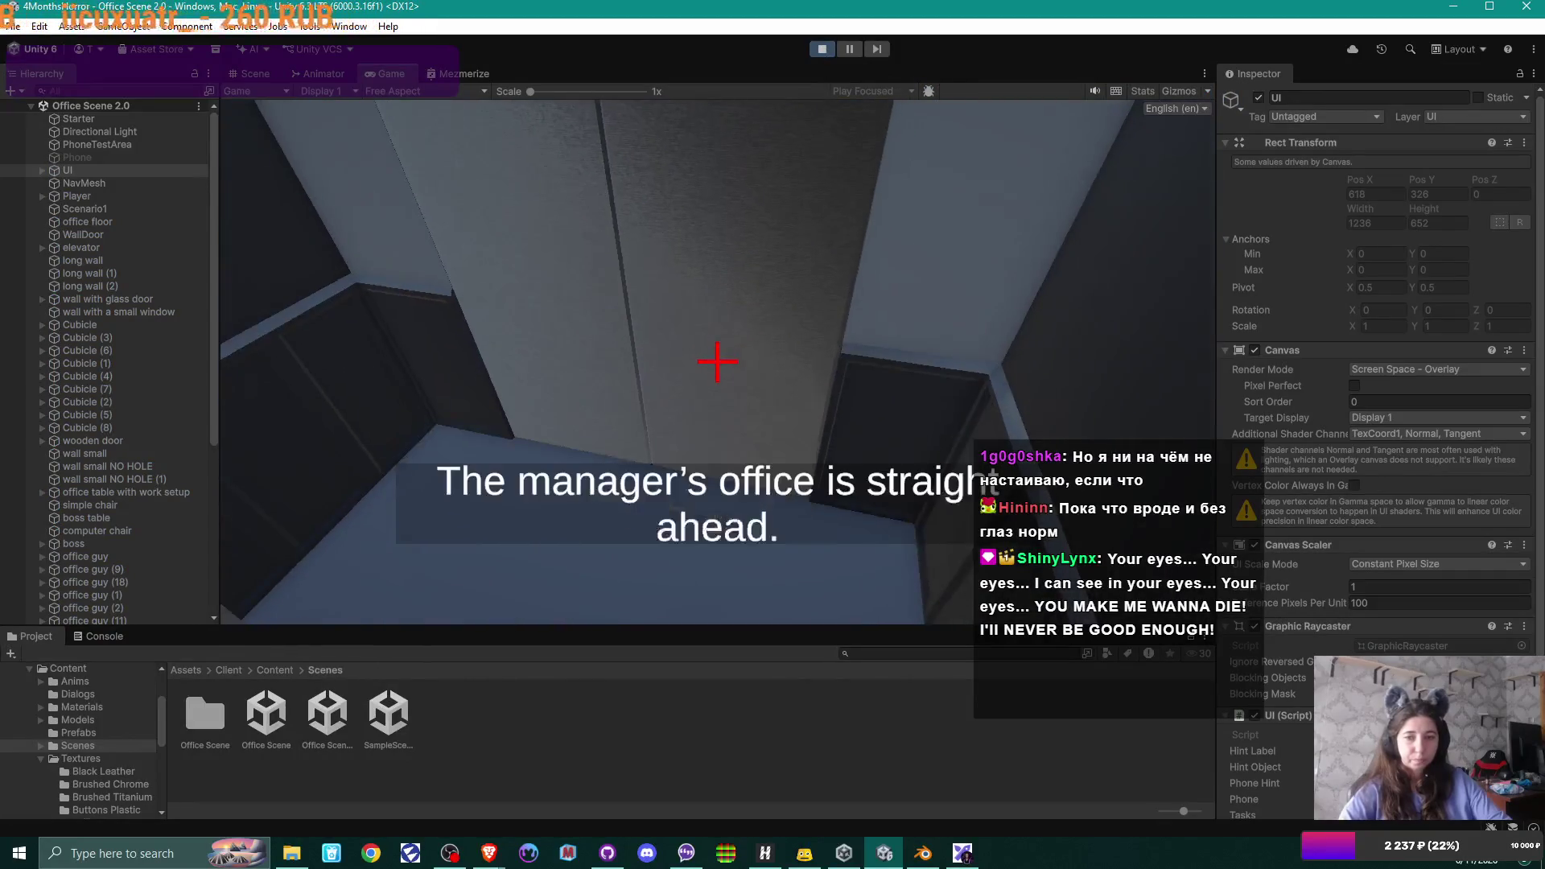
{"action": "key", "text": "w"}
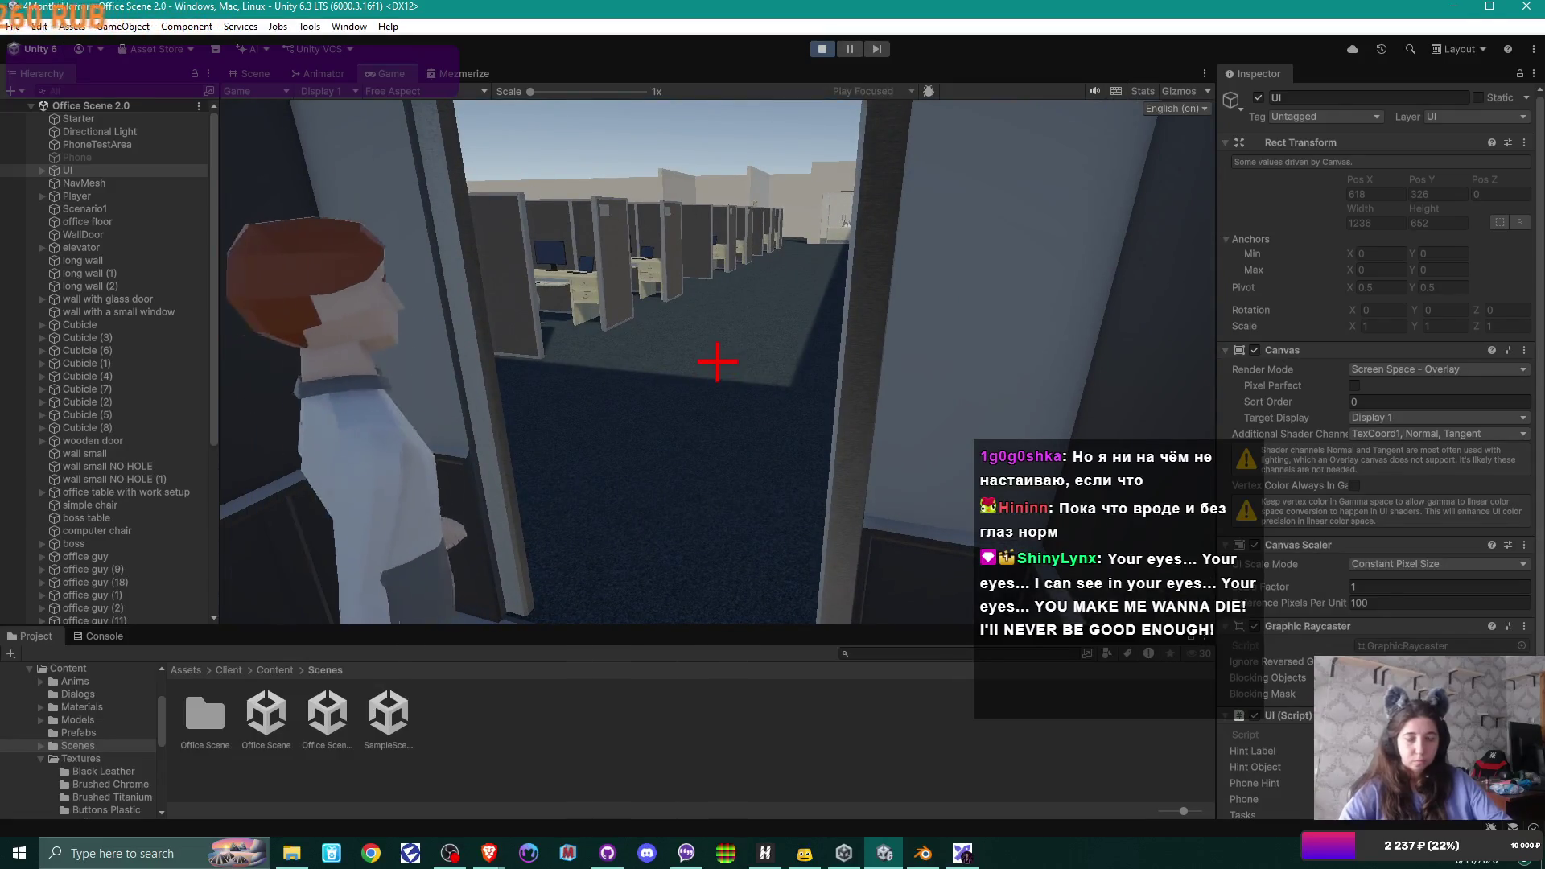
{"action": "key", "text": "w"}
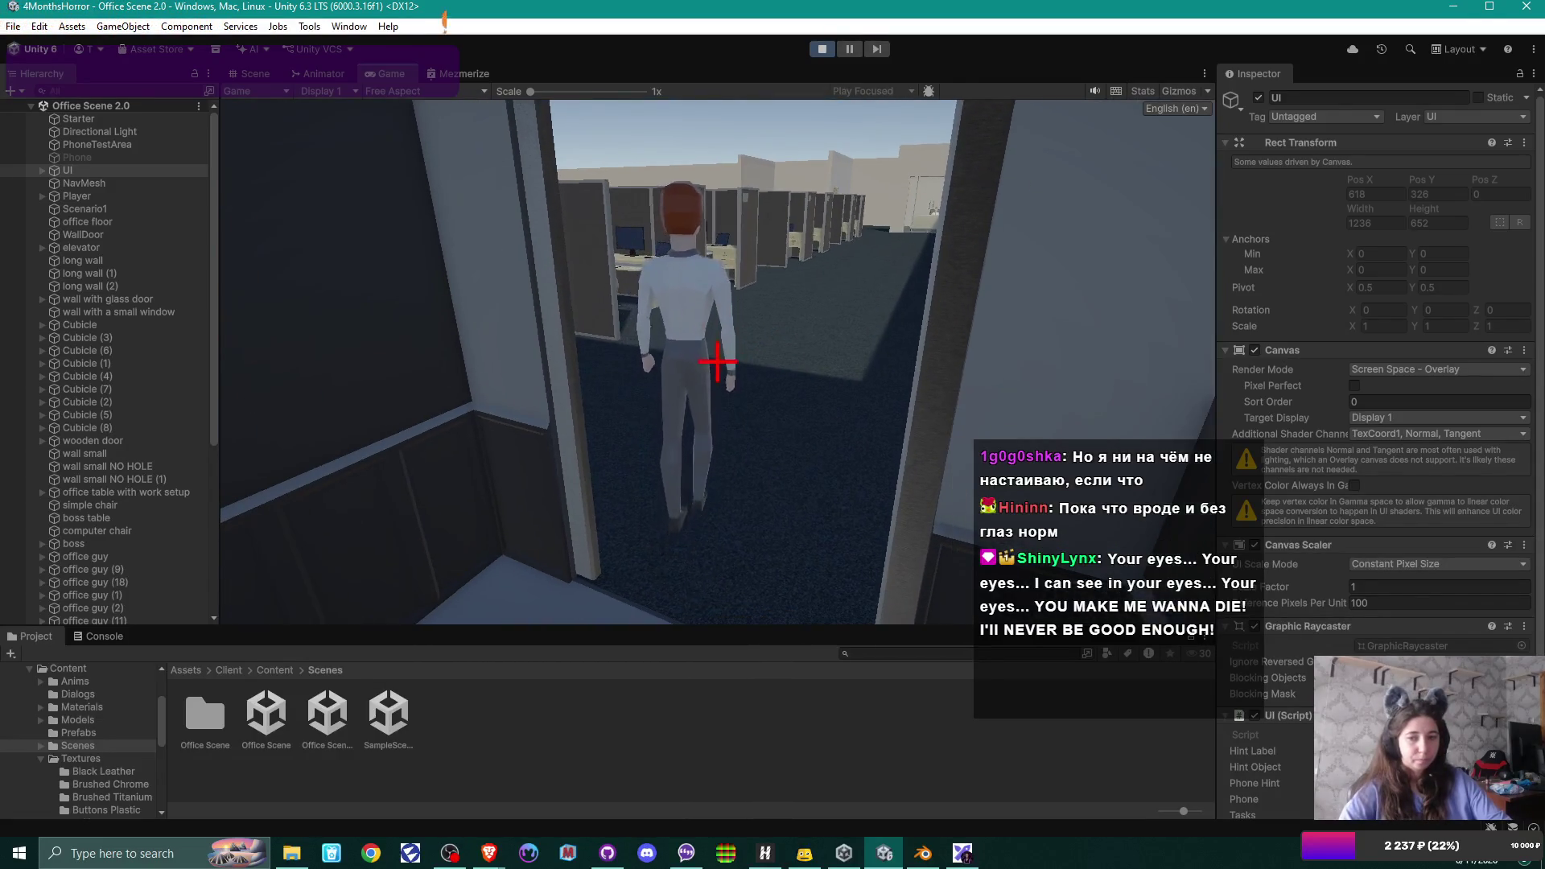
{"action": "key", "text": "w"}
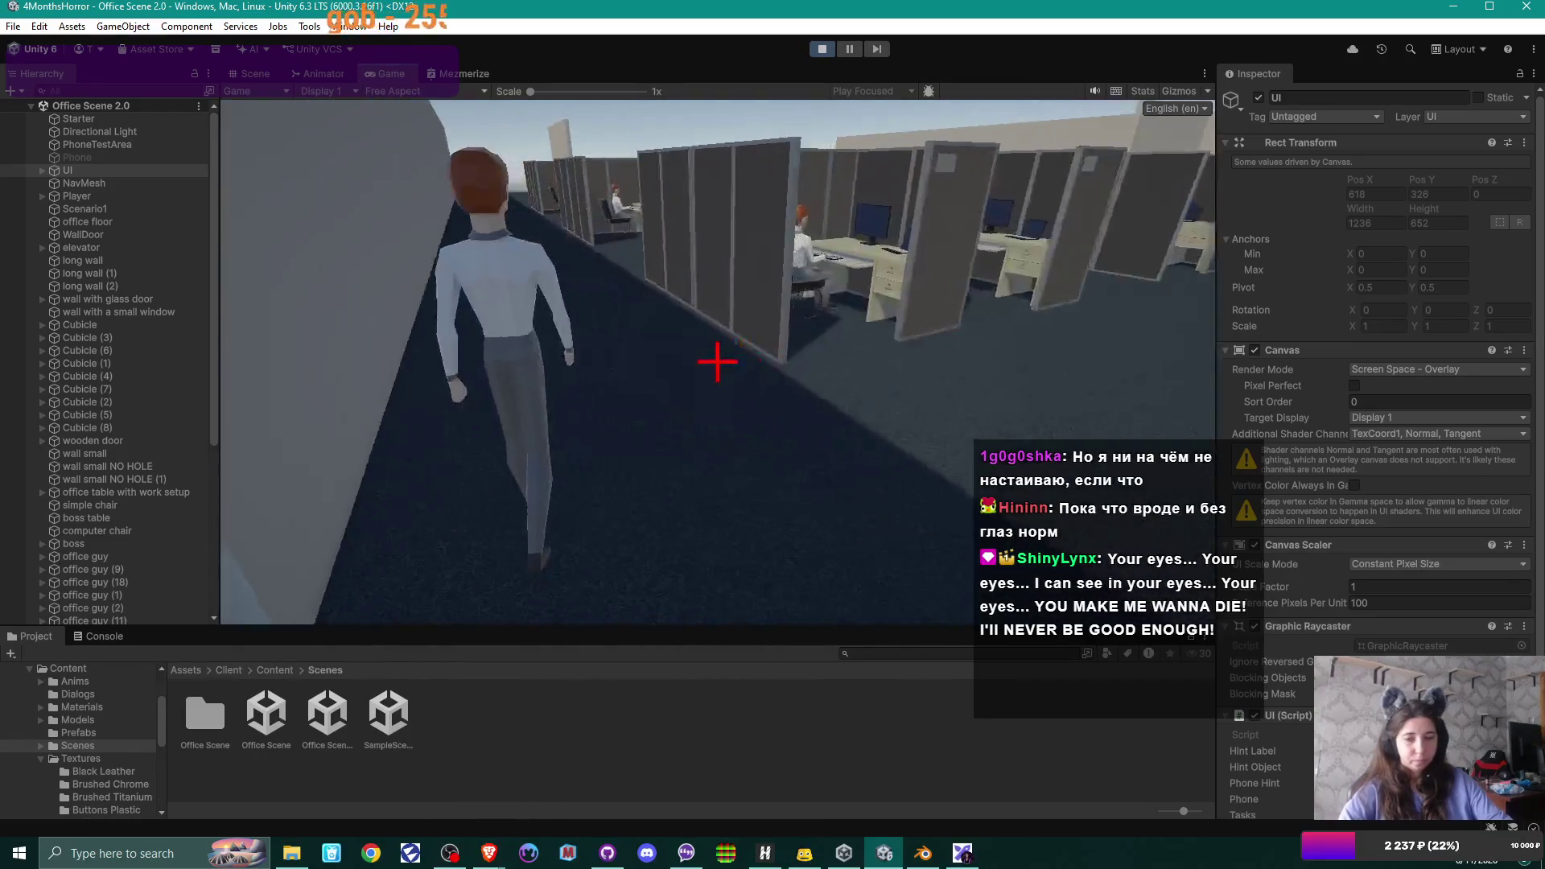
{"action": "key", "text": "w"}
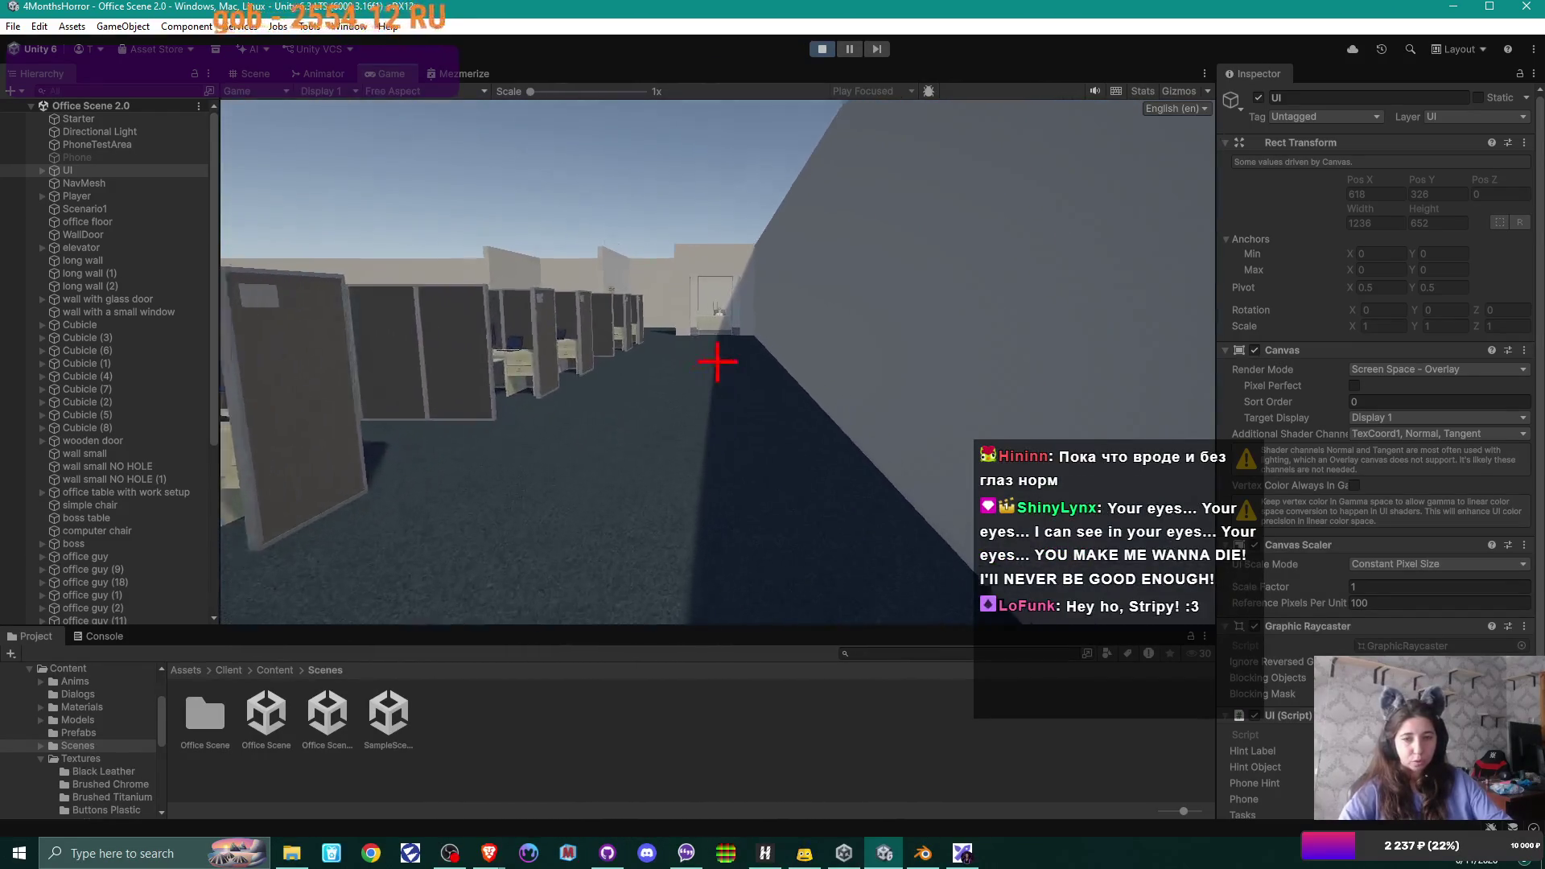
{"action": "key", "text": "w"}
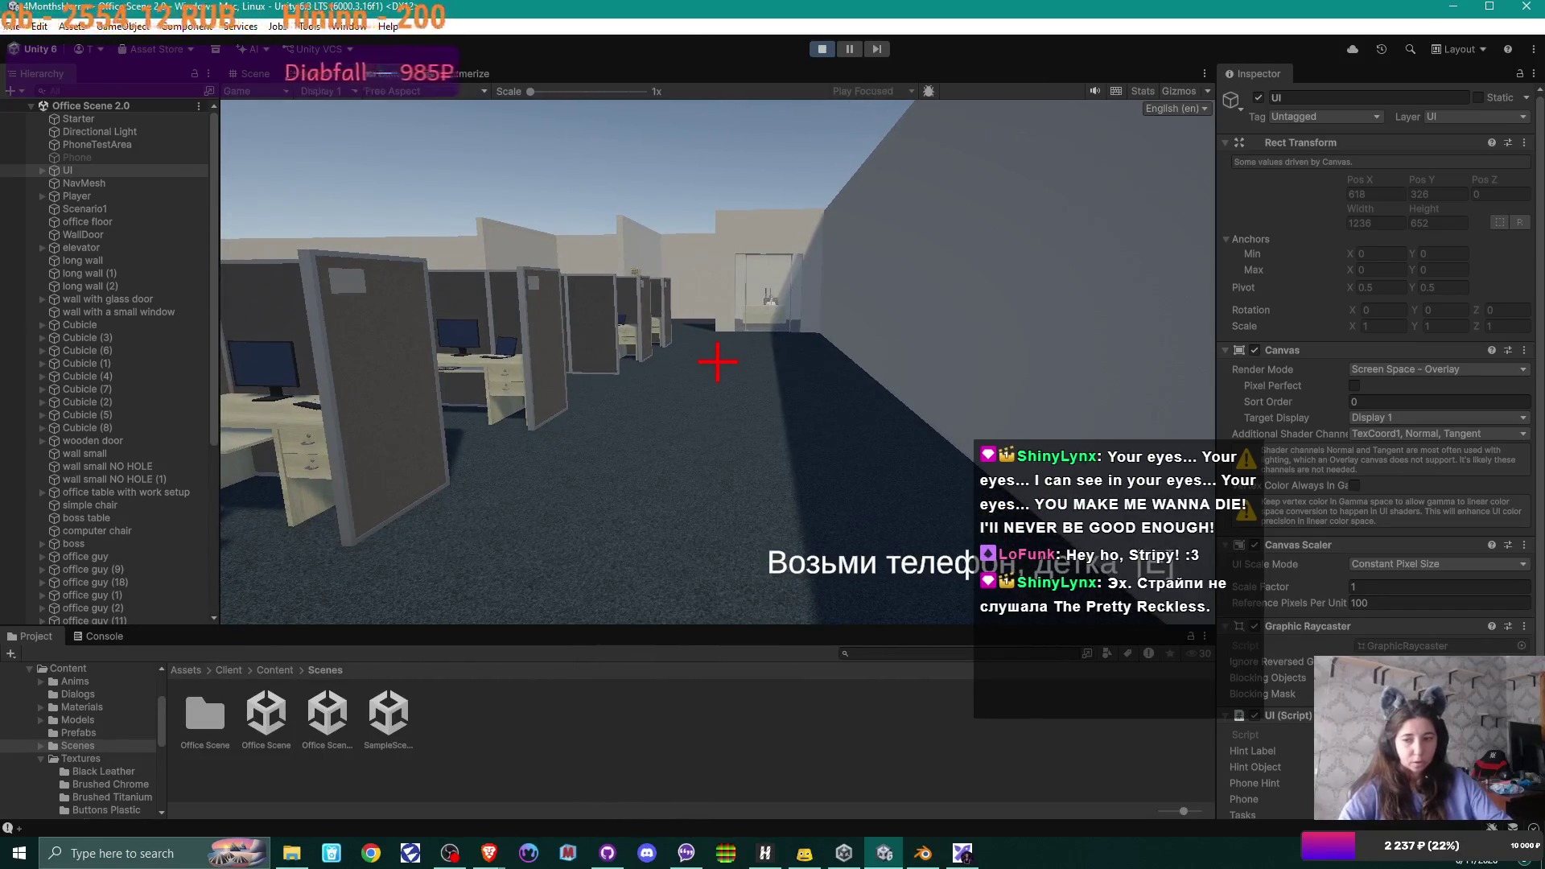
{"action": "key", "text": "e"}
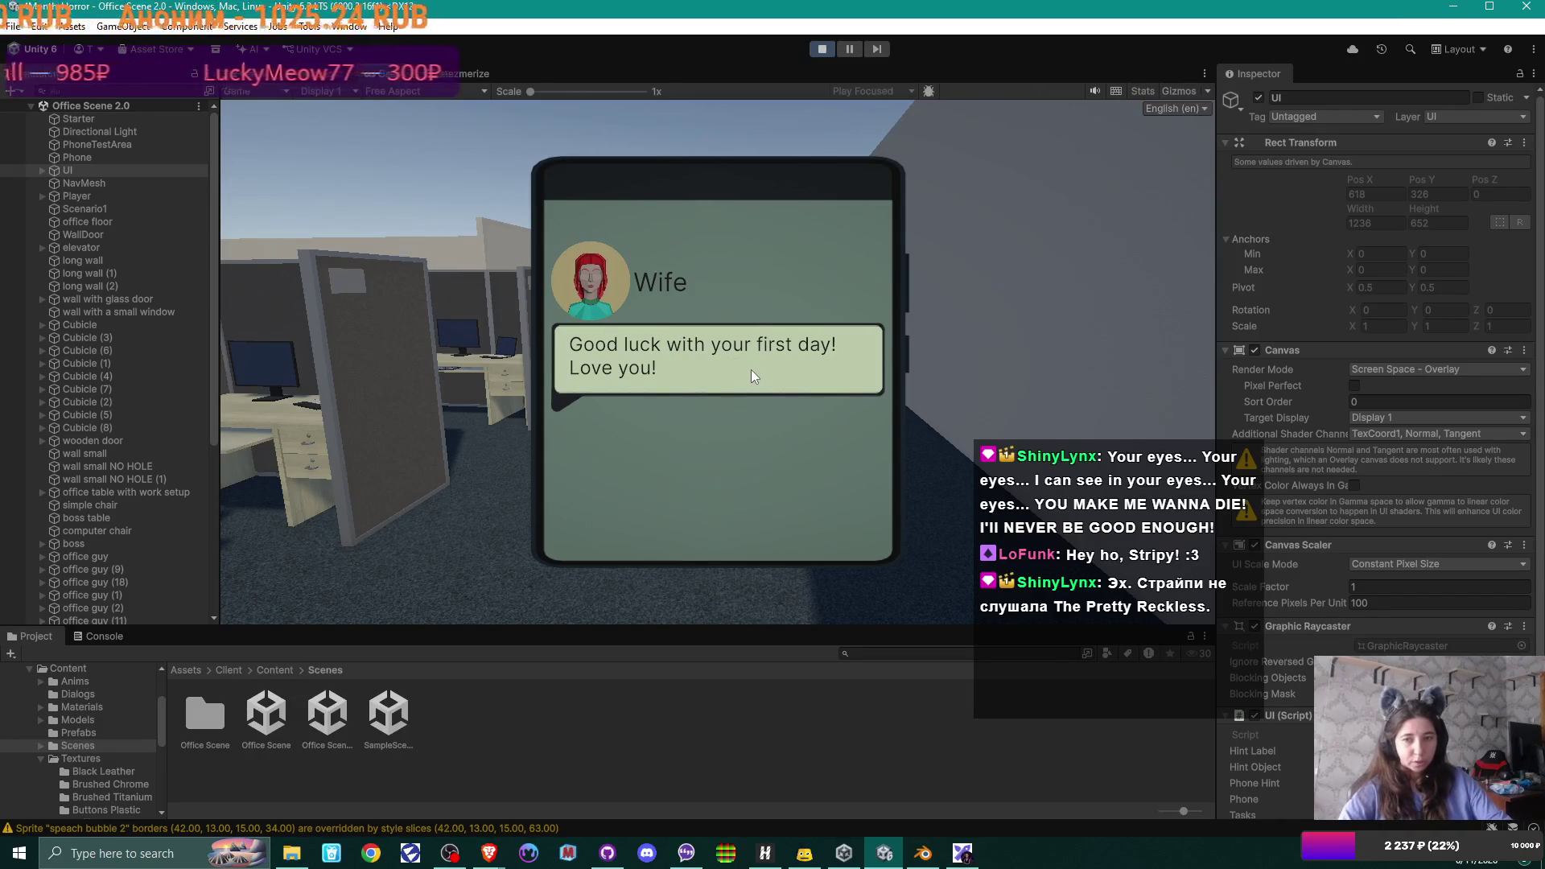
{"action": "left_click", "coordinate": [768, 384]}
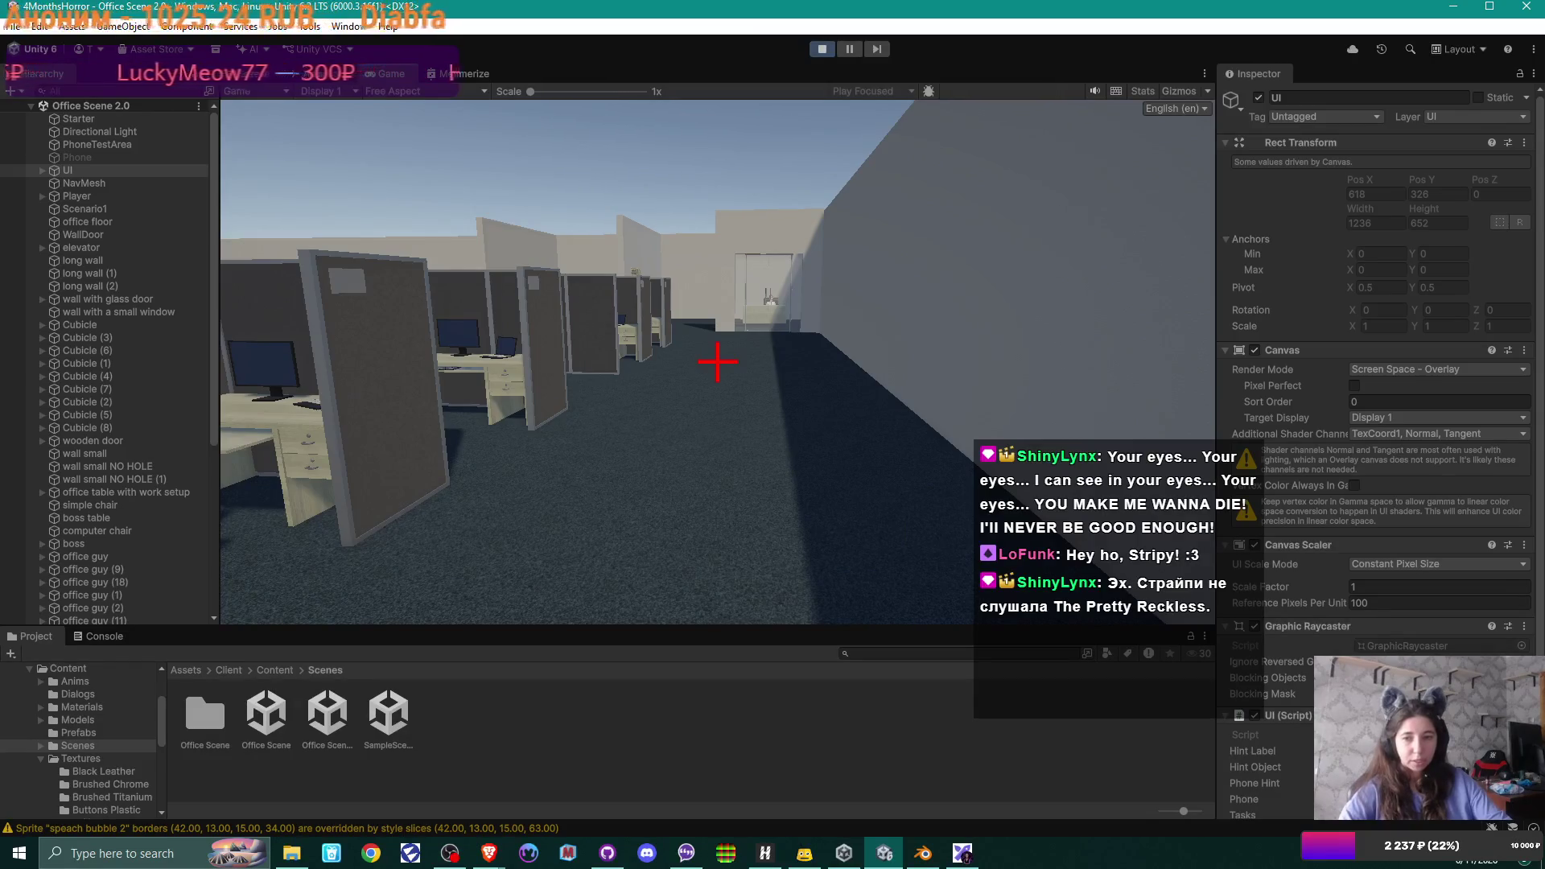
- Walk on to the glass doorway, back away from it, then stop the playtest
{"action": "key", "text": "w"}
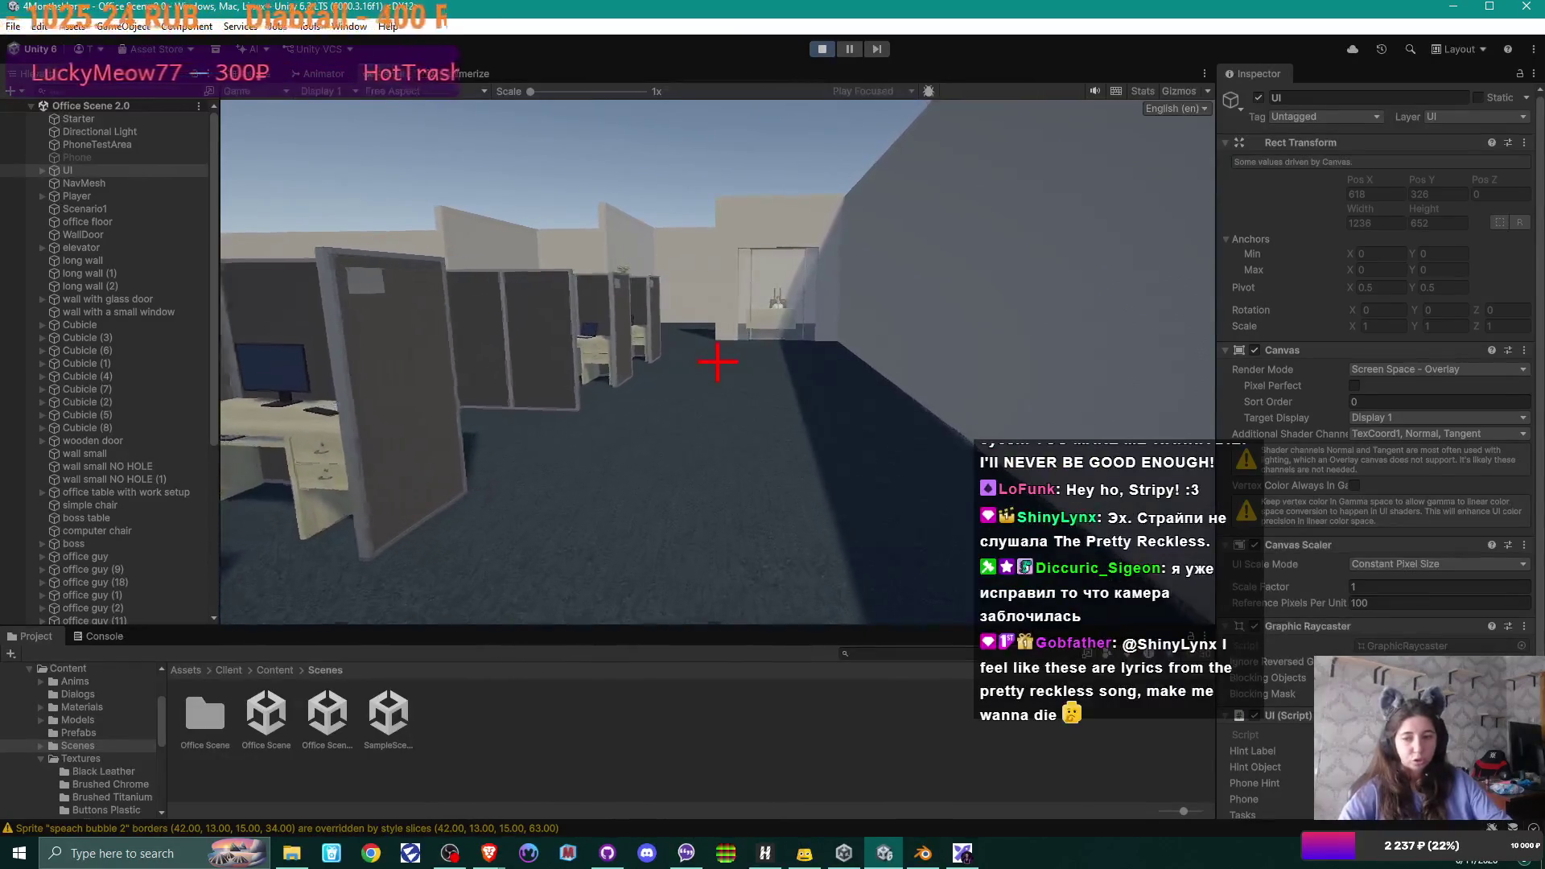
{"action": "key", "text": "w"}
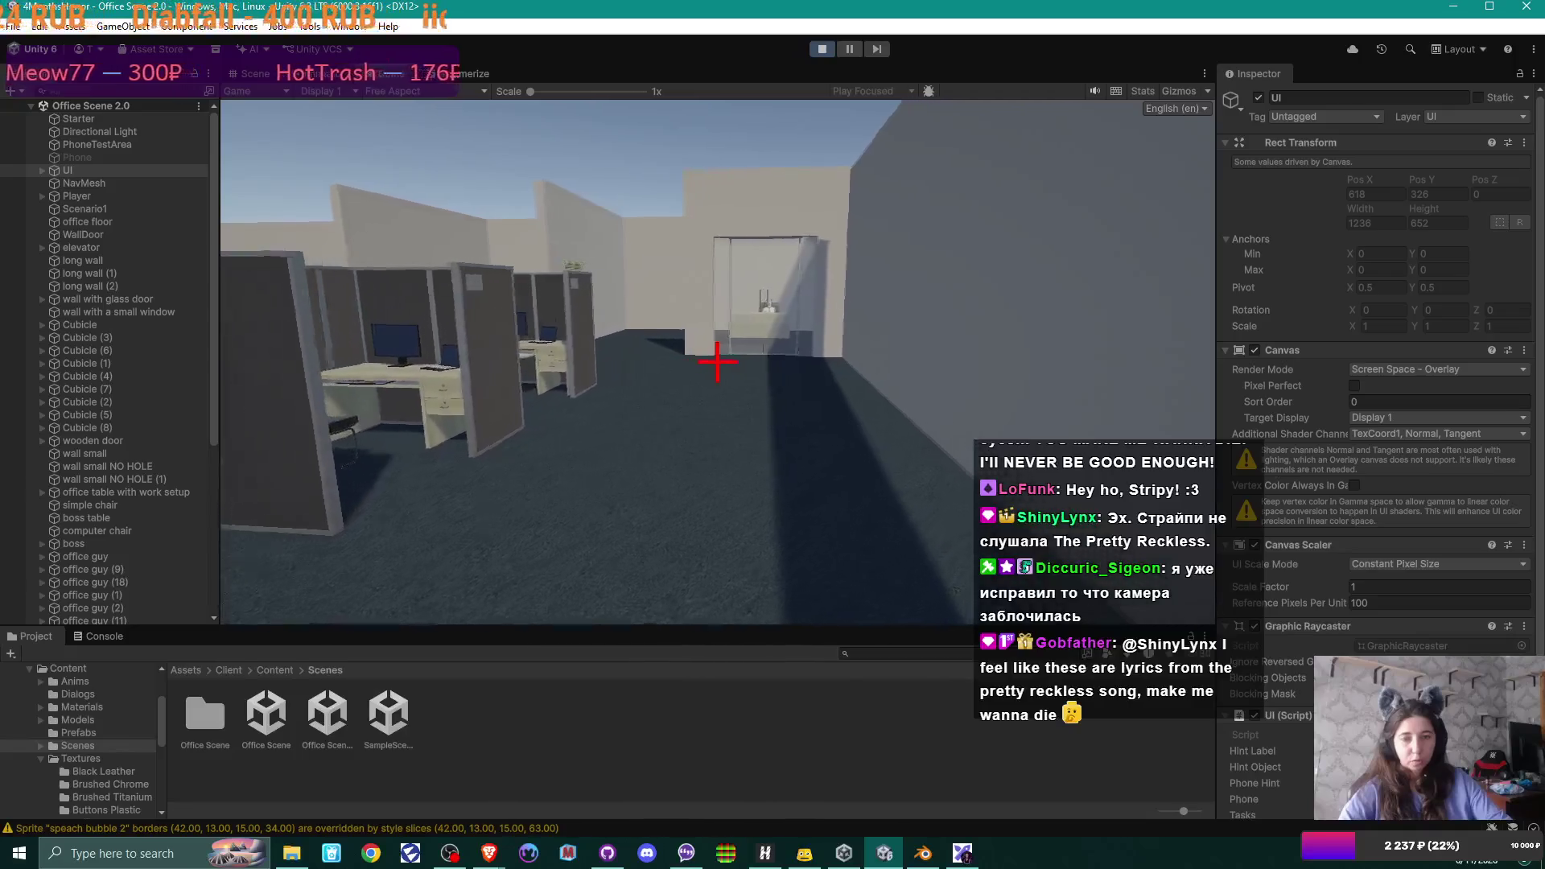
{"action": "key", "text": "w"}
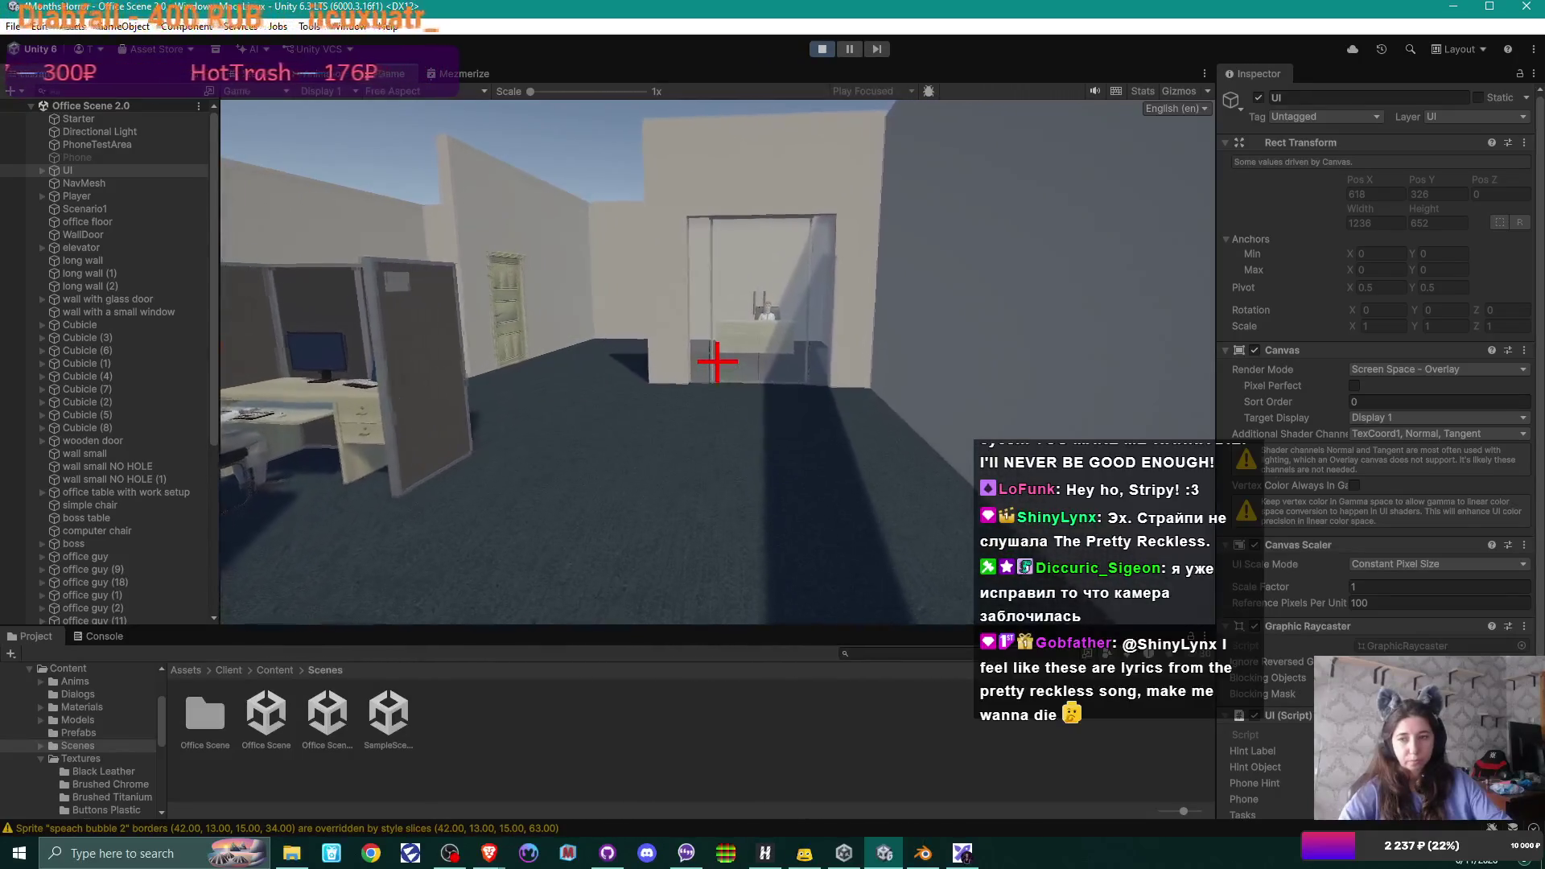
{"action": "key", "text": "w"}
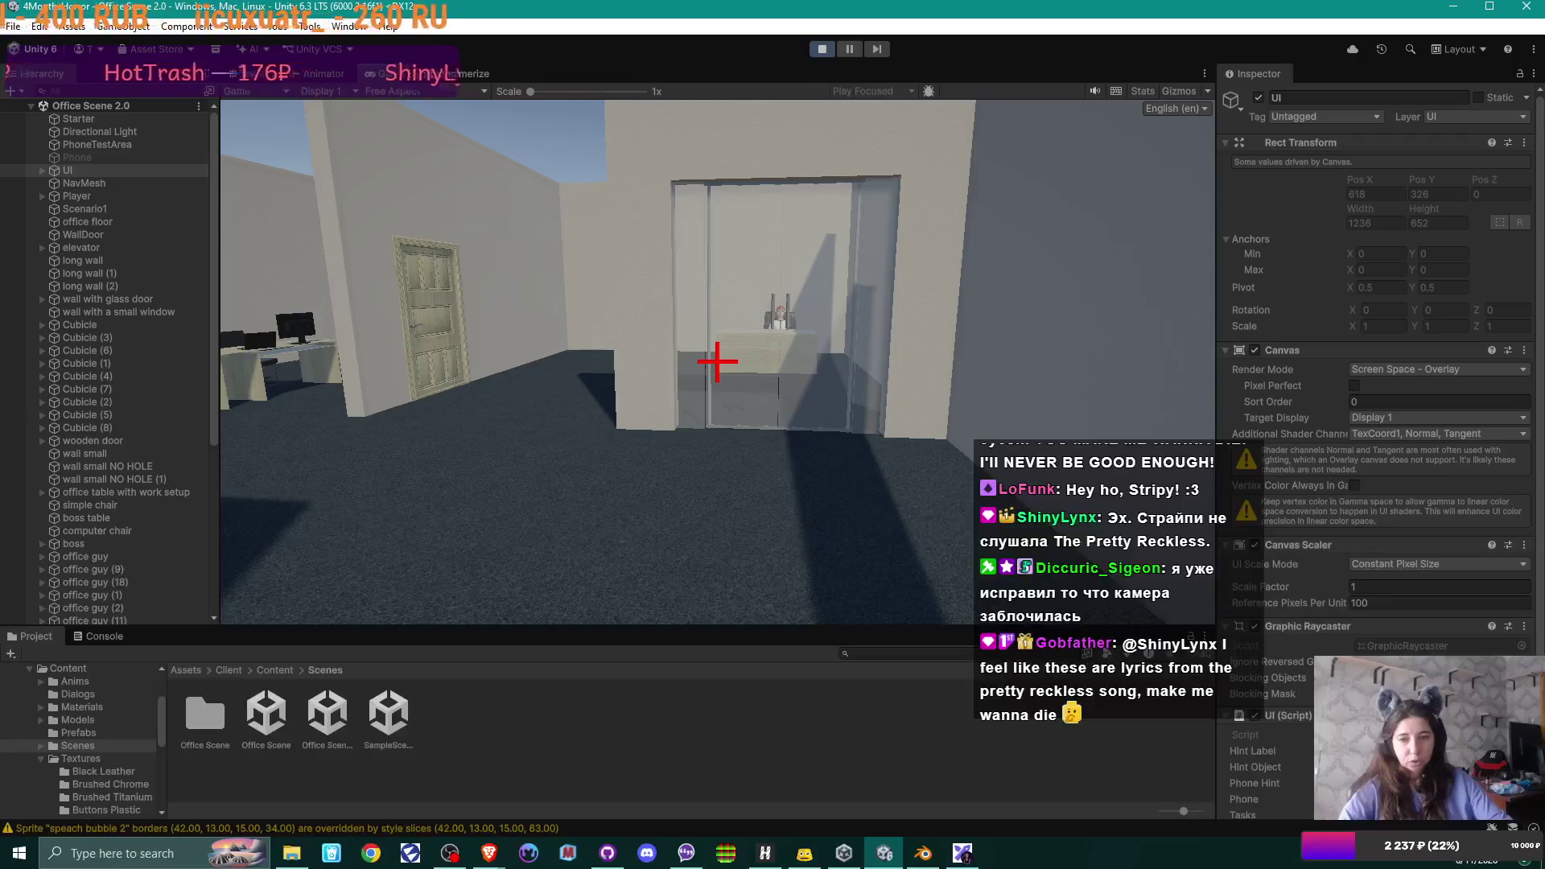
{"action": "key", "text": "s"}
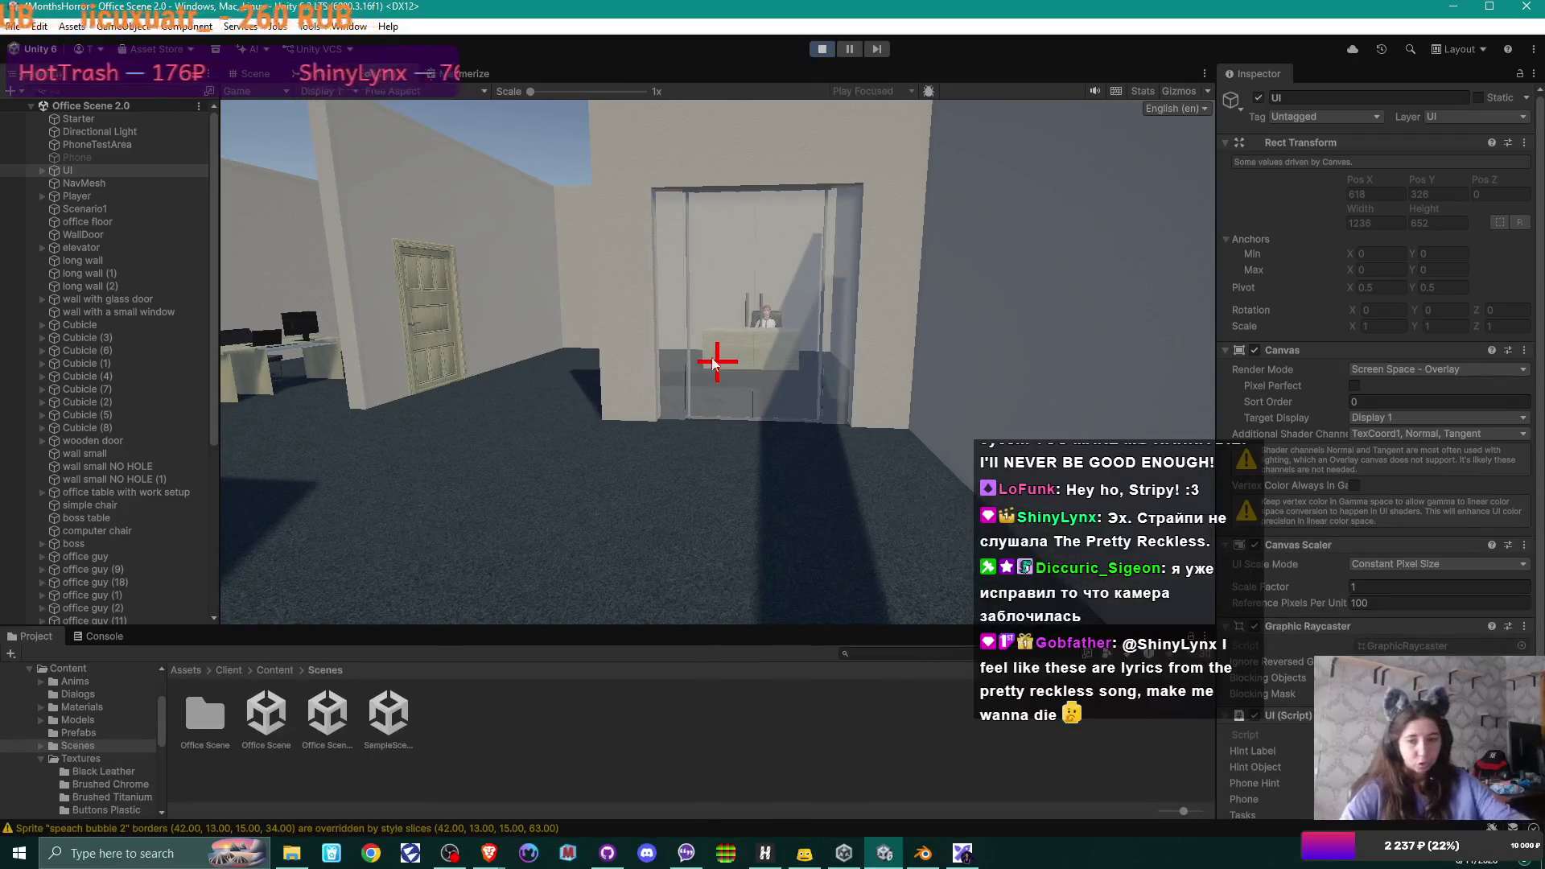
{"action": "key", "text": "s"}
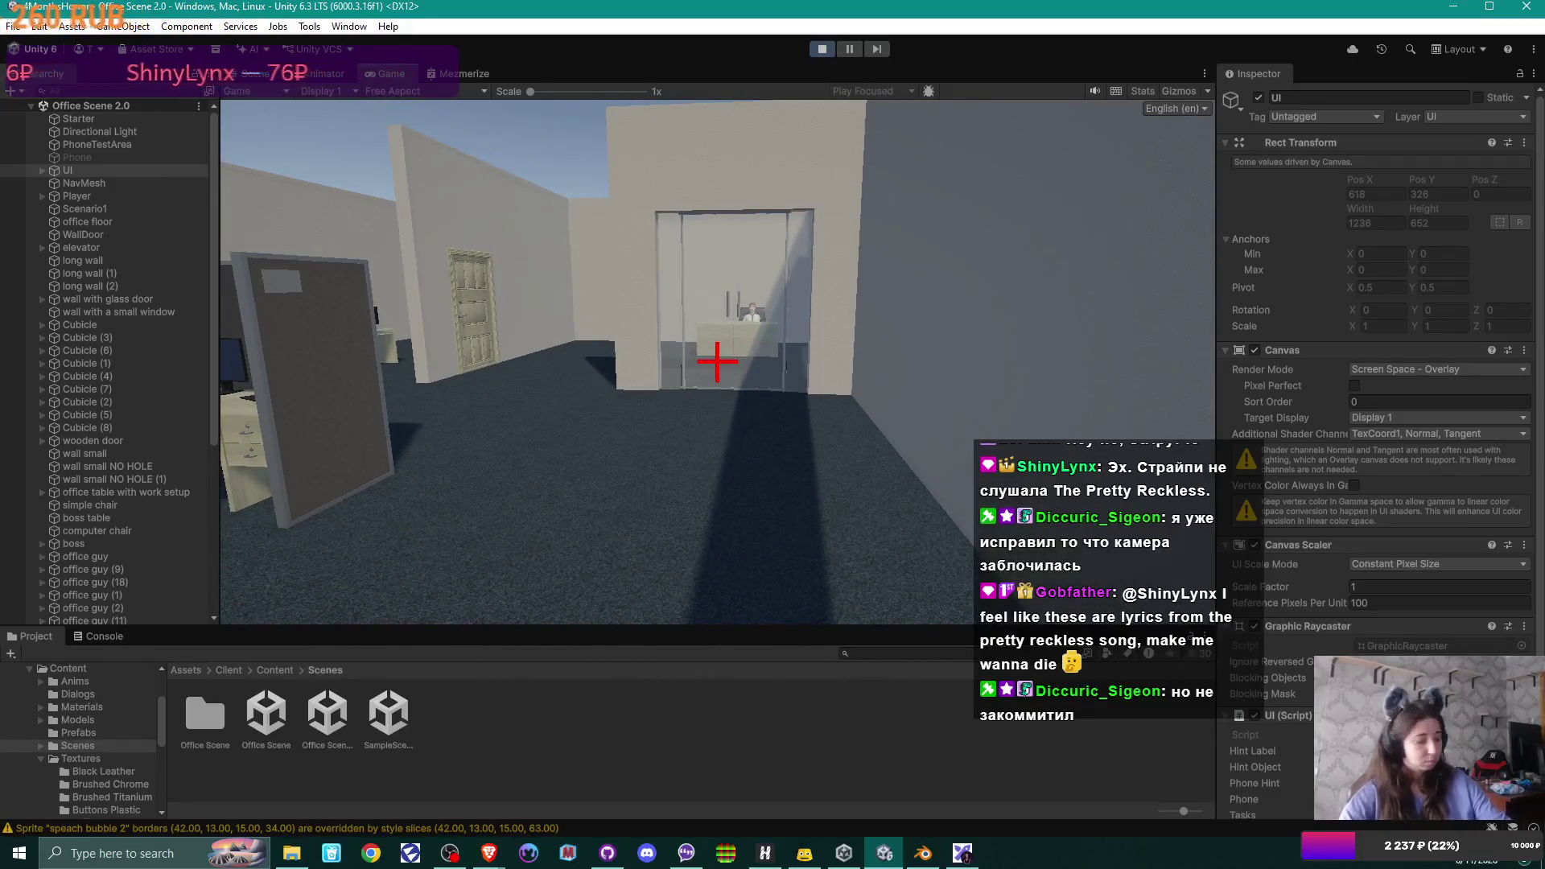
{"action": "left_click", "coordinate": [820, 51]}
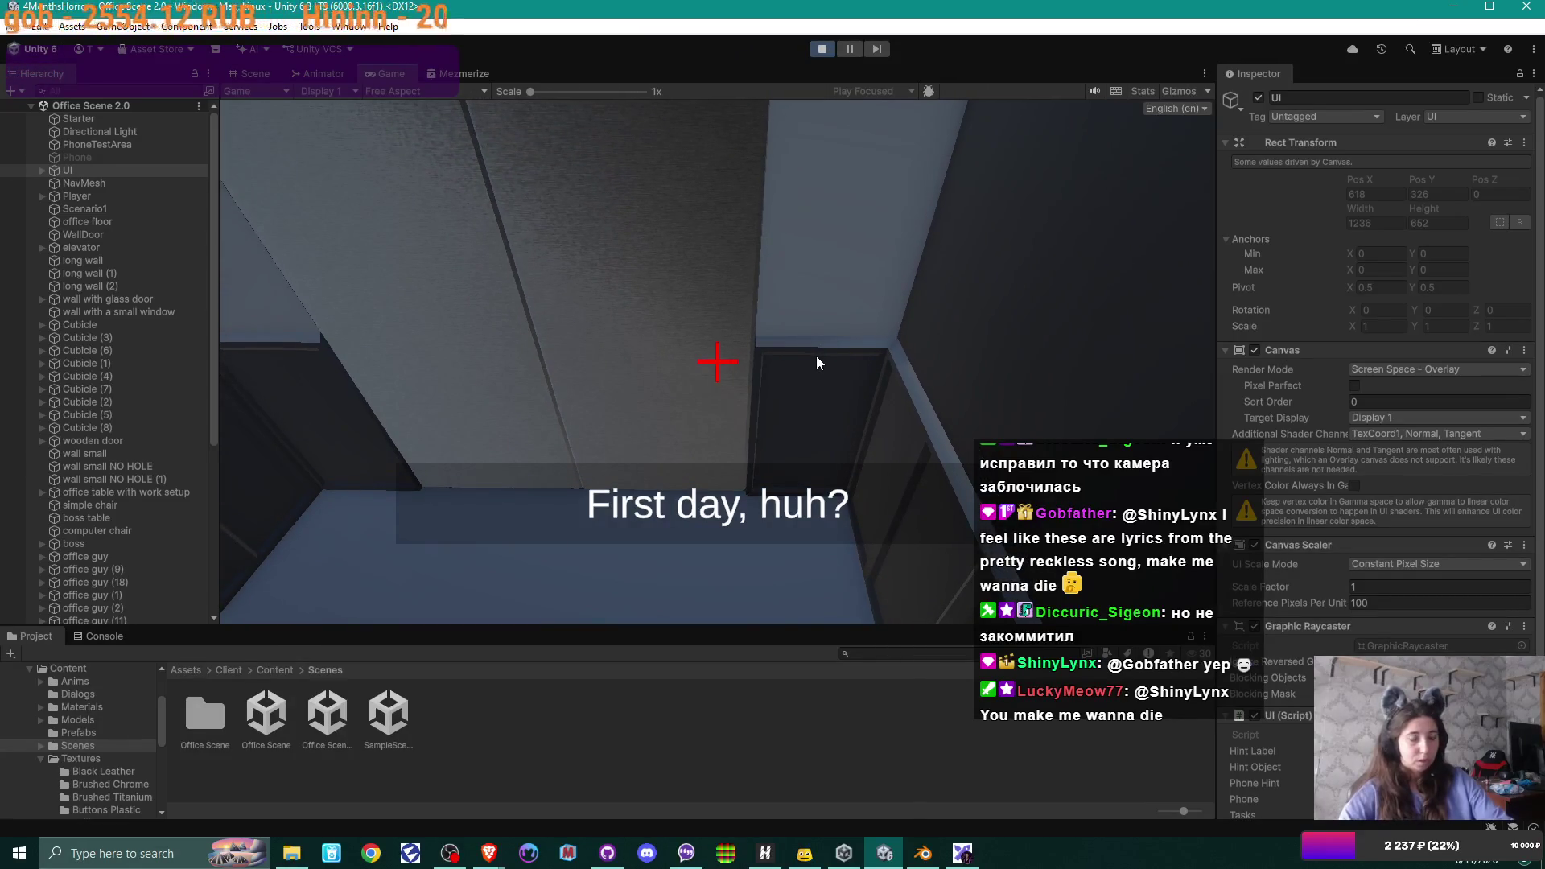
{"action": "left_click", "coordinate": [822, 49]}
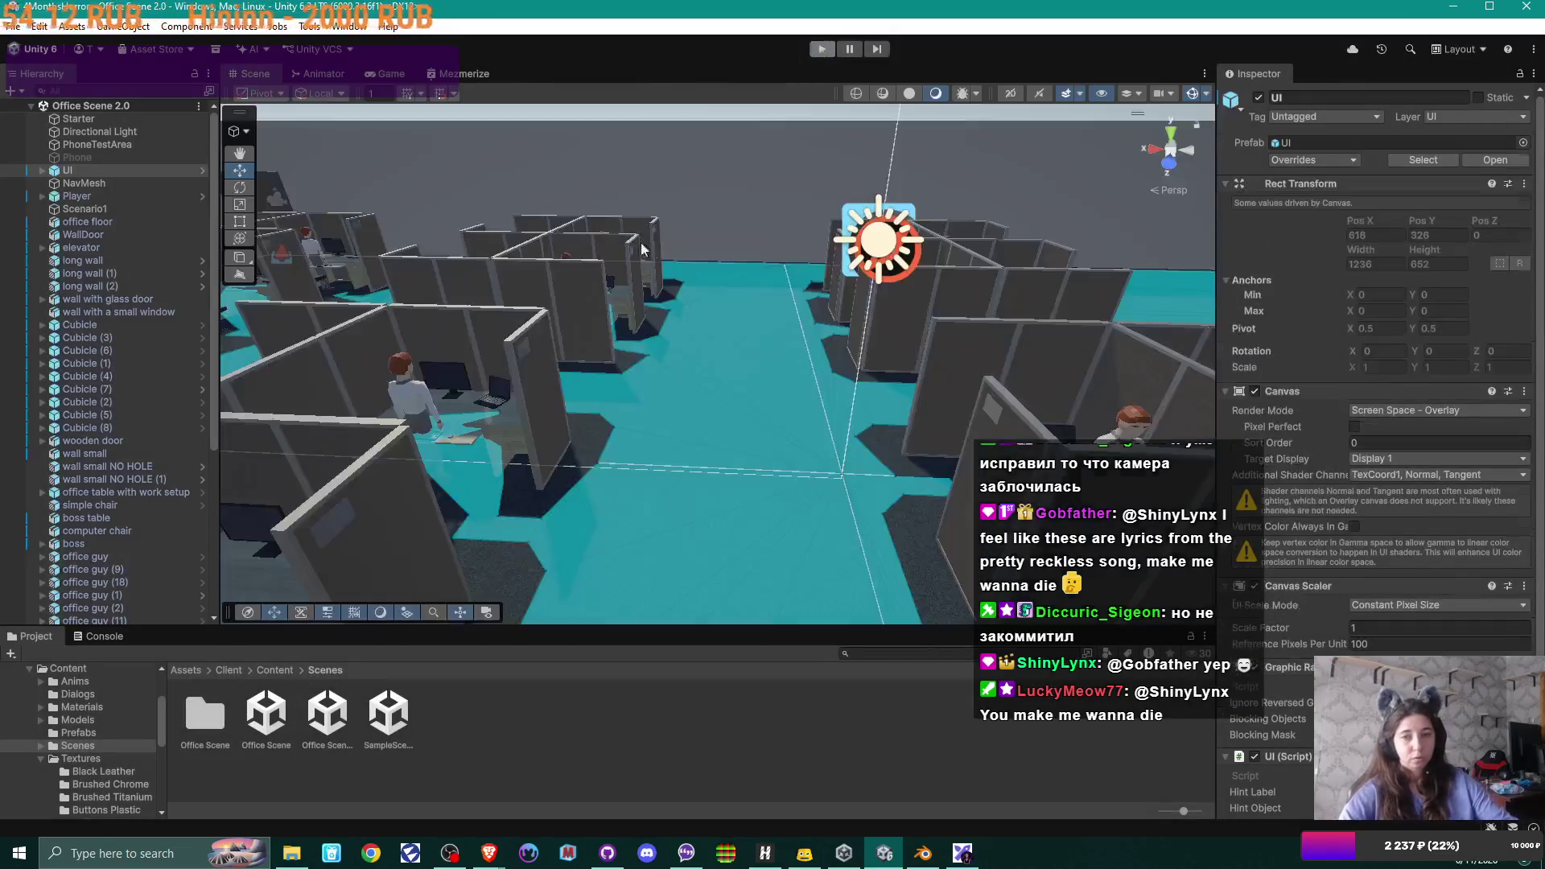
- In GitHub Desktop, look at the branch list and attempt switching to TheStripyCat, cancelling at the prompt
{"action": "left_click", "coordinate": [607, 854]}
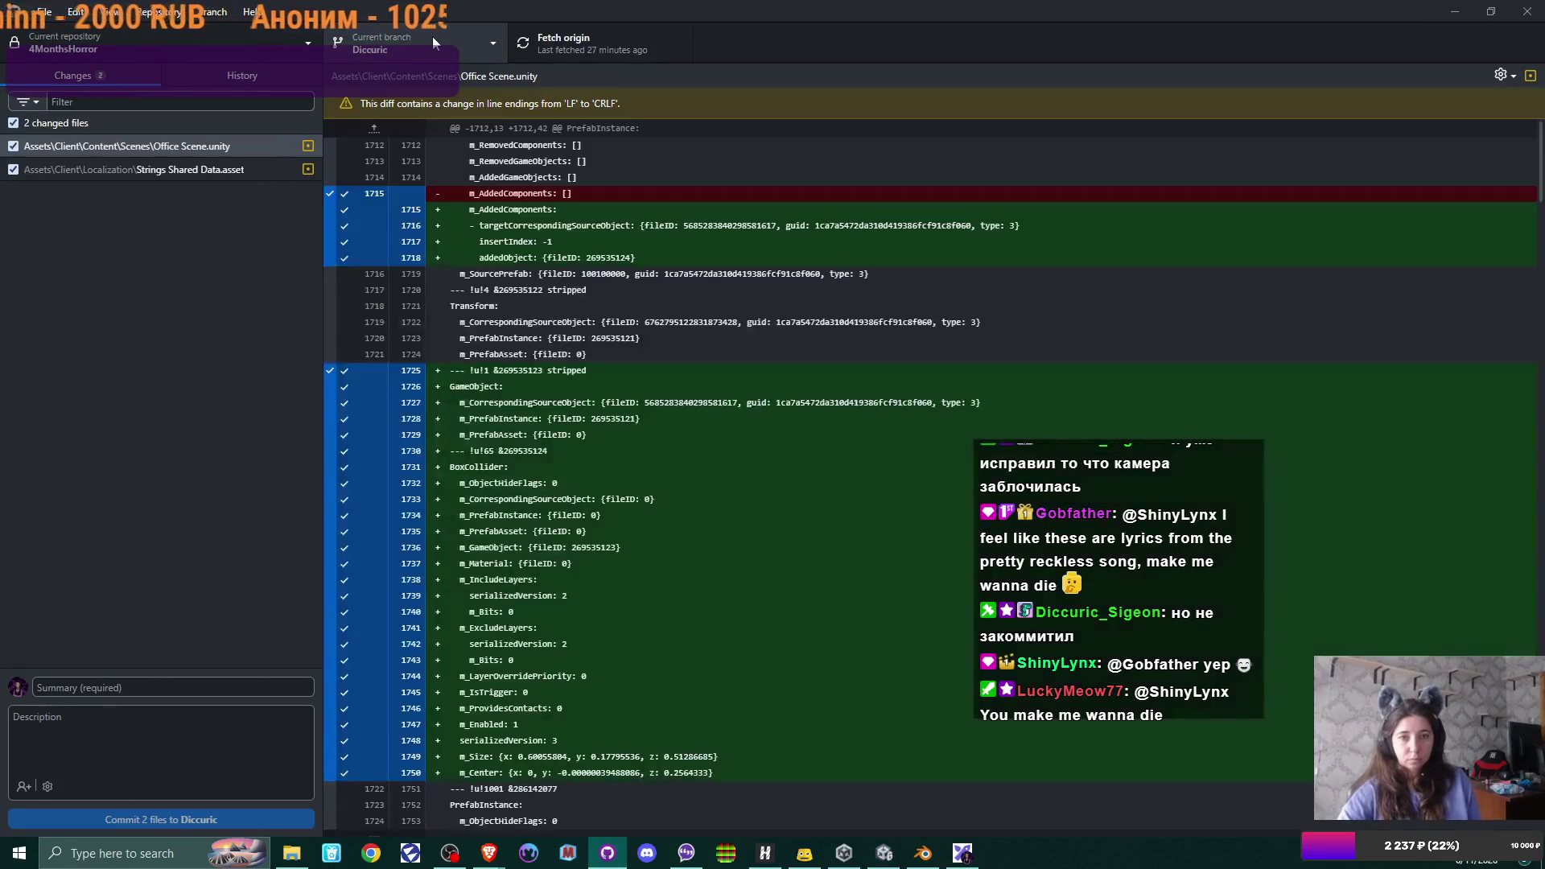
{"action": "left_click", "coordinate": [492, 46]}
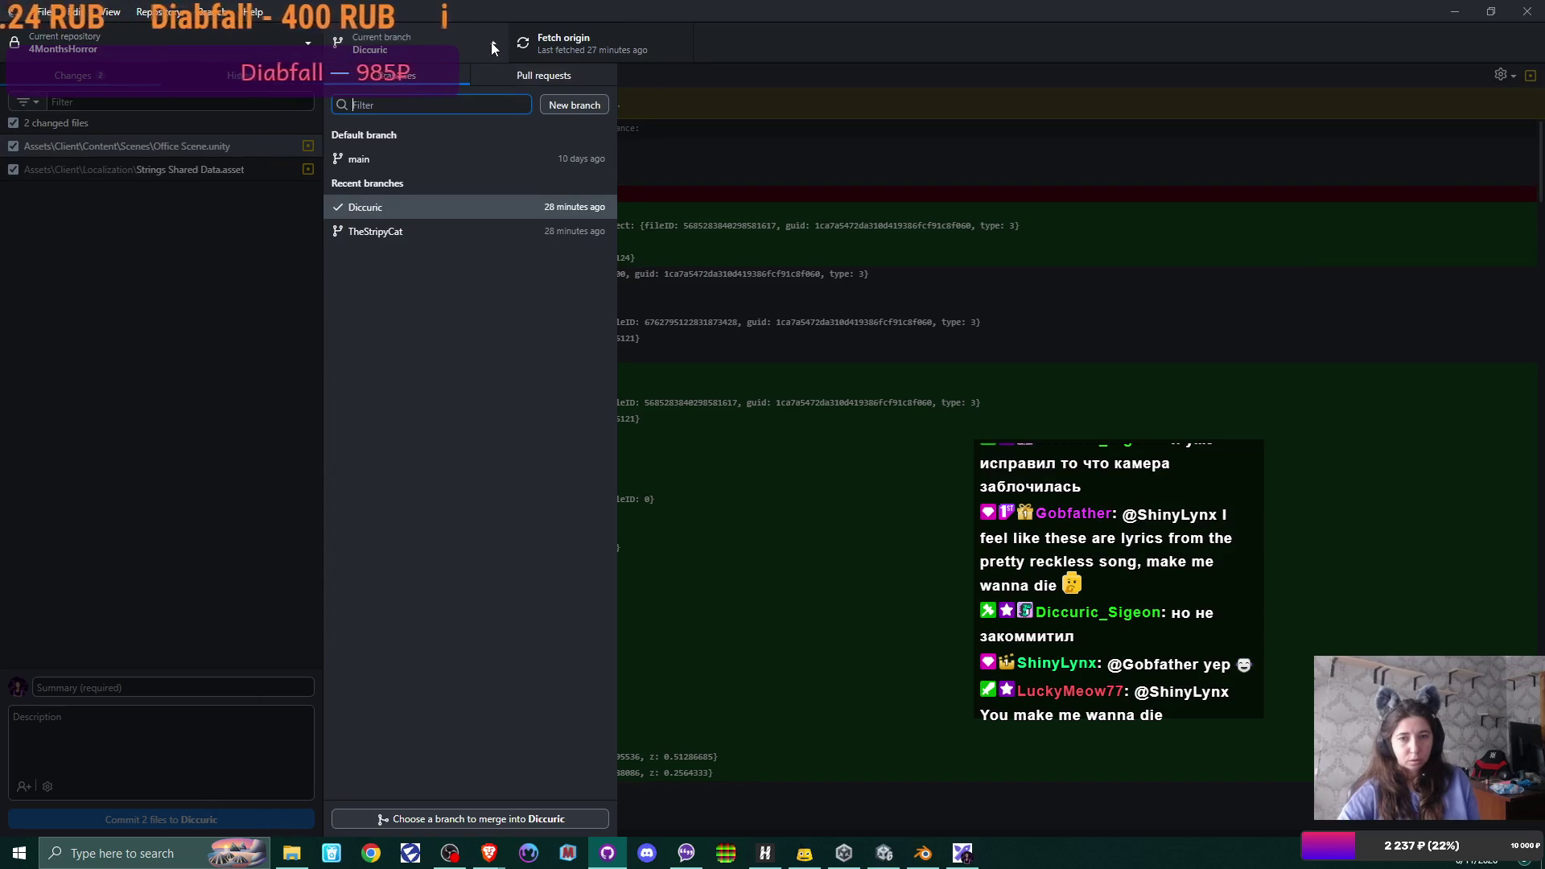
{"action": "left_click", "coordinate": [491, 43]}
{"action": "left_click", "coordinate": [1459, 9]}
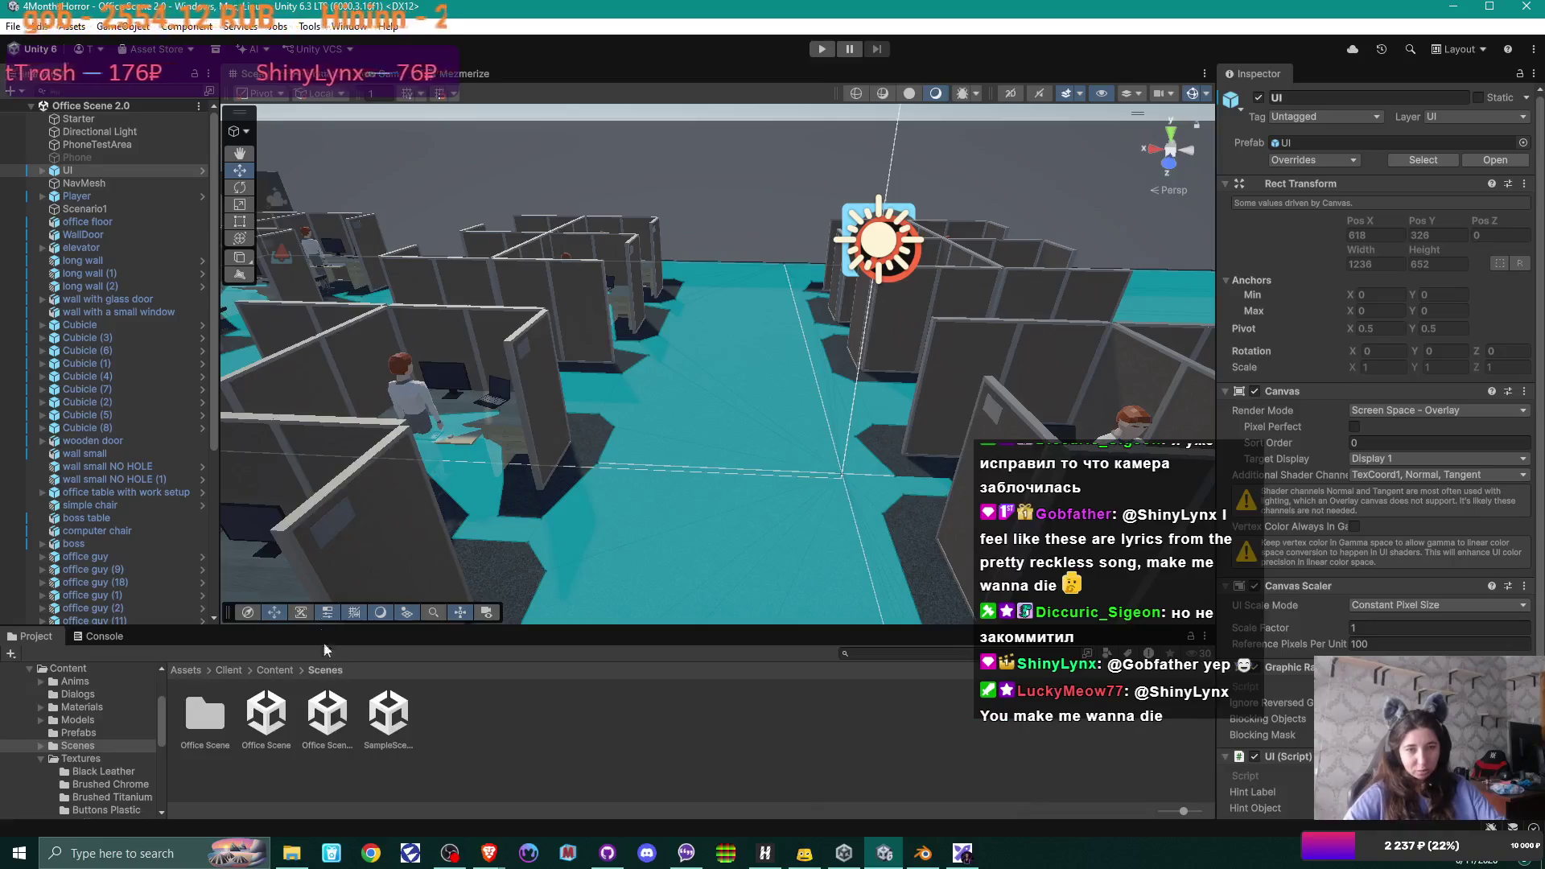
{"action": "left_click", "coordinate": [607, 853]}
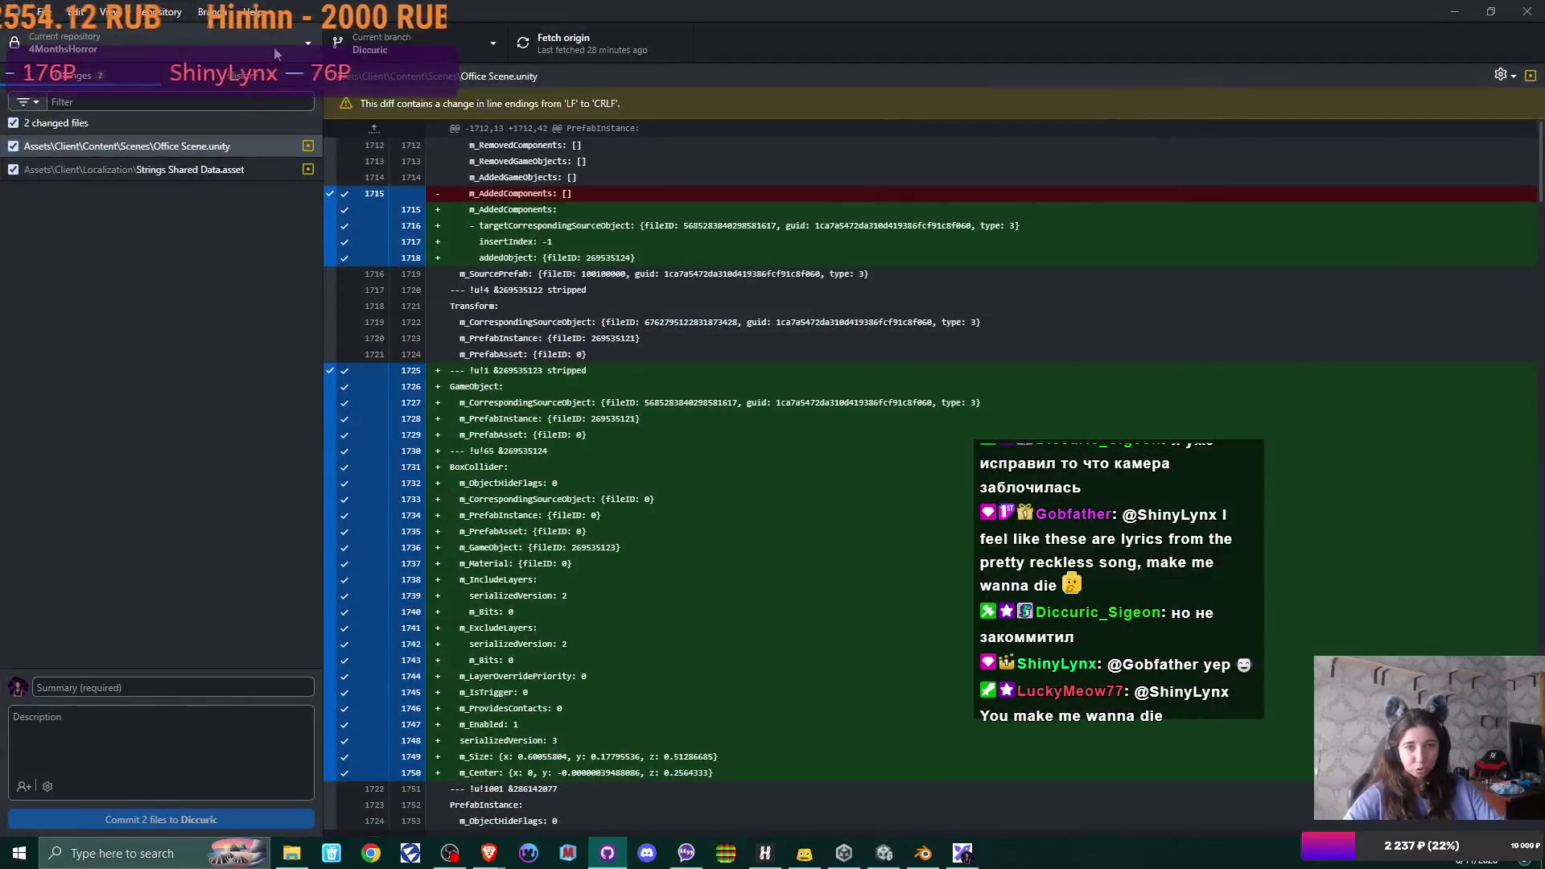
{"action": "left_click", "coordinate": [399, 57]}
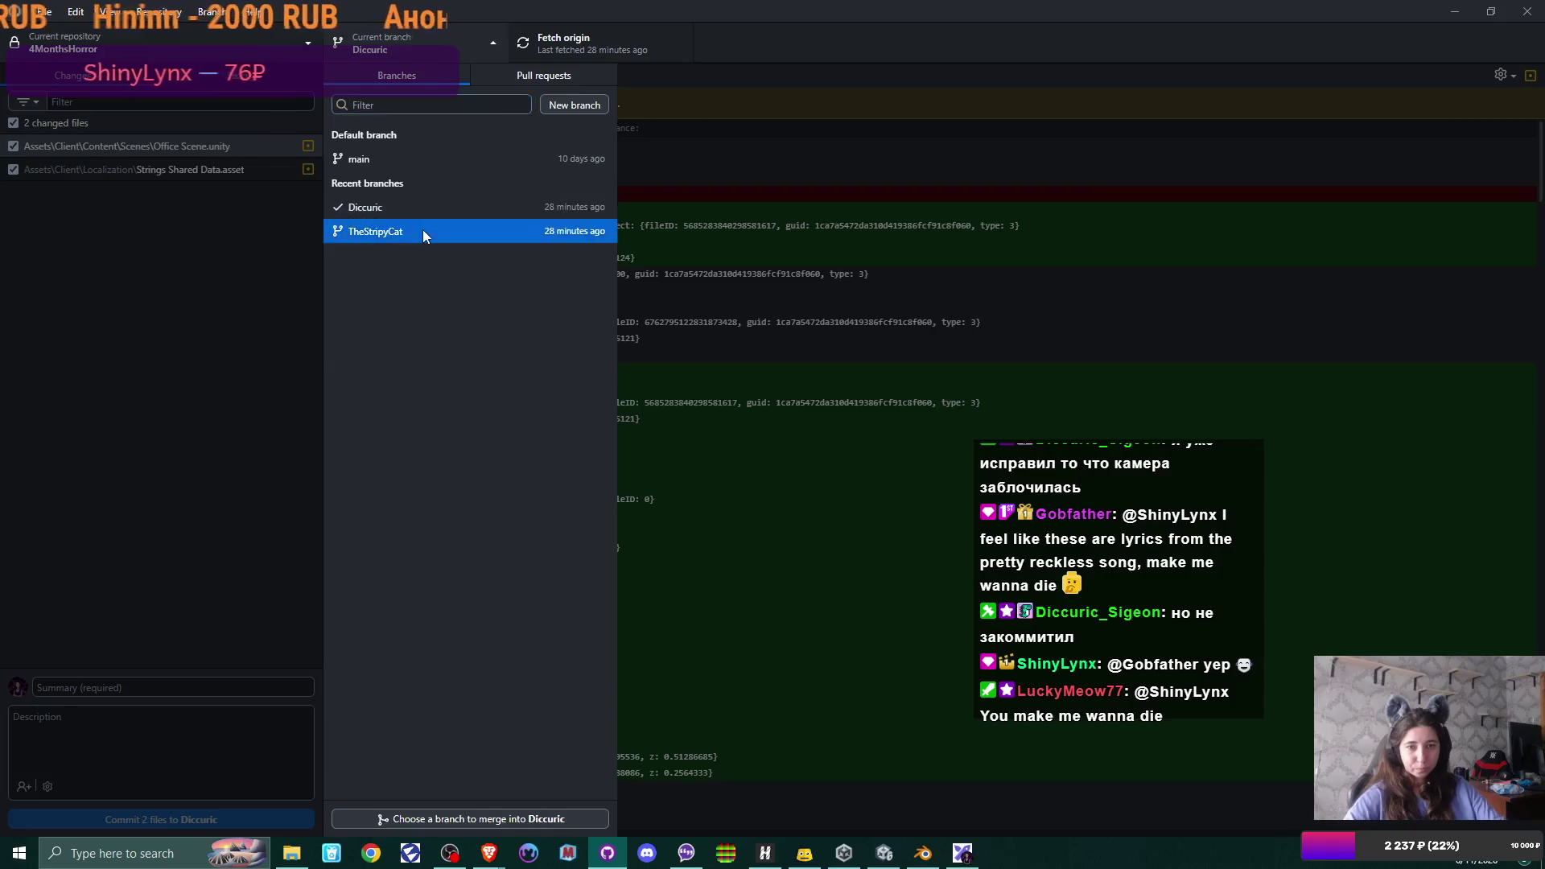
{"action": "left_click", "coordinate": [423, 229]}
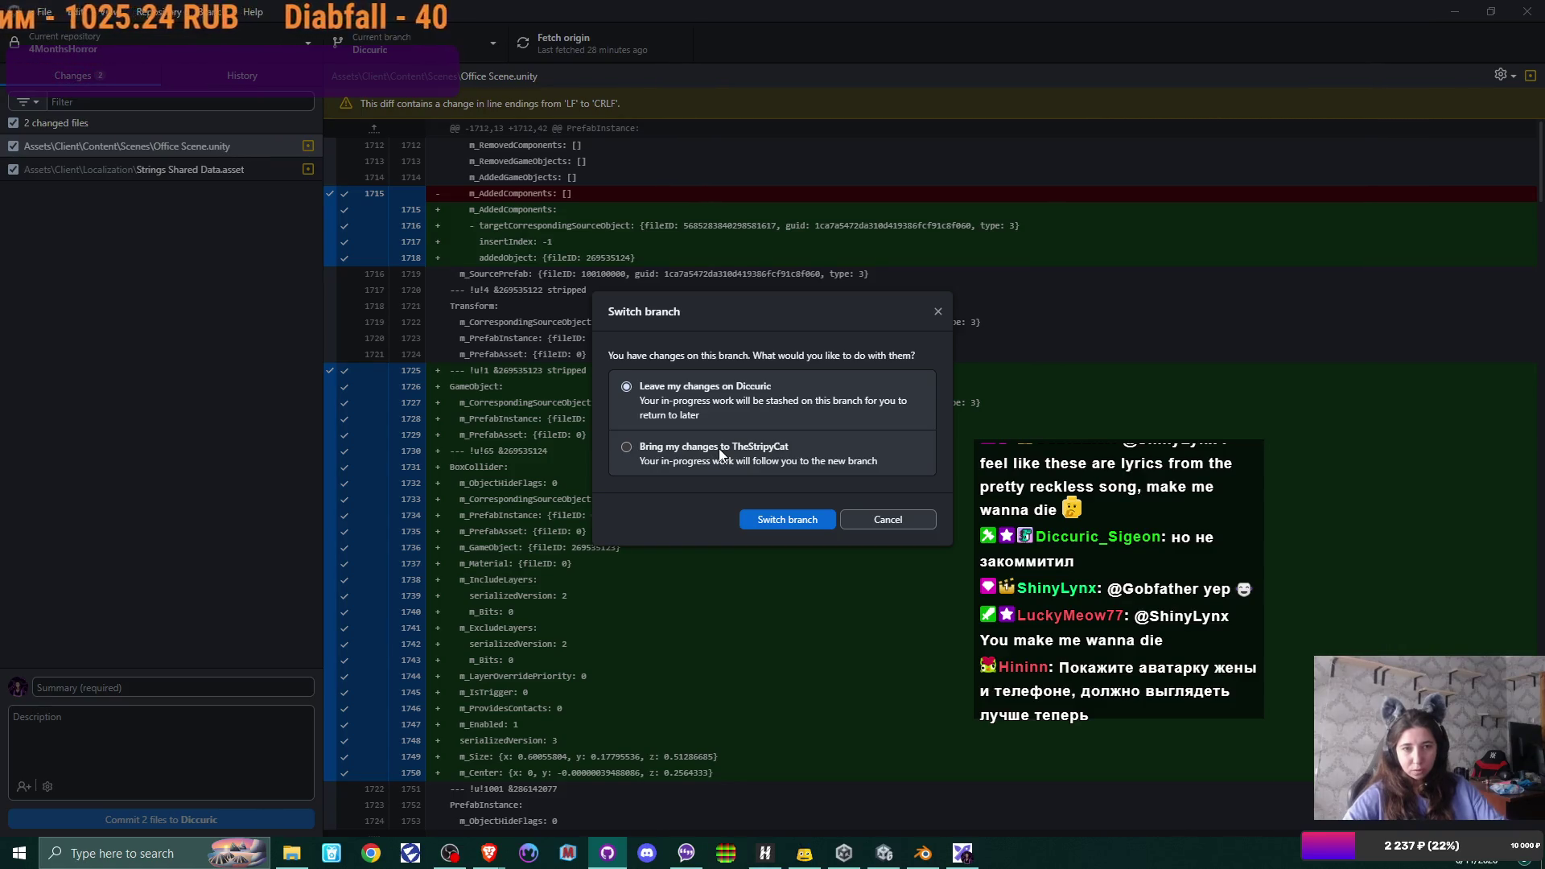
{"action": "left_click", "coordinate": [887, 519]}
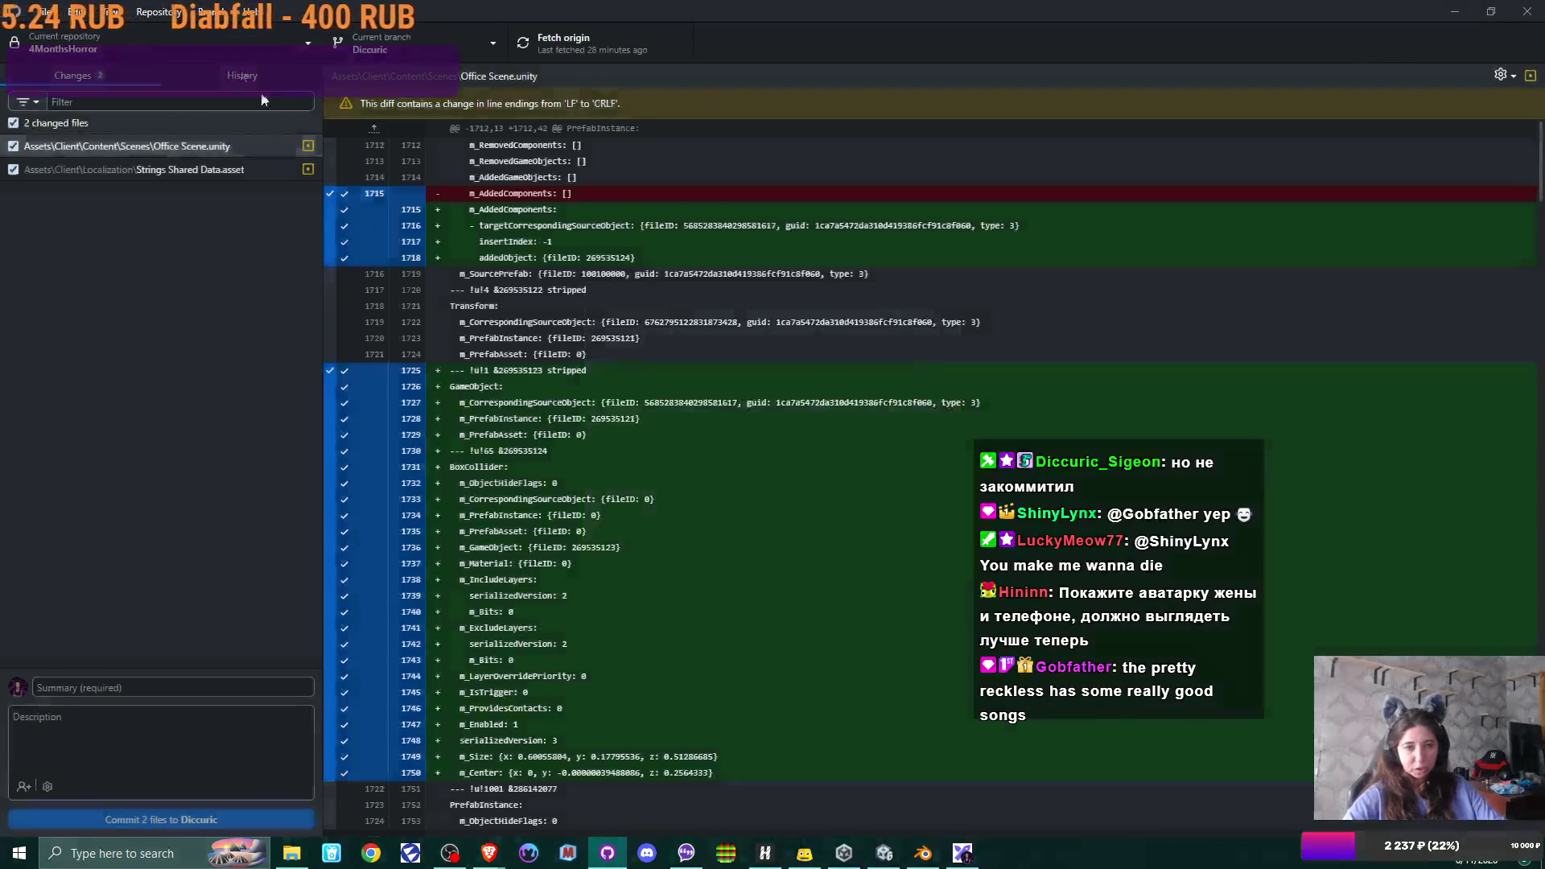
- Discard the Office Scene.unity and Strings Shared Data changes, switch to the TheStripyCat branch, and return to Unity
{"action": "left_click", "coordinate": [217, 145]}
{"action": "right_click", "coordinate": [218, 145]}
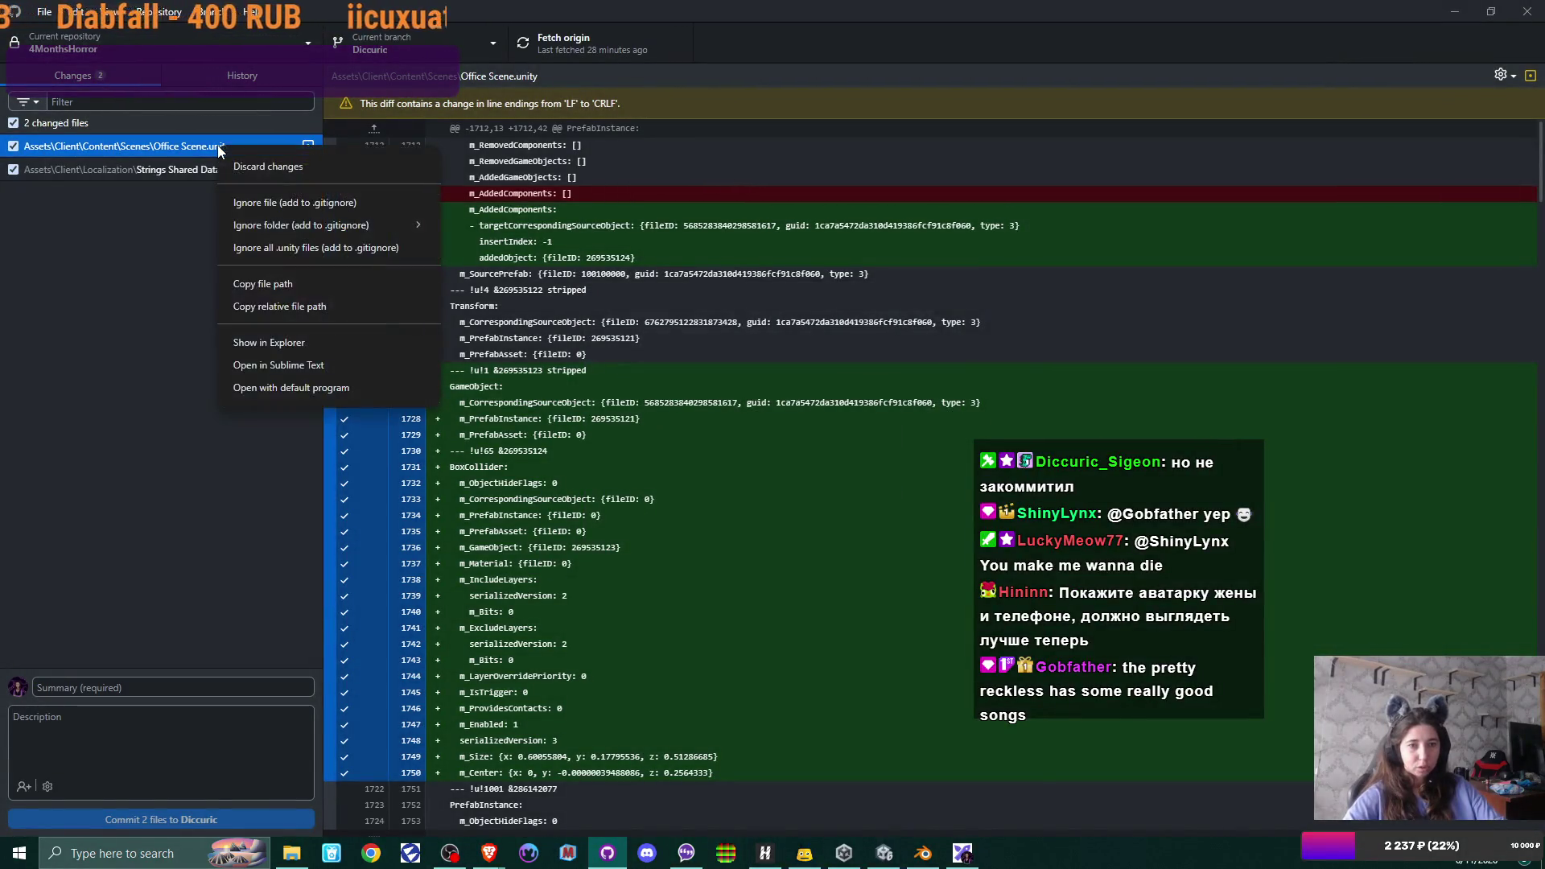
{"action": "key", "text": "Escape"}
{"action": "right_click", "coordinate": [216, 151]}
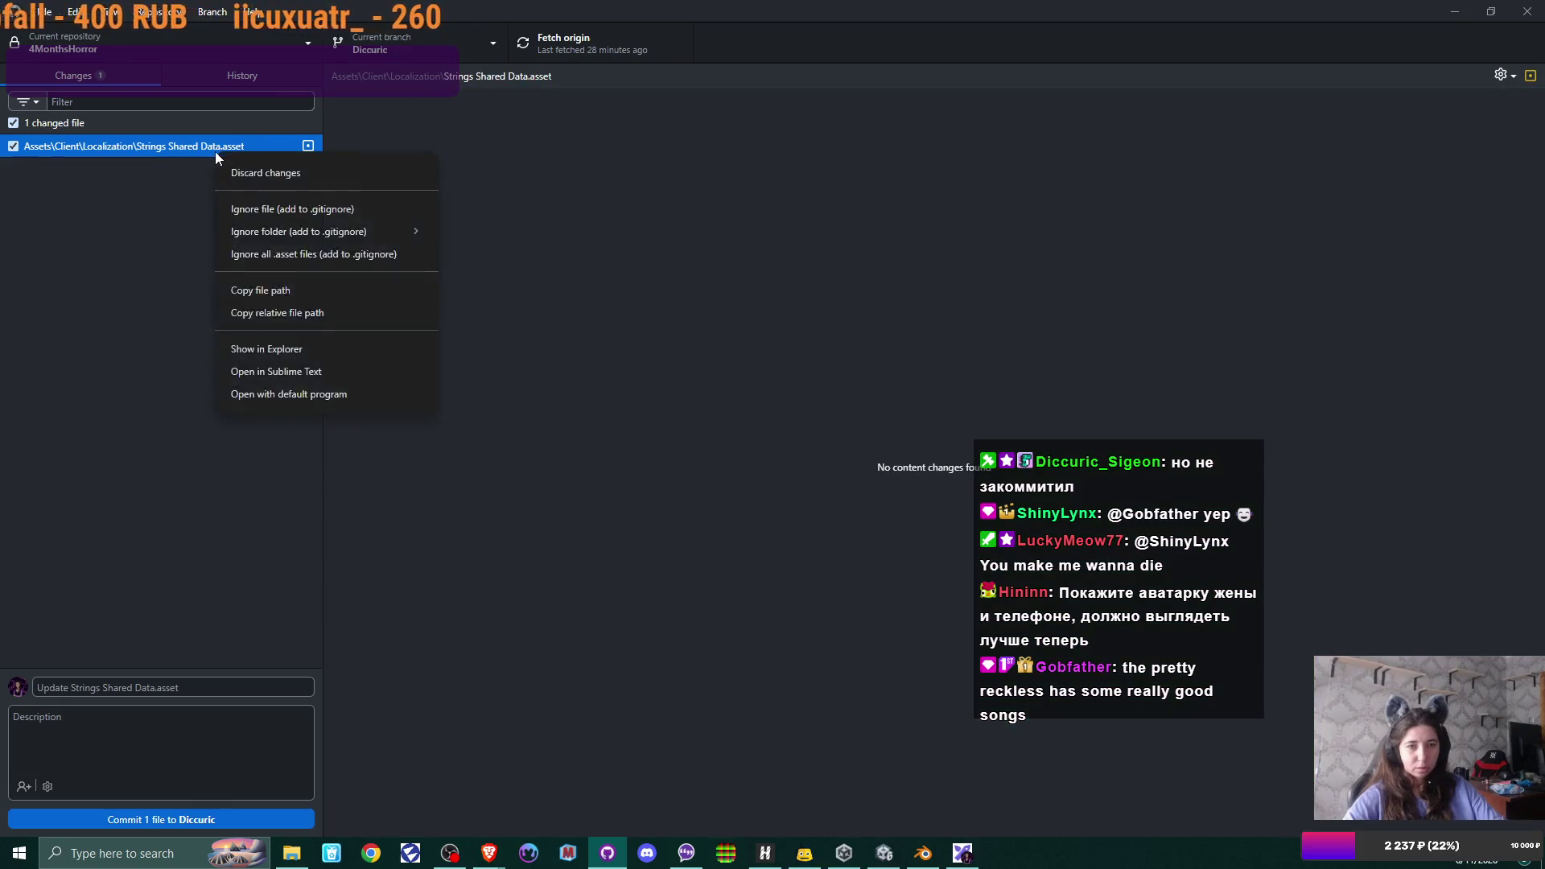
{"action": "left_click", "coordinate": [259, 170]}
{"action": "left_click", "coordinate": [432, 49]}
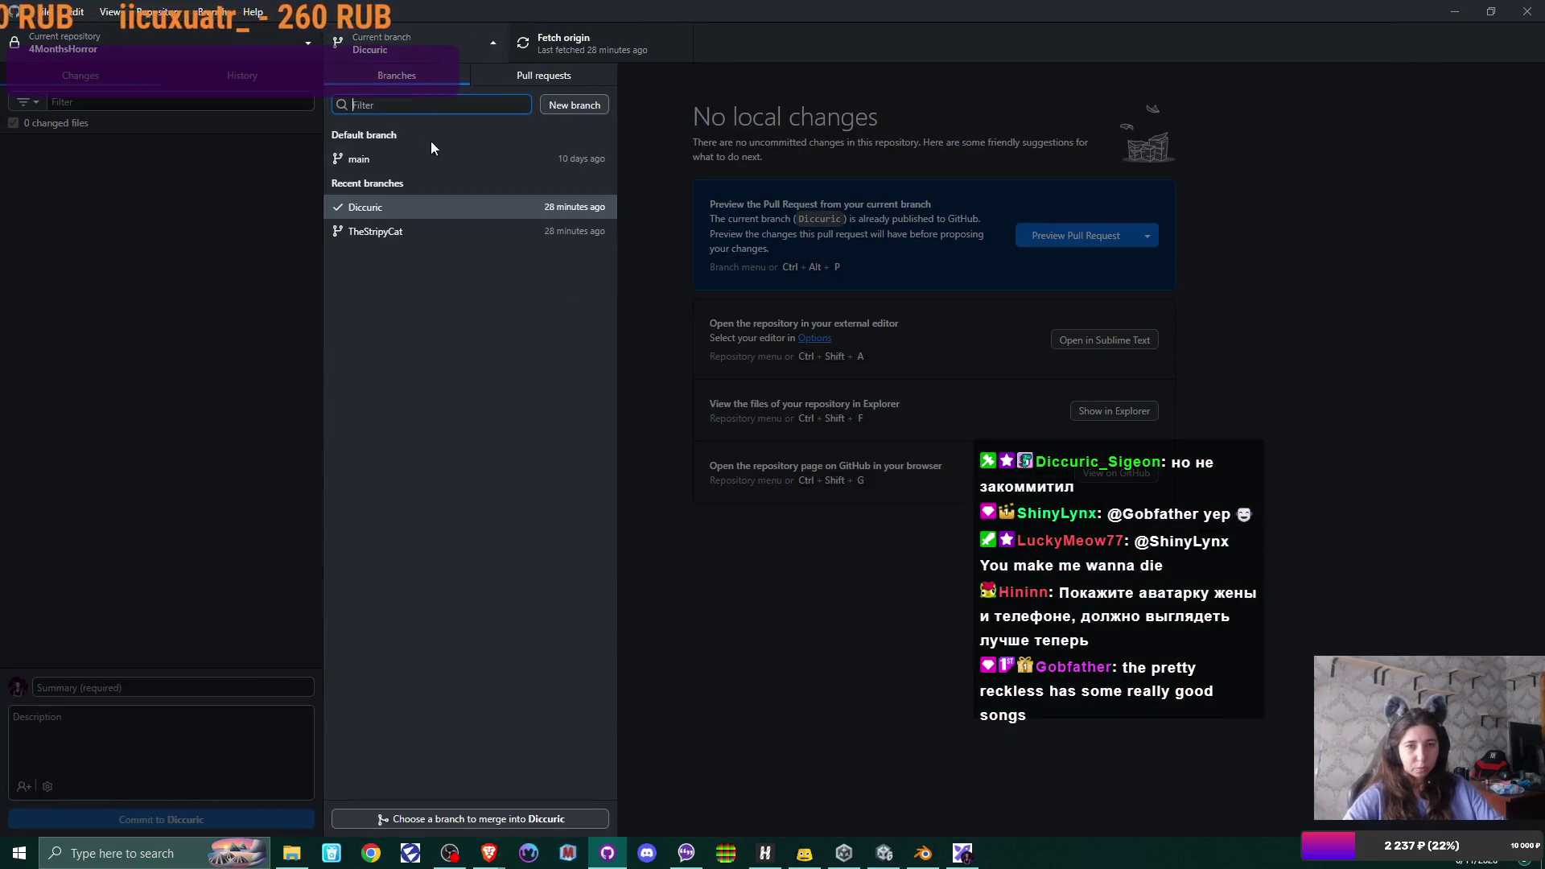
{"action": "left_click", "coordinate": [440, 229]}
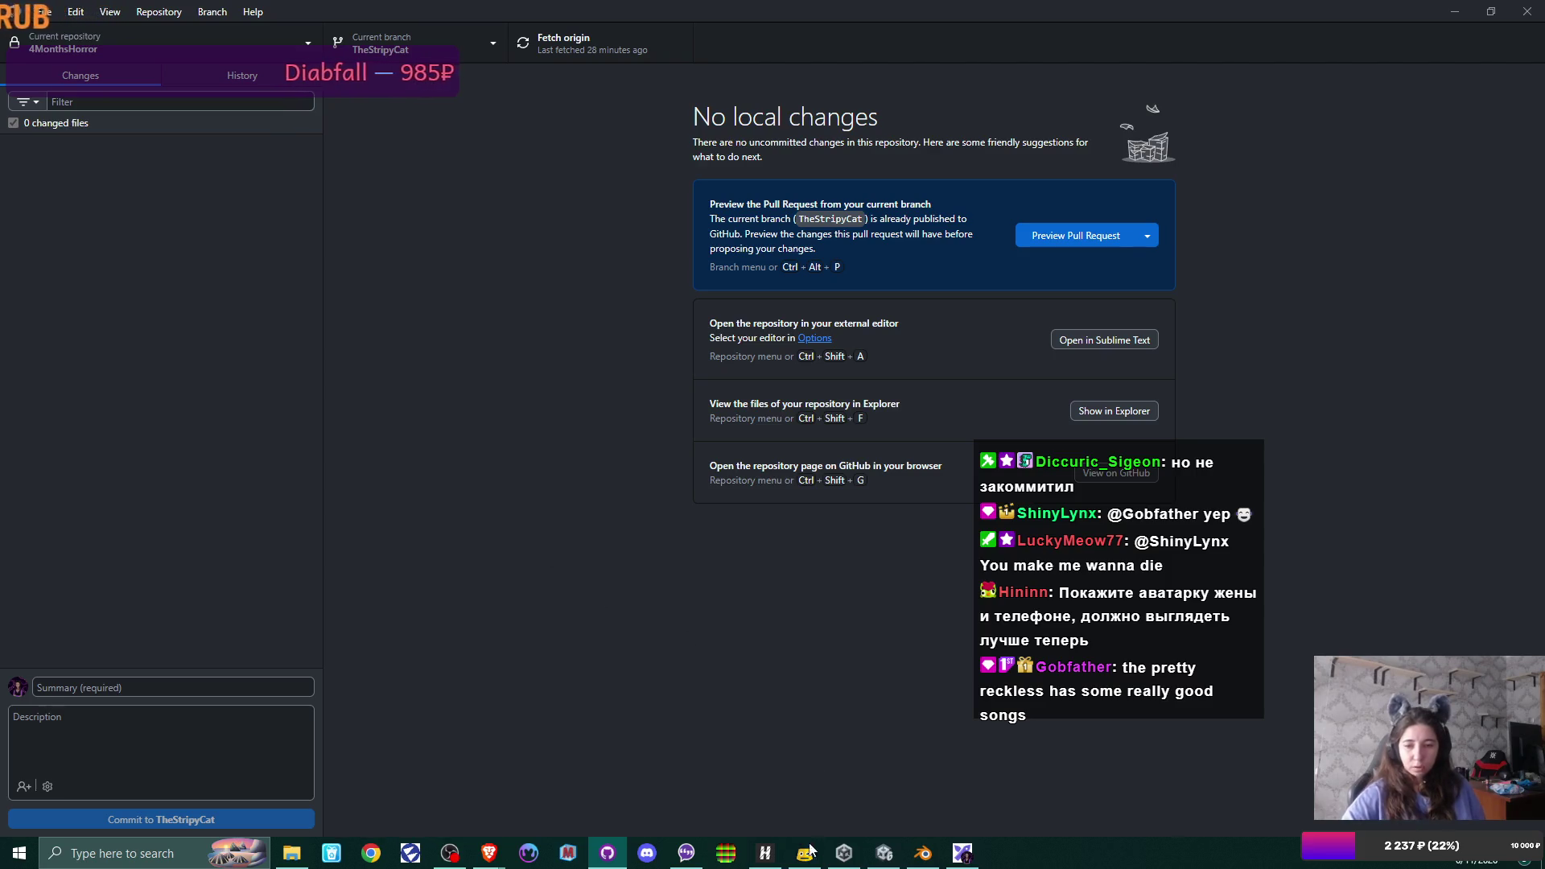
{"action": "left_click", "coordinate": [843, 852]}
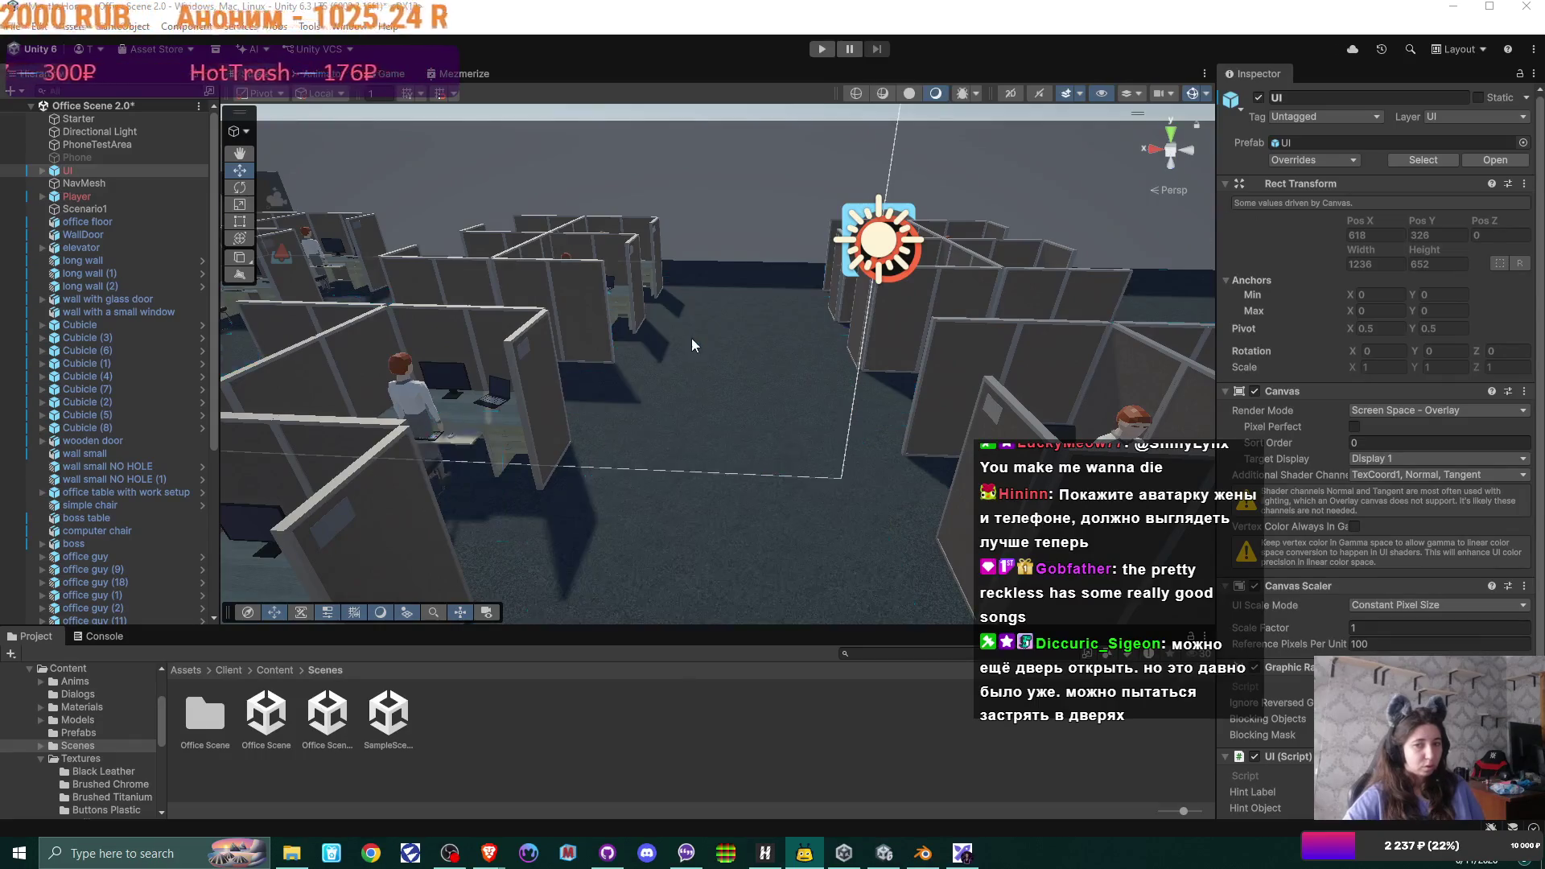
- Orbit the Scene view around the reloaded office cubicles
{"action": "mouse_move", "coordinate": [692, 339]}
{"action": "left_mouse_down"}
{"action": "mouse_move", "coordinate": [1131, 323]}
{"action": "mouse_move", "coordinate": [697, 335]}
{"action": "mouse_move", "coordinate": [982, 330]}
{"action": "mouse_move", "coordinate": [799, 351]}
{"action": "mouse_move", "coordinate": [786, 369]}
{"action": "mouse_move", "coordinate": [671, 321]}
{"action": "left_mouse_up"}
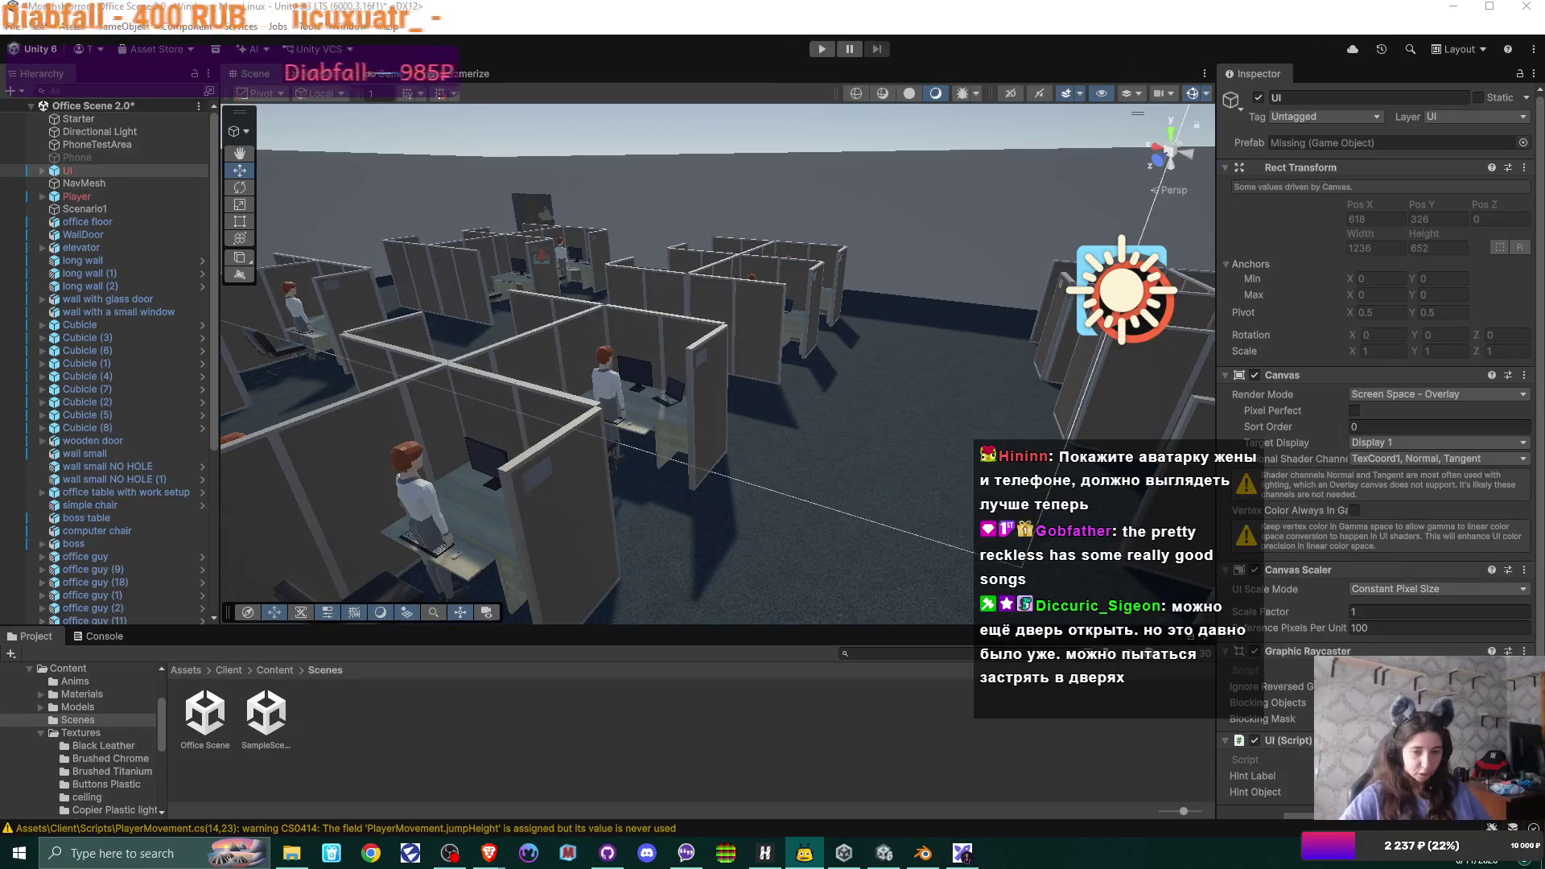
- Browse the Content folder's Models and Materials folders in the Project panel
{"action": "left_click", "coordinate": [275, 669]}
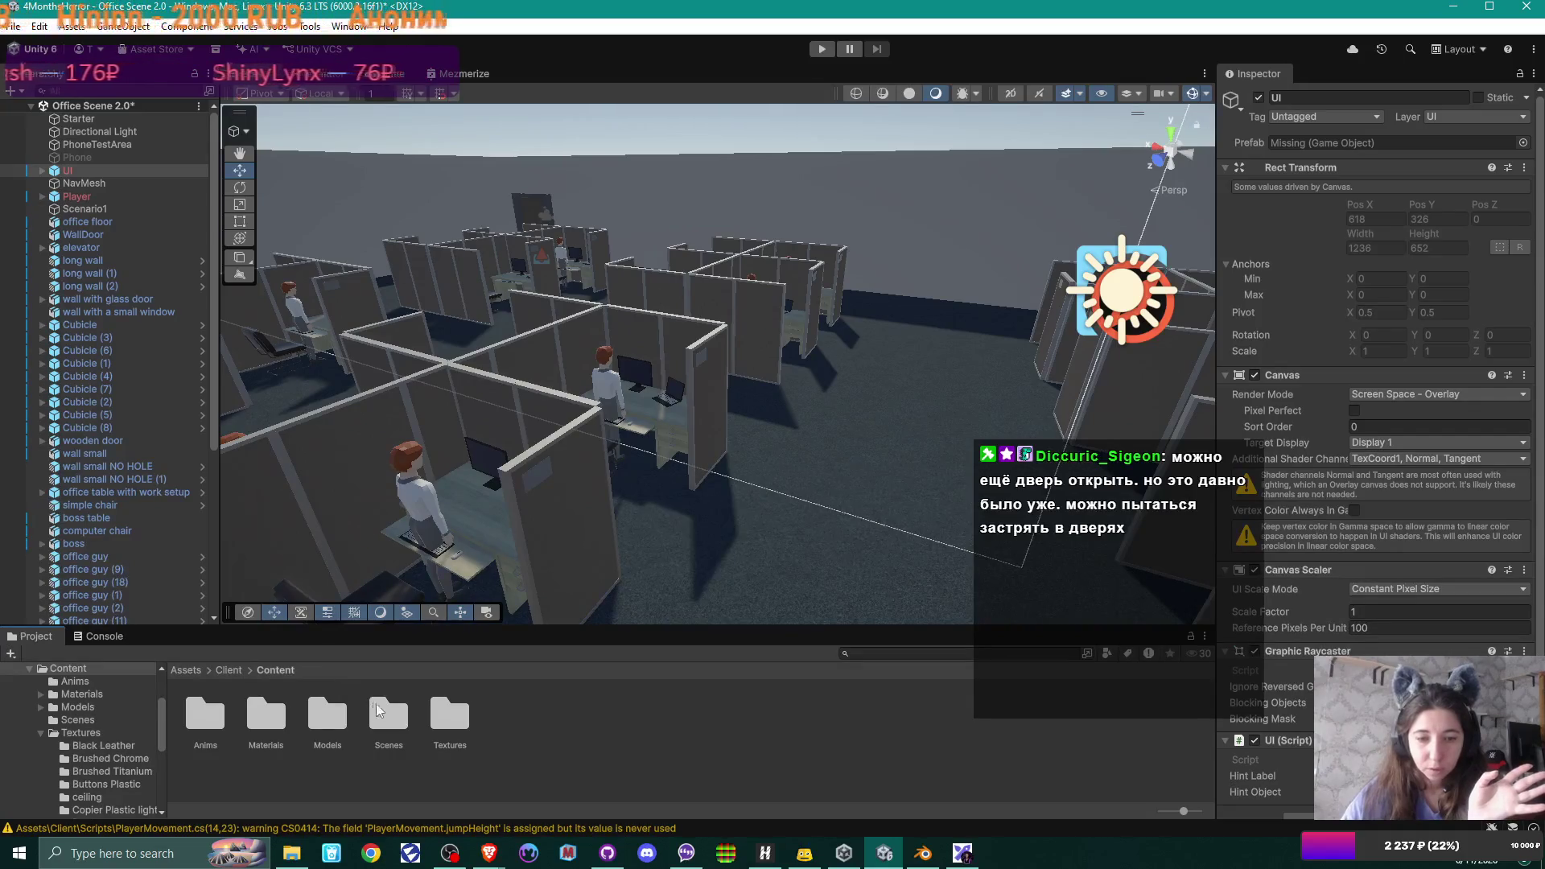
{"action": "double_click", "coordinate": [332, 718]}
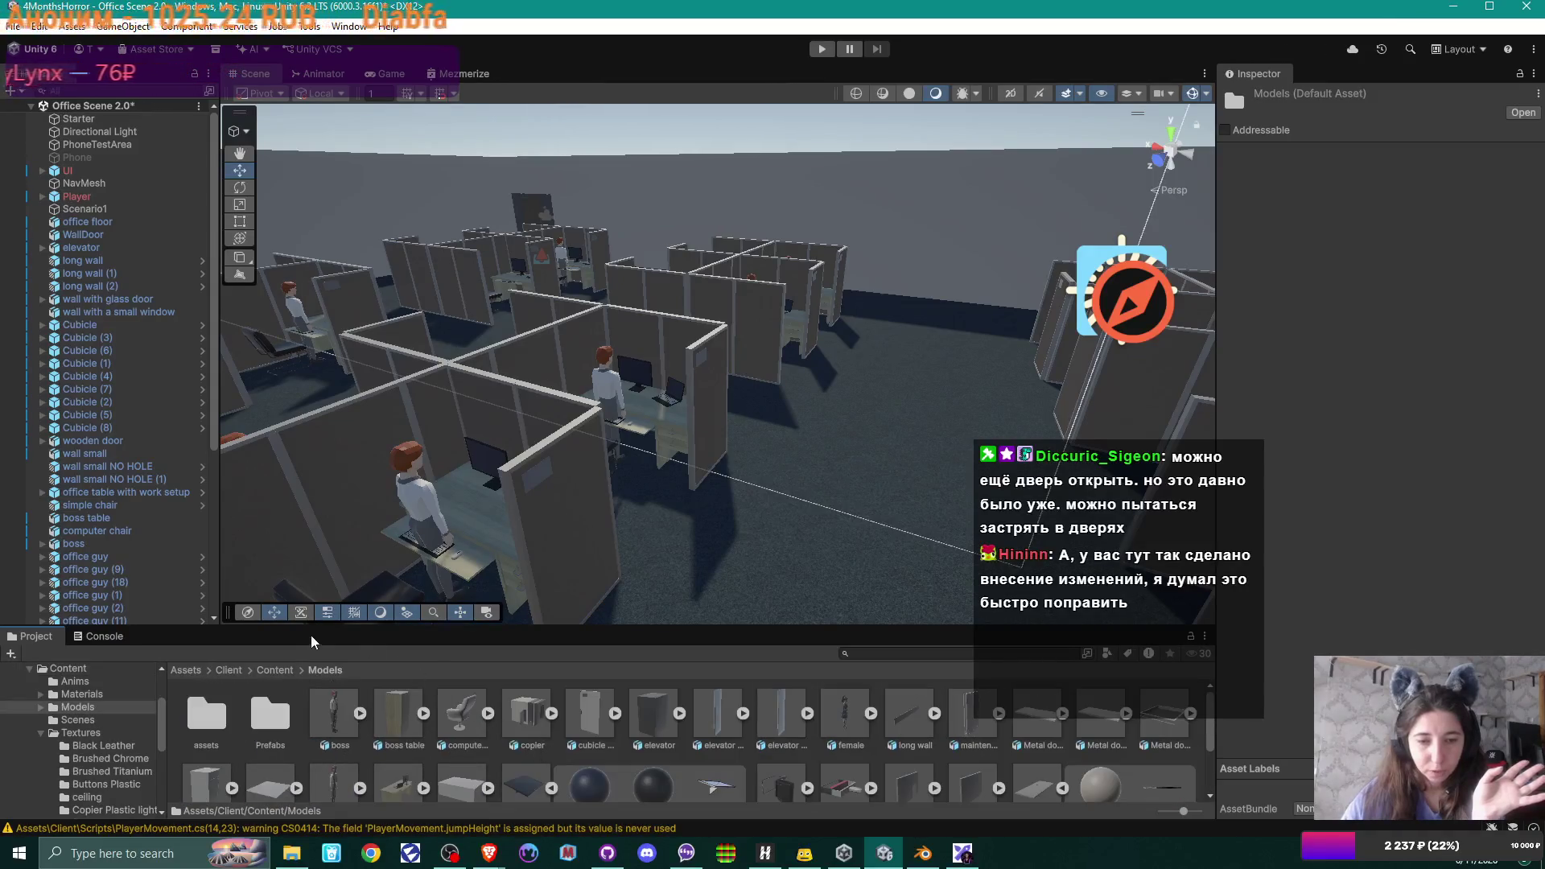
{"action": "left_click", "coordinate": [273, 670]}
{"action": "double_click", "coordinate": [261, 725]}
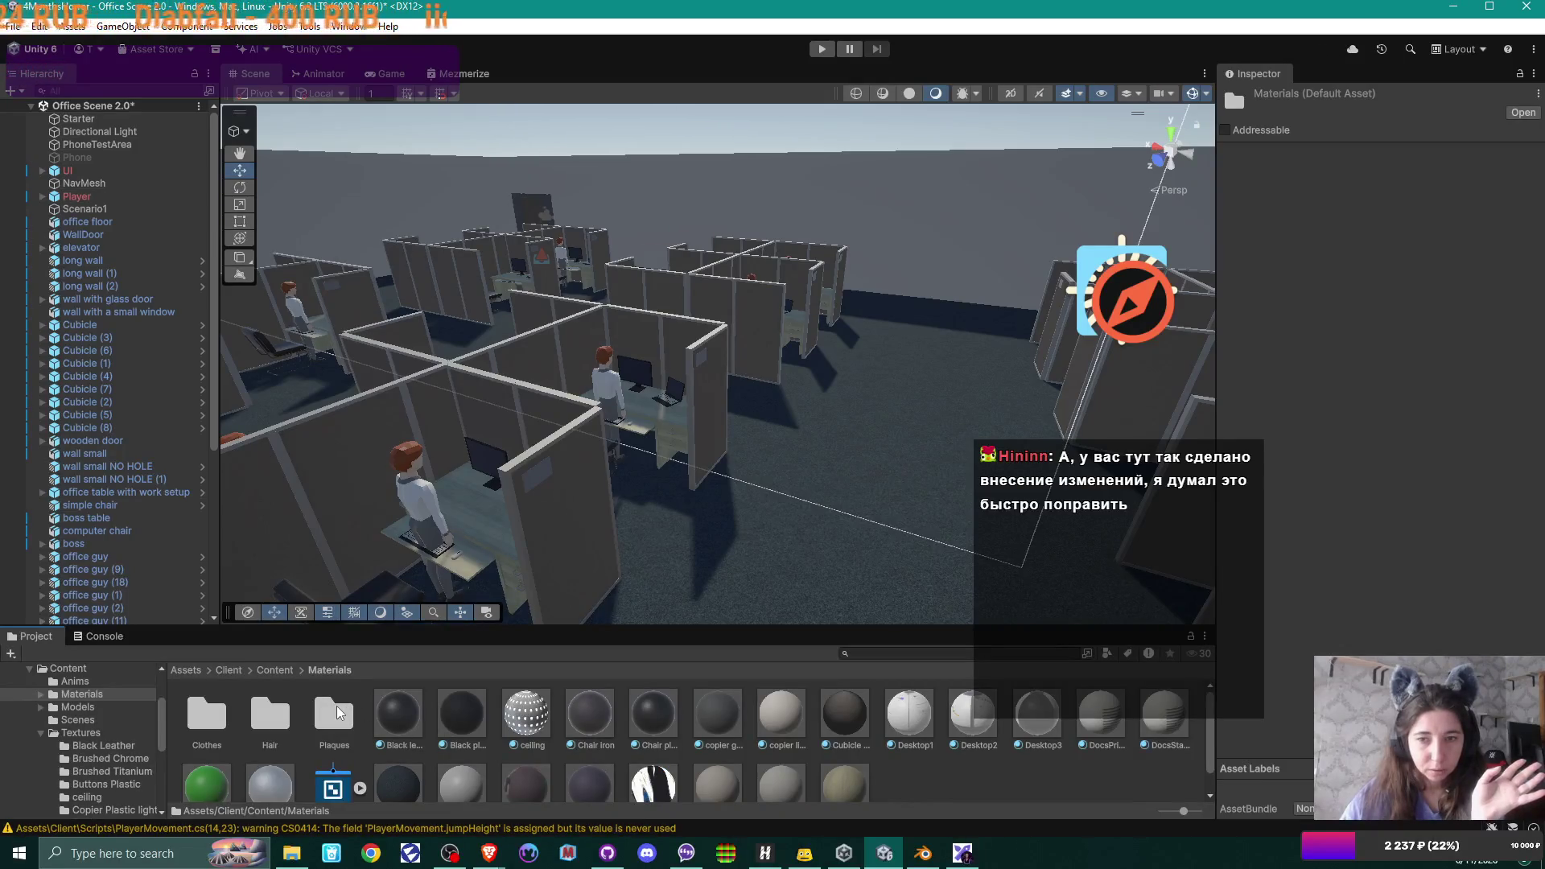
{"action": "left_click_drag", "start_coordinate": [519, 338], "coordinate": [318, 396]}
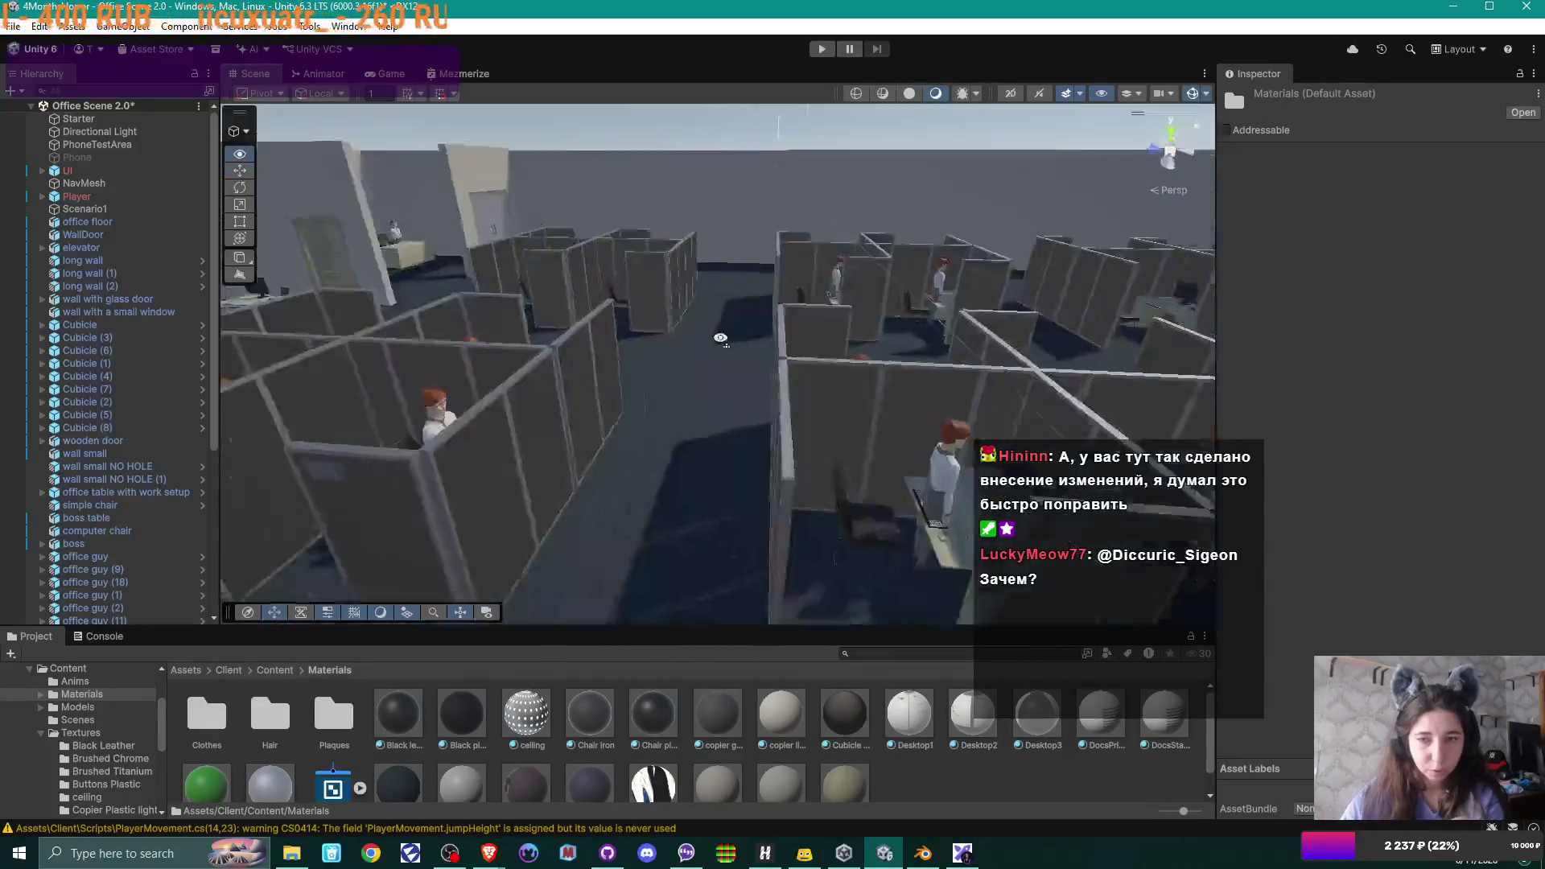
{"action": "left_click_drag", "start_coordinate": [317, 402], "coordinate": [718, 326]}
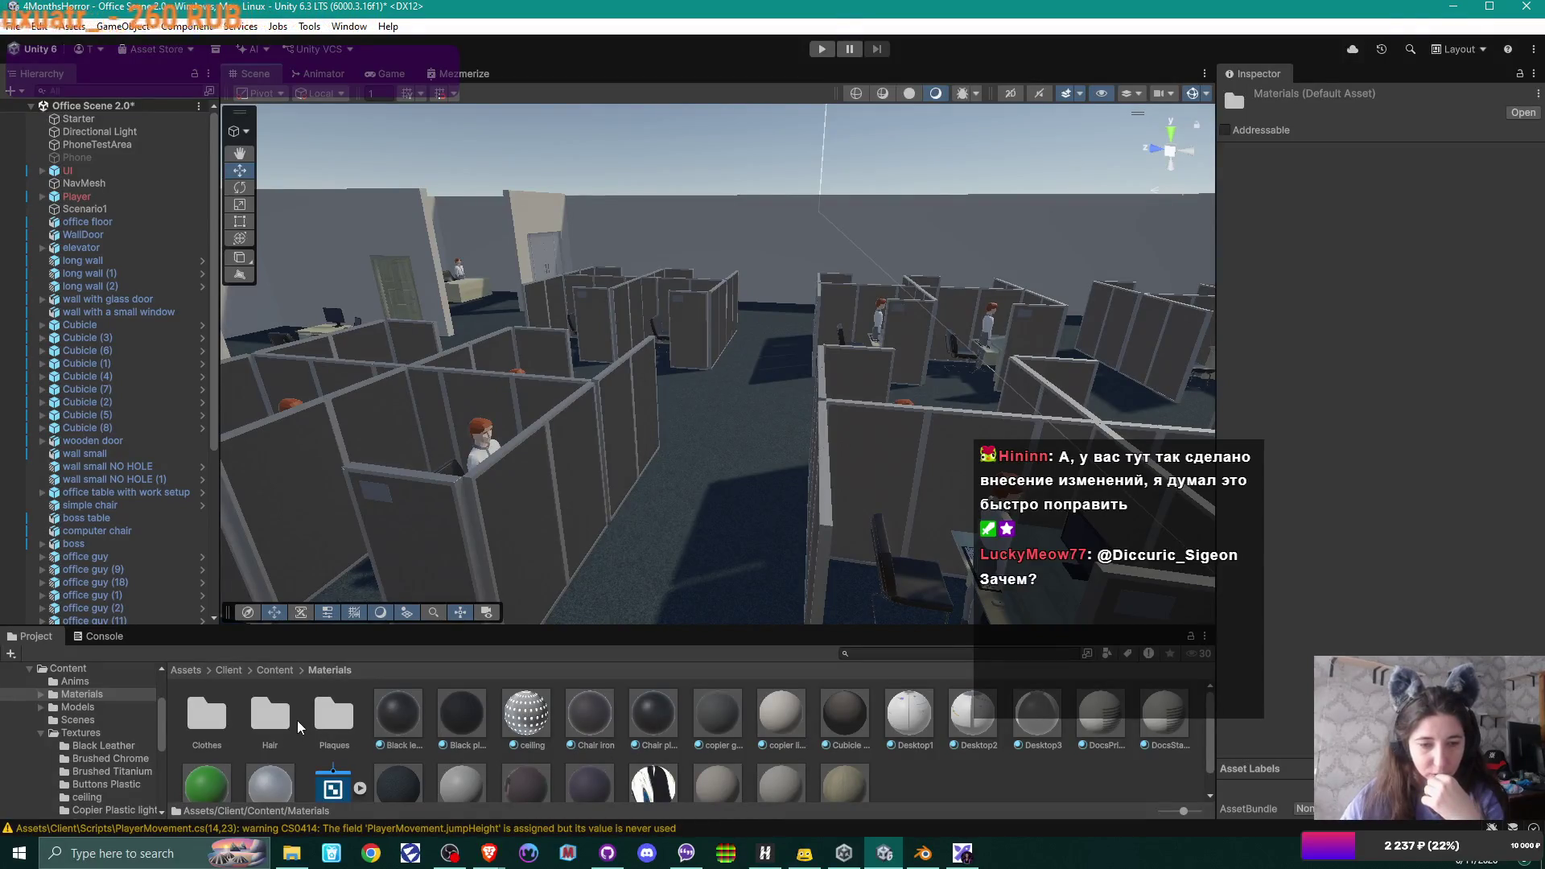
- Open the Textures folder and then its PhoneUI subfolder
{"action": "left_click", "coordinate": [275, 670]}
{"action": "left_click", "coordinate": [457, 721]}
{"action": "double_click", "coordinate": [457, 718]}
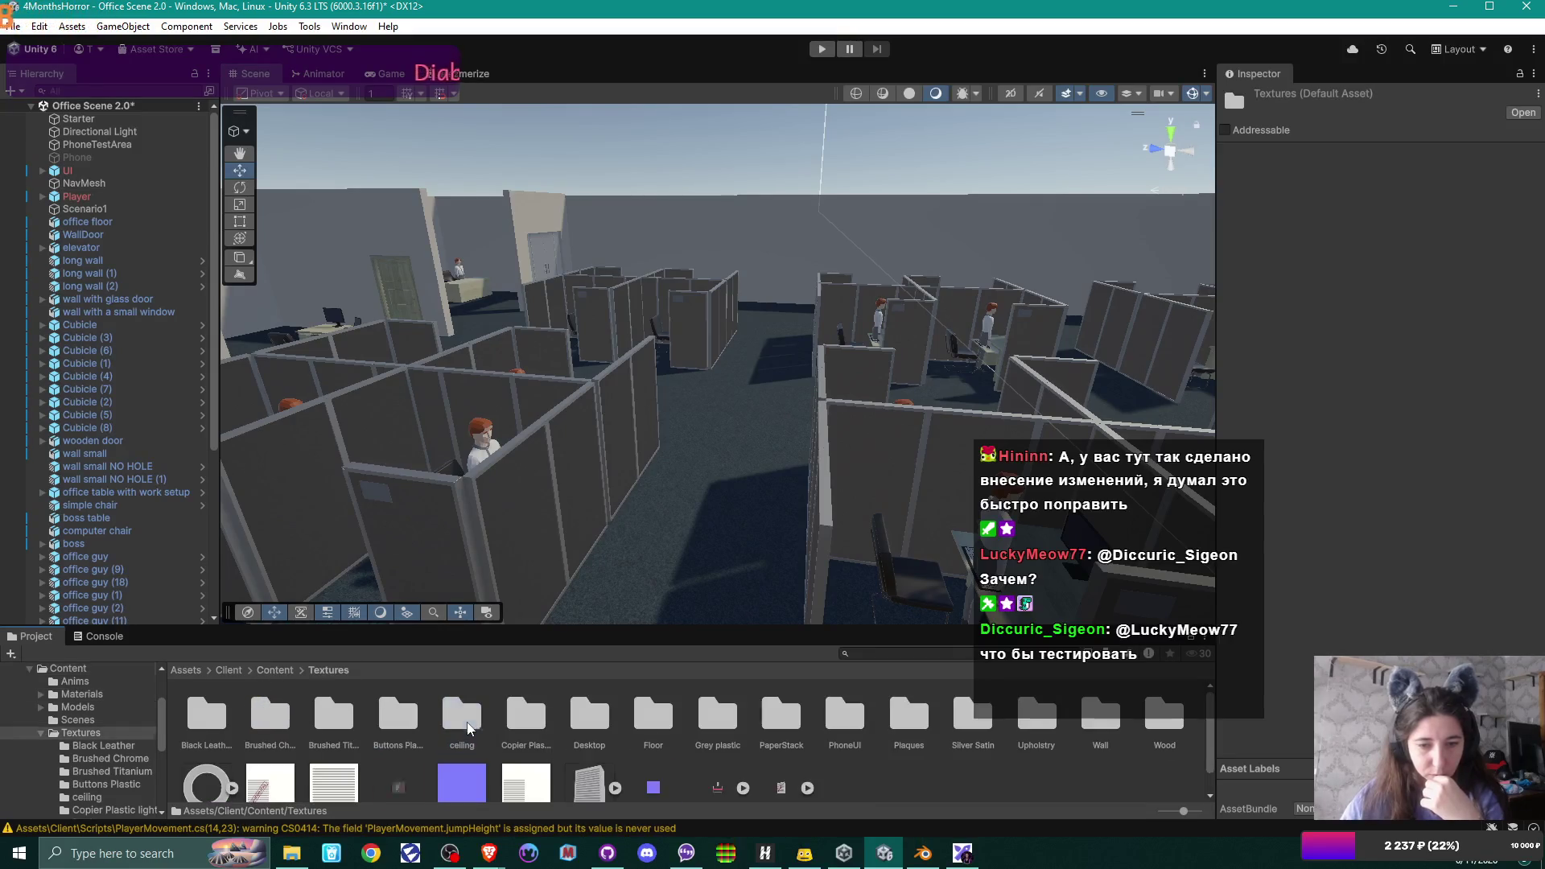
{"action": "scroll", "coordinate": [661, 770], "scroll_direction": "down", "scroll_amount": 1}
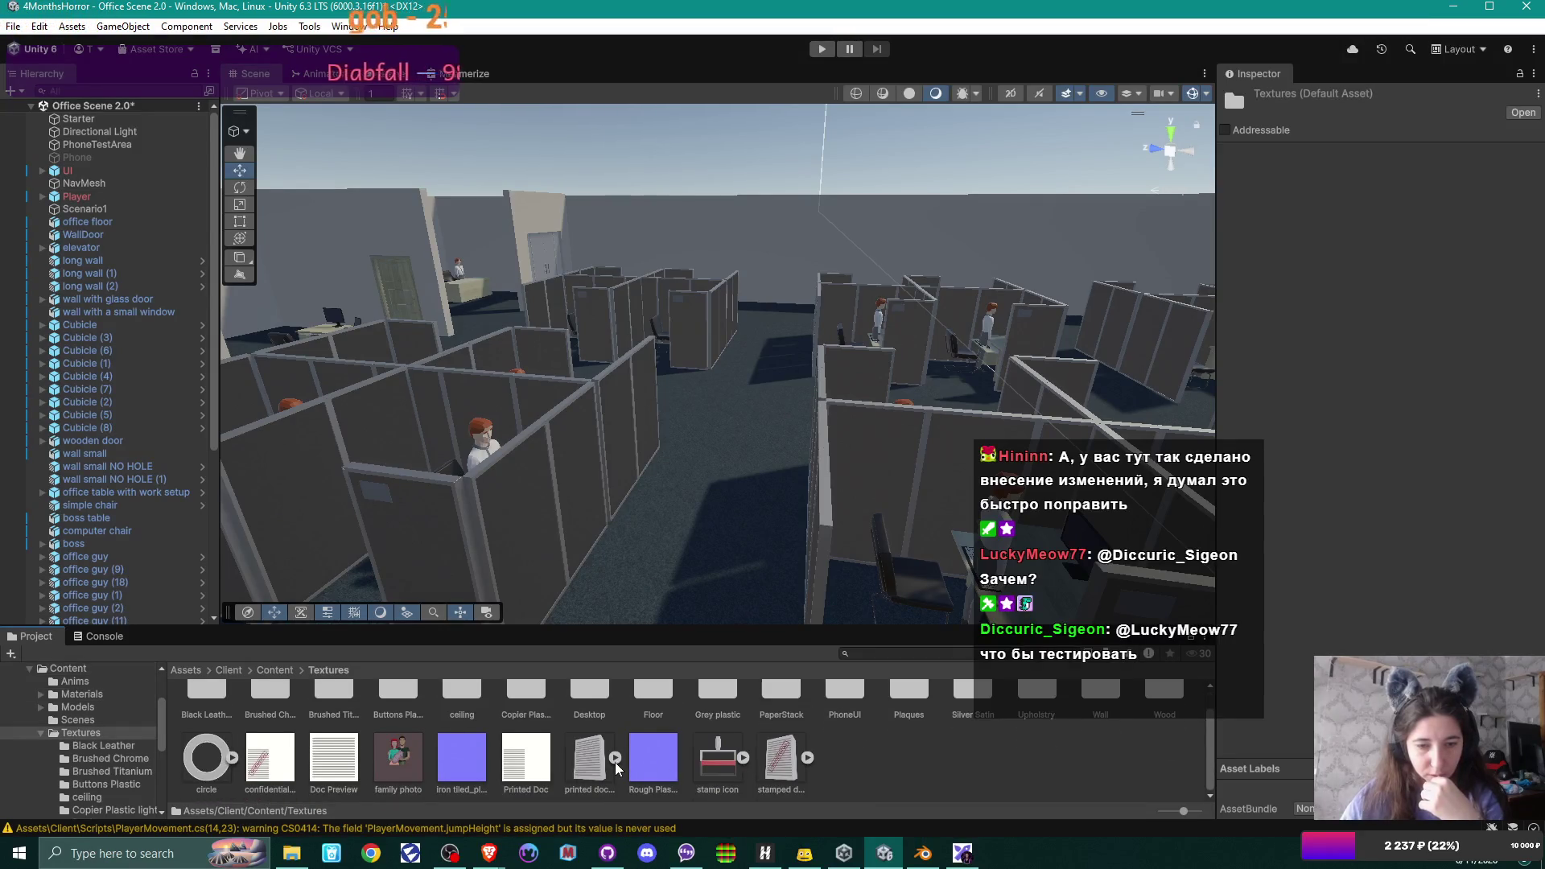
{"action": "scroll", "coordinate": [660, 770], "scroll_direction": "up", "scroll_amount": 1}
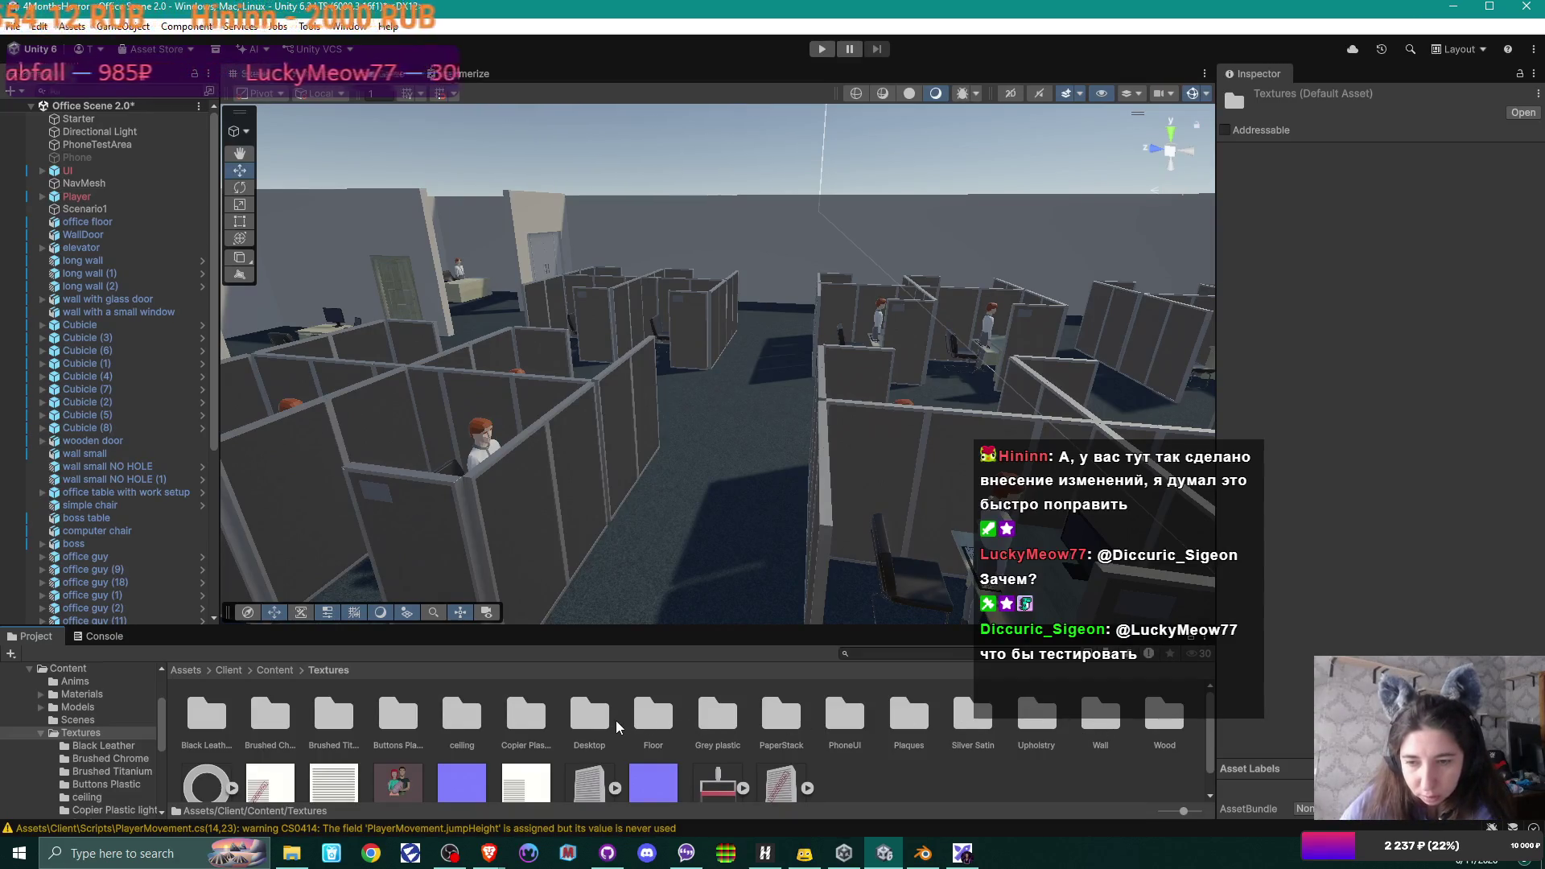
{"action": "left_click", "coordinate": [847, 717]}
{"action": "double_click", "coordinate": [846, 717]}
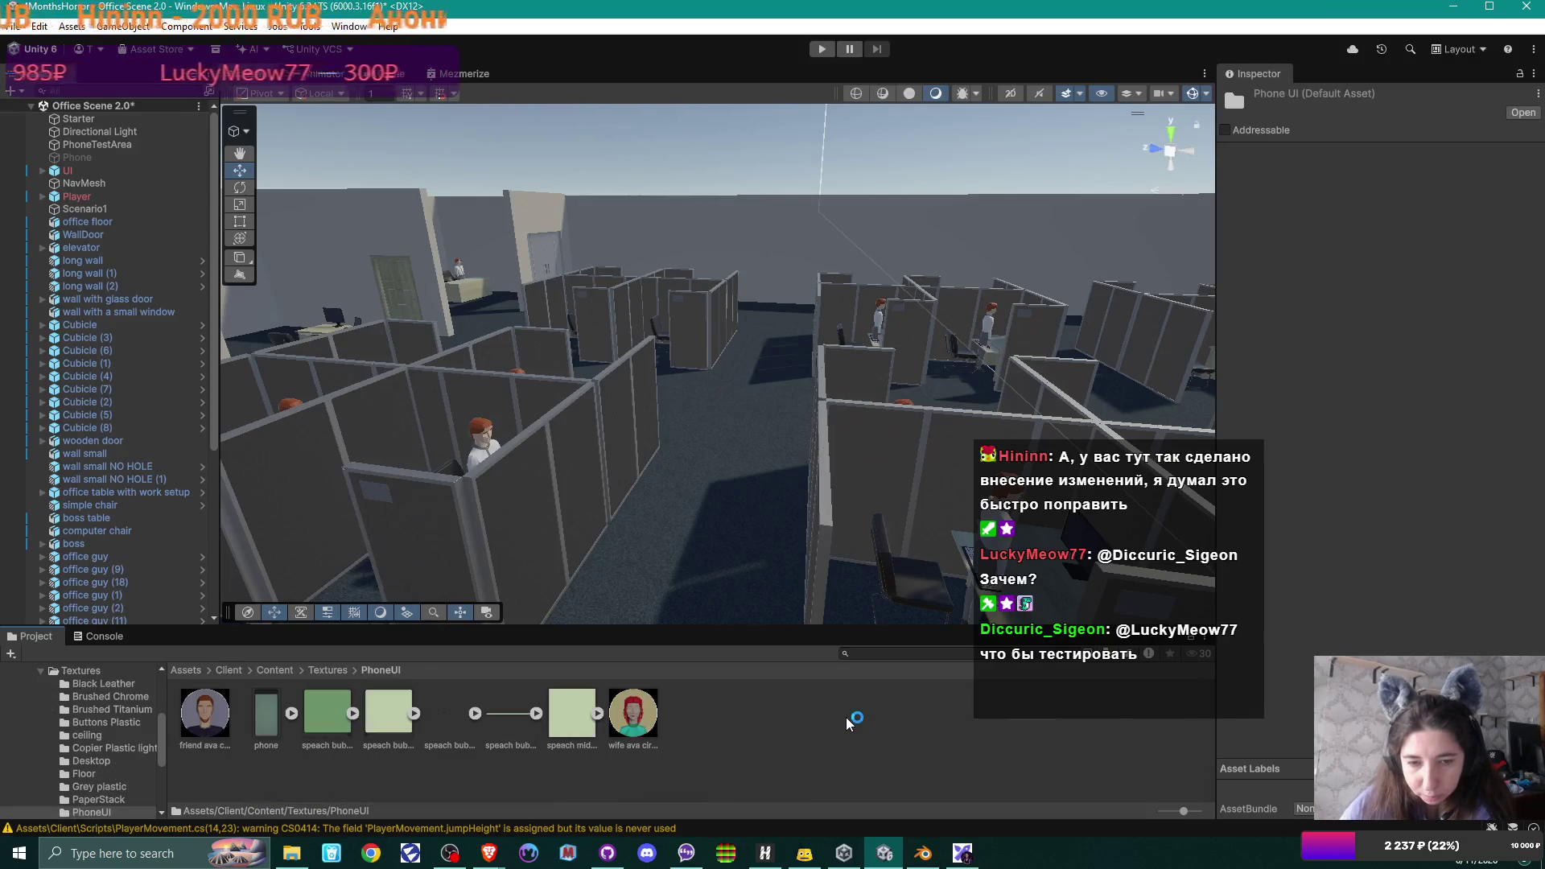
- Set the wife ava circle texture to Sprite (2D and UI) with Single sprite mode
{"action": "right_click", "coordinate": [641, 717]}
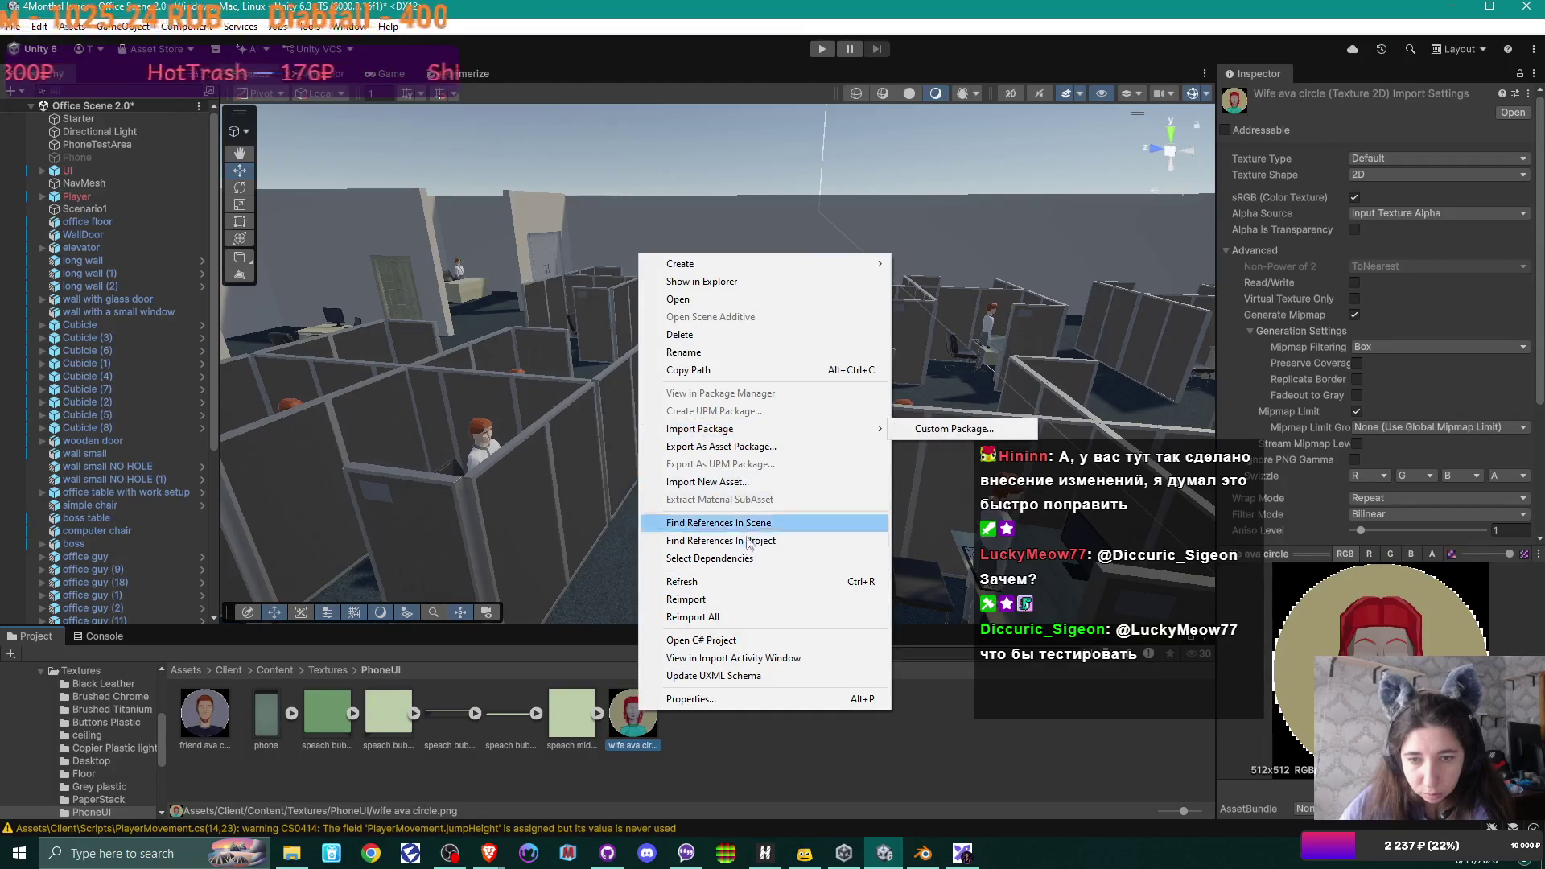
{"action": "left_click", "coordinate": [725, 599]}
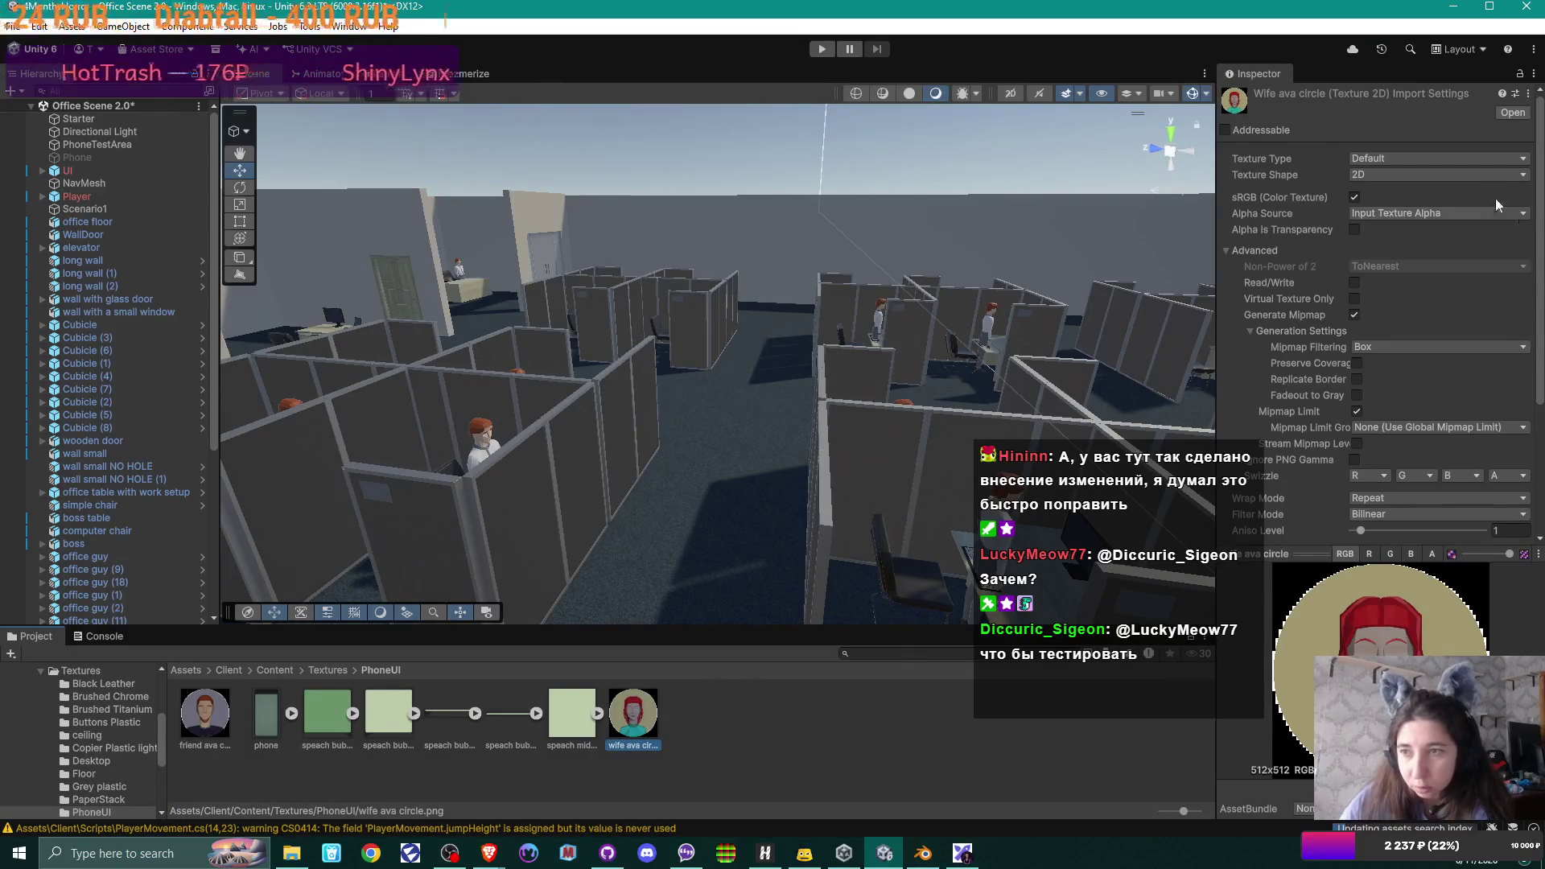
{"action": "left_click", "coordinate": [1430, 159]}
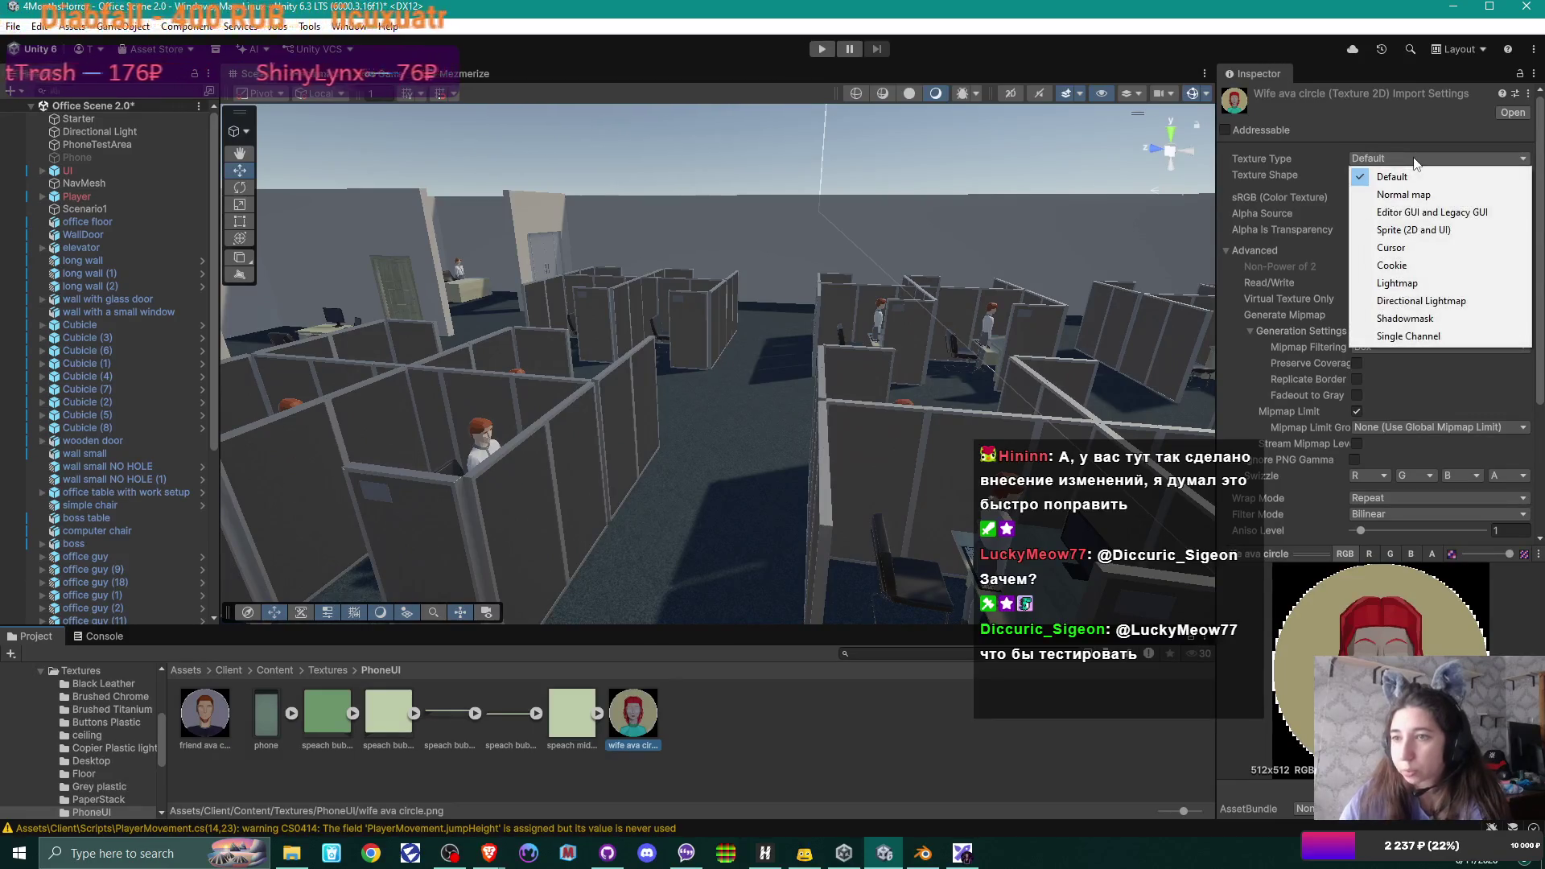
{"action": "left_click", "coordinate": [1426, 231]}
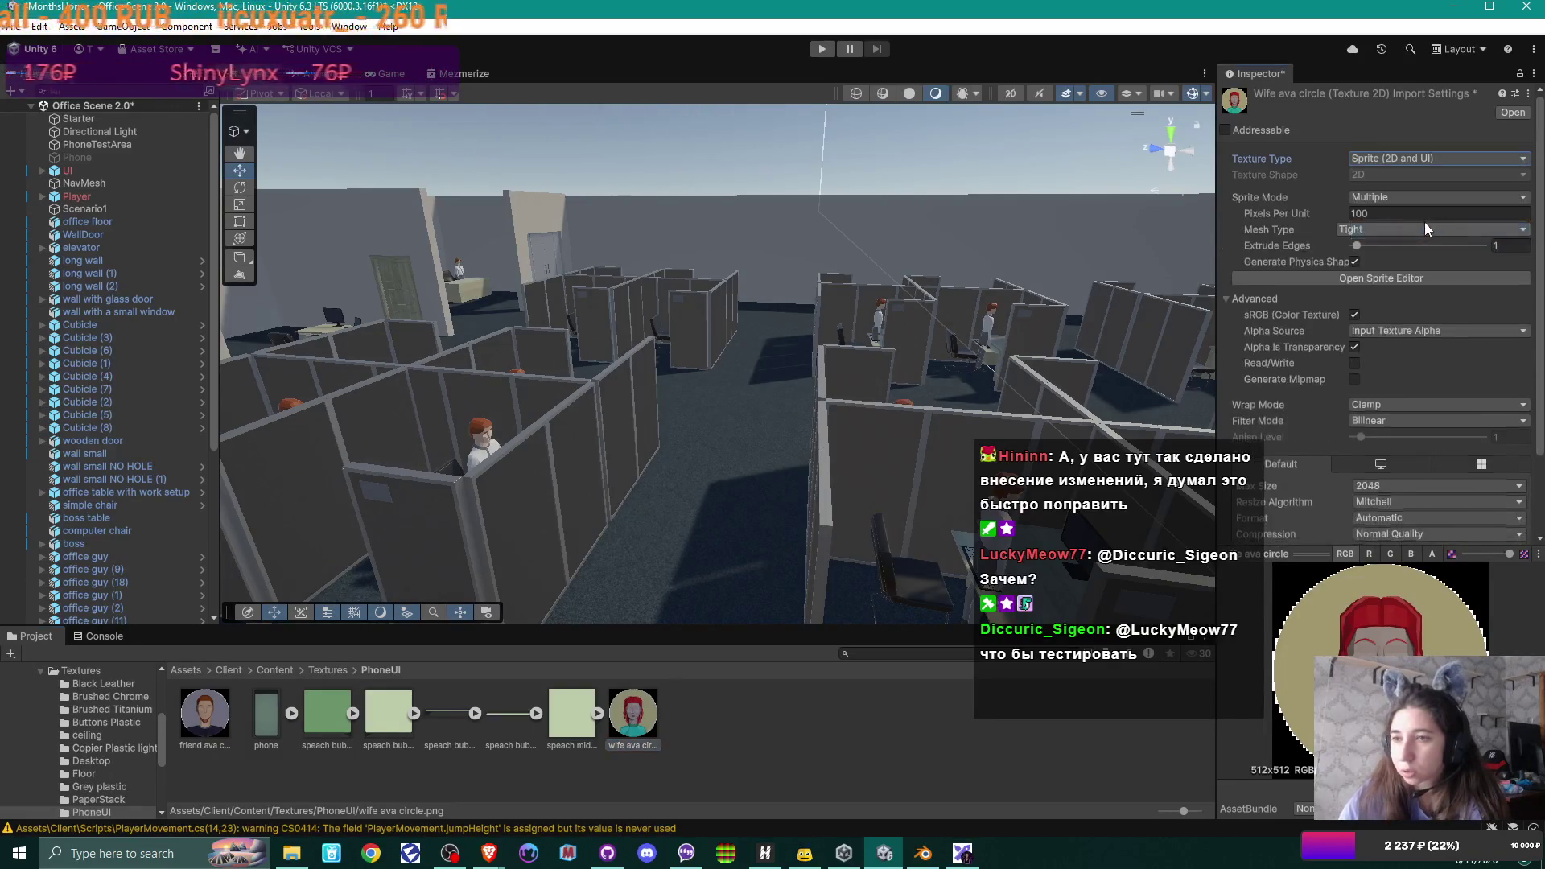
{"action": "left_click", "coordinate": [1399, 199]}
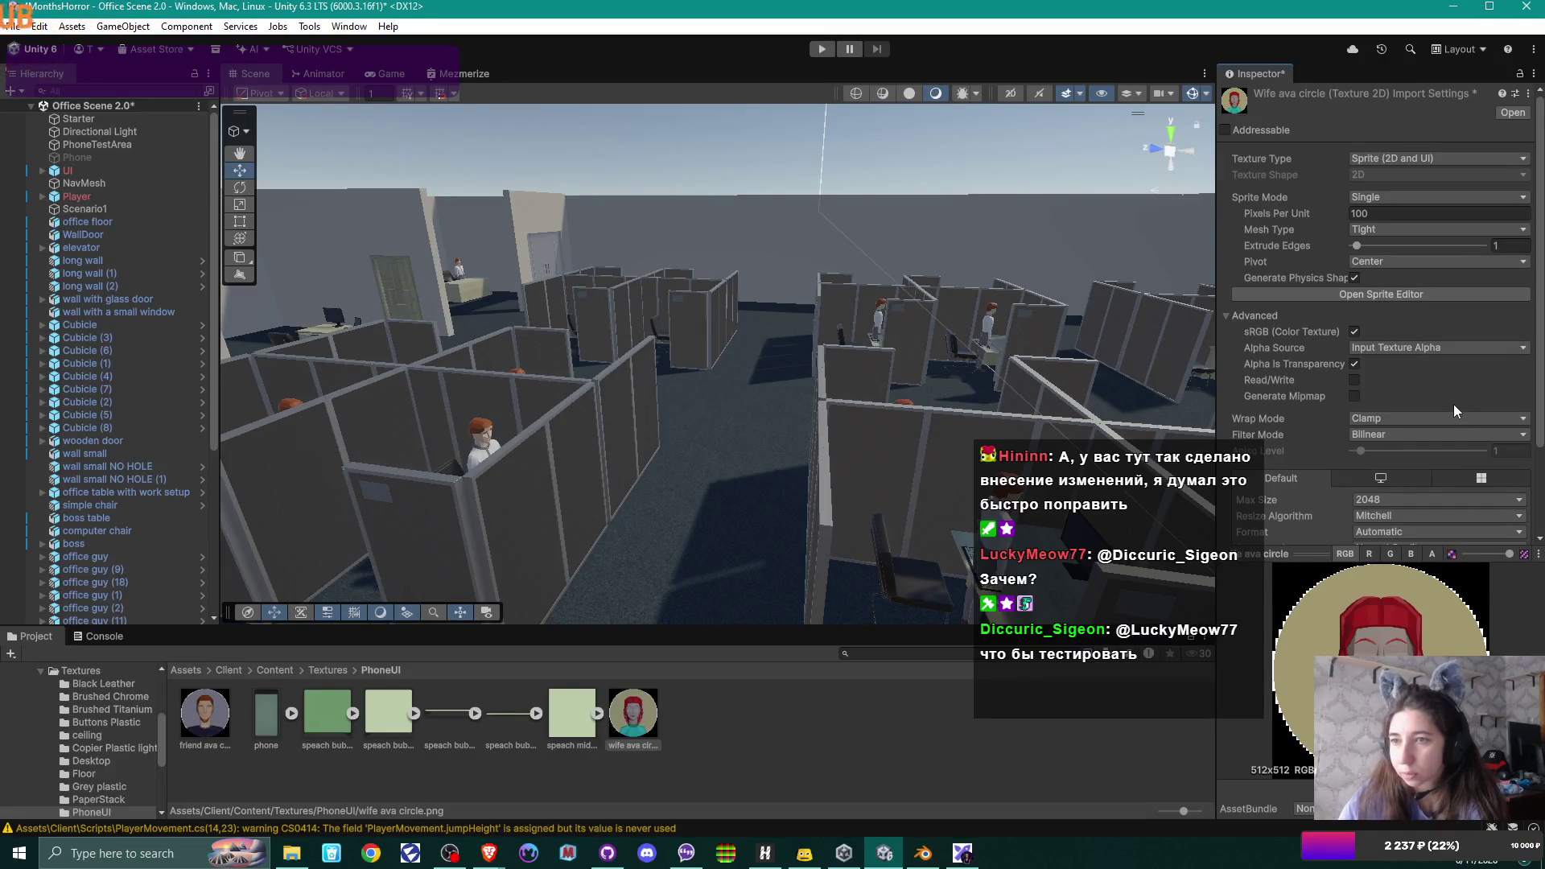
{"action": "scroll", "coordinate": [1454, 411], "scroll_direction": "down", "scroll_amount": 1}
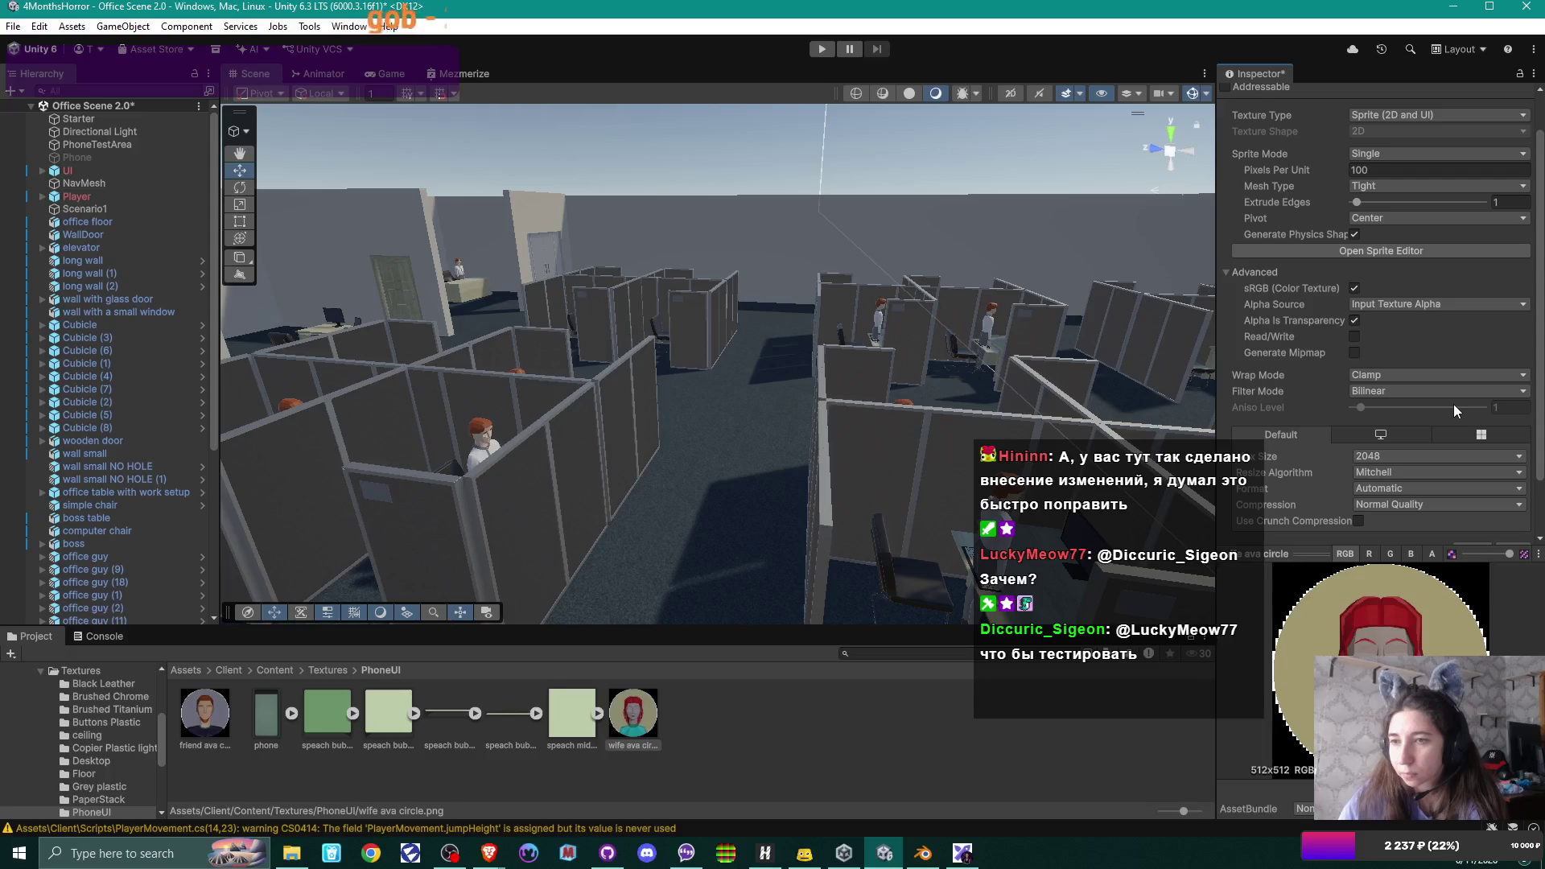
{"action": "scroll", "coordinate": [1453, 410], "scroll_direction": "up", "scroll_amount": 1}
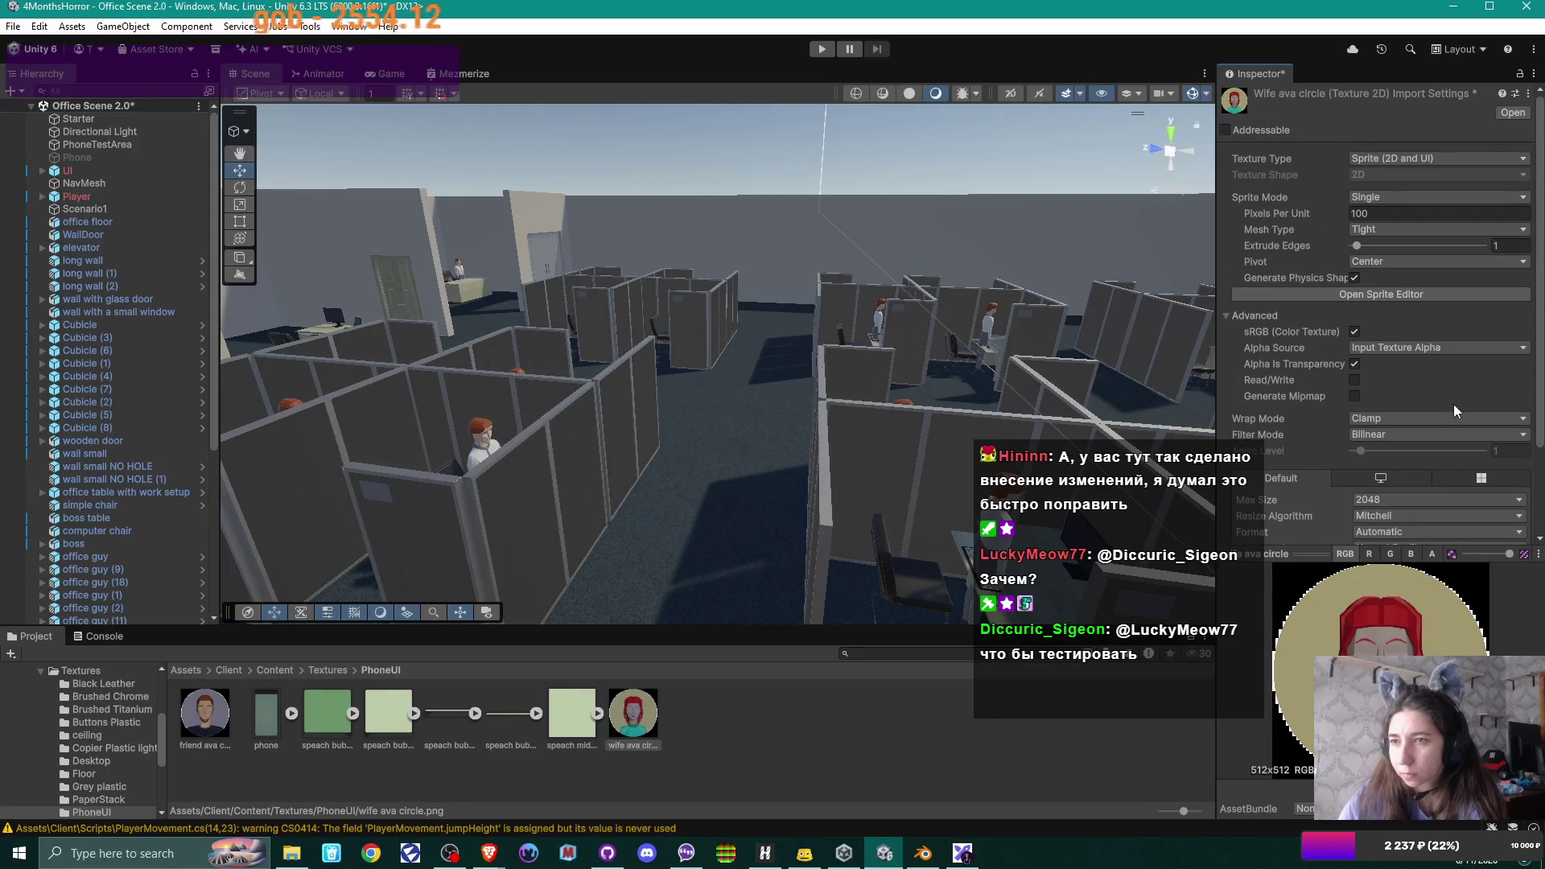
{"action": "scroll", "coordinate": [1454, 405], "scroll_direction": "down", "scroll_amount": 3}
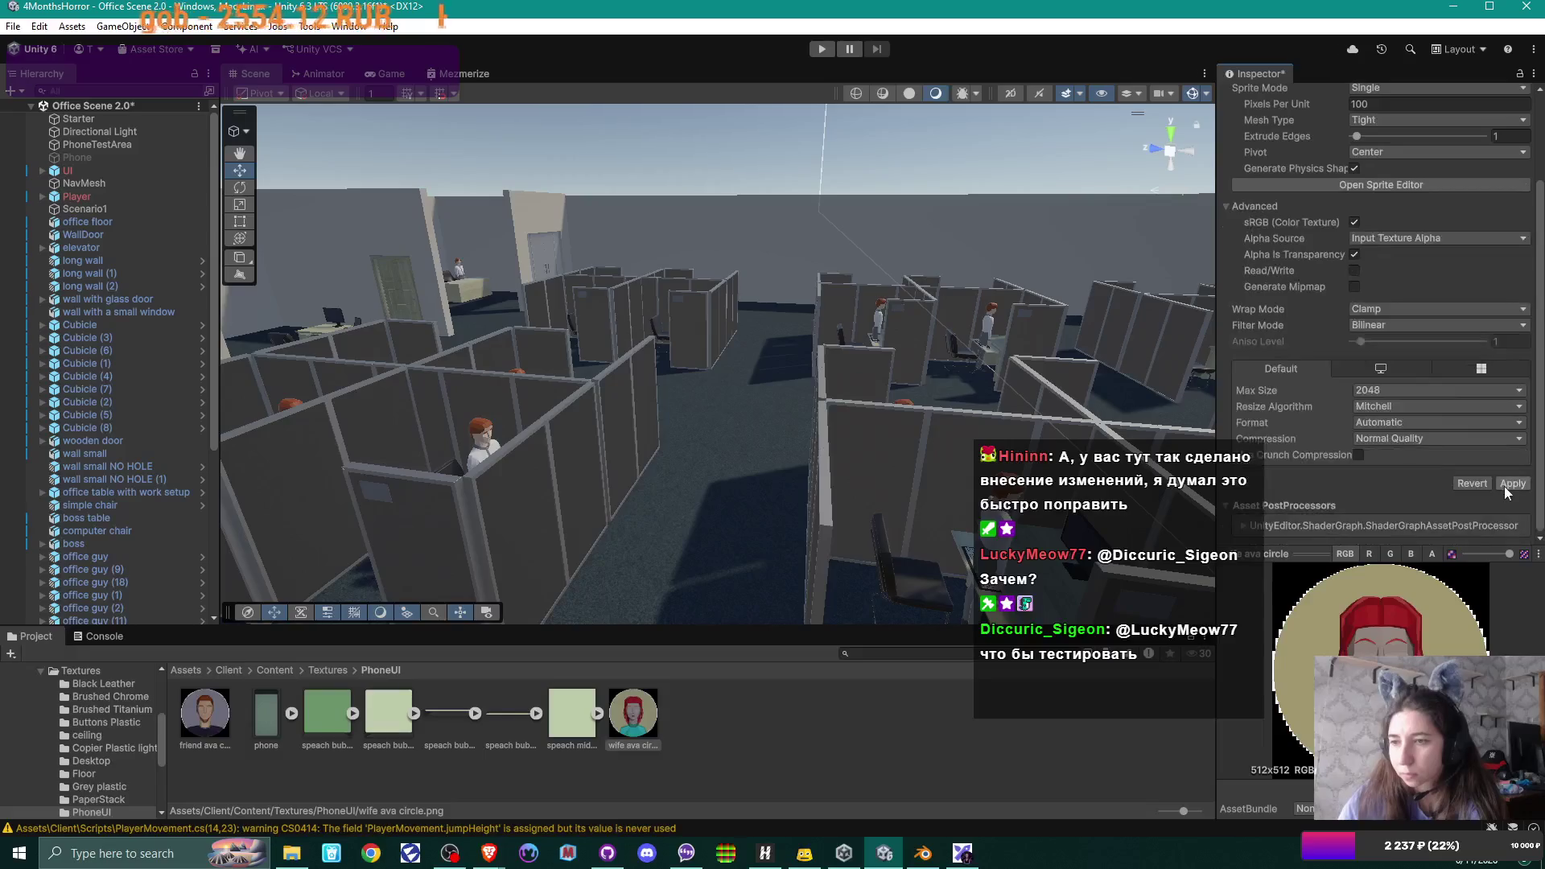
- Preview the wife ava circle image at full size in FastStone and dismiss the asset context menu
{"action": "double_click", "coordinate": [633, 717]}
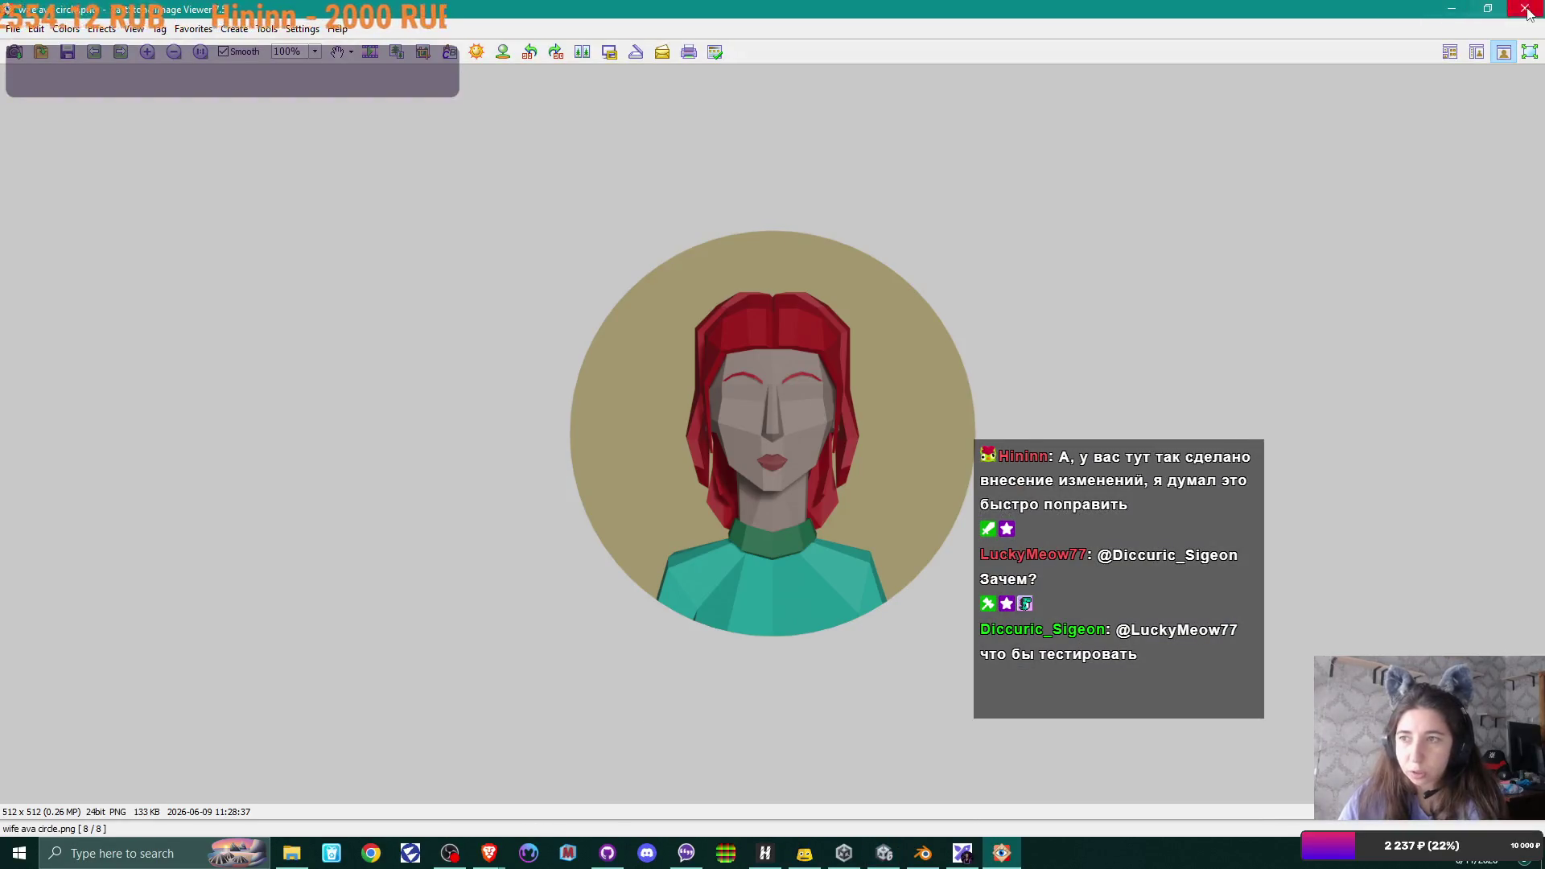
{"action": "key", "text": "Escape"}
{"action": "right_click", "coordinate": [617, 705]}
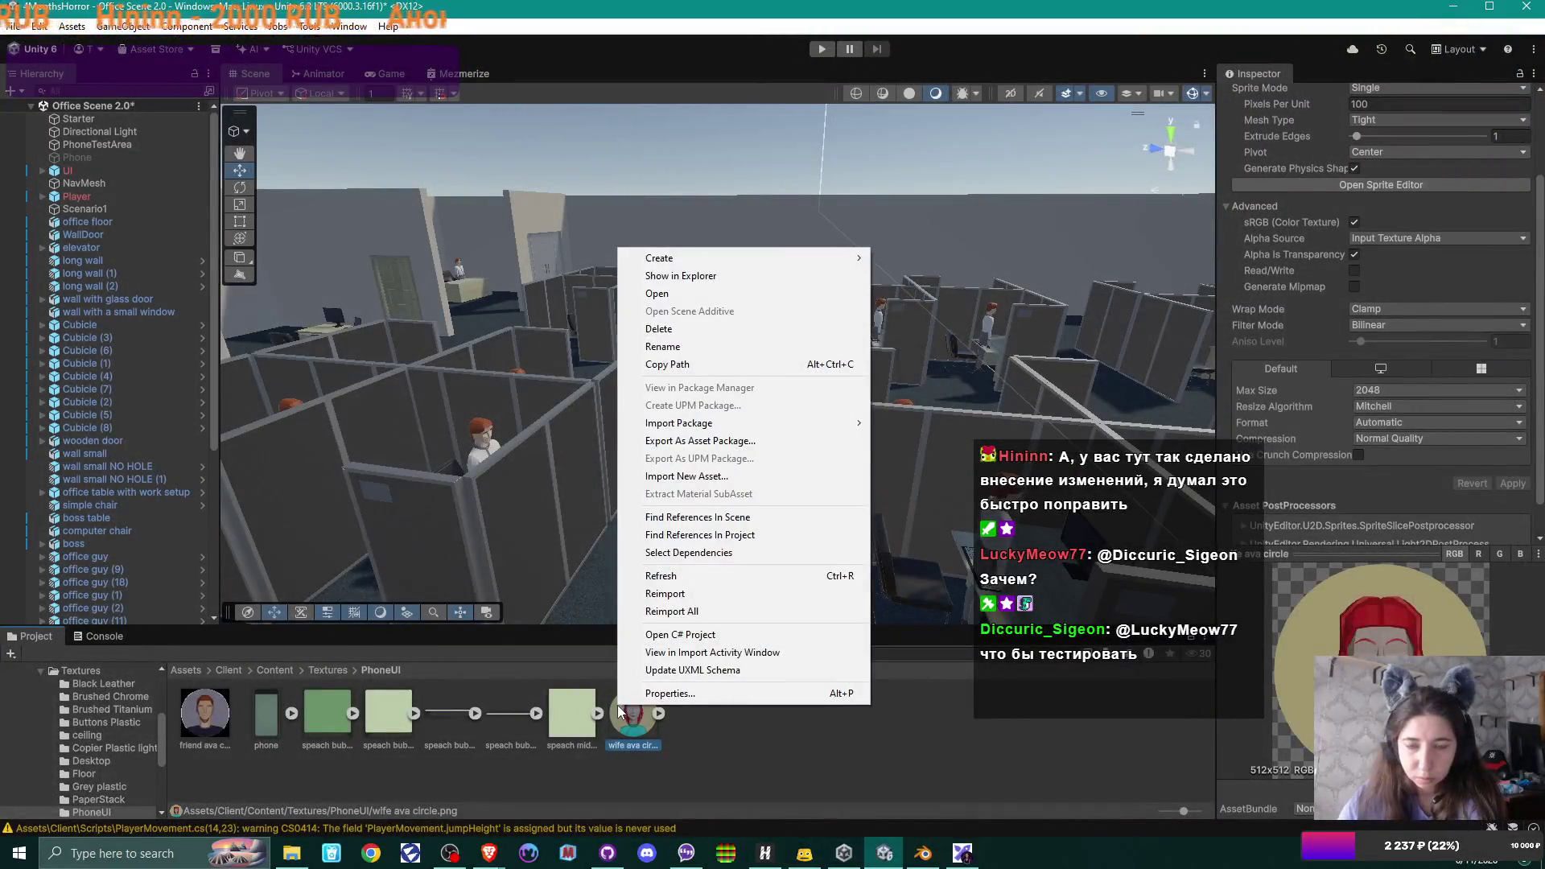
{"action": "left_click", "coordinate": [700, 762]}
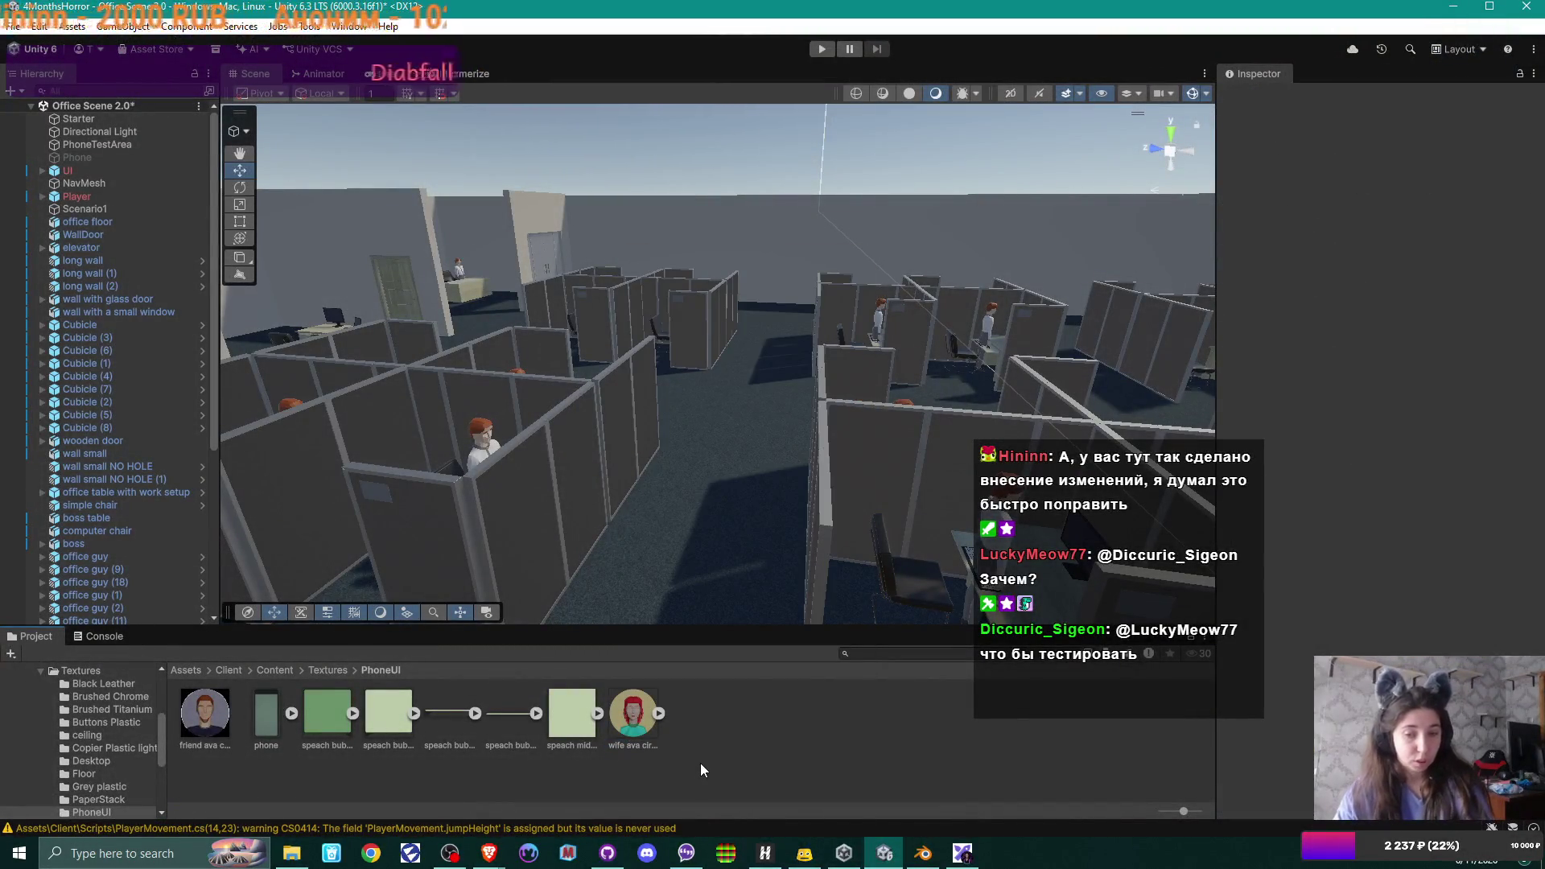
- Drag wife ava circle from the Staircase folder into the PhoneUI assets as a second copy
{"action": "left_click", "coordinate": [290, 853]}
{"action": "left_click", "coordinate": [740, 595]}
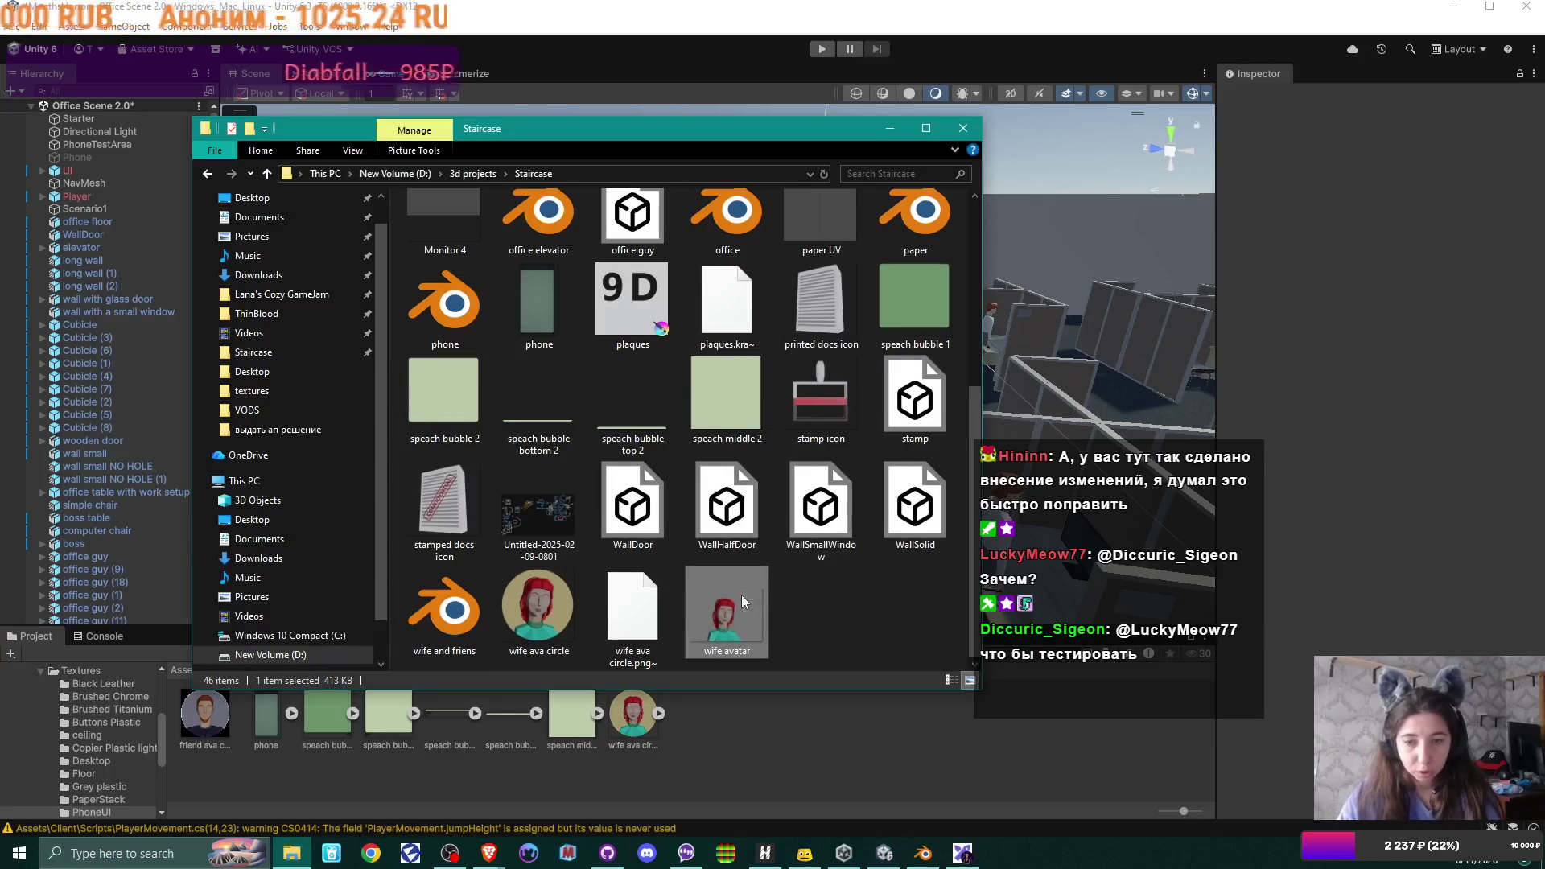
{"action": "left_click_drag", "start_coordinate": [532, 610], "coordinate": [753, 753]}
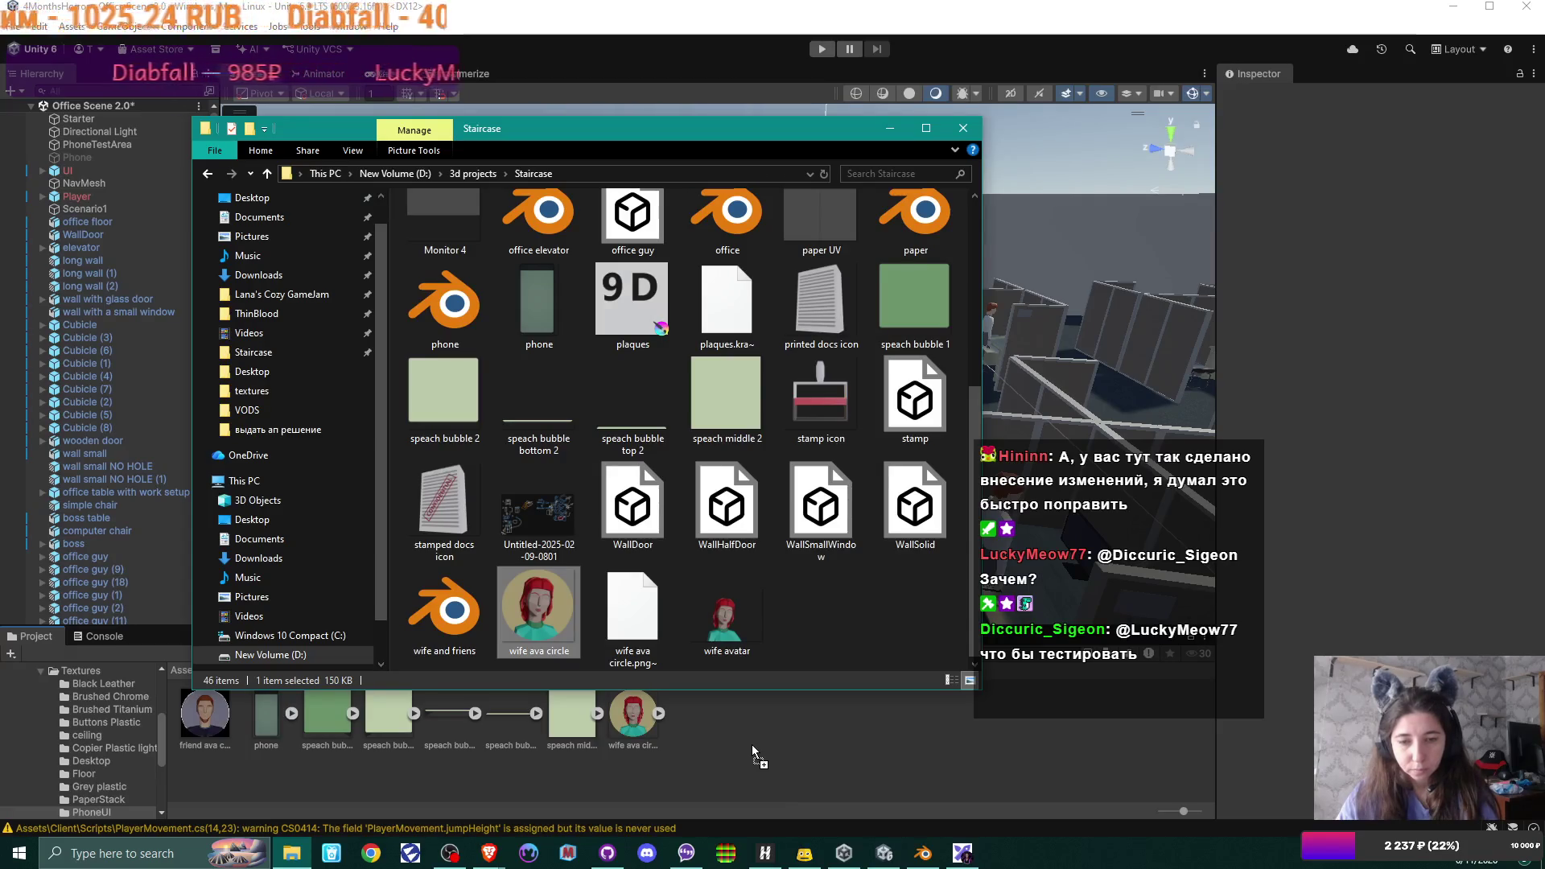
{"action": "left_click_drag", "start_coordinate": [752, 744], "coordinate": [737, 735]}
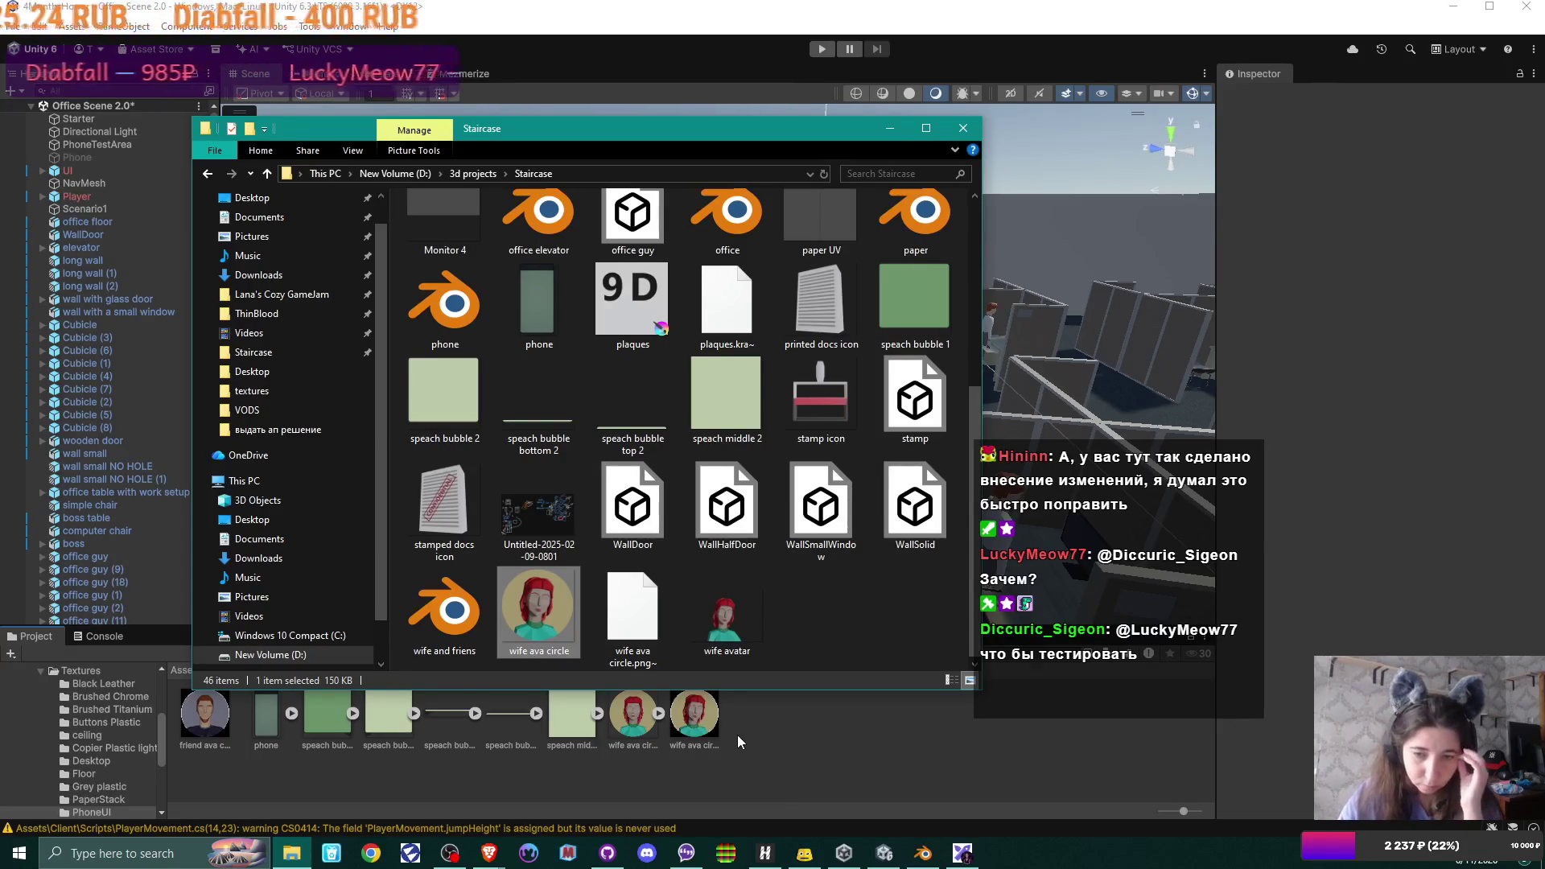
{"action": "left_click", "coordinate": [737, 735]}
- Set 'wife ava circle 1' to Sprite (2D and UI) with Single mode, then bring up GitHub Desktop's changes
{"action": "left_click", "coordinate": [697, 714]}
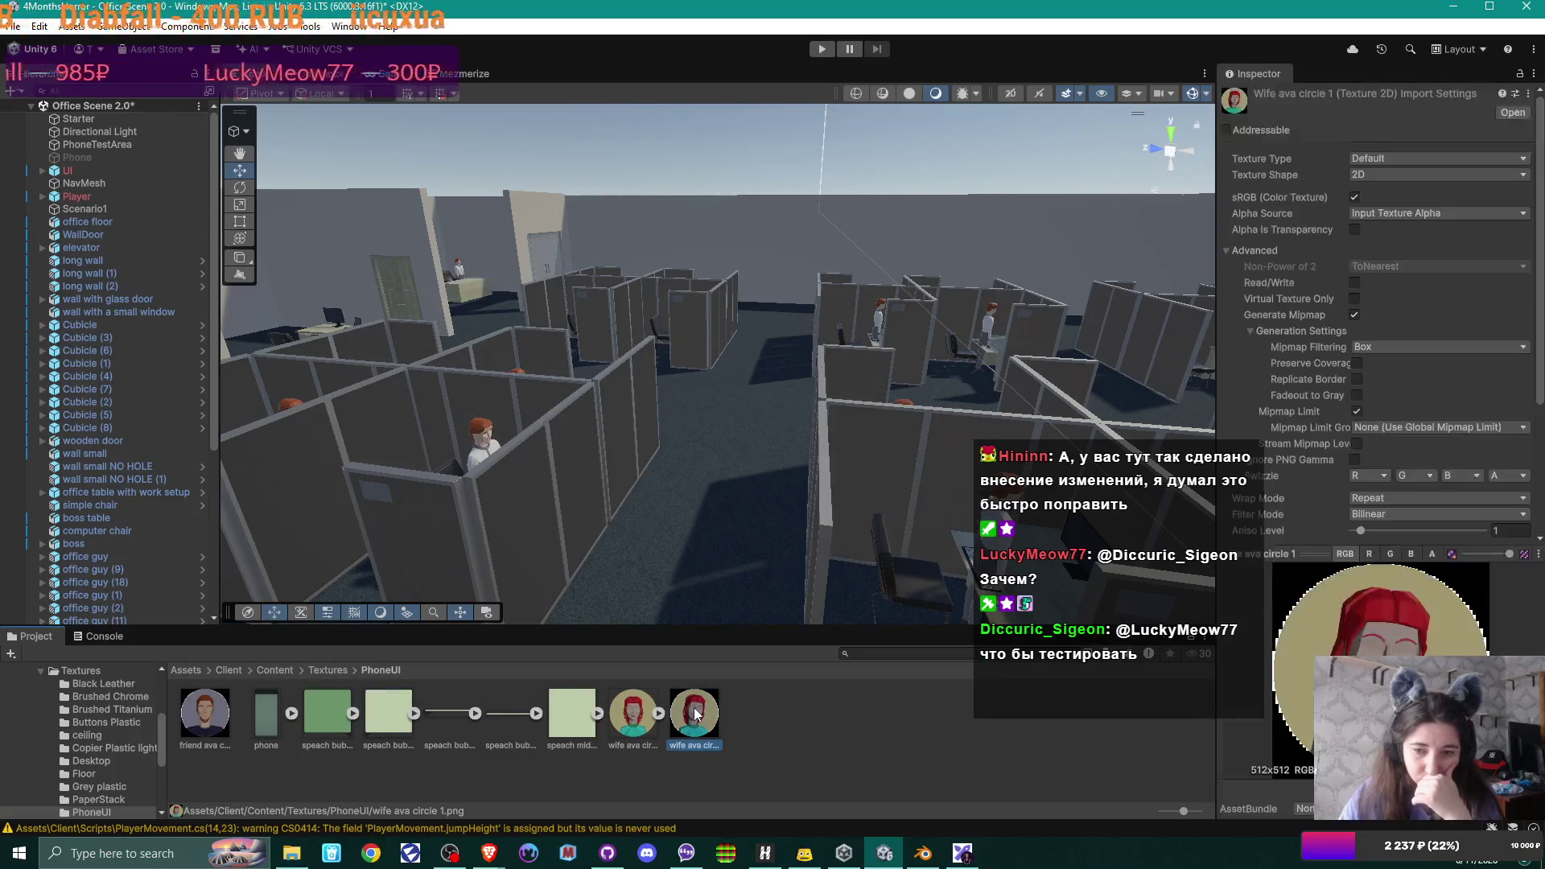
{"action": "left_click", "coordinate": [1388, 158]}
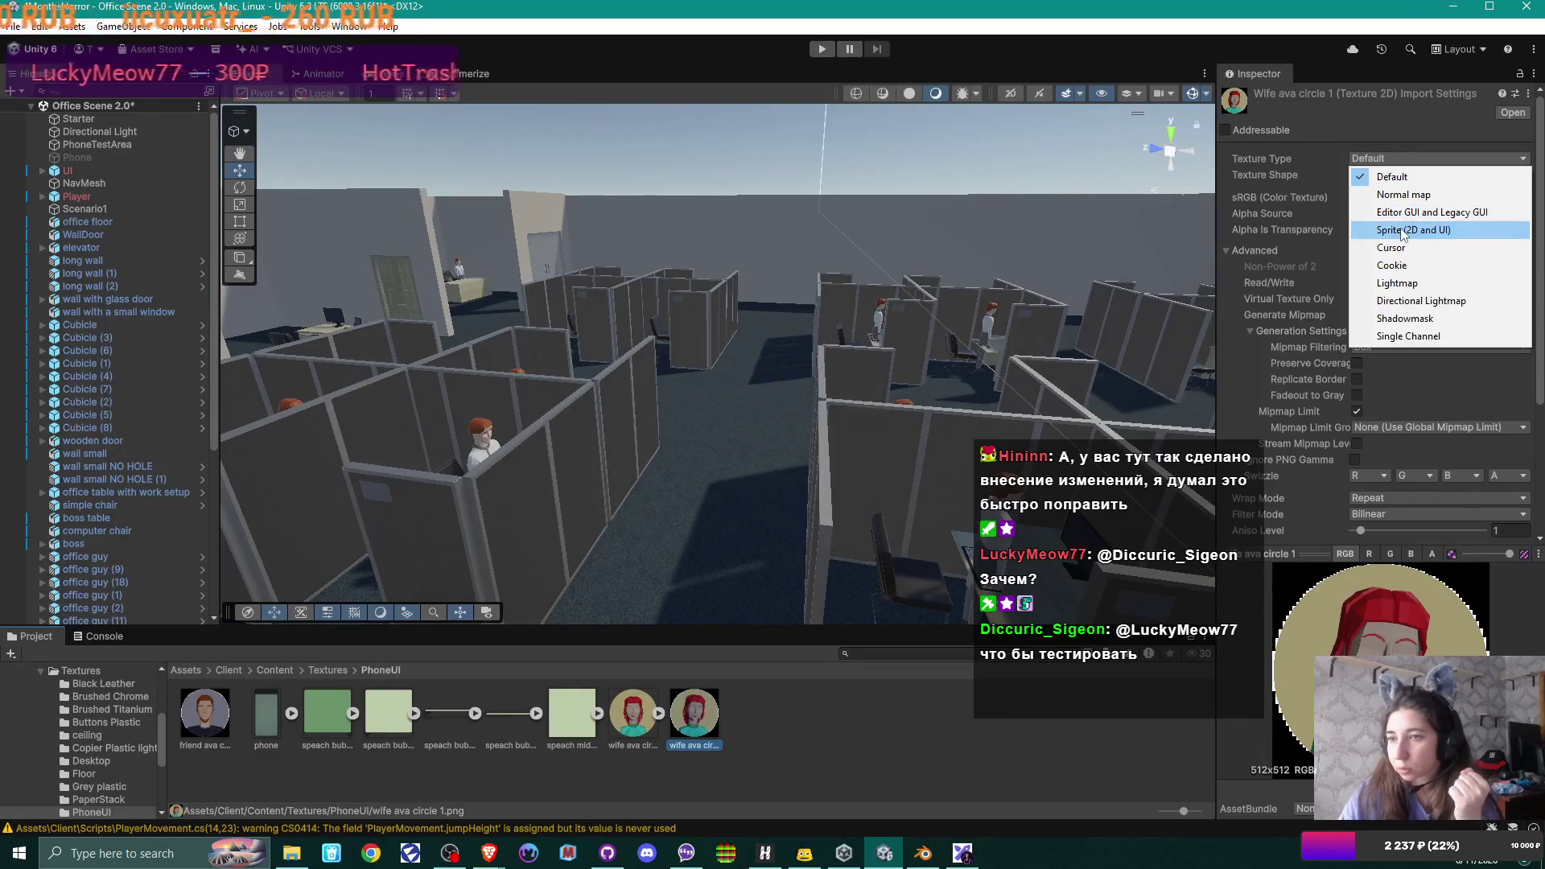
{"action": "left_click", "coordinate": [1401, 230]}
{"action": "left_click", "coordinate": [1436, 197]}
{"action": "left_click", "coordinate": [1388, 213]}
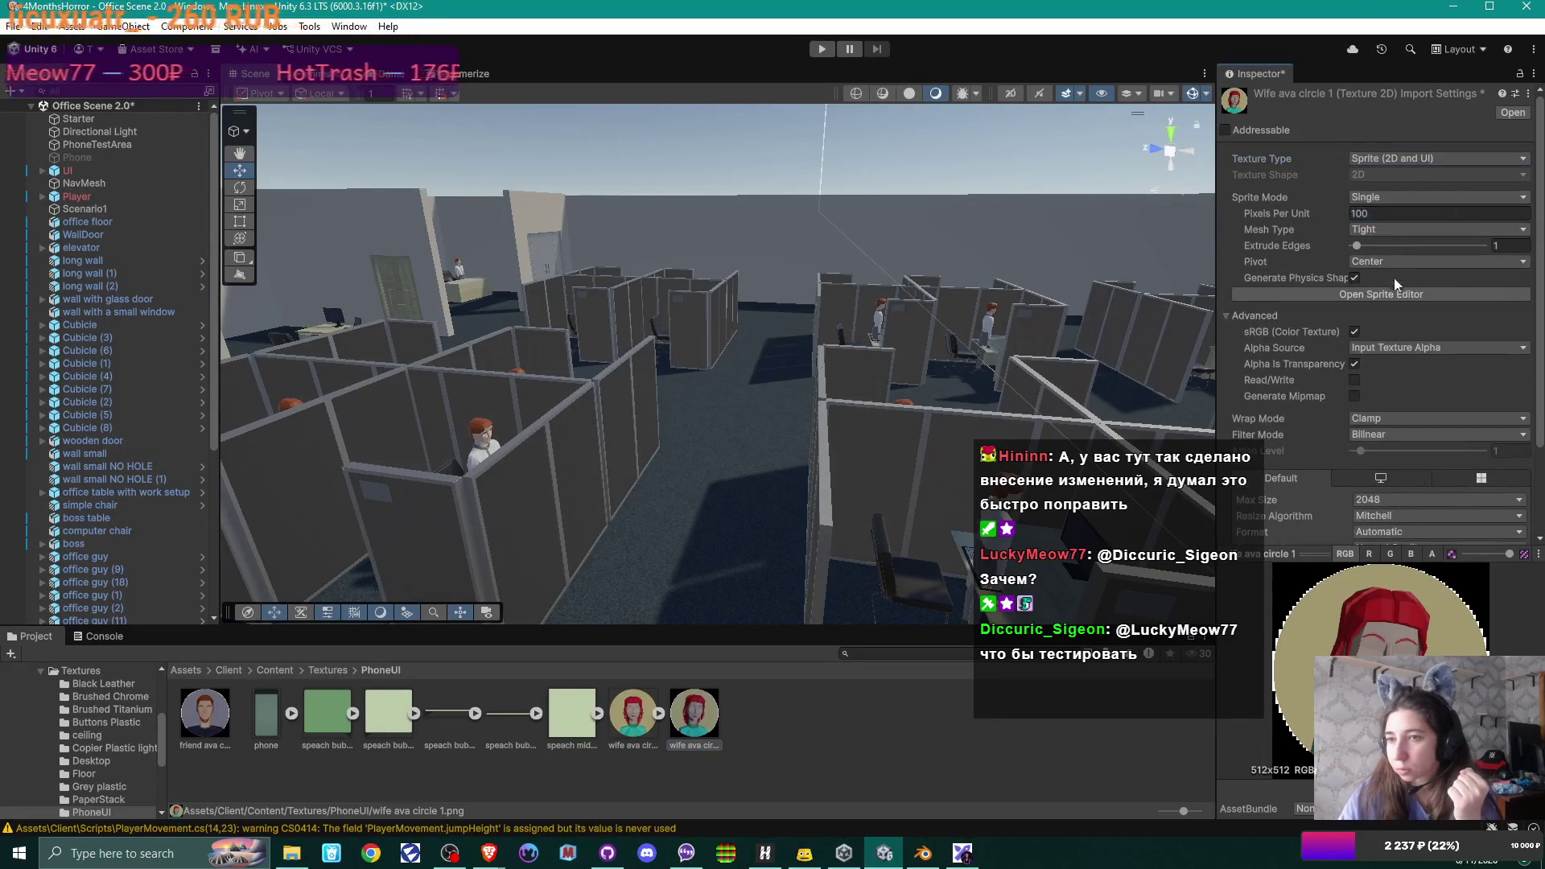
{"action": "scroll", "coordinate": [1462, 456], "scroll_direction": "down", "scroll_amount": 3}
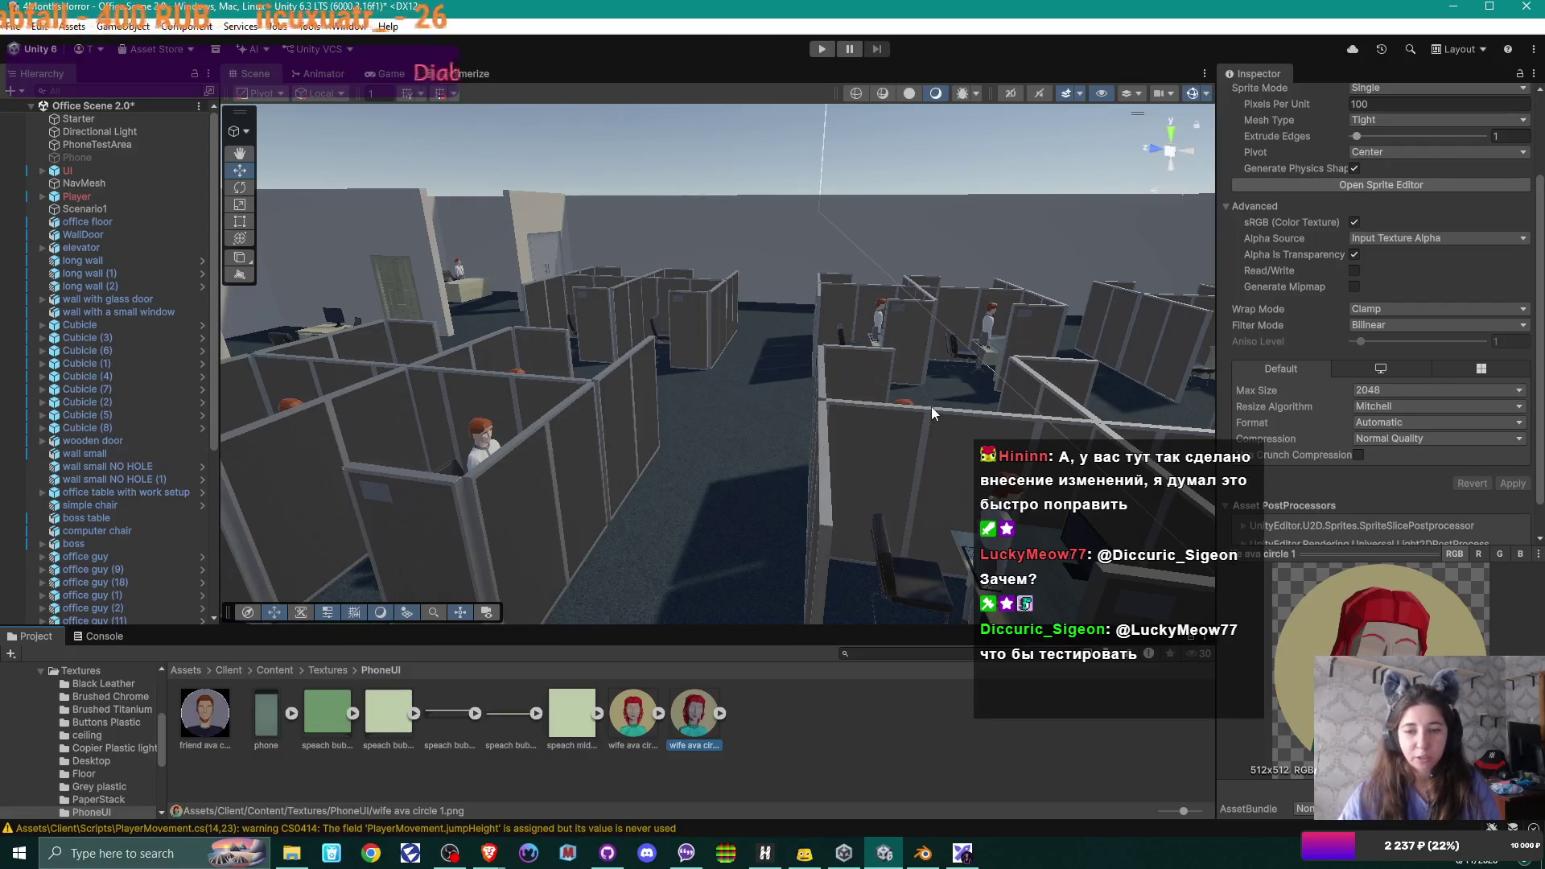
{"action": "left_click", "coordinate": [606, 853]}
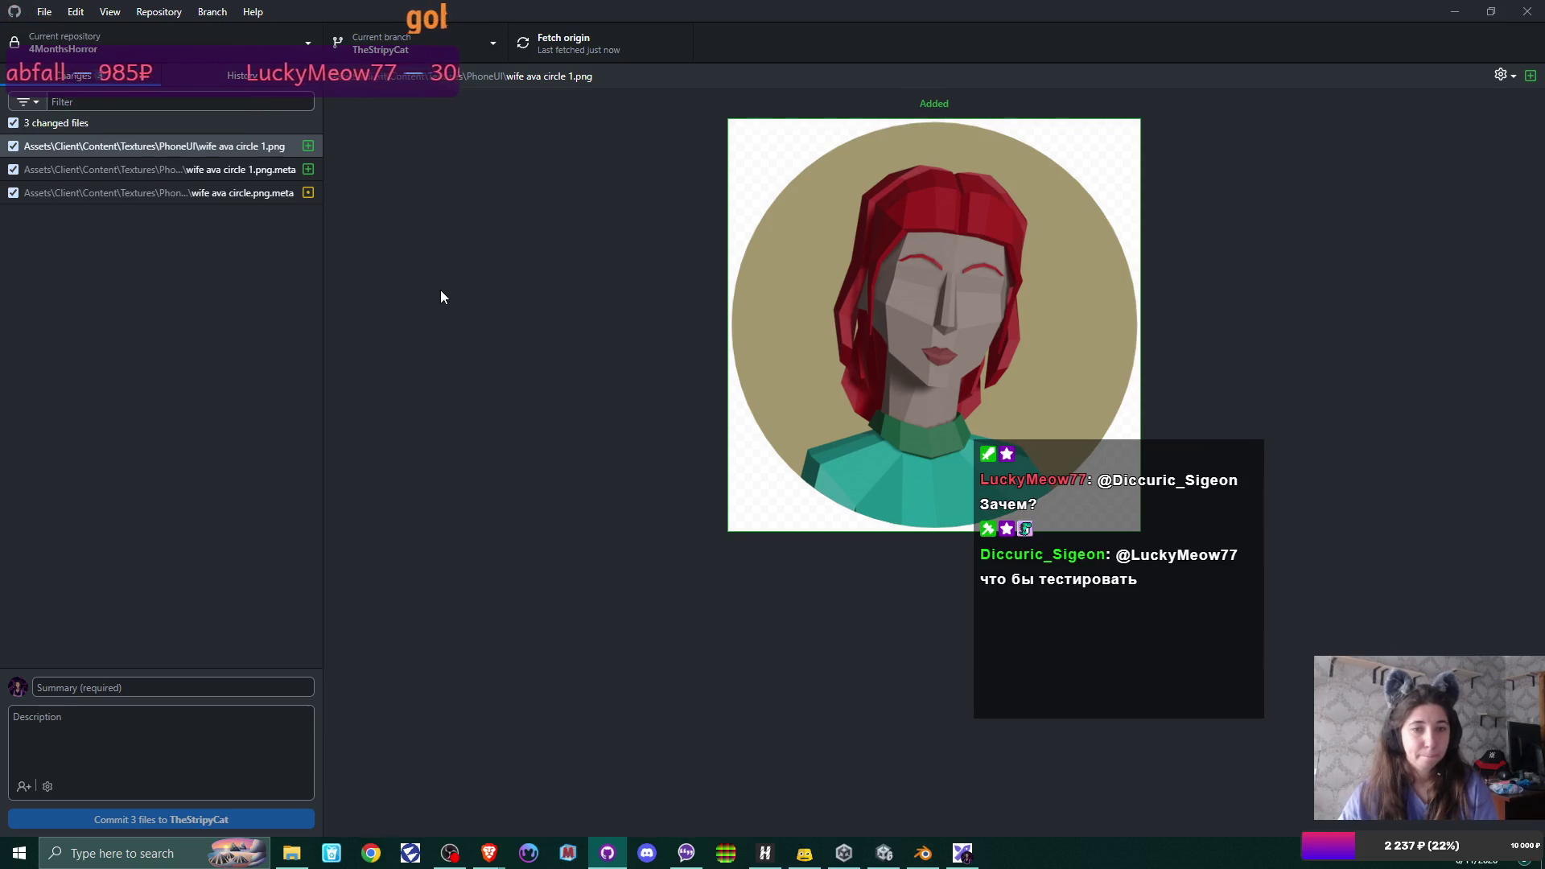
- Commit the three changed files with summary "new wife avatar" and push to origin
{"action": "left_click", "coordinate": [115, 688]}
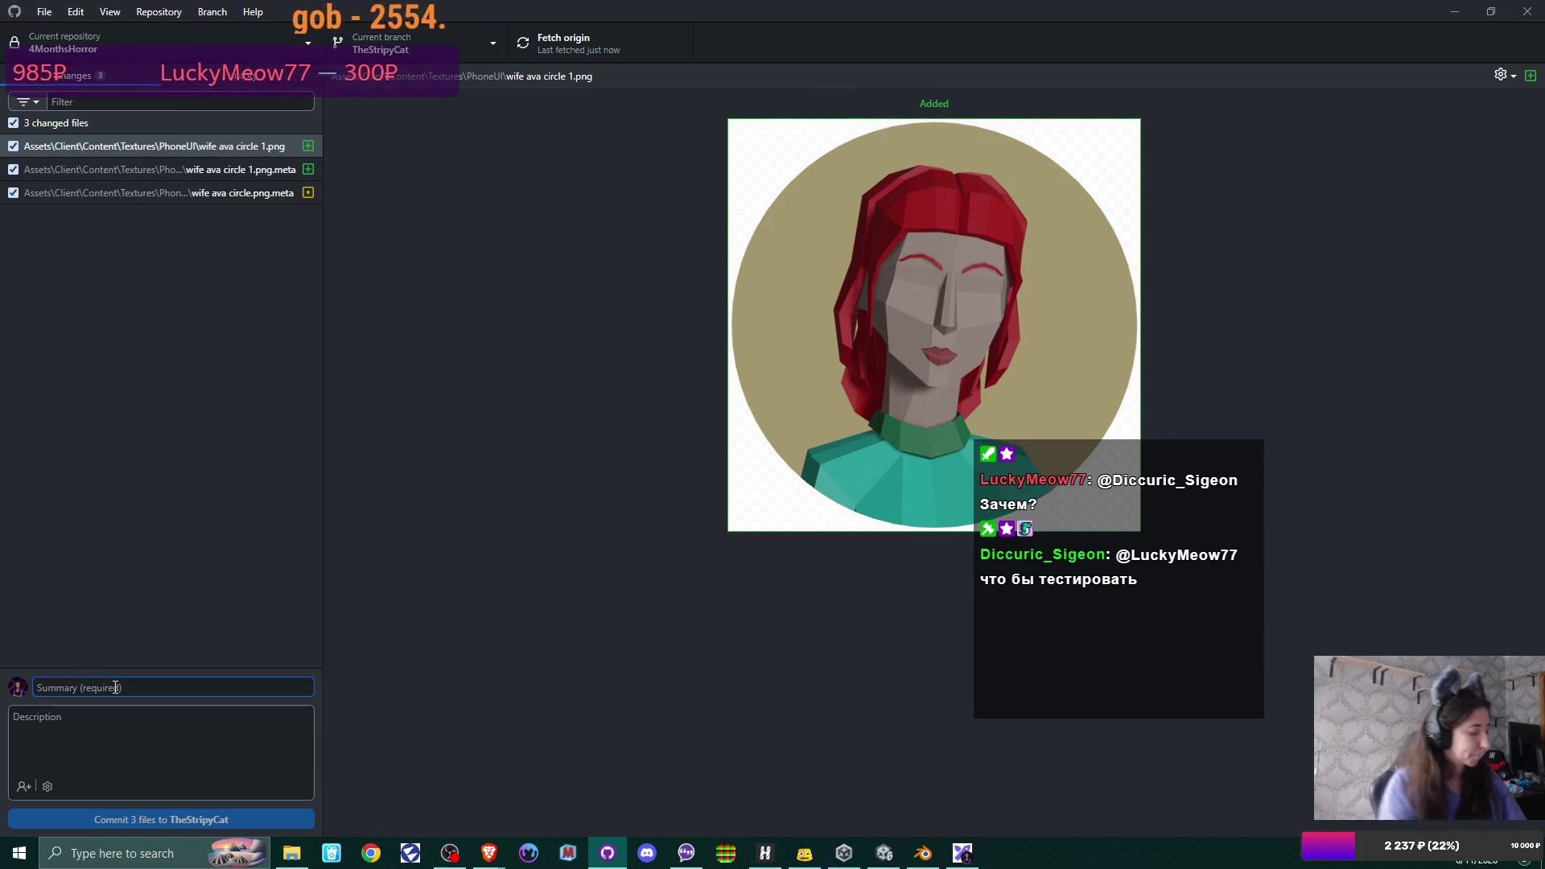
{"action": "type", "text": "new wi"}
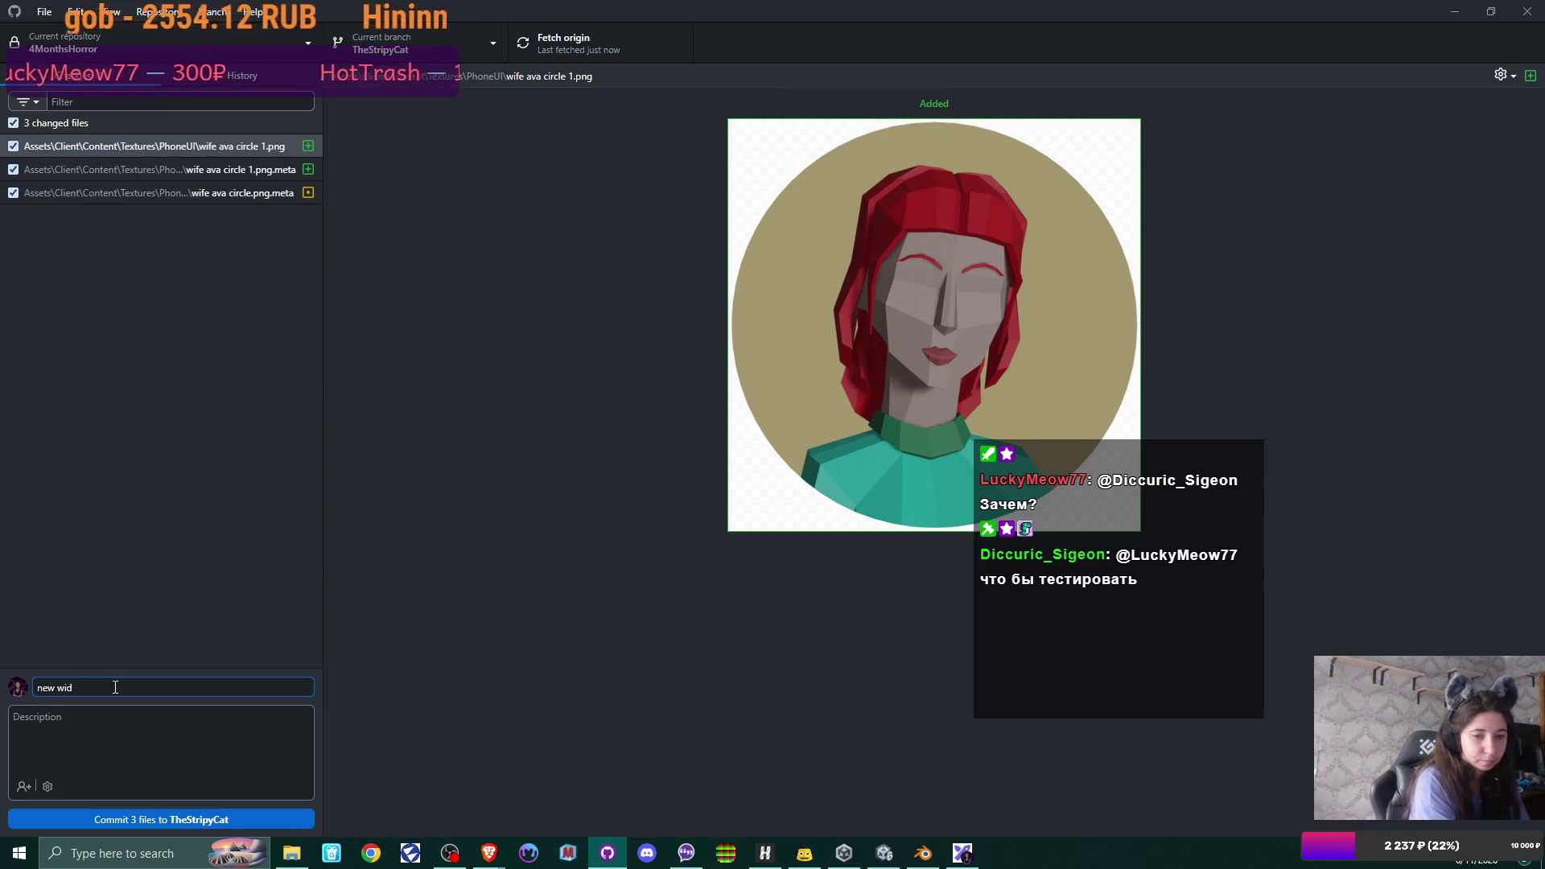
{"action": "type", "text": "fe avatar"}
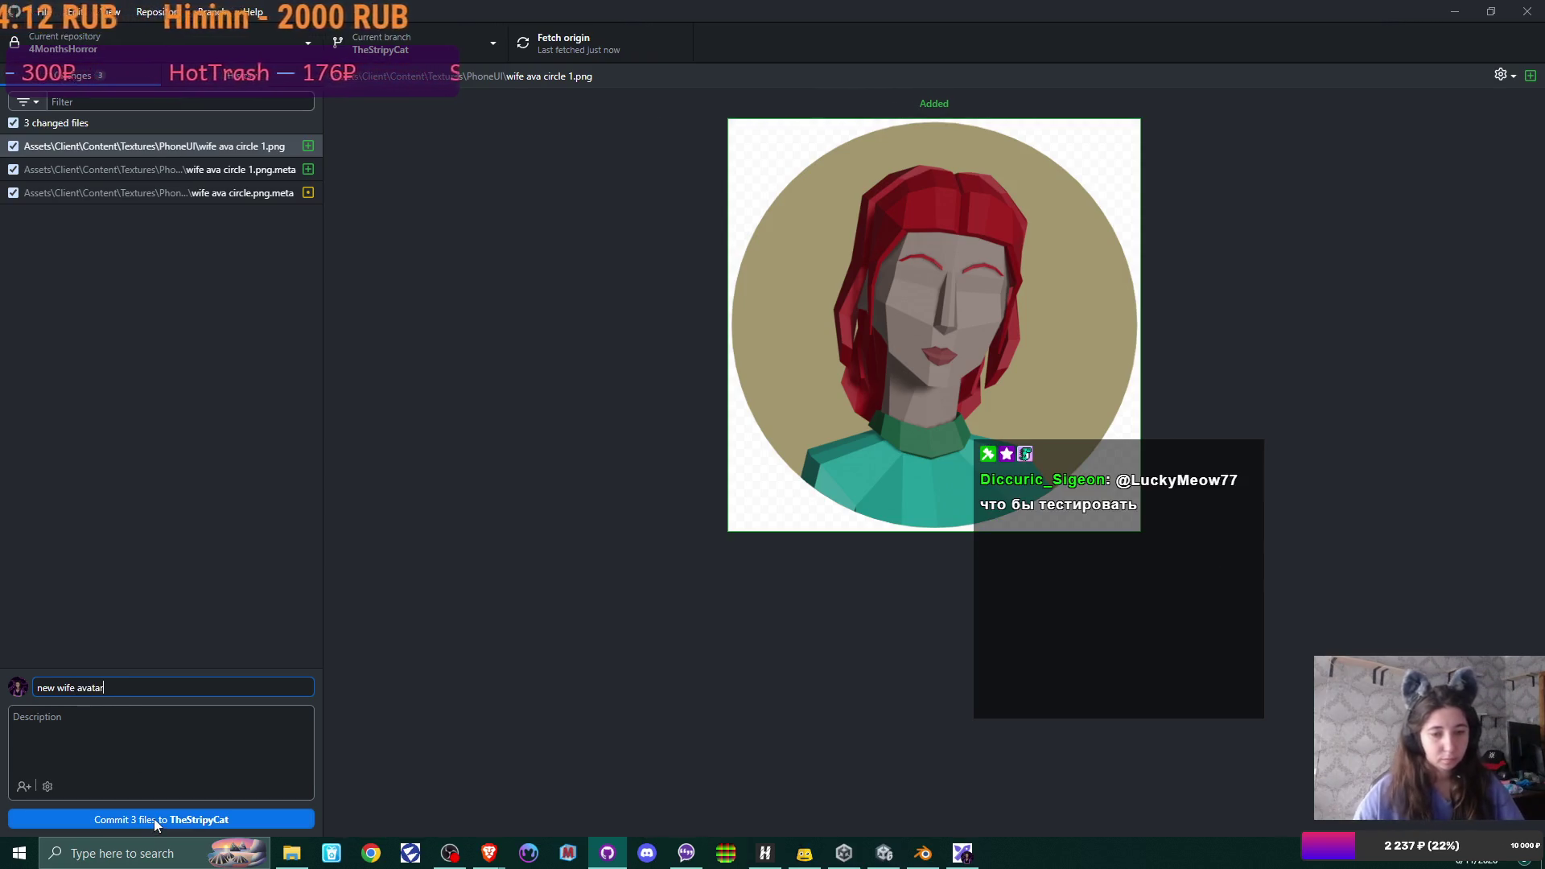
{"action": "left_click", "coordinate": [155, 820]}
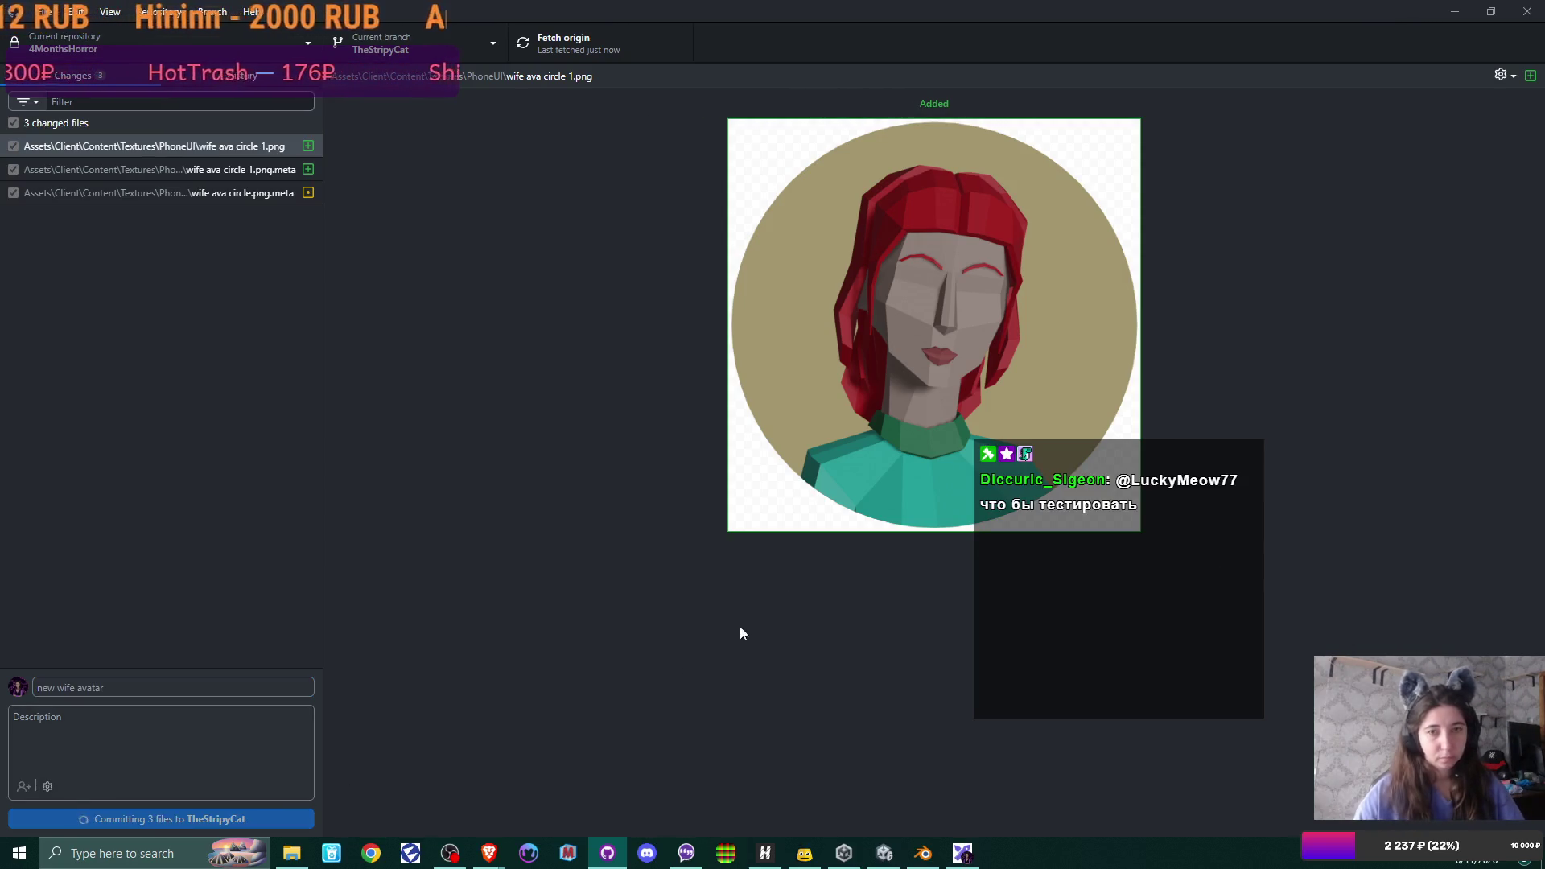
{"action": "left_click", "coordinate": [1125, 228]}
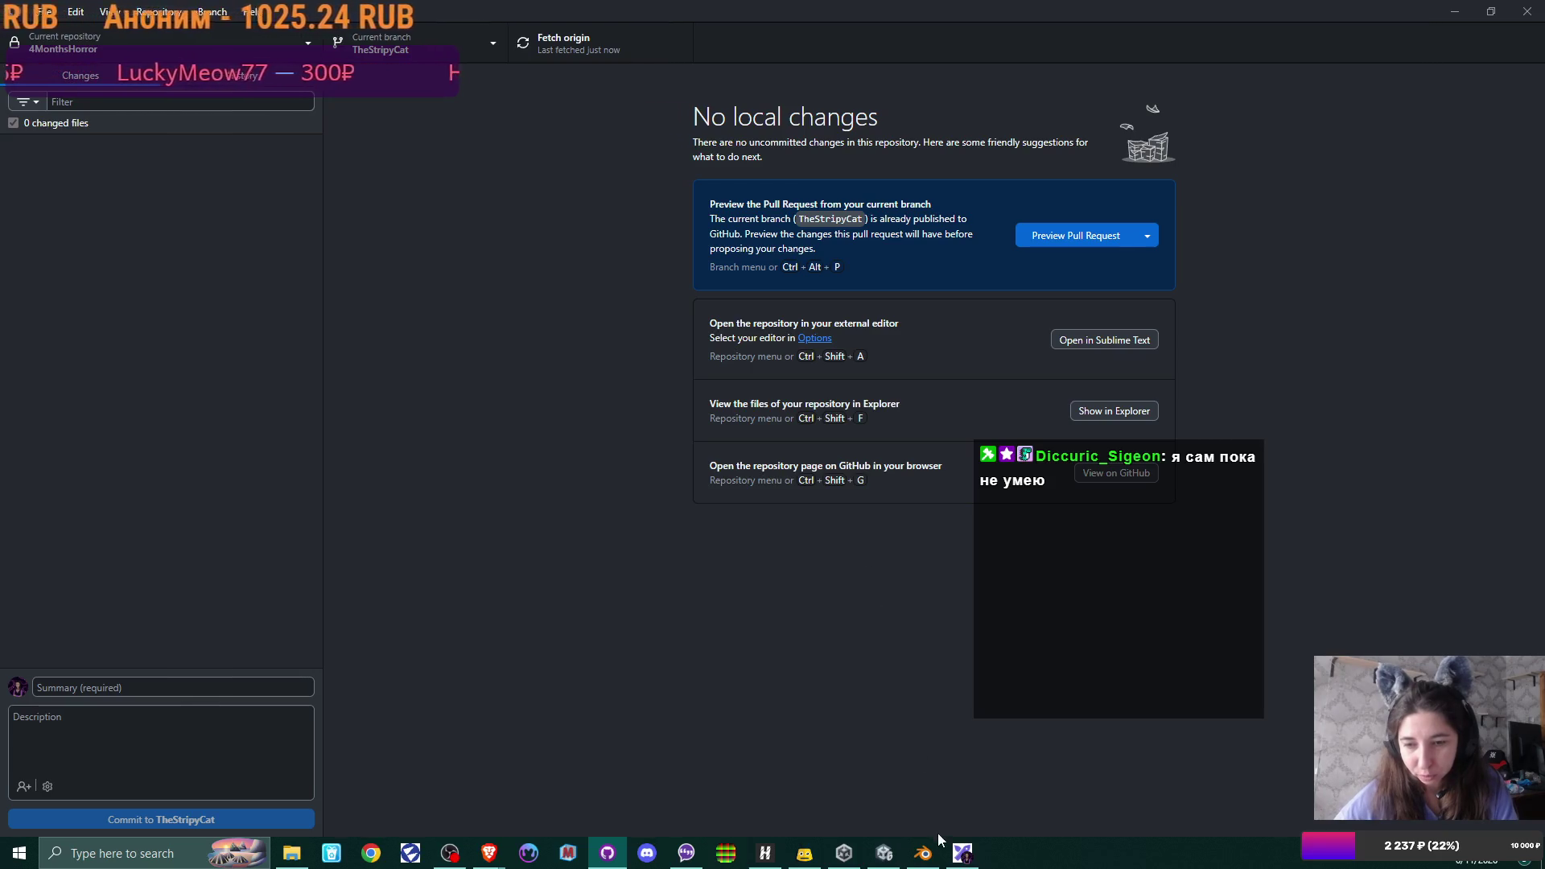
{"action": "left_click", "coordinate": [963, 854]}
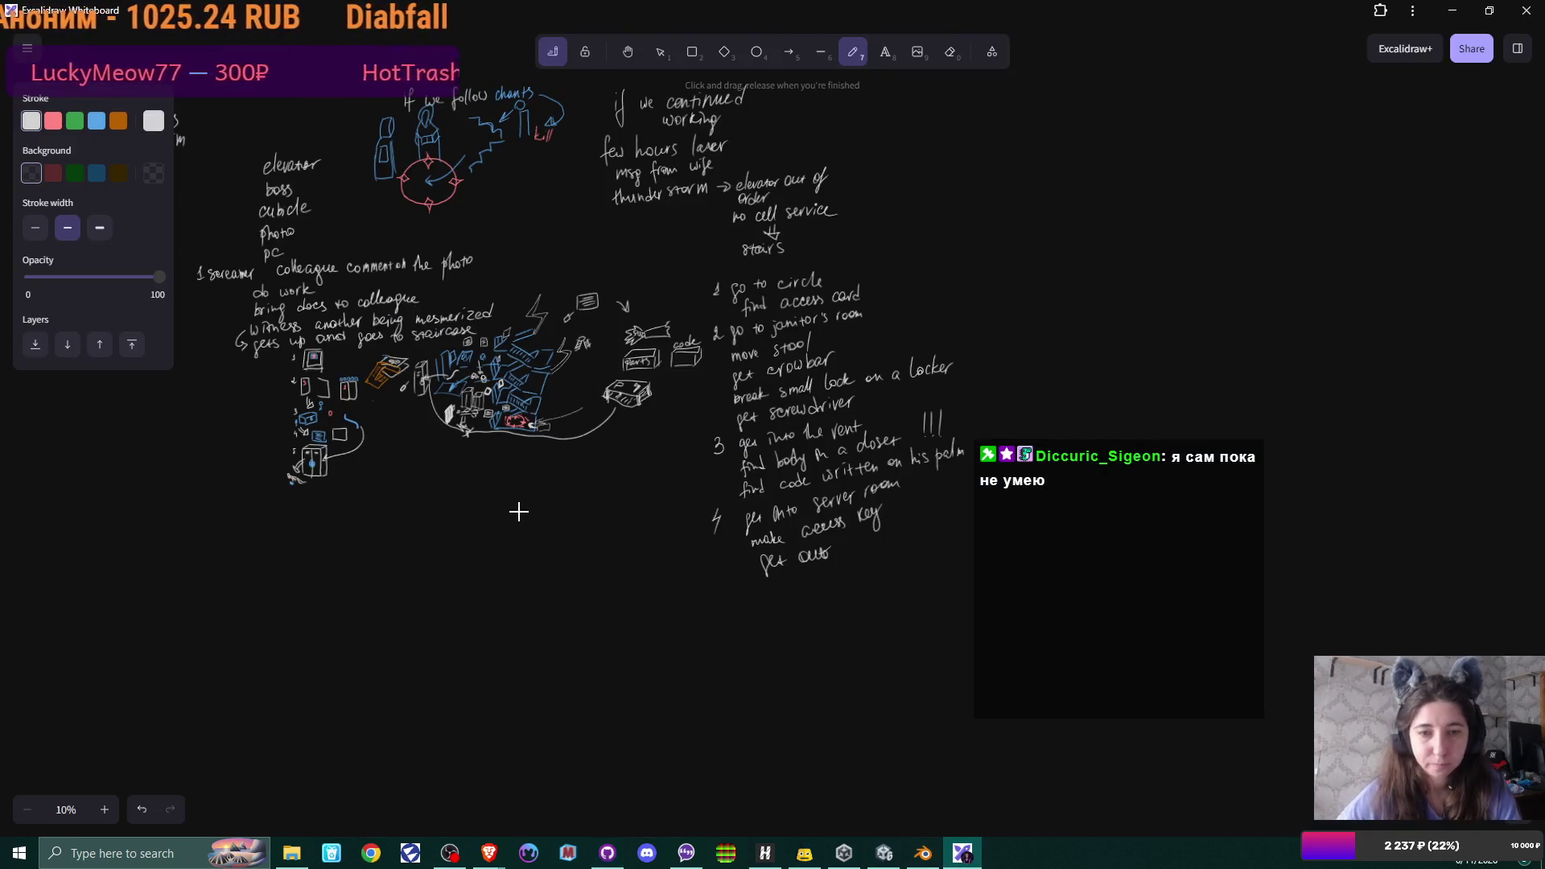
{"action": "scroll", "coordinate": [519, 511], "scroll_direction": "up", "scroll_amount": 3}
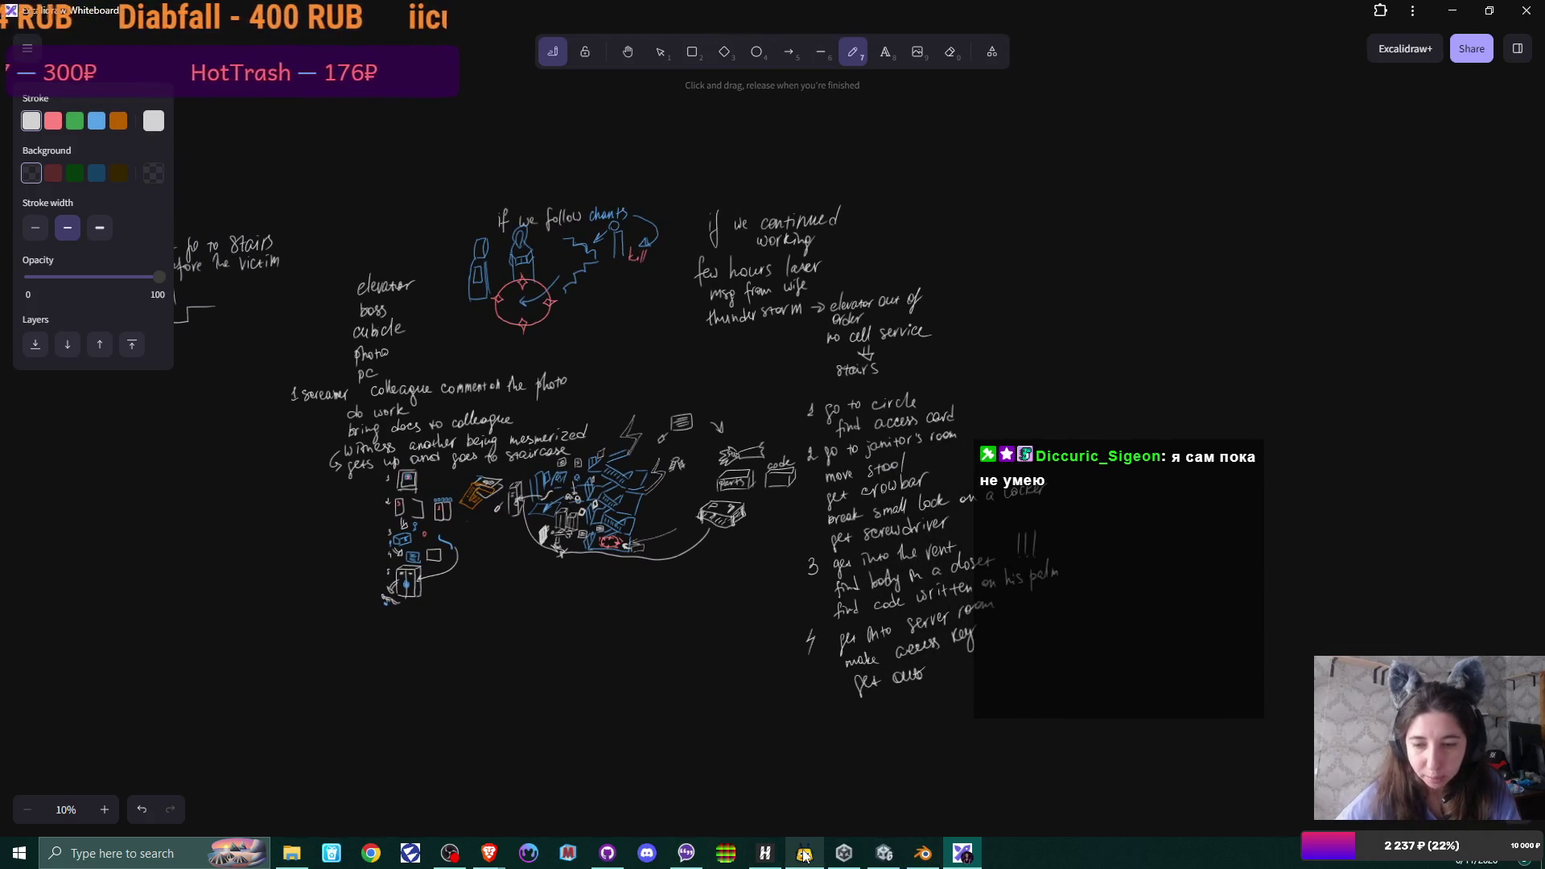
{"action": "mouse_move", "coordinate": [489, 853]}
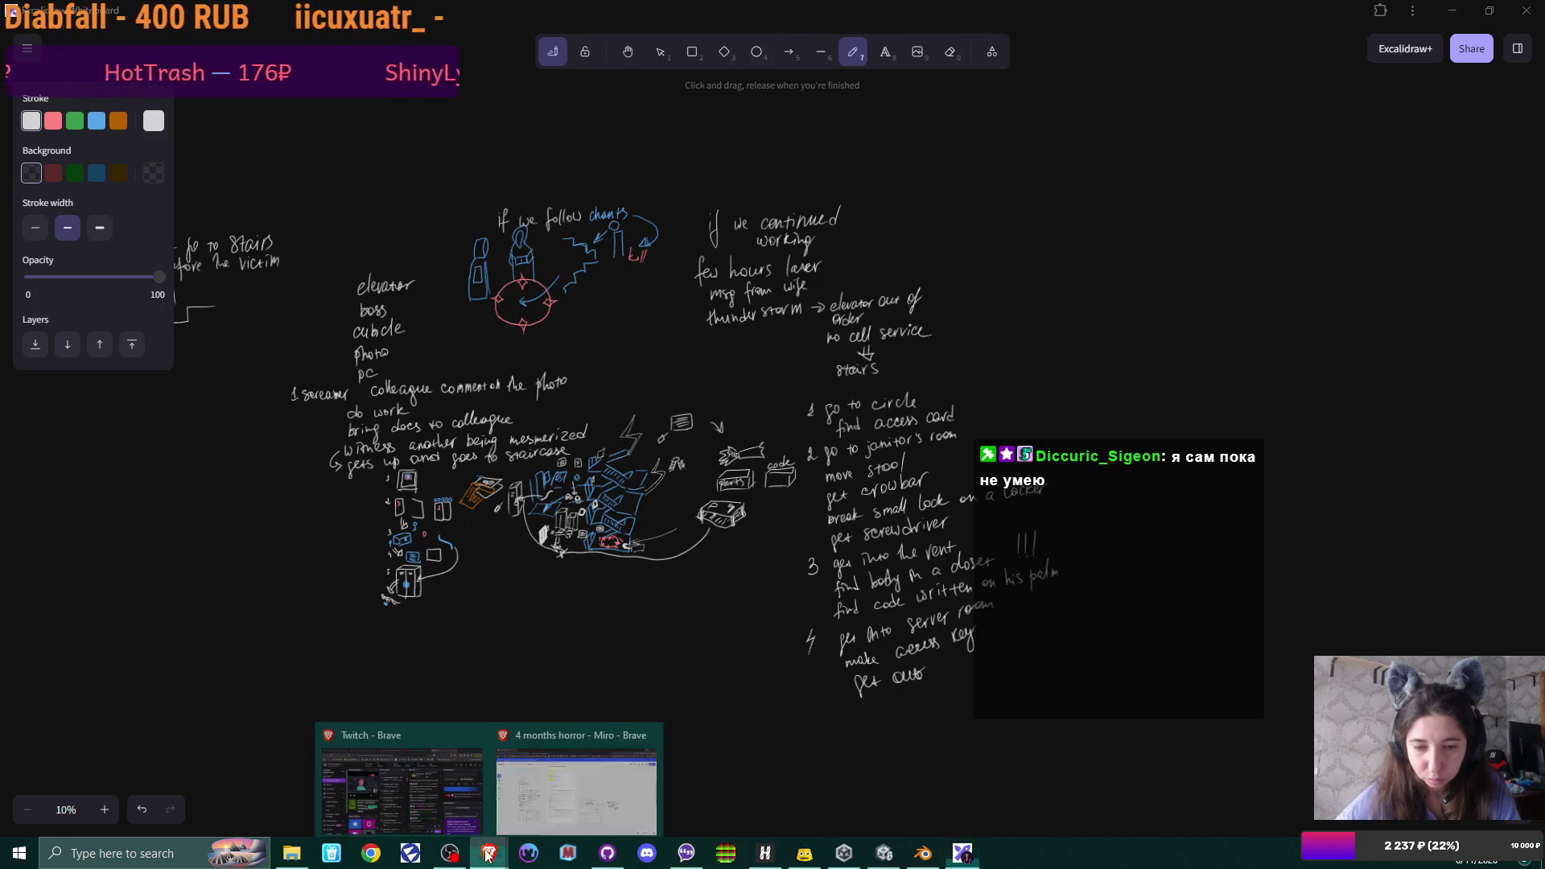
- Switch from the Excalidraw sketch to the 4 months horror Miro board
{"action": "left_click", "coordinate": [576, 782]}
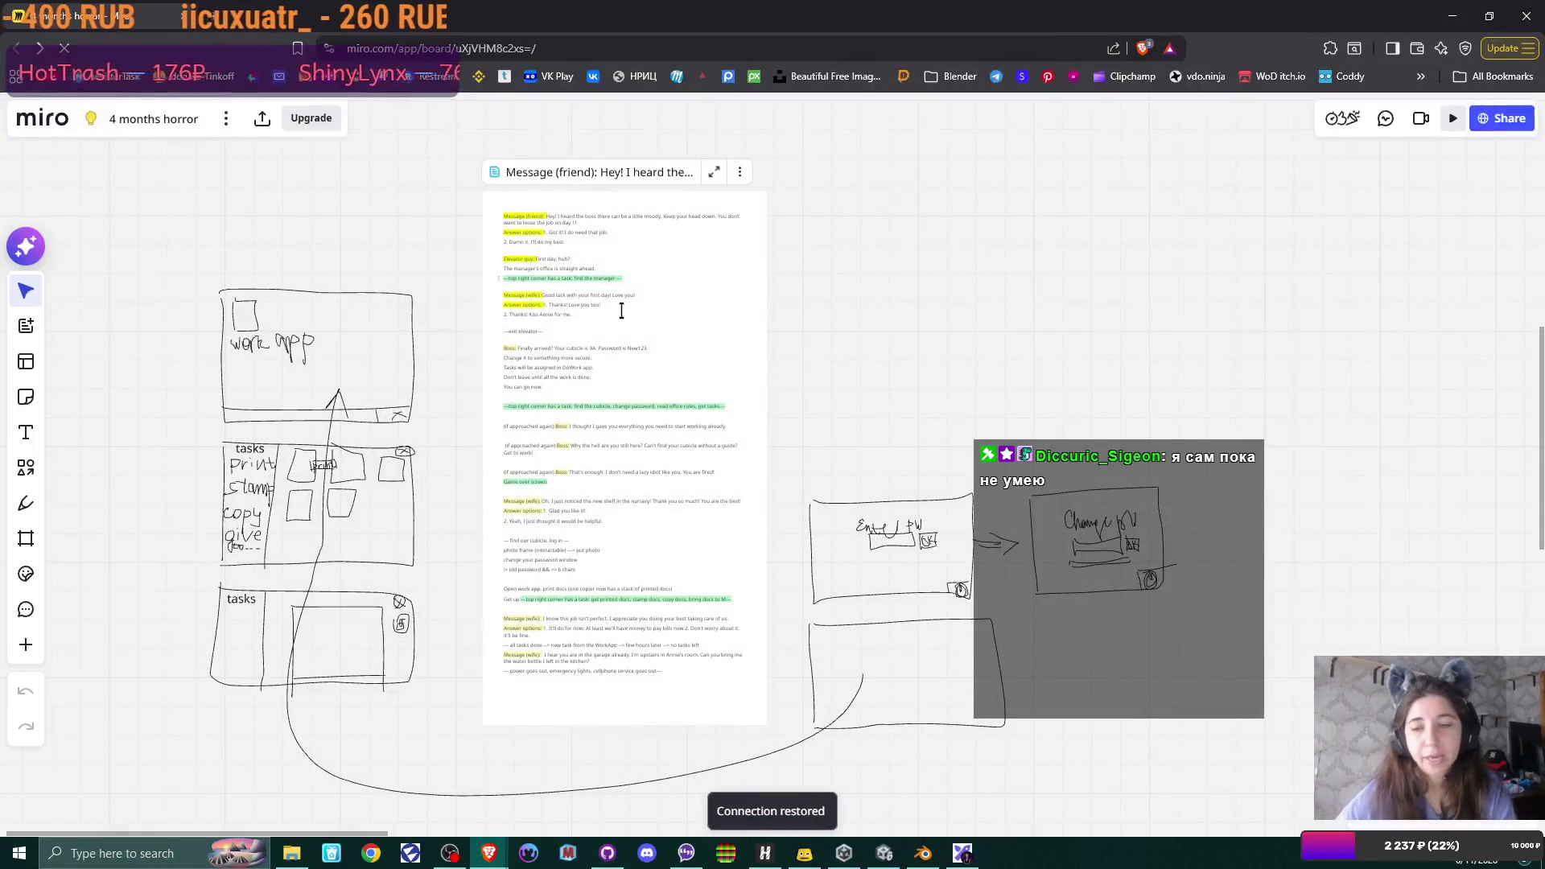
{"action": "scroll", "coordinate": [639, 349], "scroll_direction": "up", "scroll_amount": 1}
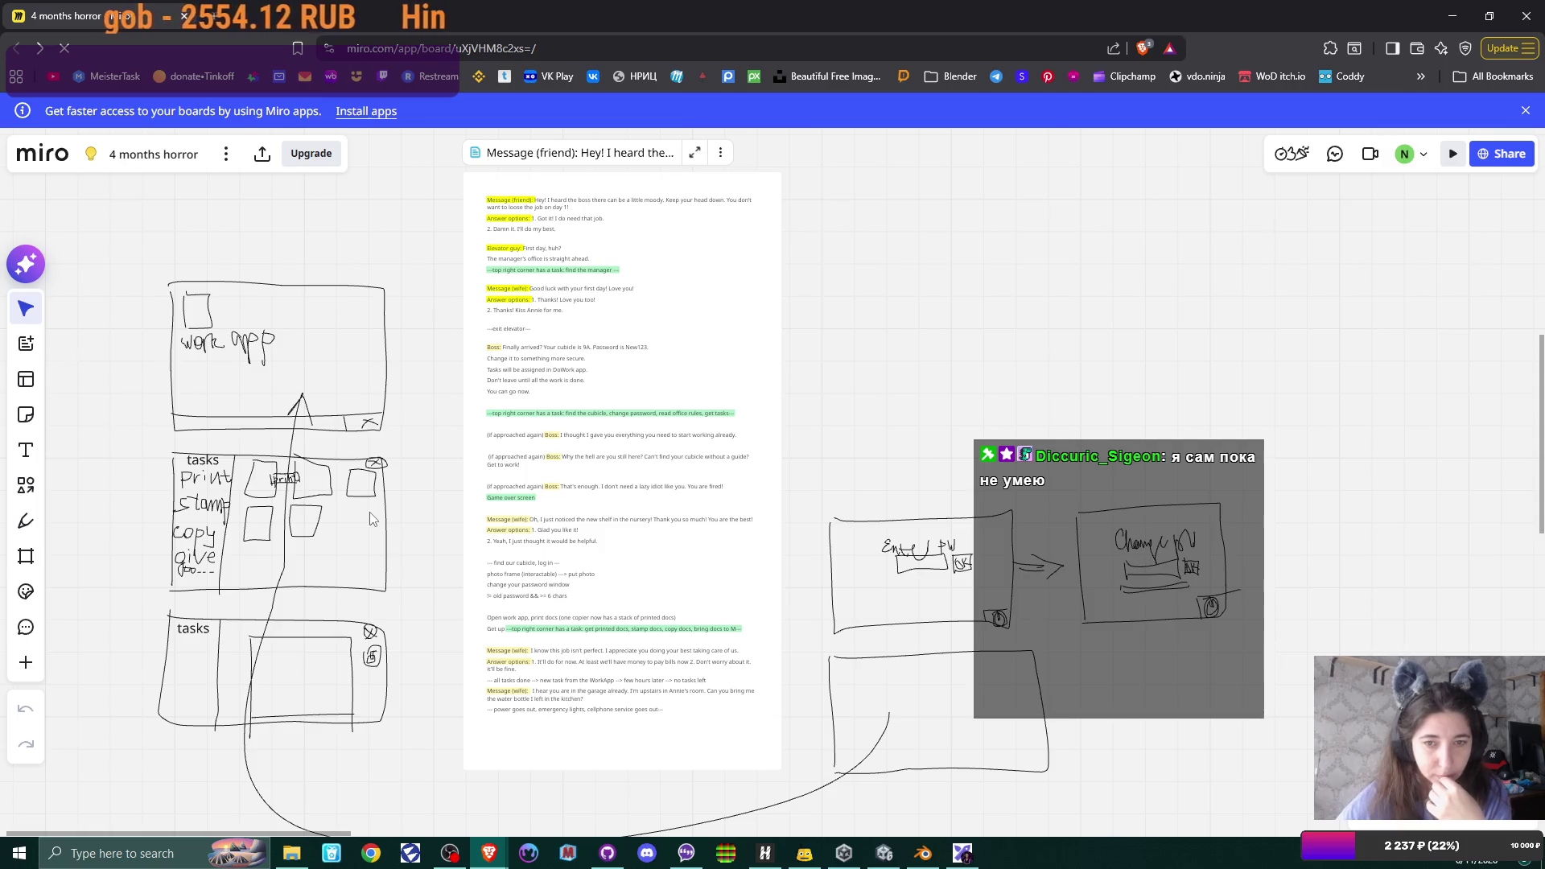
{"action": "scroll", "coordinate": [574, 480], "scroll_direction": "up", "scroll_amount": 3}
{"action": "scroll", "coordinate": [574, 479], "scroll_direction": "up", "scroll_amount": 2}
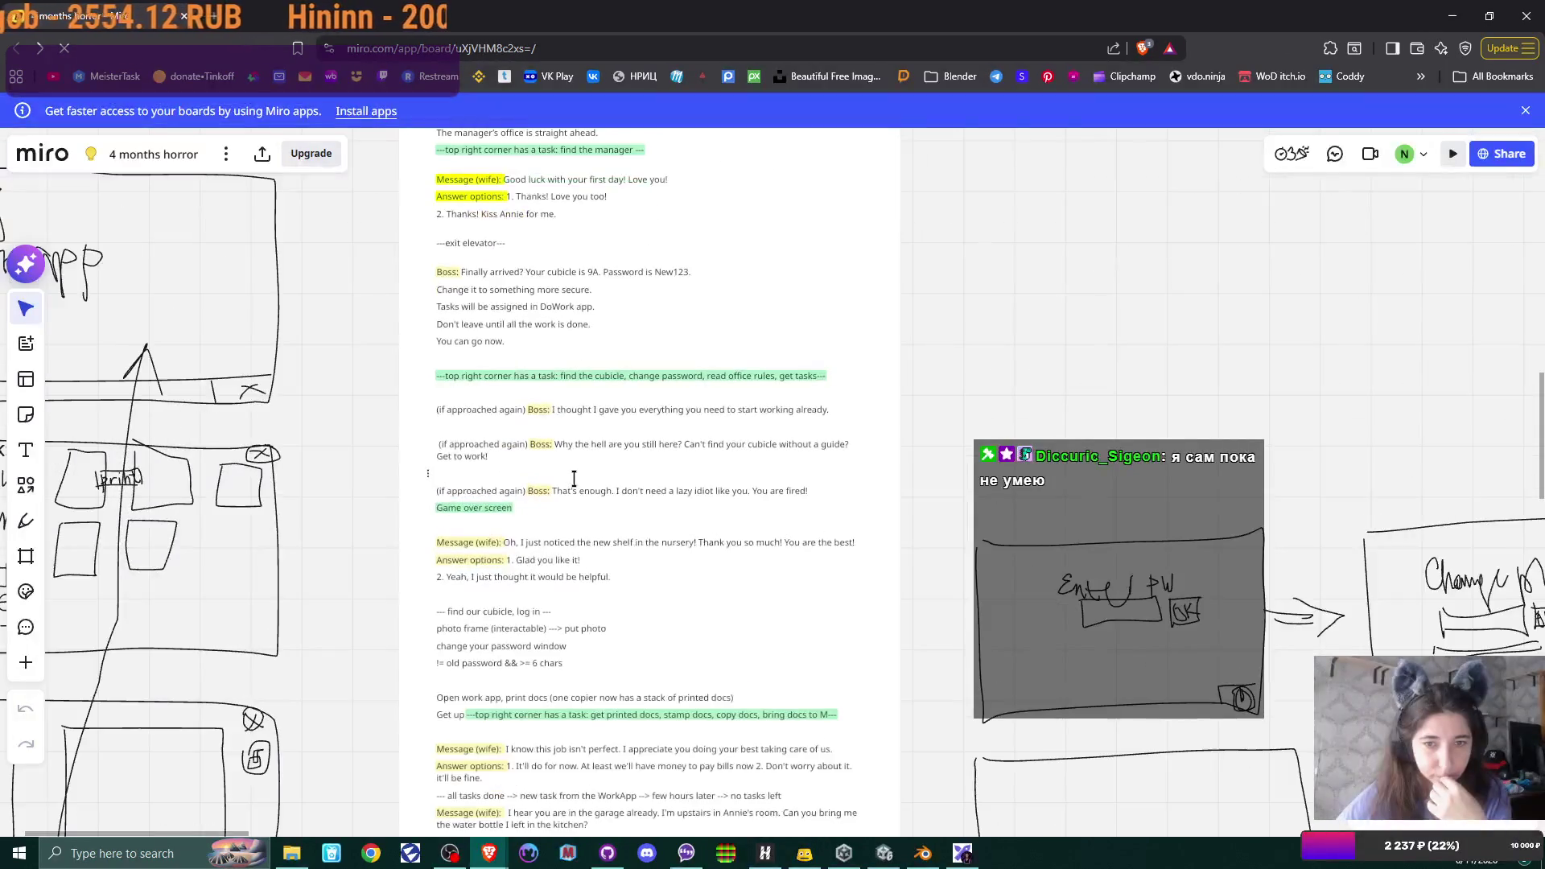
{"action": "scroll", "coordinate": [760, 346], "scroll_direction": "up", "scroll_amount": 2}
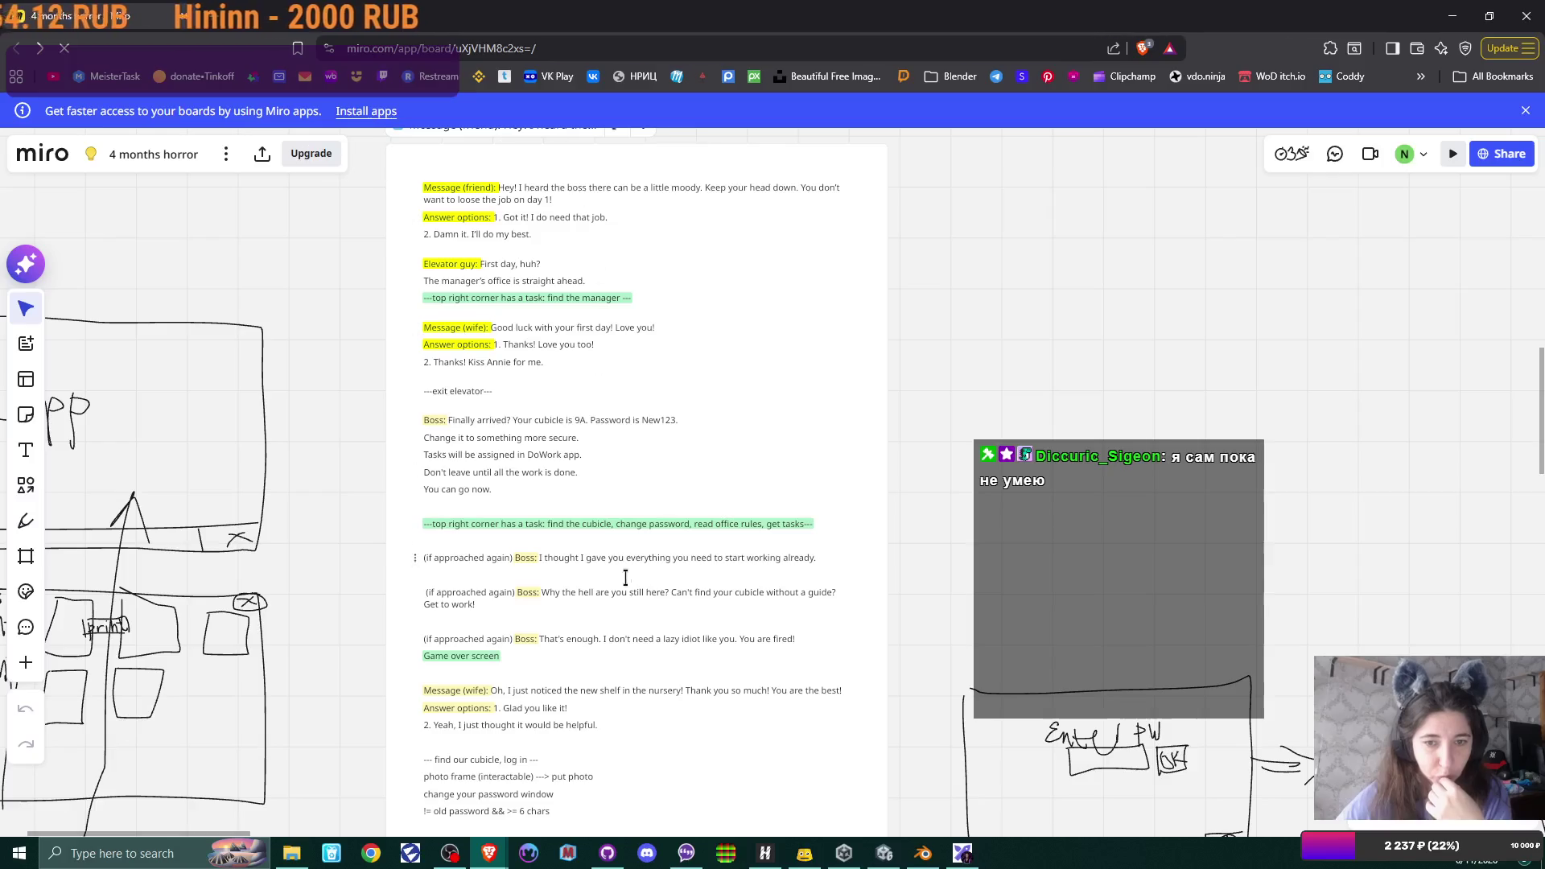
{"action": "scroll", "coordinate": [653, 429], "scroll_direction": "down", "scroll_amount": 2}
{"action": "scroll", "coordinate": [653, 428], "scroll_direction": "down", "scroll_amount": 2}
{"action": "scroll", "coordinate": [653, 428], "scroll_direction": "down", "scroll_amount": 2}
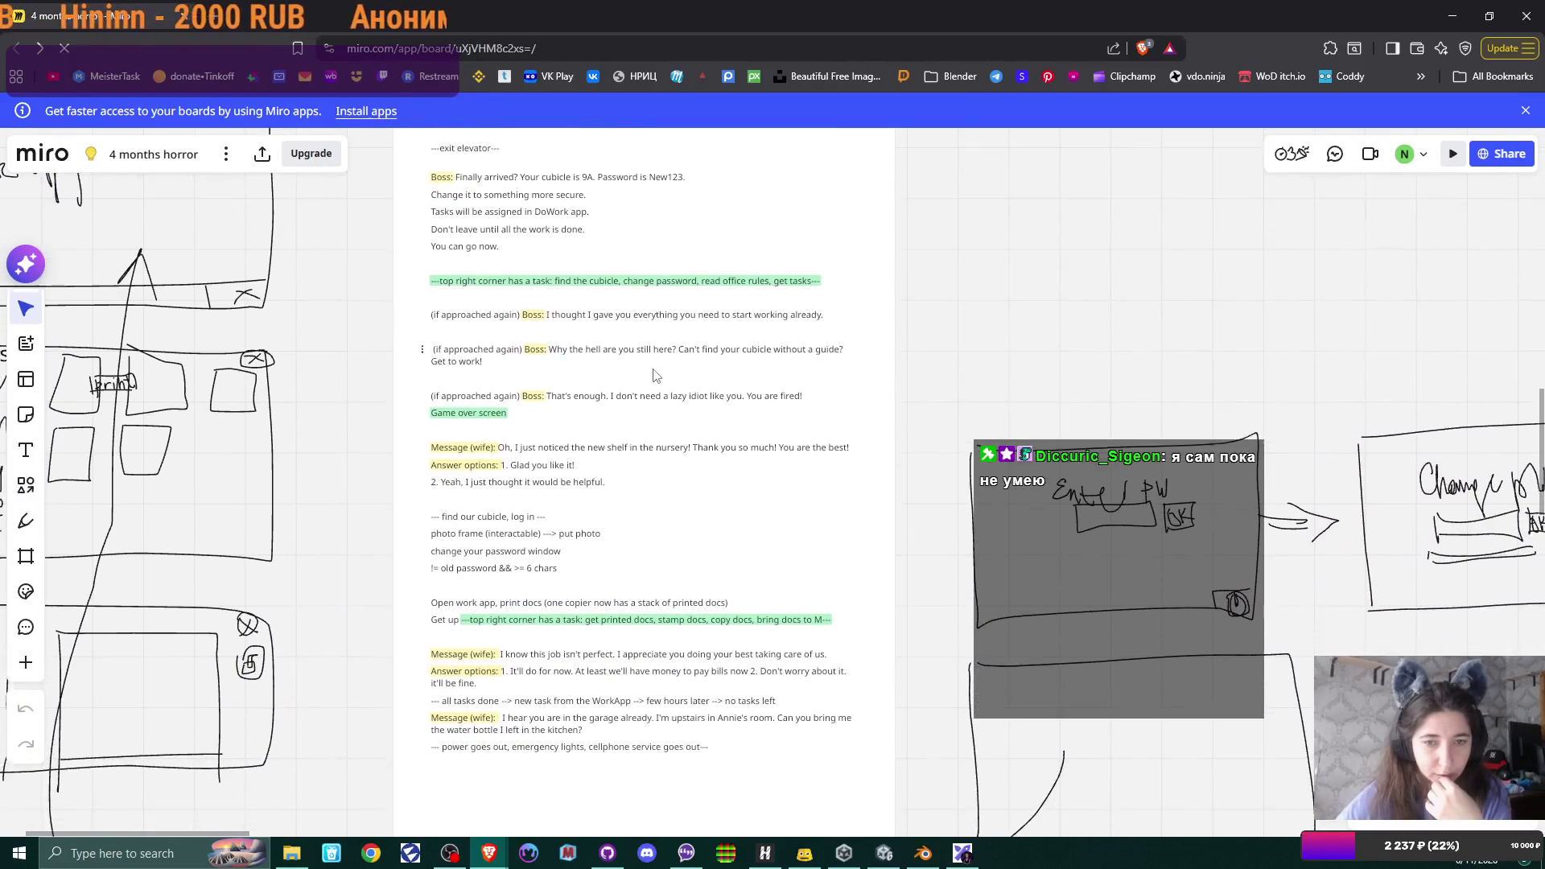
{"action": "scroll", "coordinate": [668, 428], "scroll_direction": "up", "scroll_amount": 2}
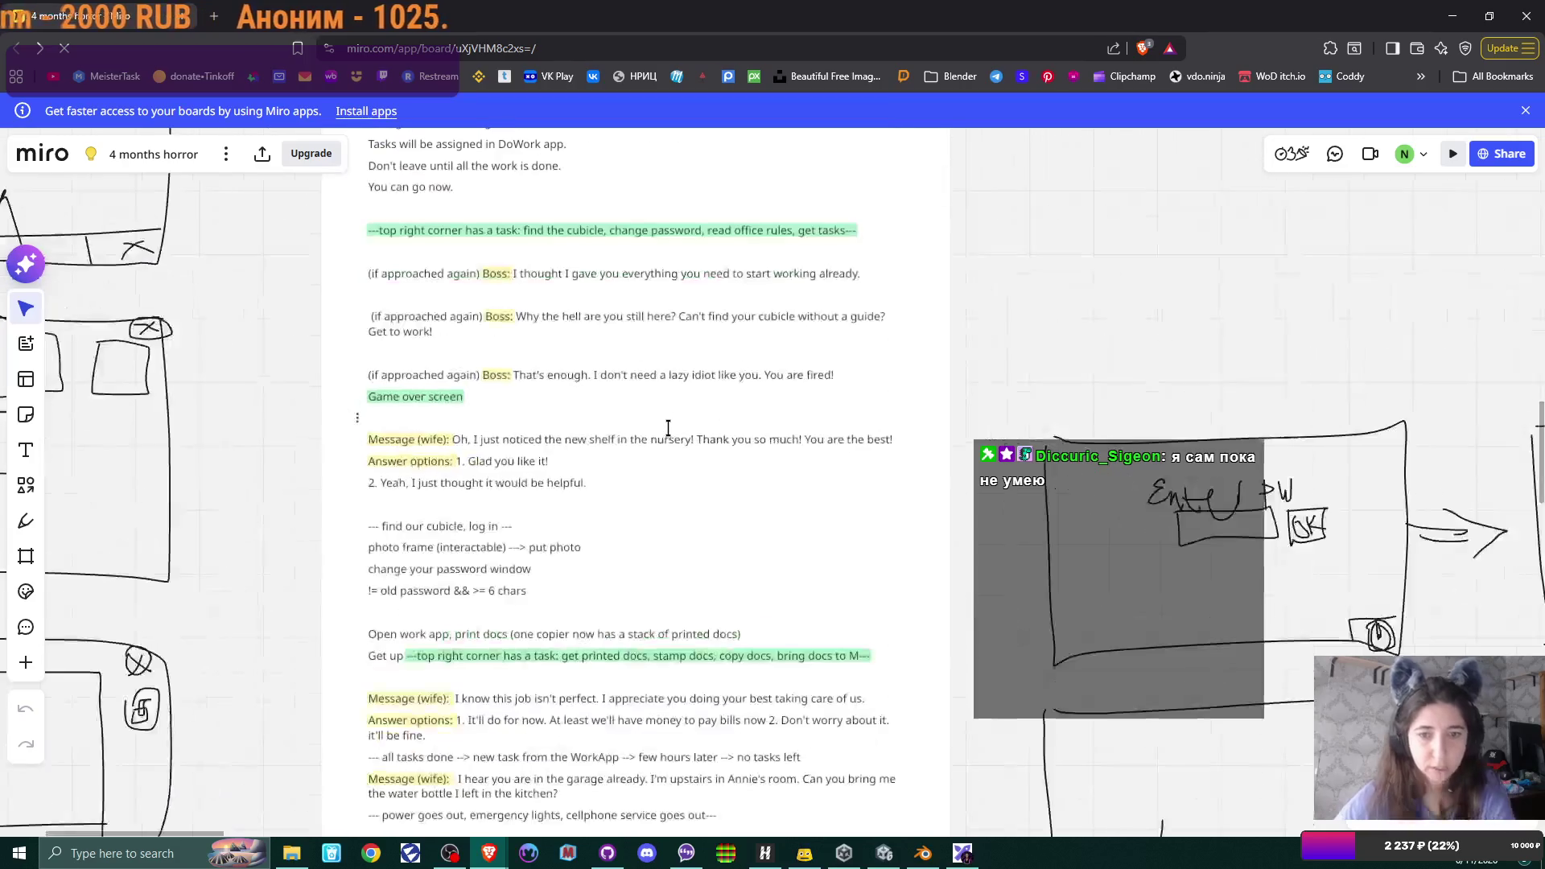
{"action": "scroll", "coordinate": [646, 513], "scroll_direction": "up", "scroll_amount": 3}
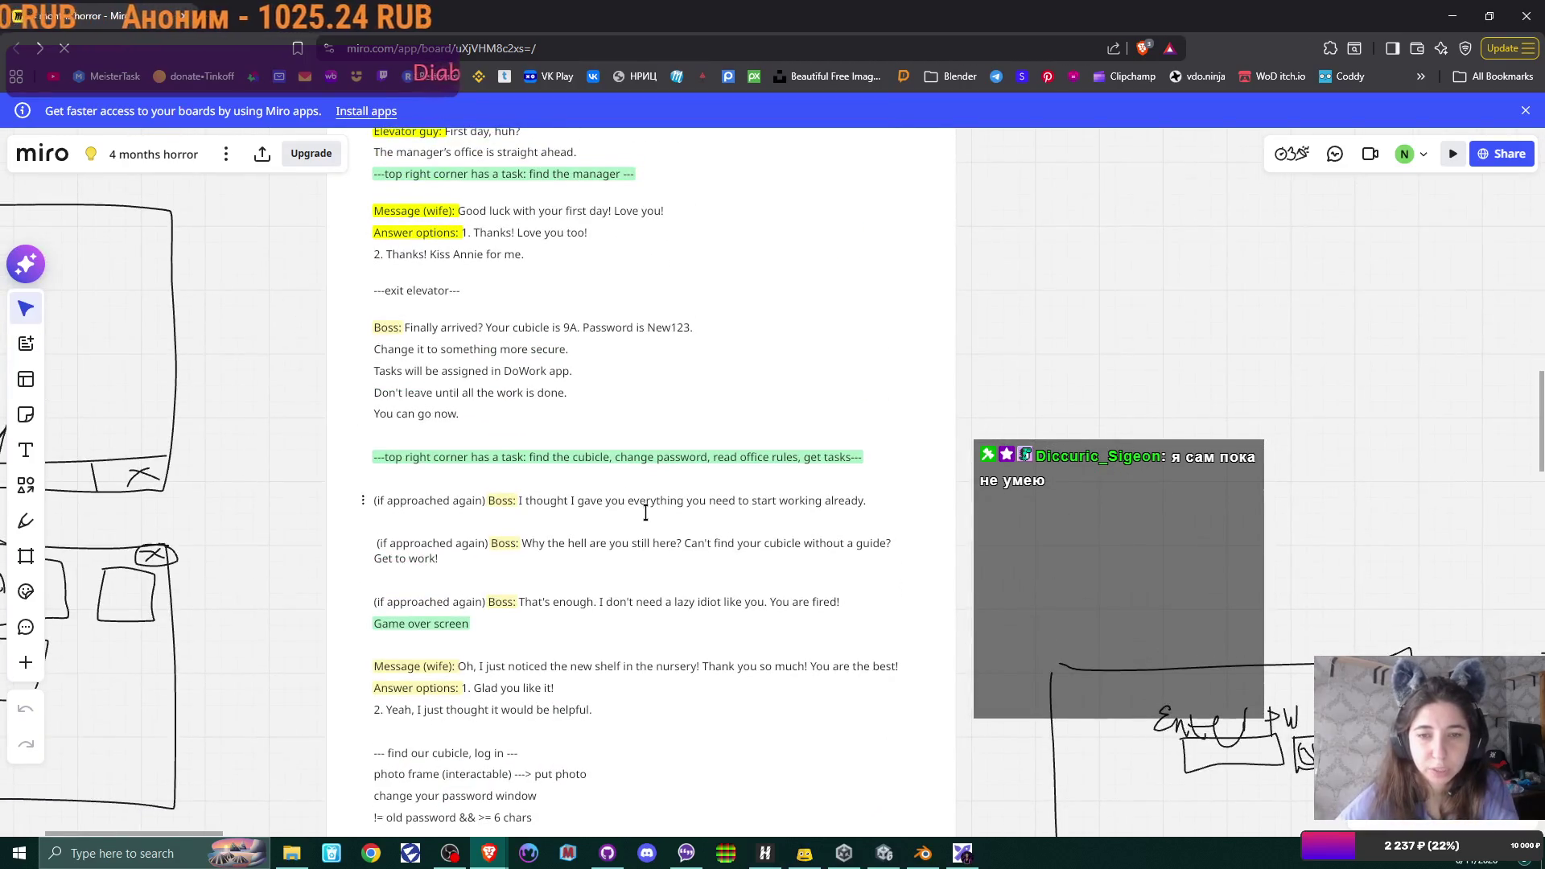
{"action": "scroll", "coordinate": [645, 514], "scroll_direction": "up", "scroll_amount": 2}
{"action": "scroll", "coordinate": [645, 495], "scroll_direction": "up", "scroll_amount": 1}
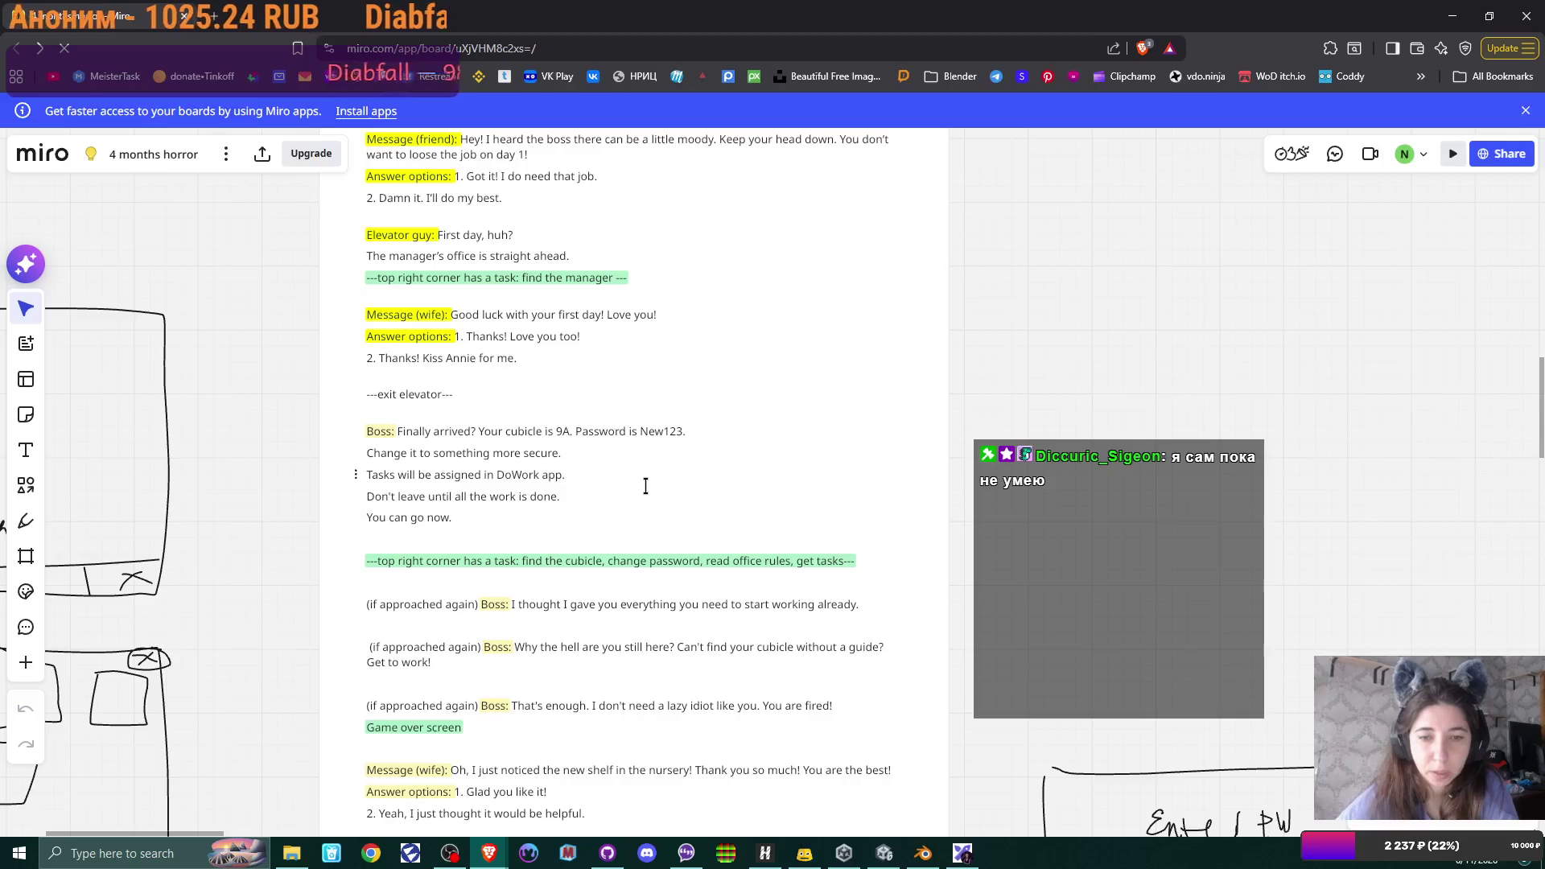
{"action": "scroll", "coordinate": [639, 510], "scroll_direction": "down", "scroll_amount": 3}
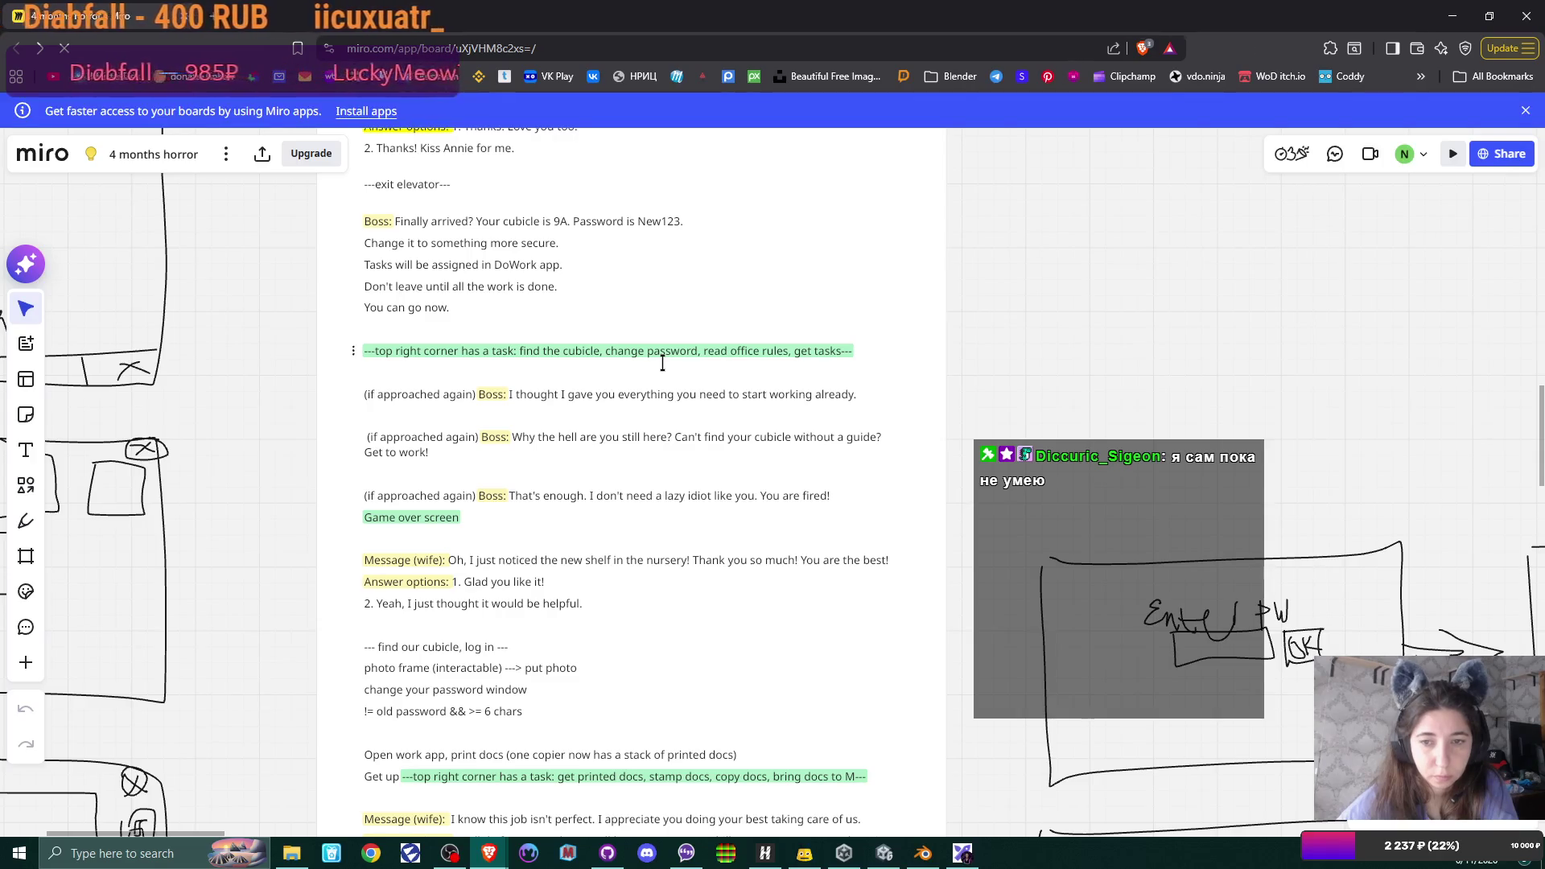
- Start editing the script text block with the boss's first-day dialogue
{"action": "left_click", "coordinate": [599, 351]}
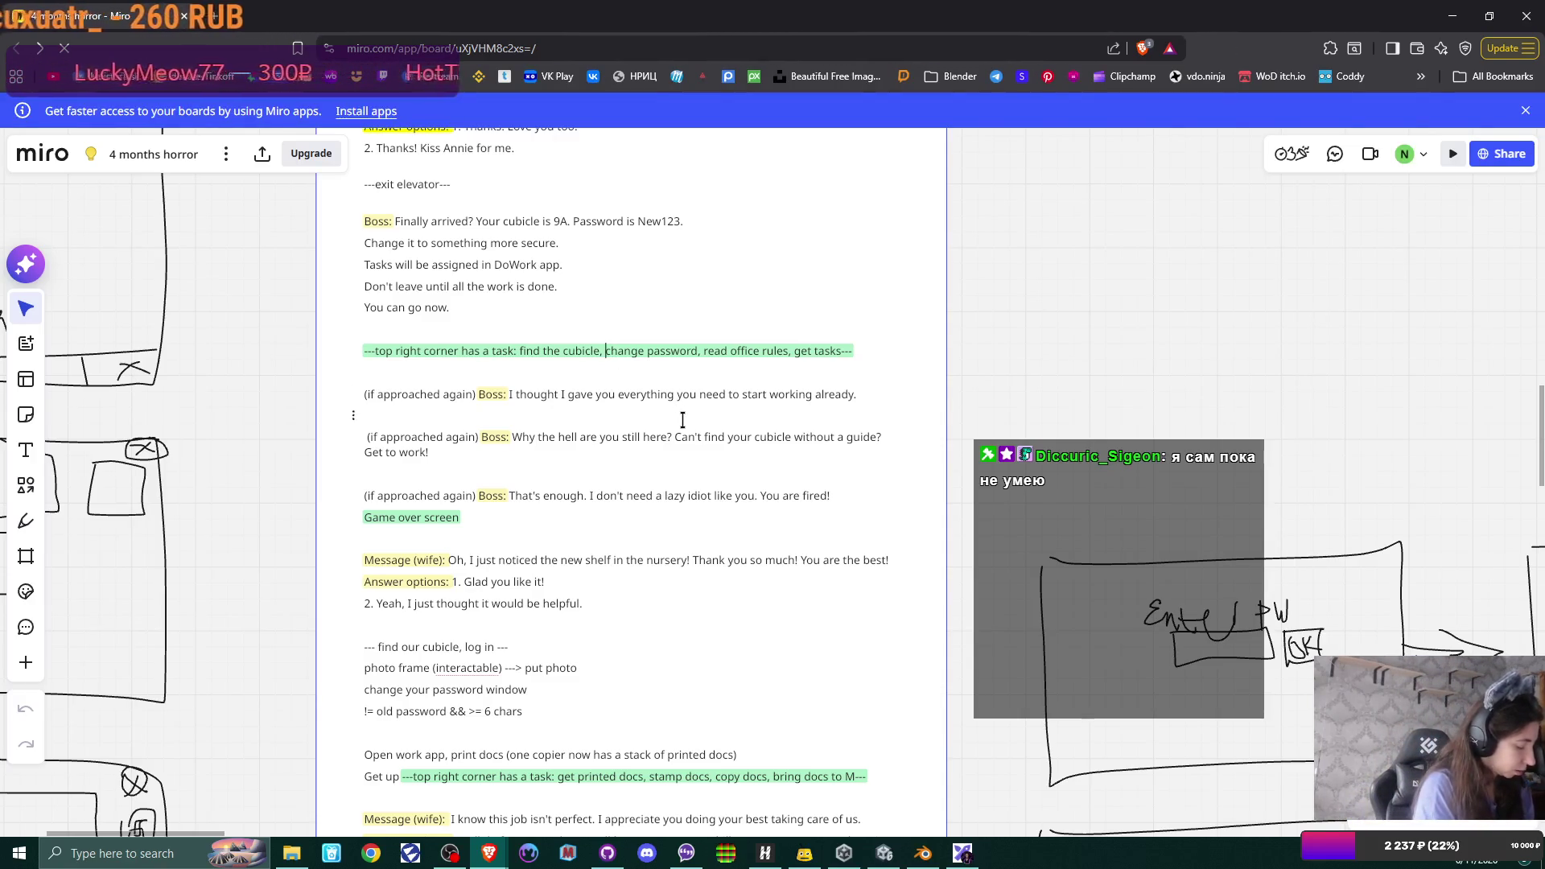
{"action": "type", "text": "put"}
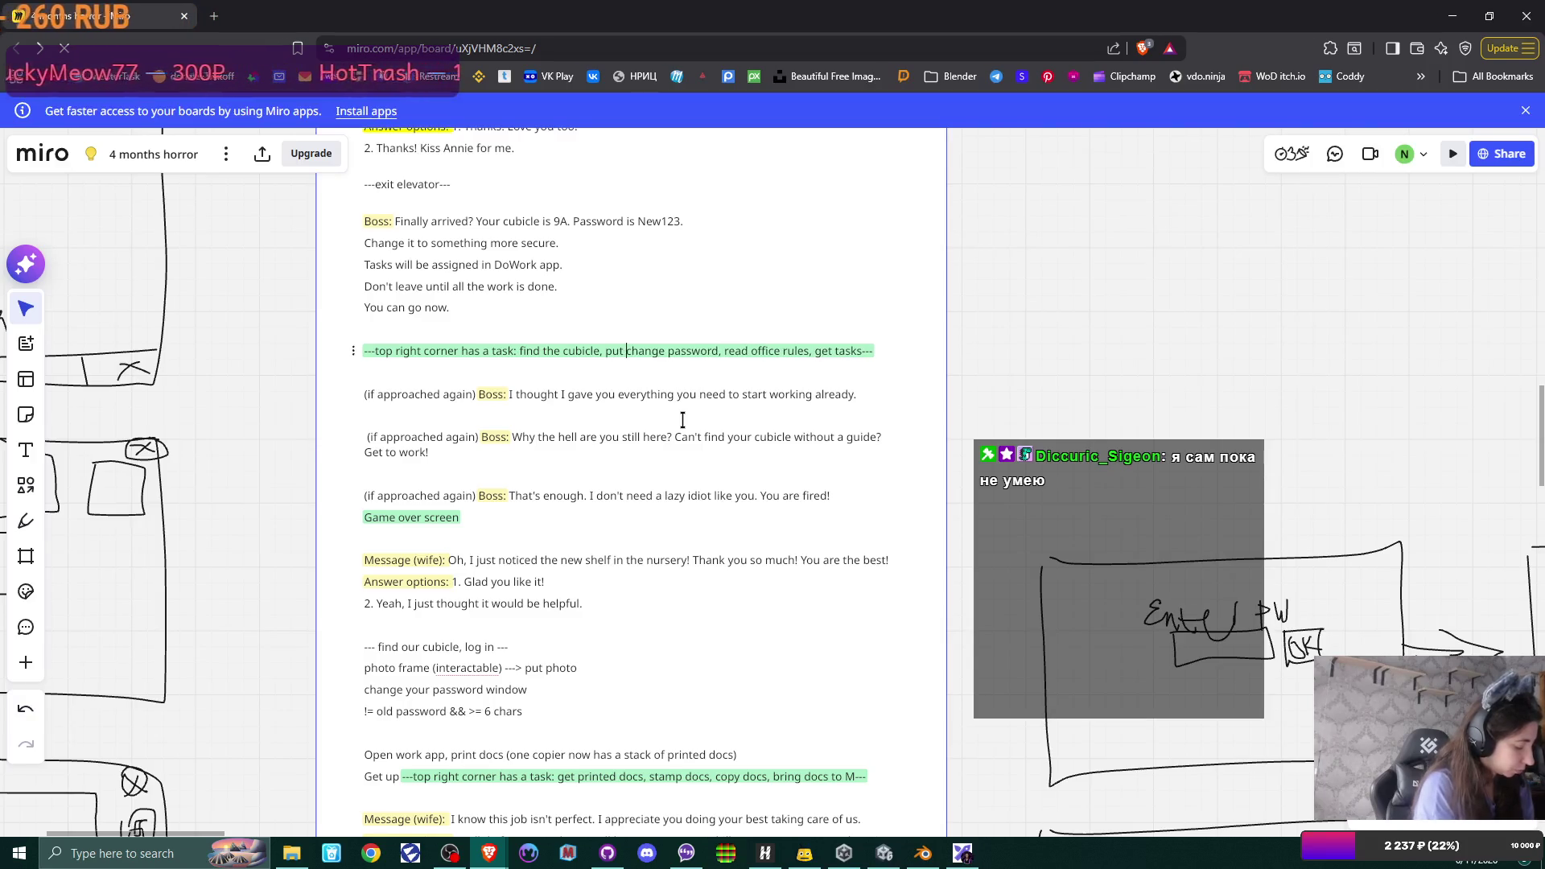
{"action": "type", "text": " family pho"}
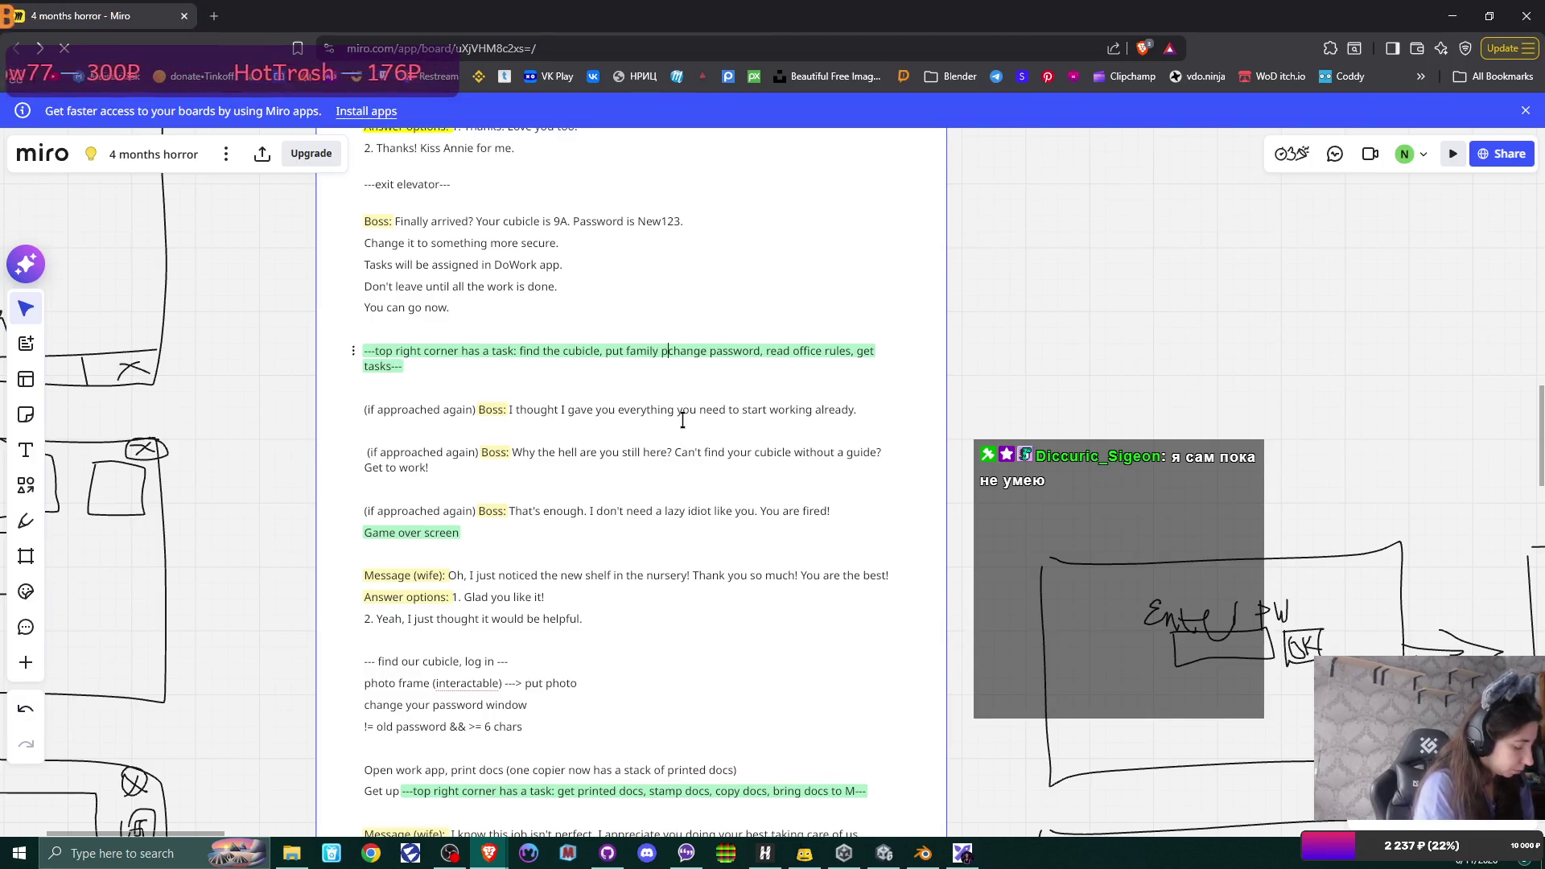
{"action": "type", "text": "to into the "}
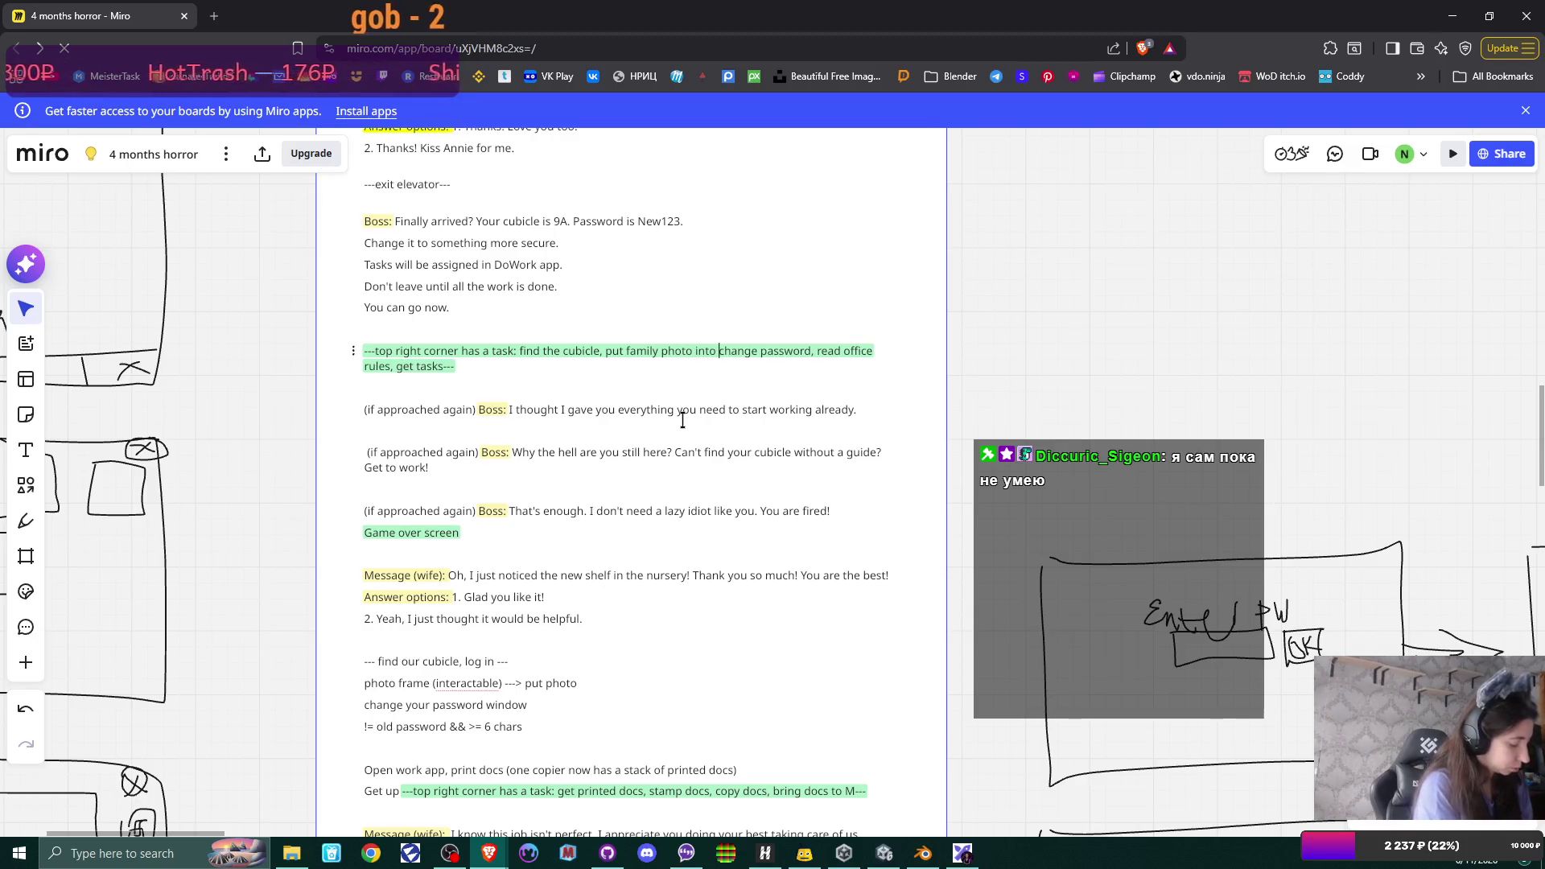
{"action": "type", "text": "frame,"}
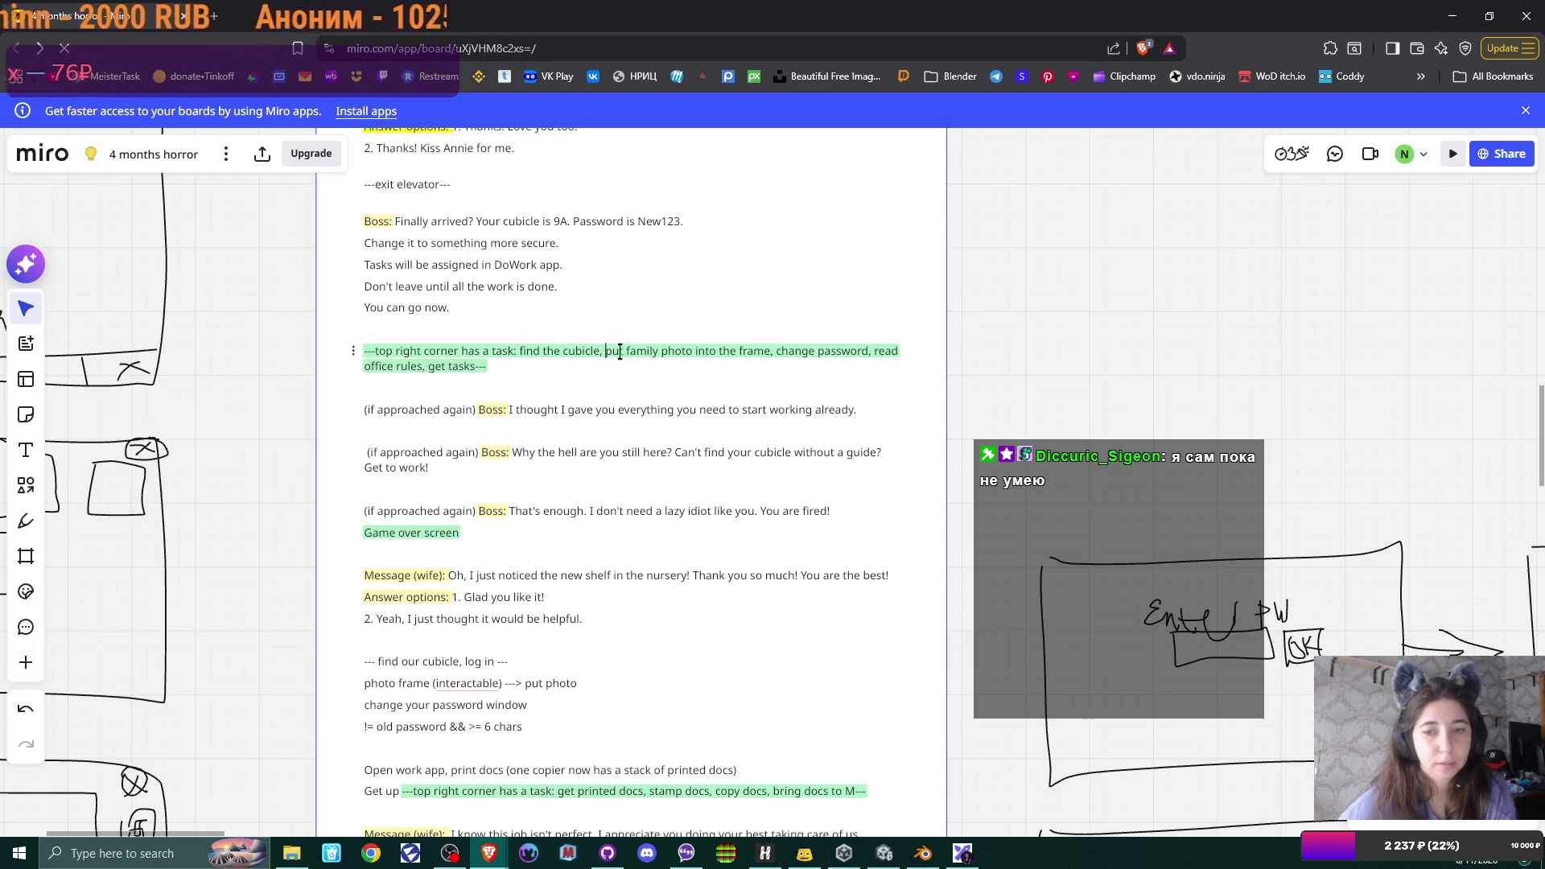
- Cut the 'put family photo into the frame' task back out of the cubicle task line
{"action": "left_click_drag", "start_coordinate": [604, 350], "coordinate": [772, 352]}
{"action": "key", "text": "ctrl+c"}
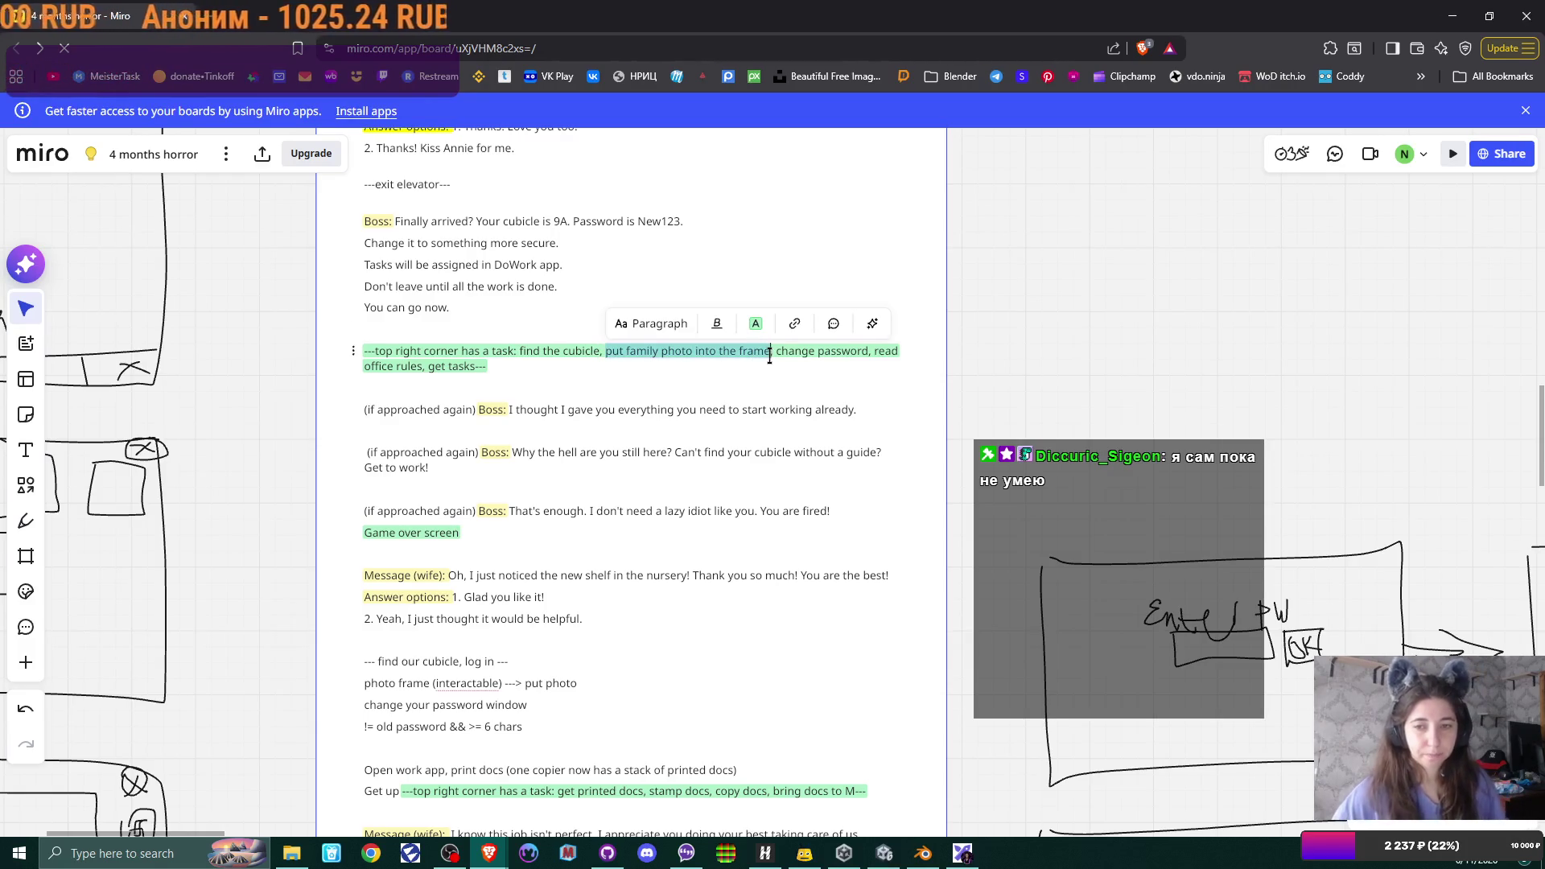
{"action": "key", "text": "BackSpace"}
{"action": "key", "text": "Delete"}
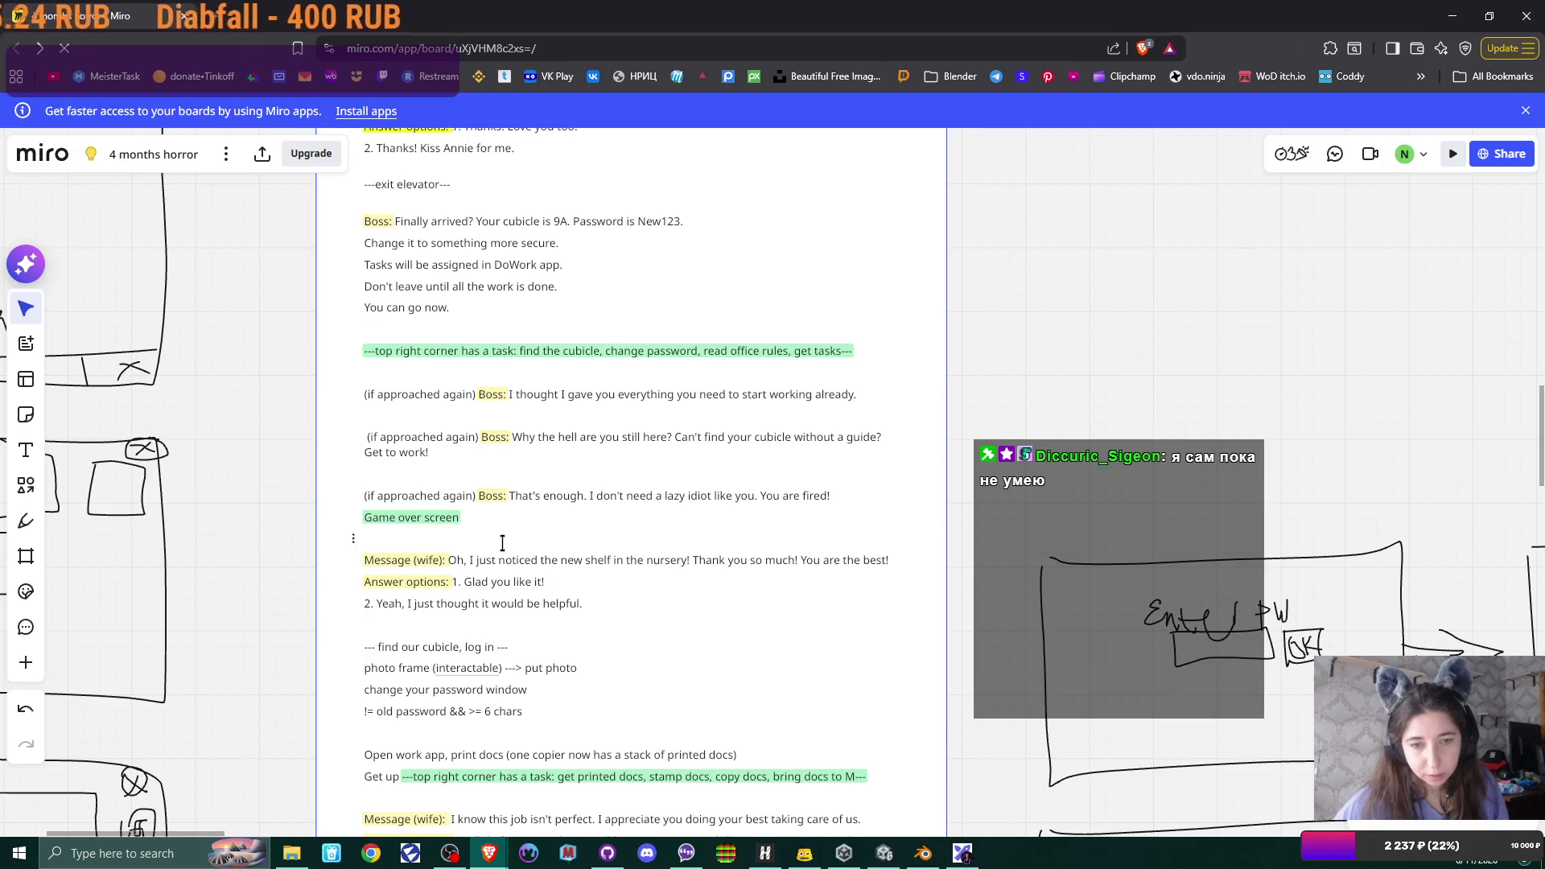
{"action": "scroll", "coordinate": [502, 543], "scroll_direction": "down", "scroll_amount": 1}
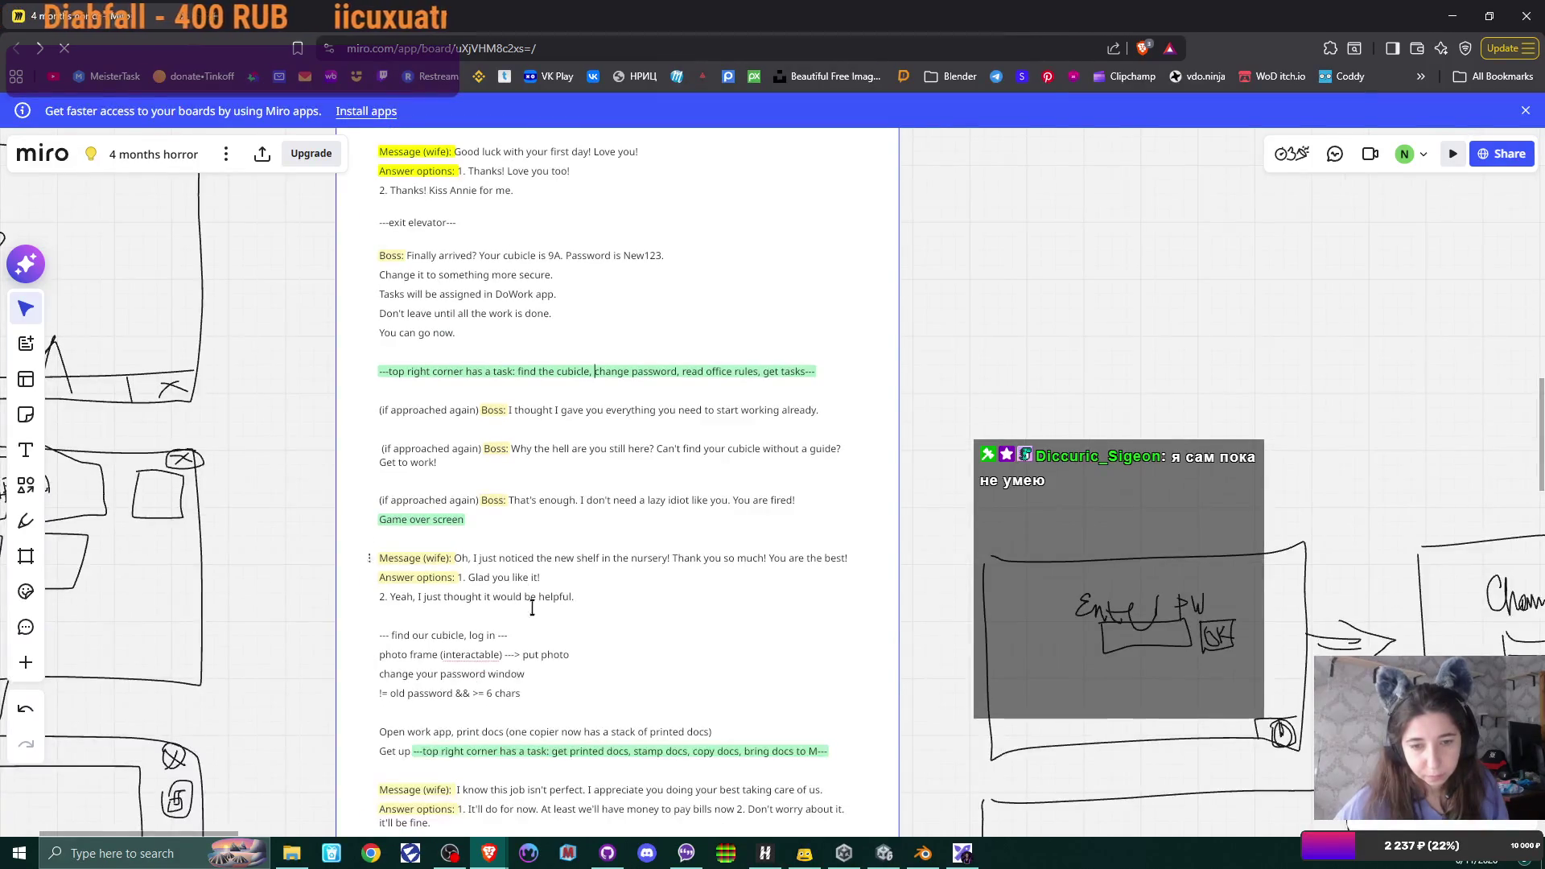
{"action": "scroll", "coordinate": [502, 544], "scroll_direction": "down", "scroll_amount": 5}
- Paste the family photo task before 'log in' and move it onto its own line below a blank line
{"action": "left_click", "coordinate": [483, 327]}
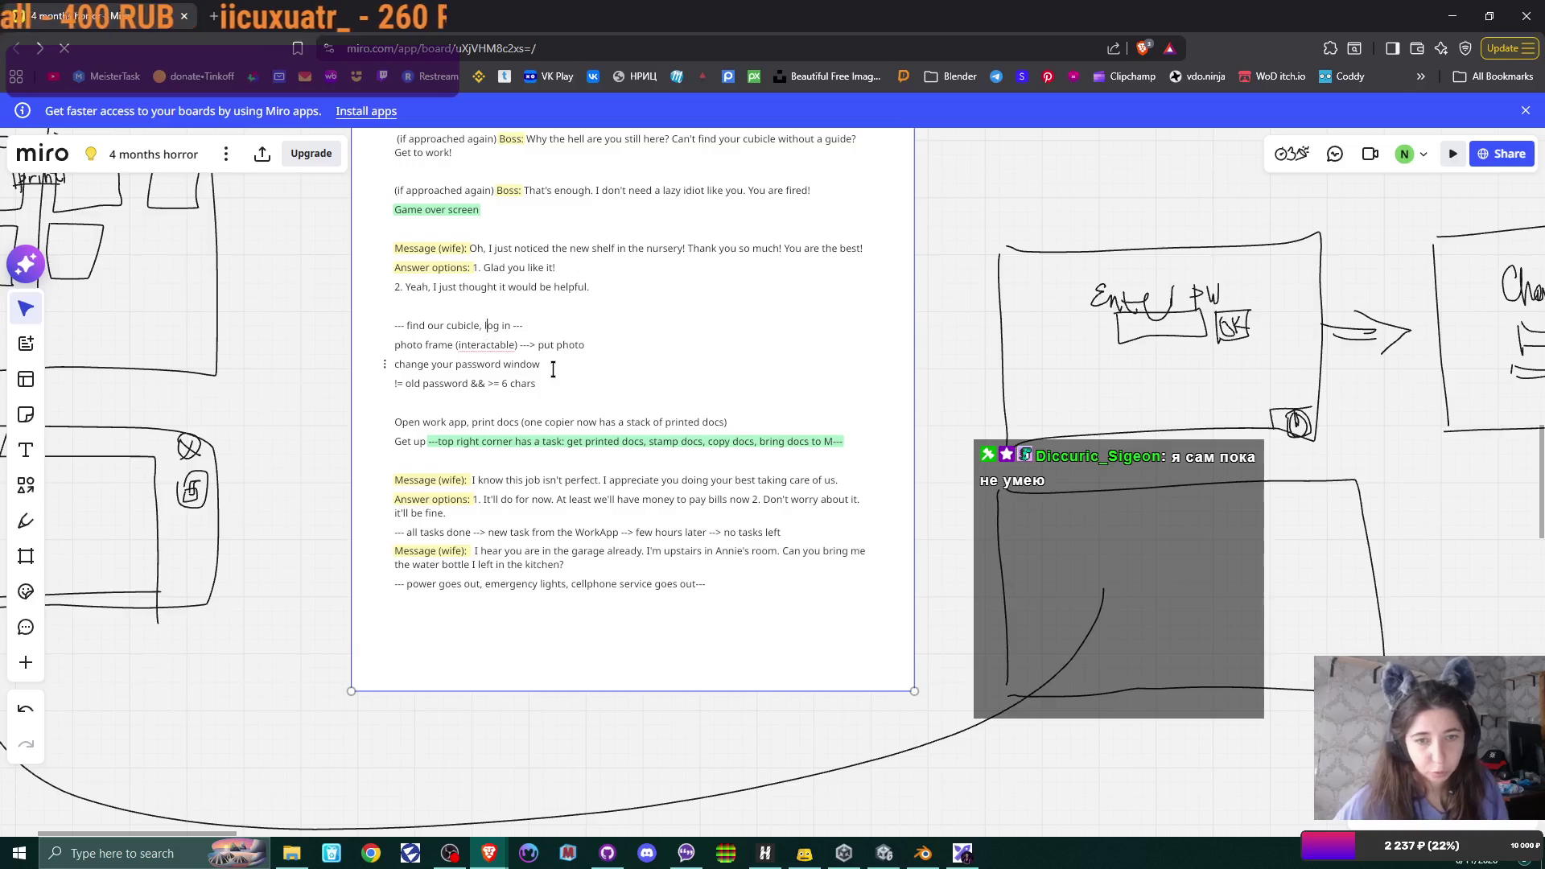
{"action": "key", "text": "ctrl+v"}
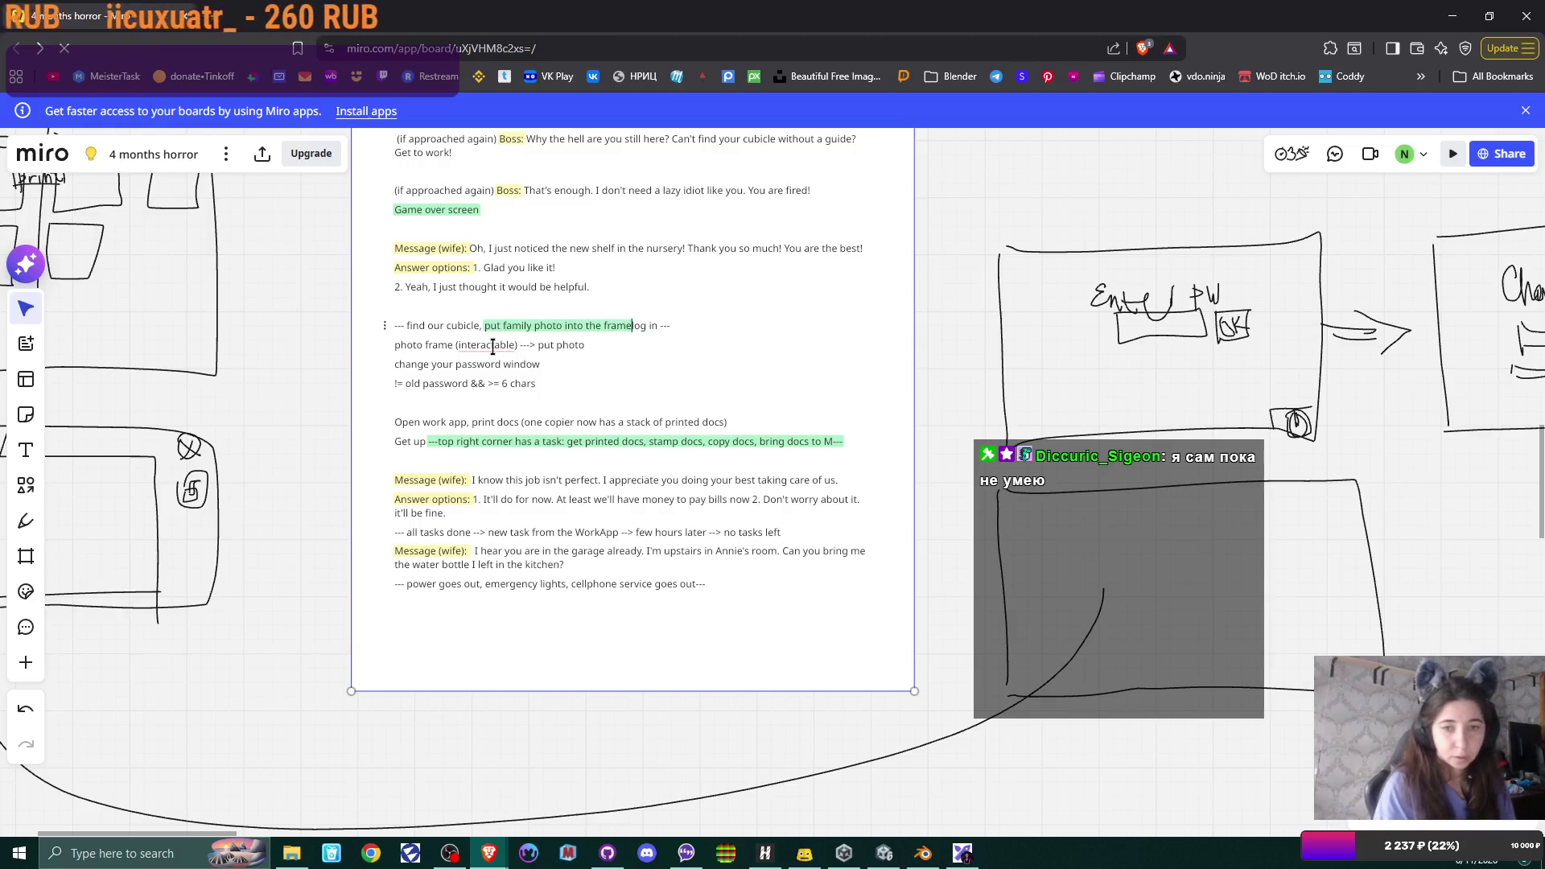
{"action": "type", "text": ","}
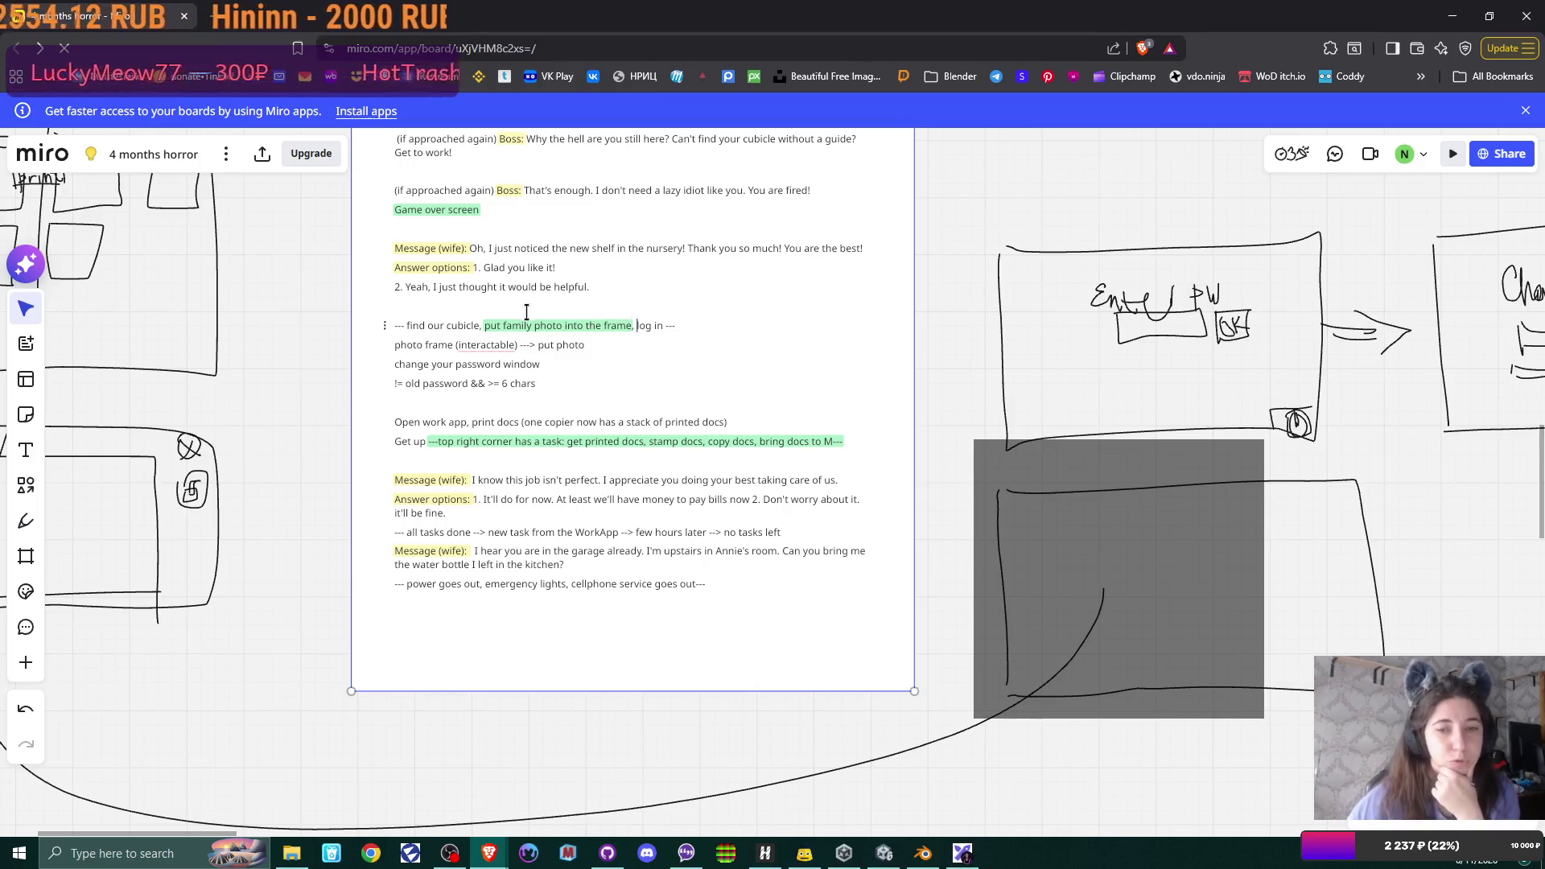
{"action": "left_click", "coordinate": [483, 325]}
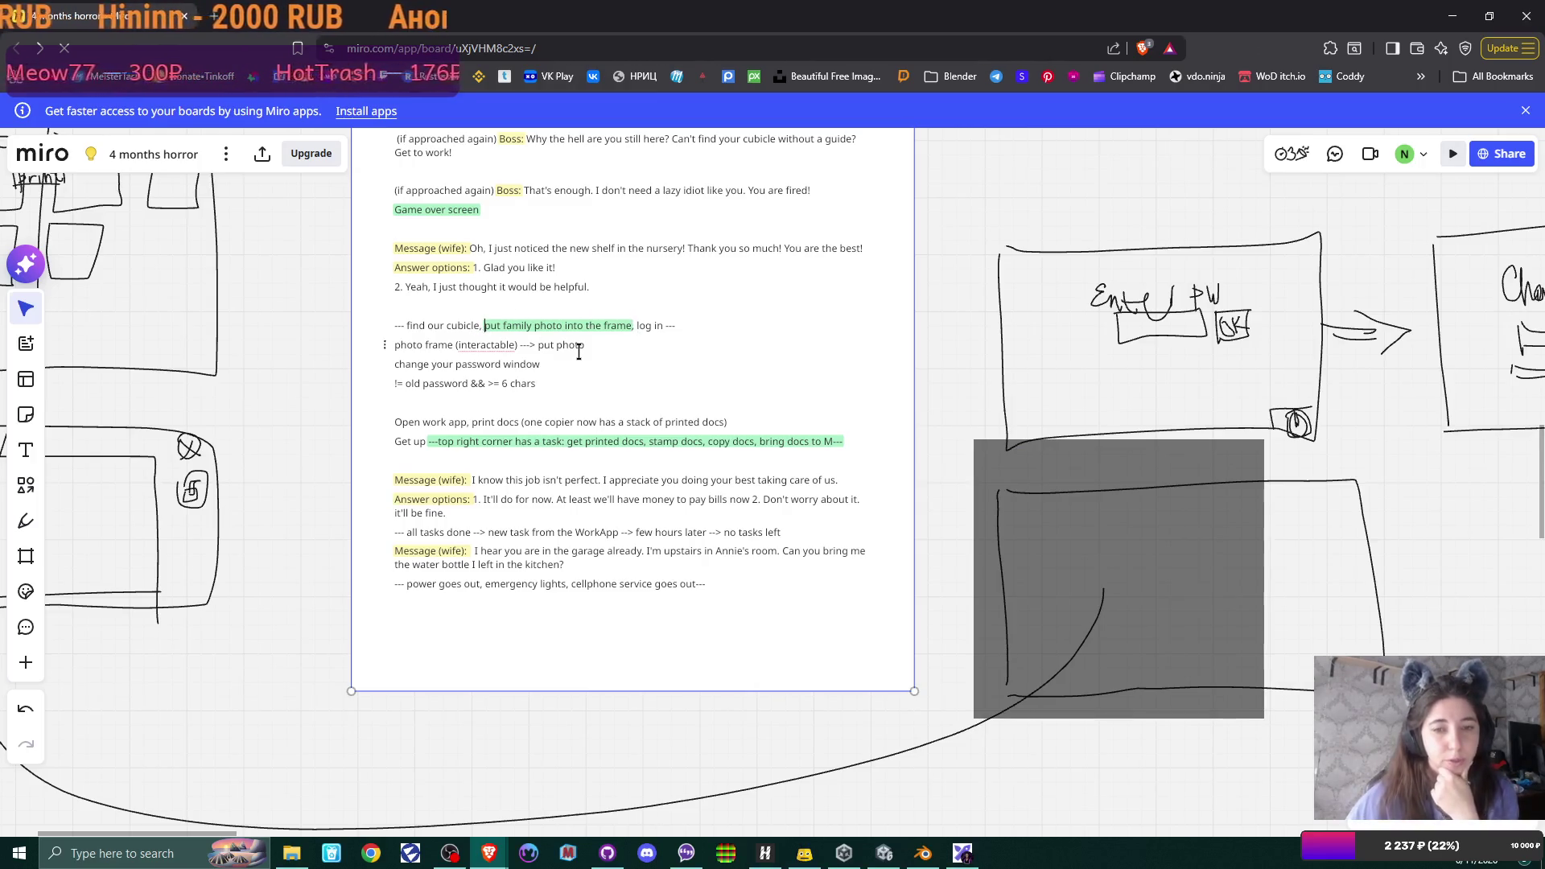
{"action": "key", "text": "BackSpace"}
{"action": "key", "text": "BackSpace"}
{"action": "type", "text": "---"}
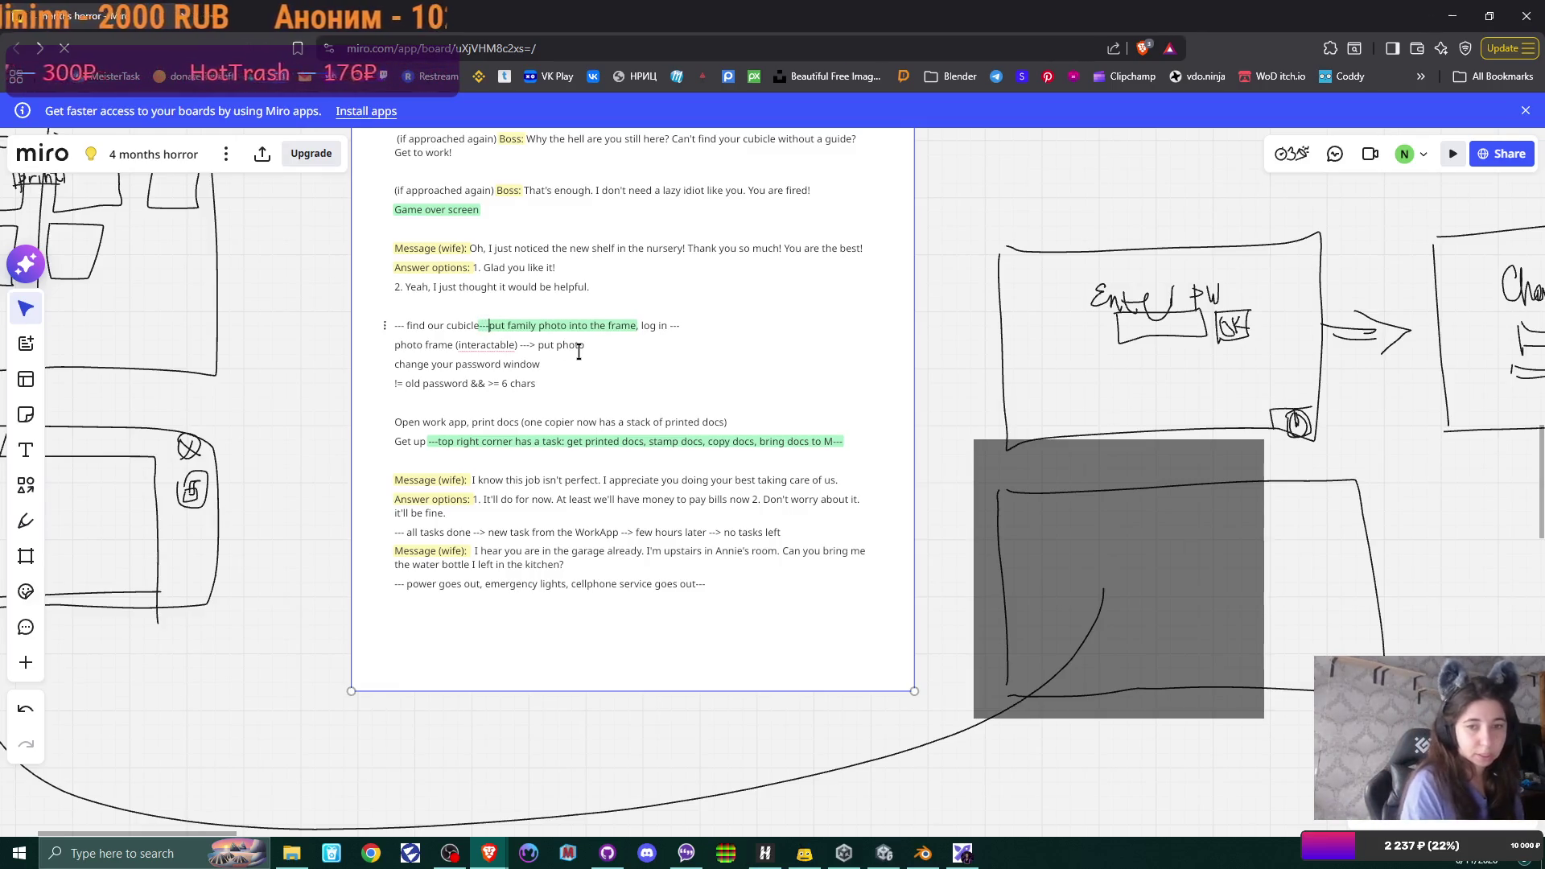
{"action": "key", "text": "Return"}
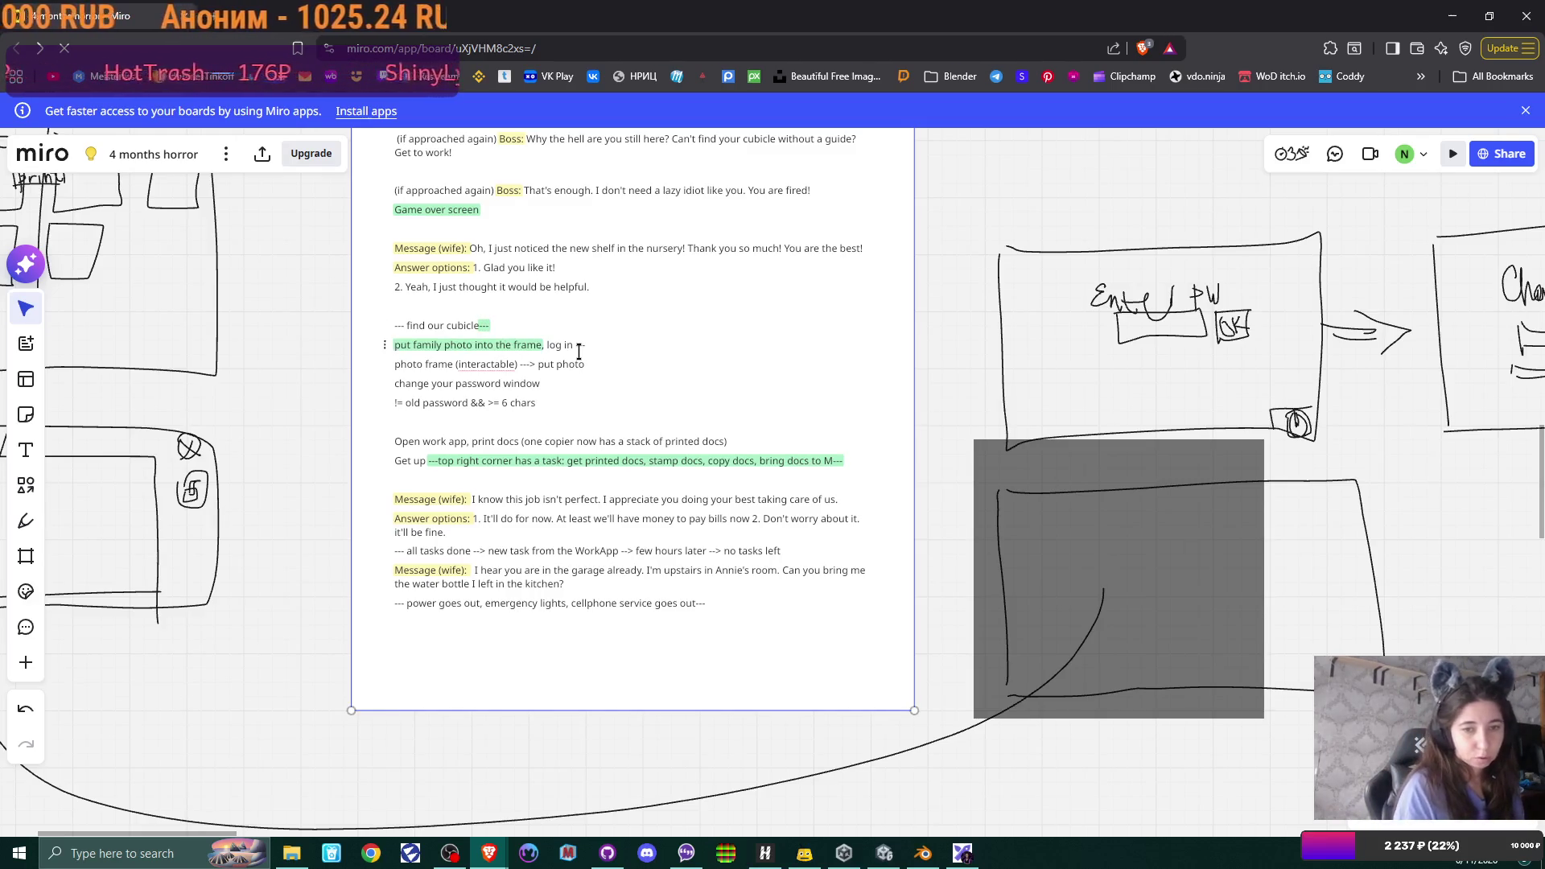
{"action": "key", "text": "Return"}
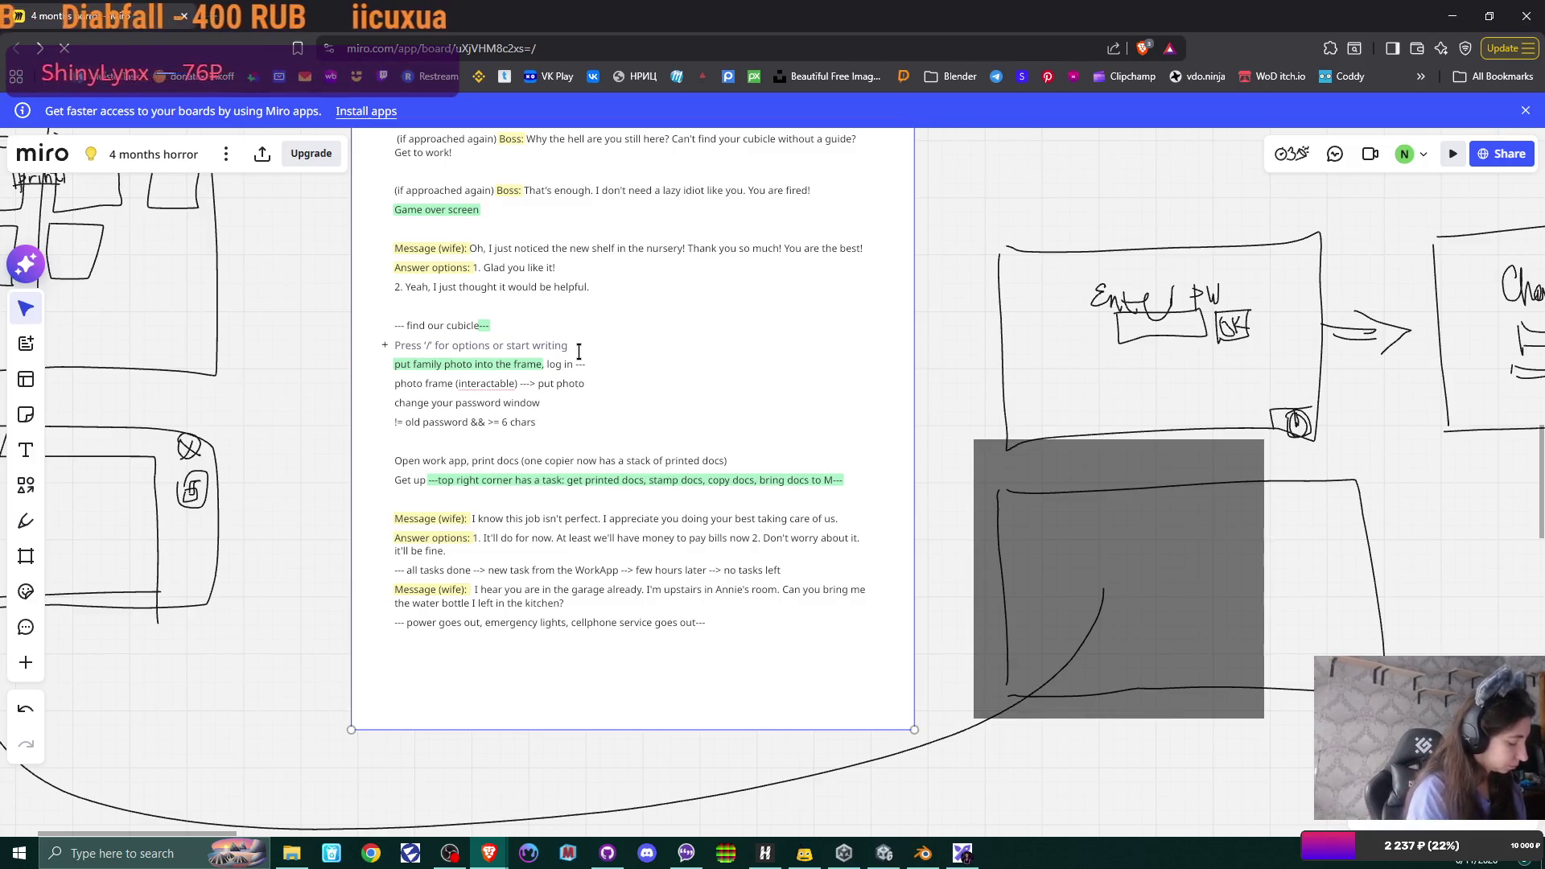
{"action": "type", "text": "player"}
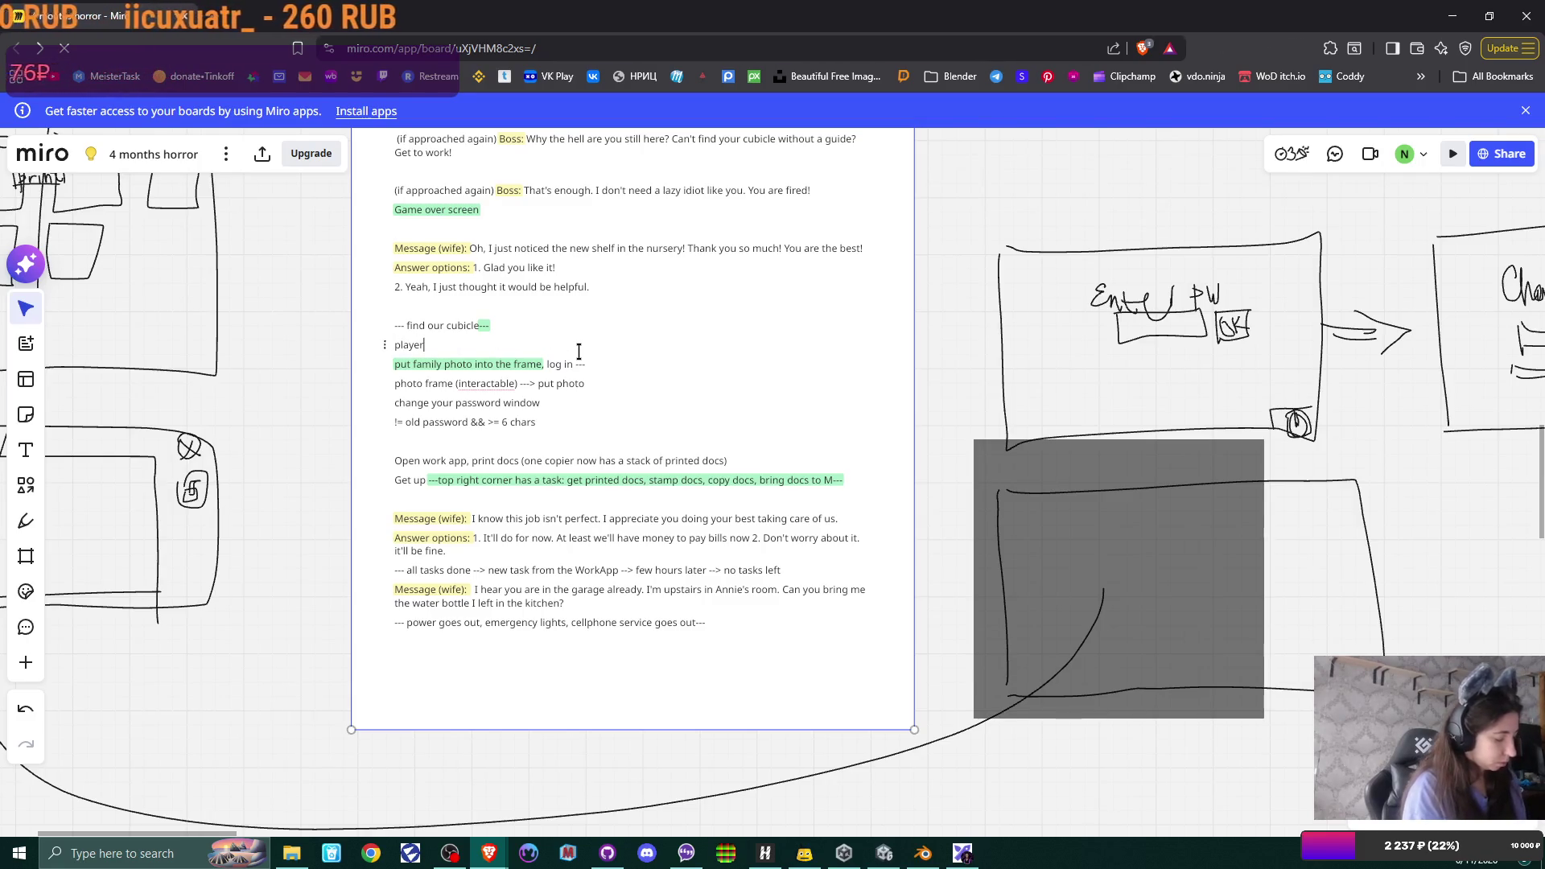
{"action": "type", "text": "^"}
- Tidy the player's empty-photo-frame line and prefix the family photo line with dashes
{"action": "key", "text": "BackSpace"}
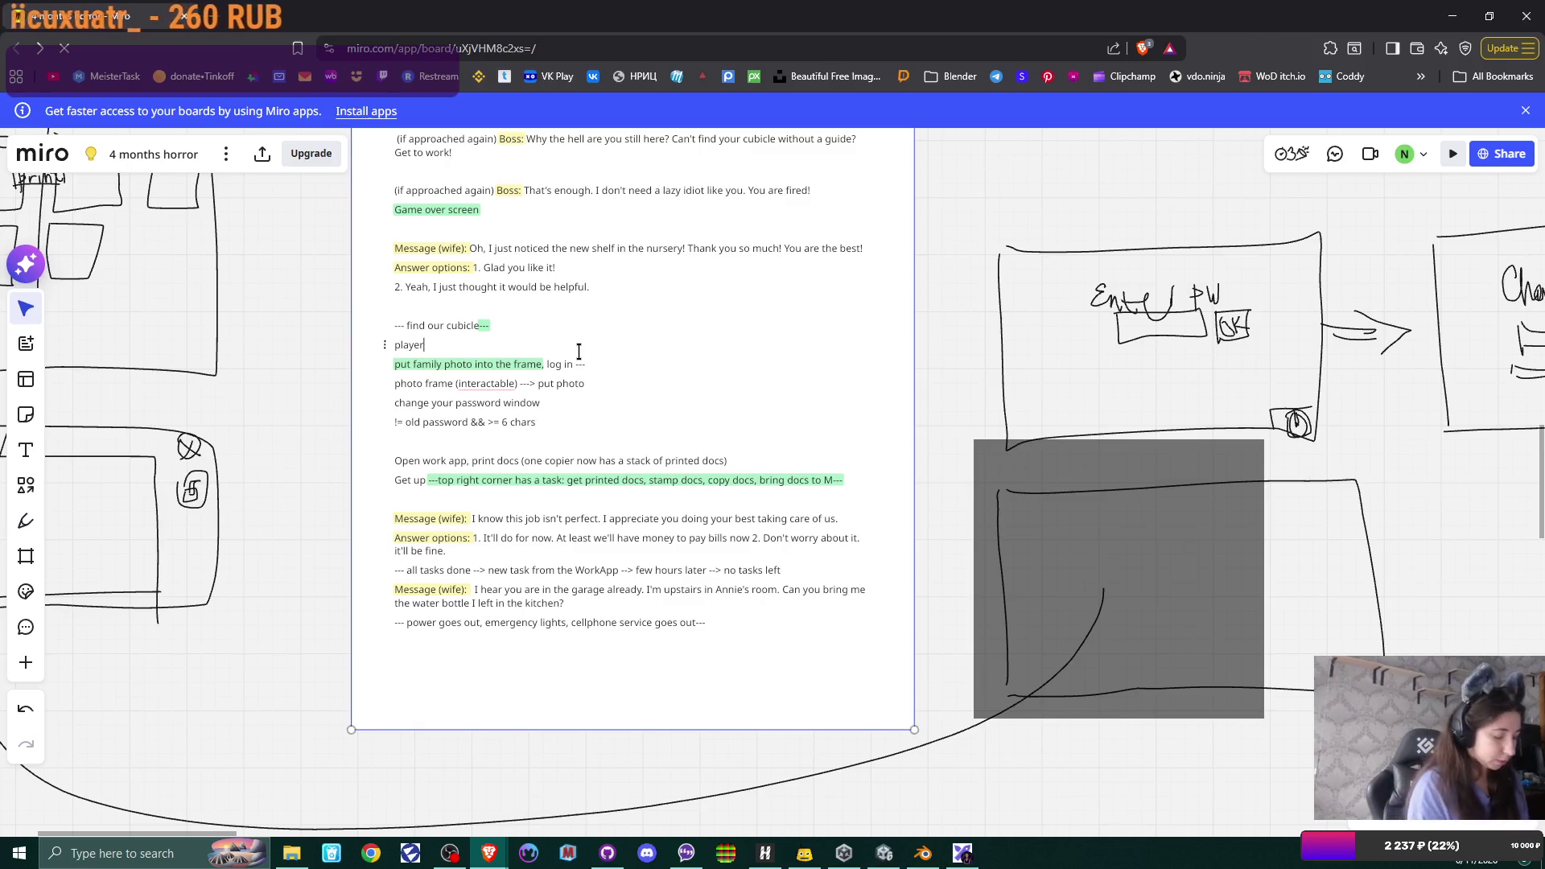
{"action": "type", "text": ": Oh, there's an em"}
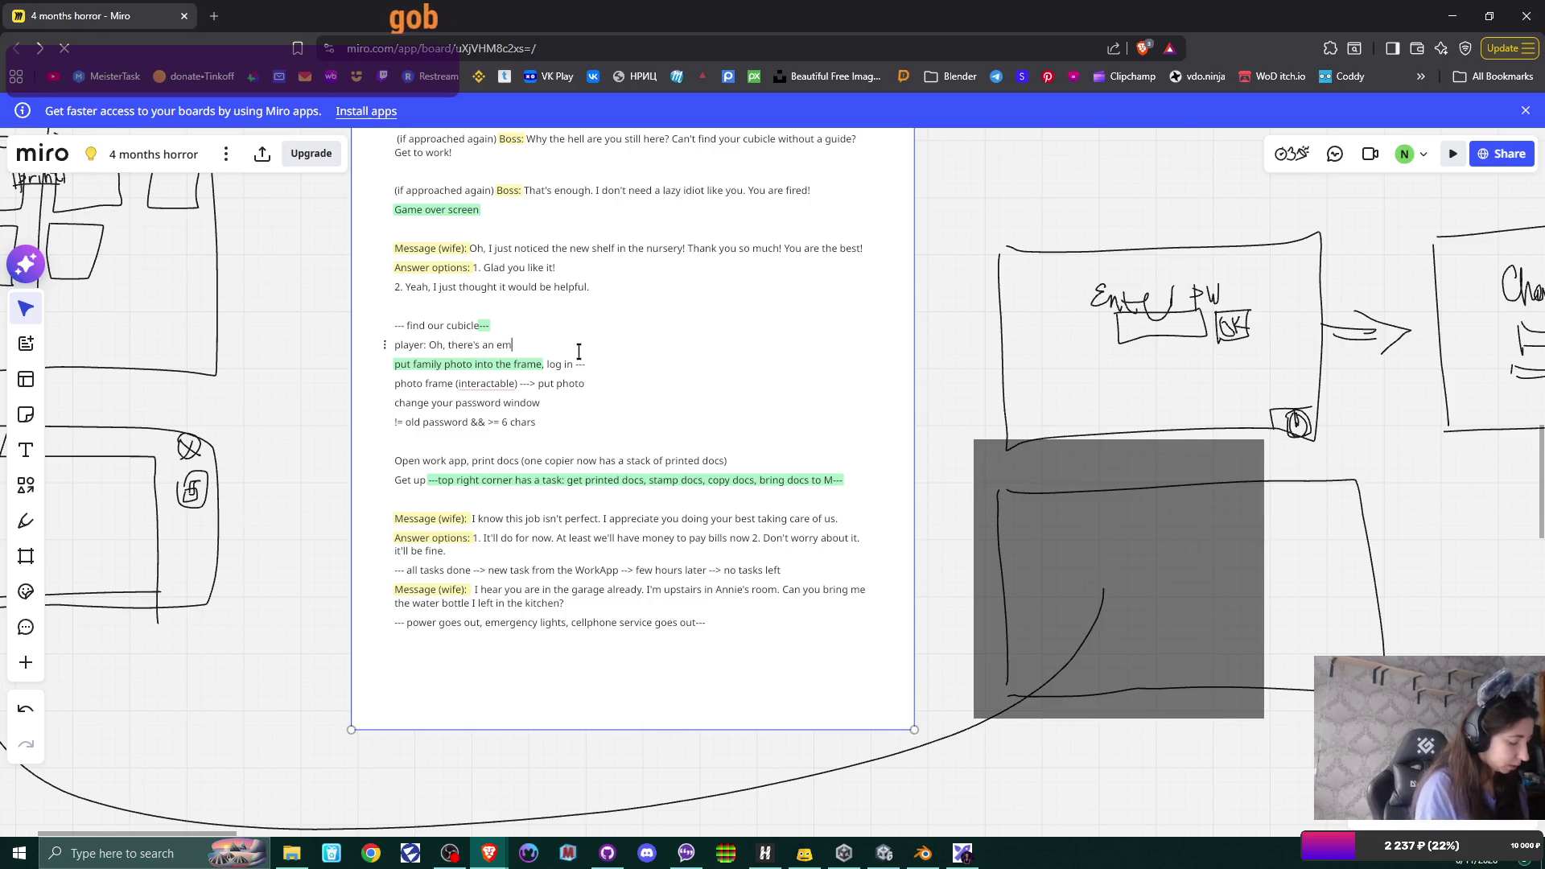
{"action": "type", "text": "pty photo "}
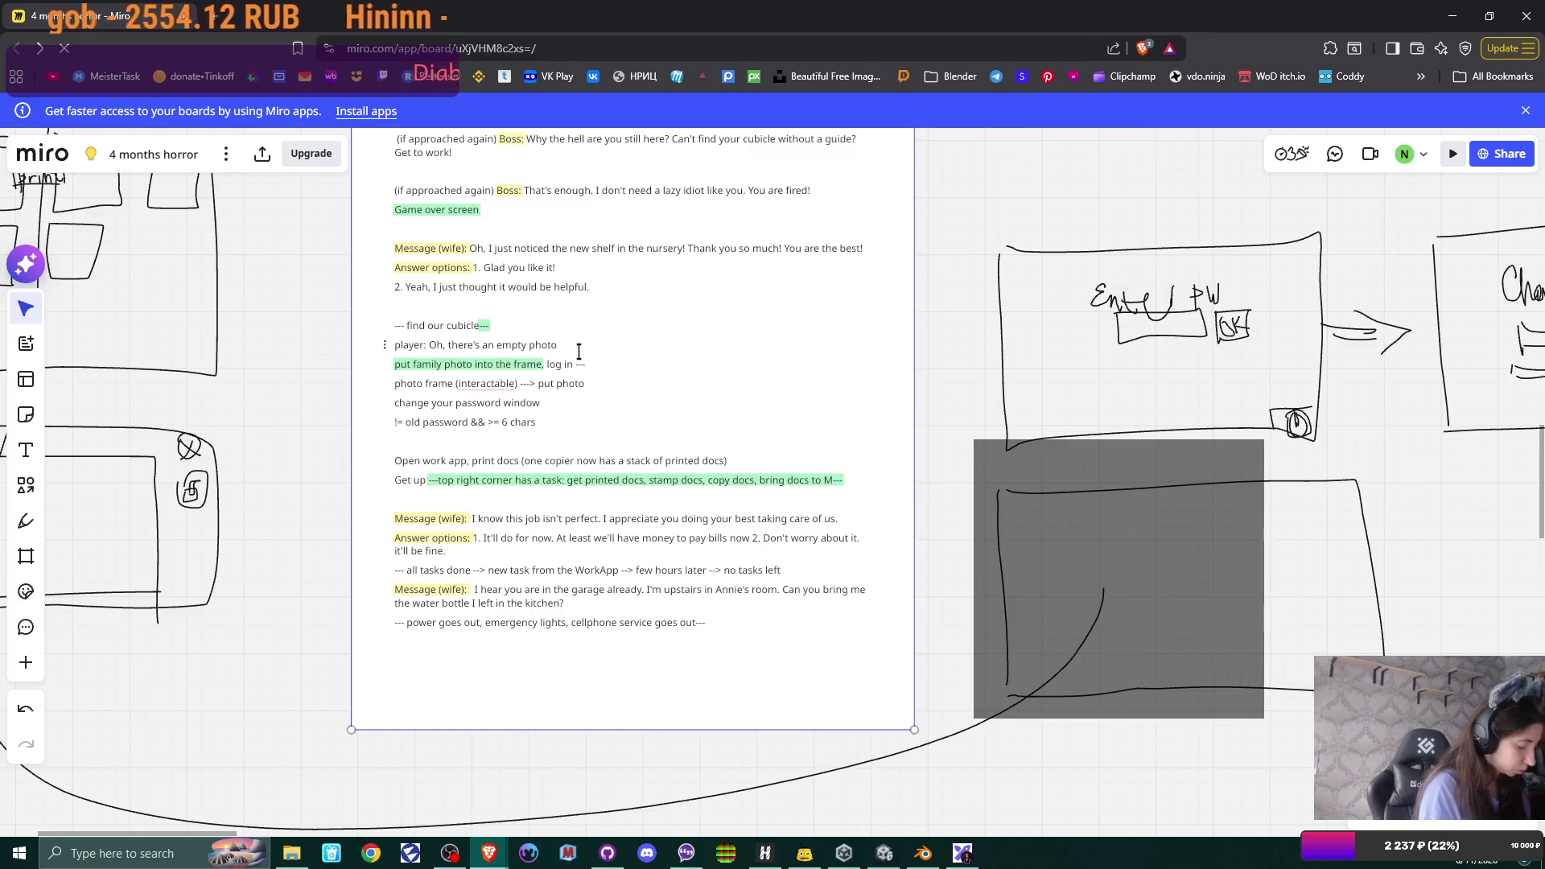
{"action": "type", "text": "frame"}
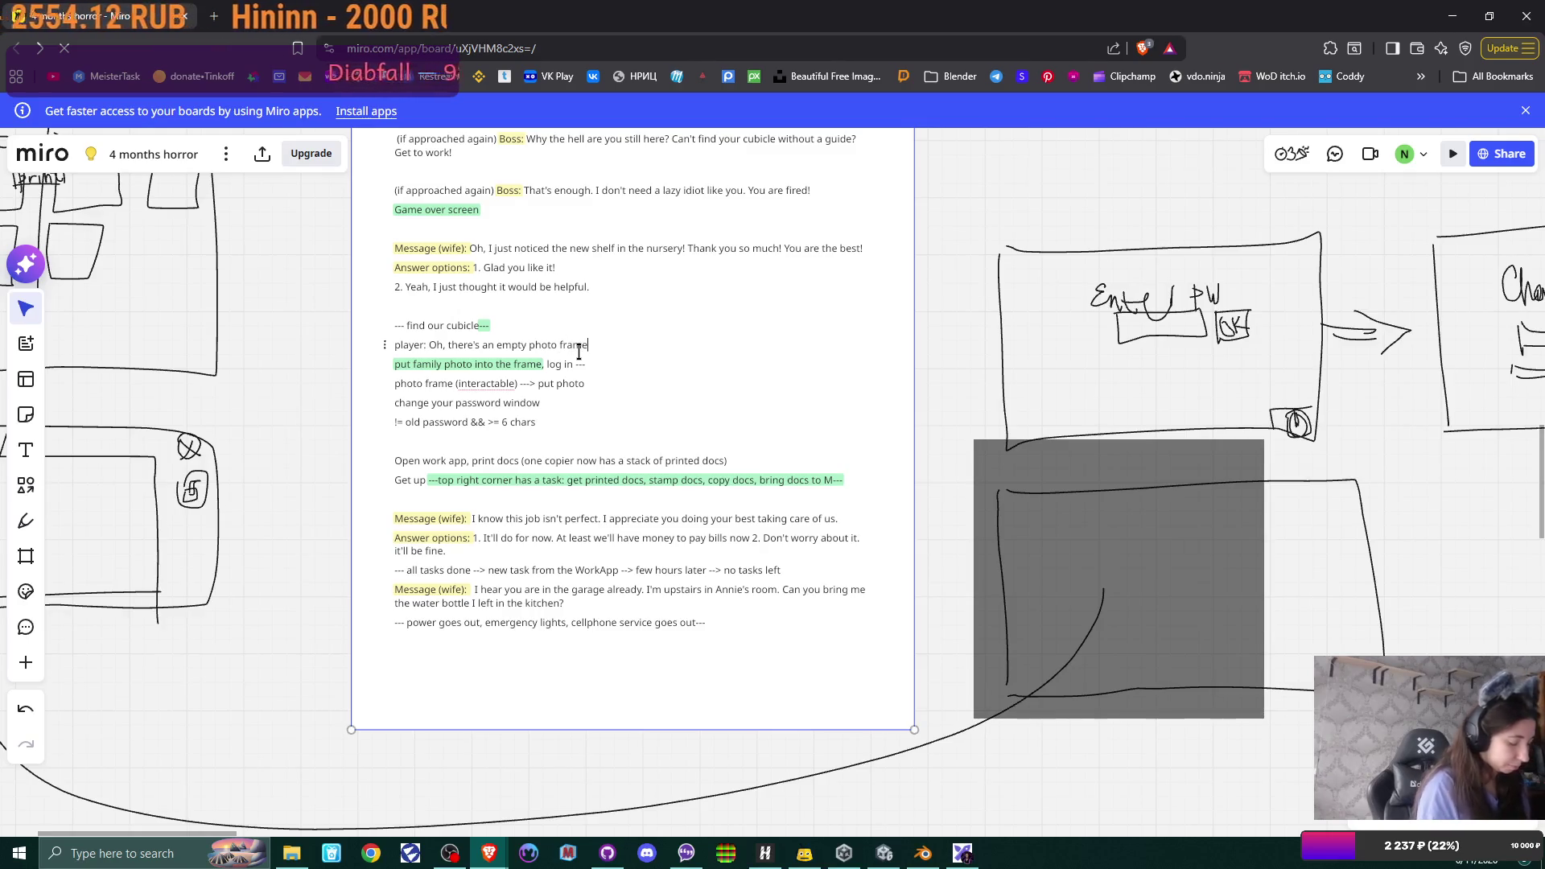
{"action": "type", "text": "."}
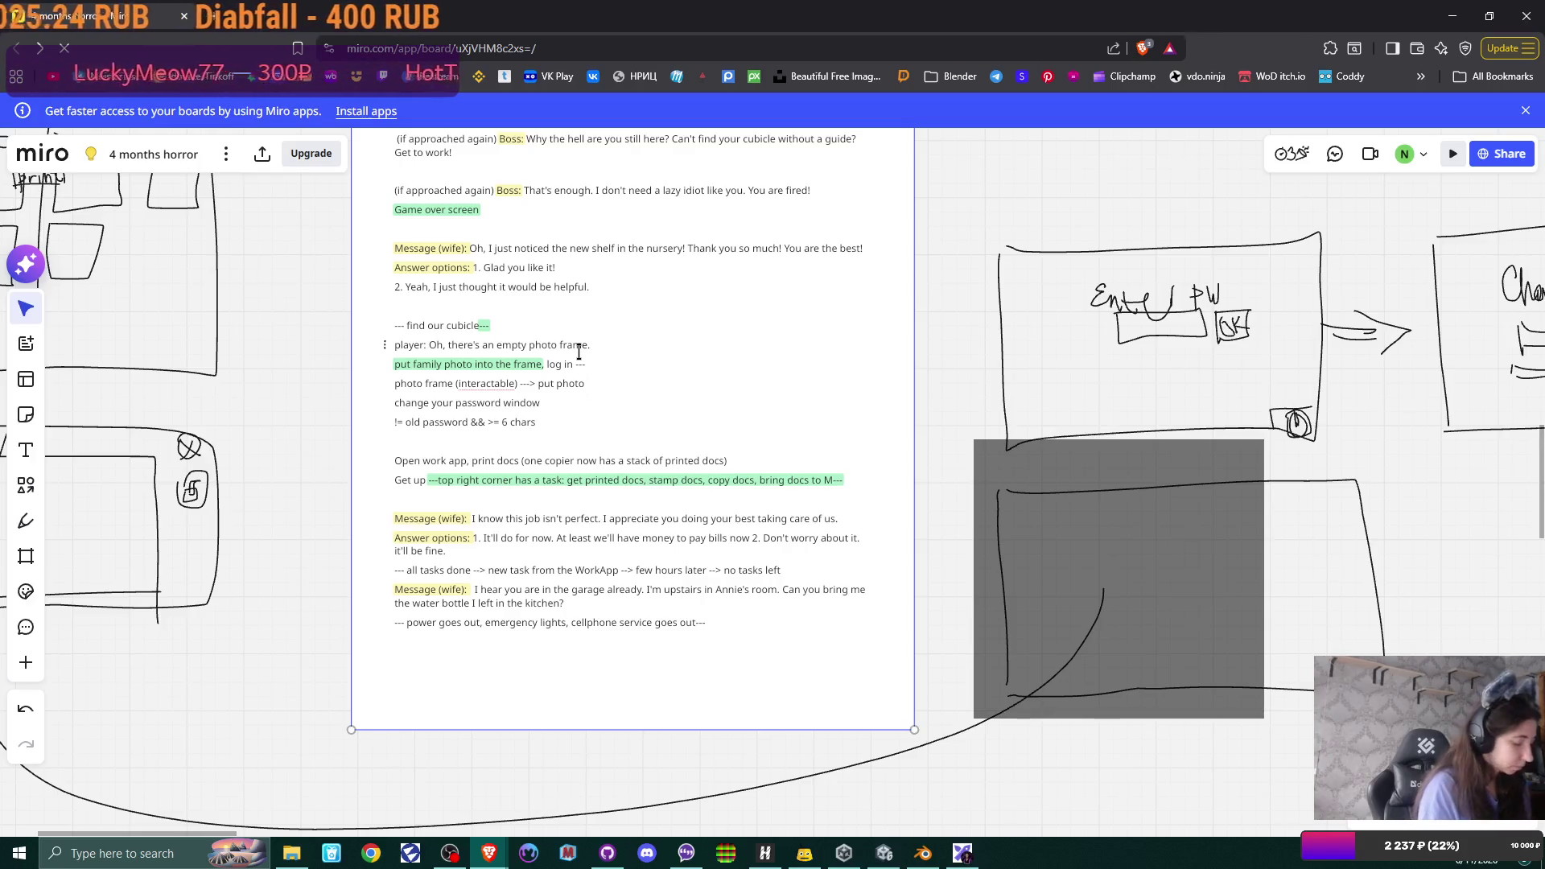
{"action": "type", "text": " I have "}
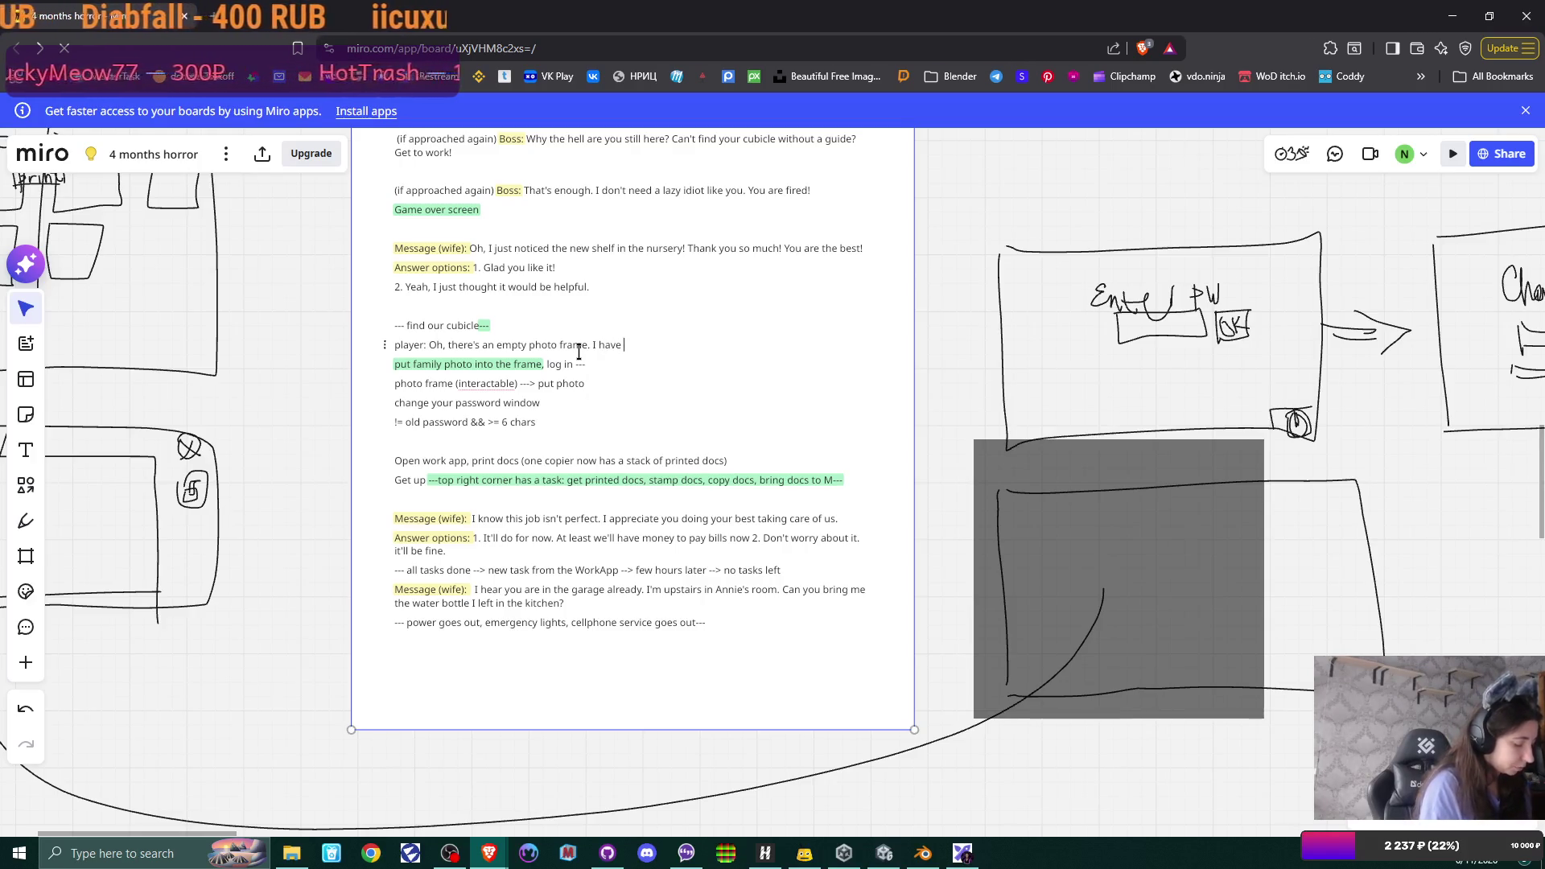
{"action": "type", "text": "something to"}
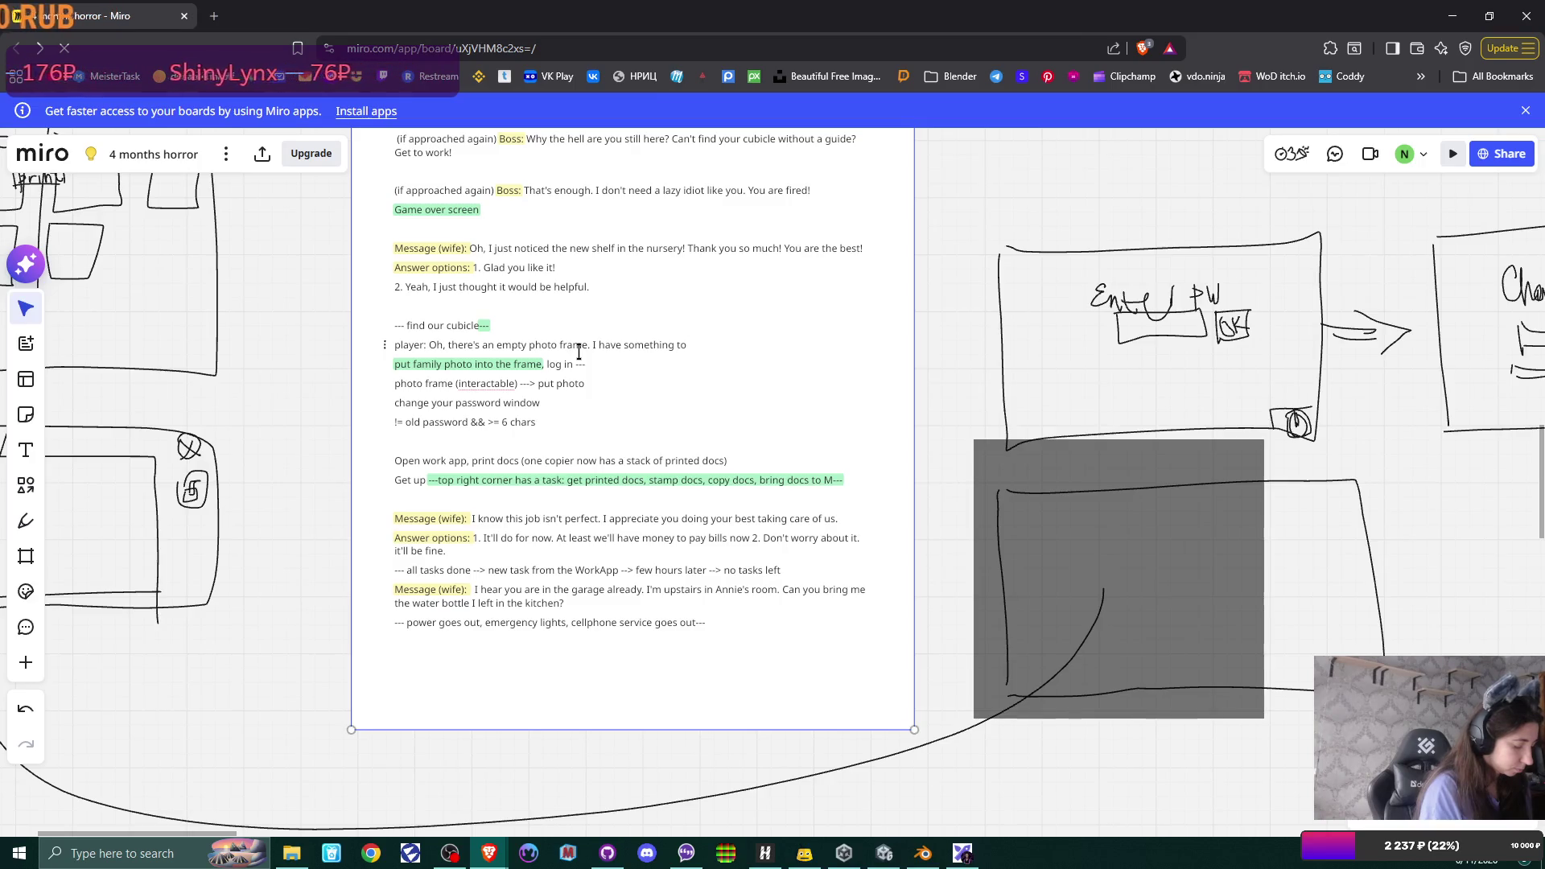
{"action": "type", "text": " fill it."}
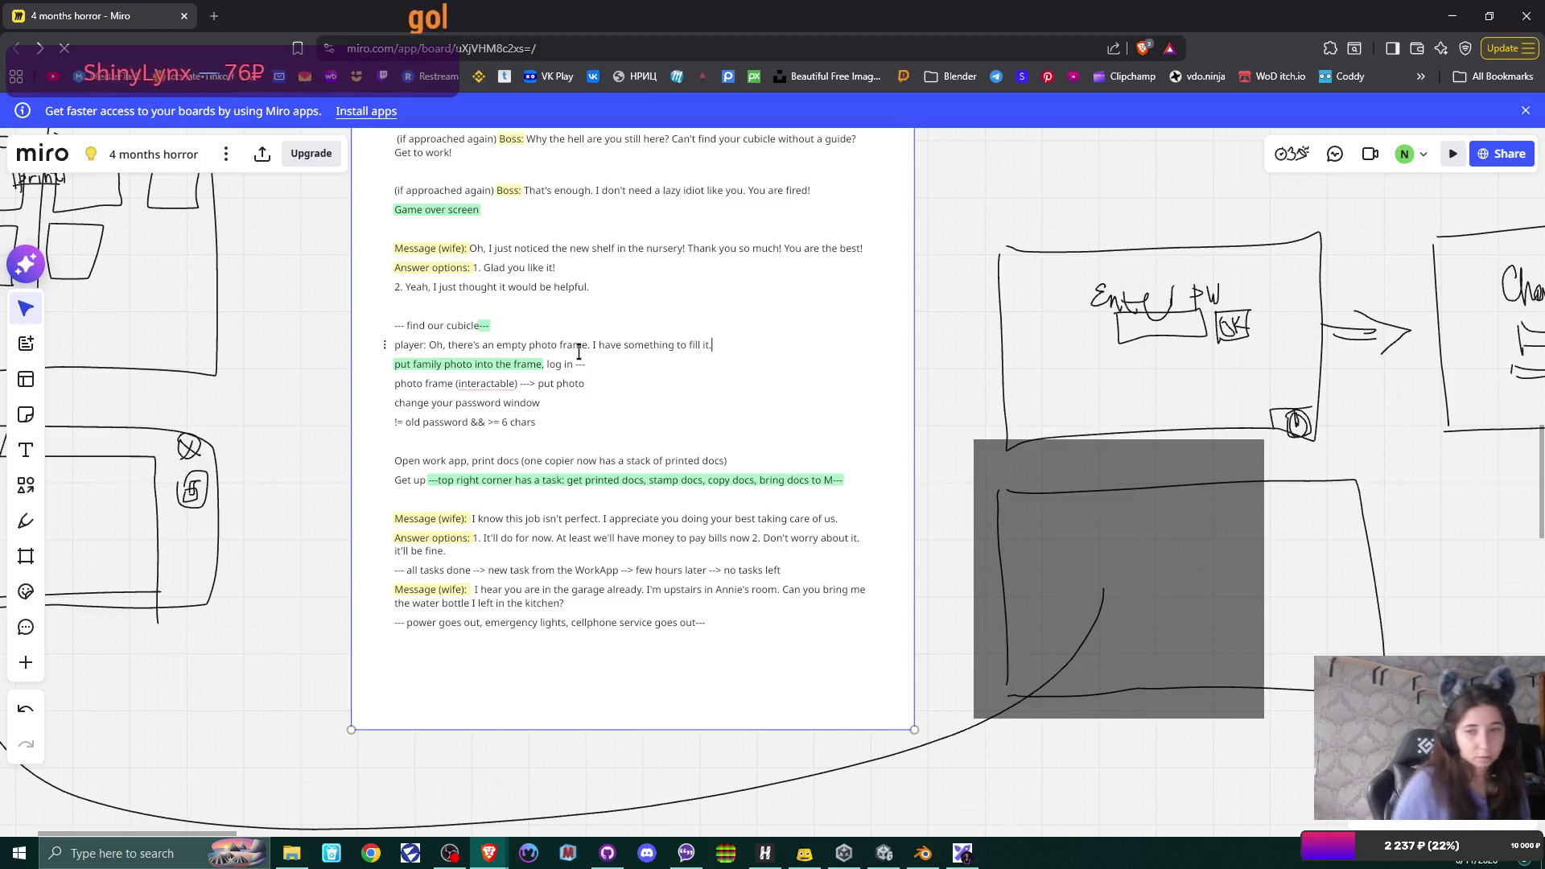
{"action": "left_click_drag", "start_coordinate": [431, 343], "coordinate": [745, 351]}
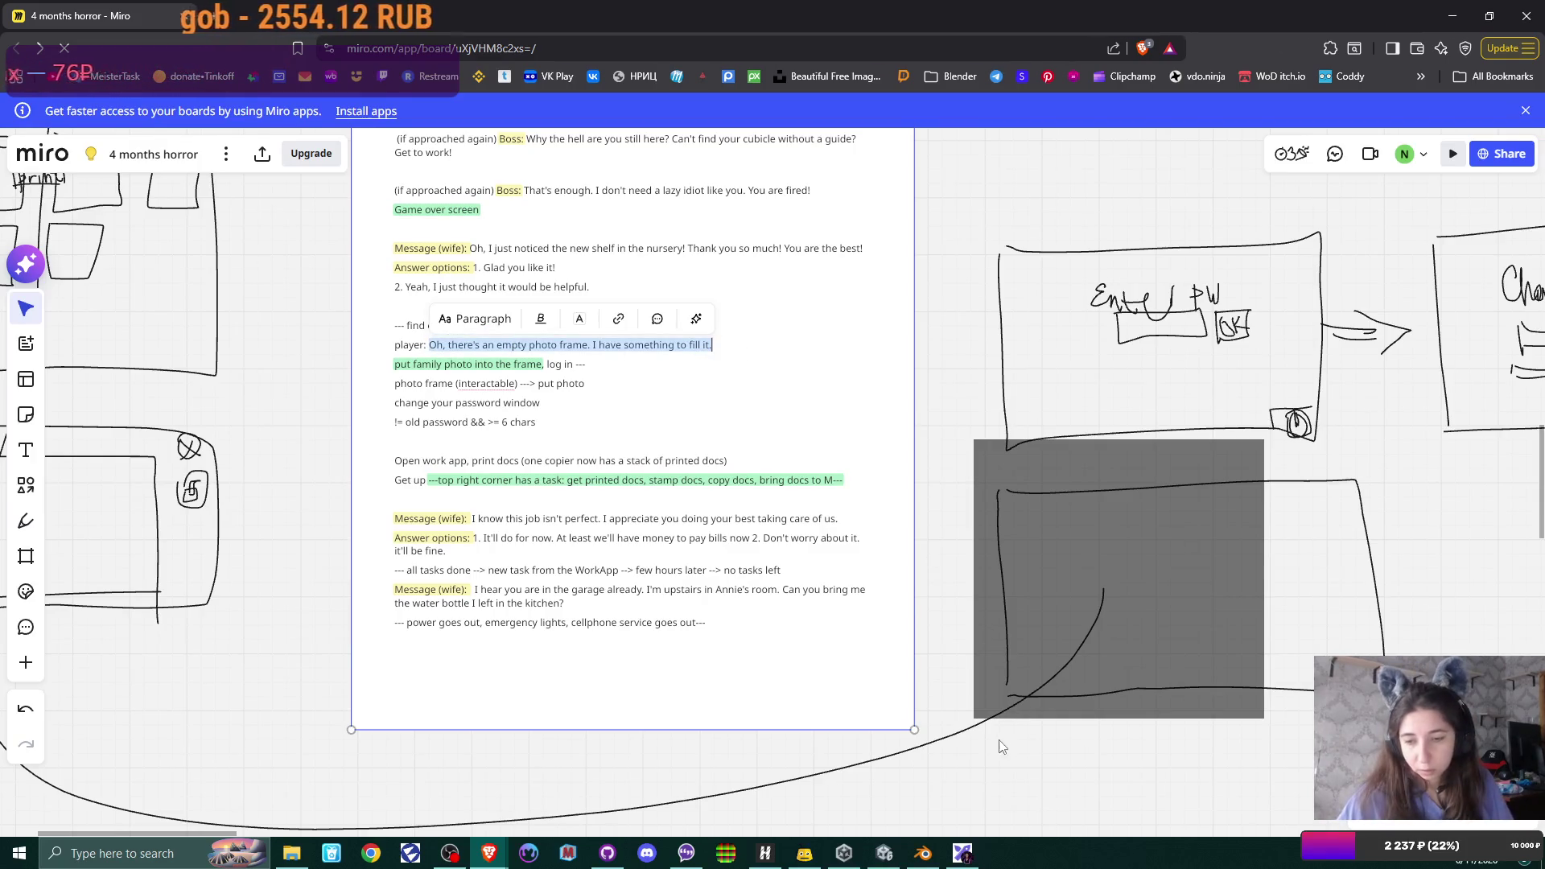
{"action": "key", "text": "Right"}
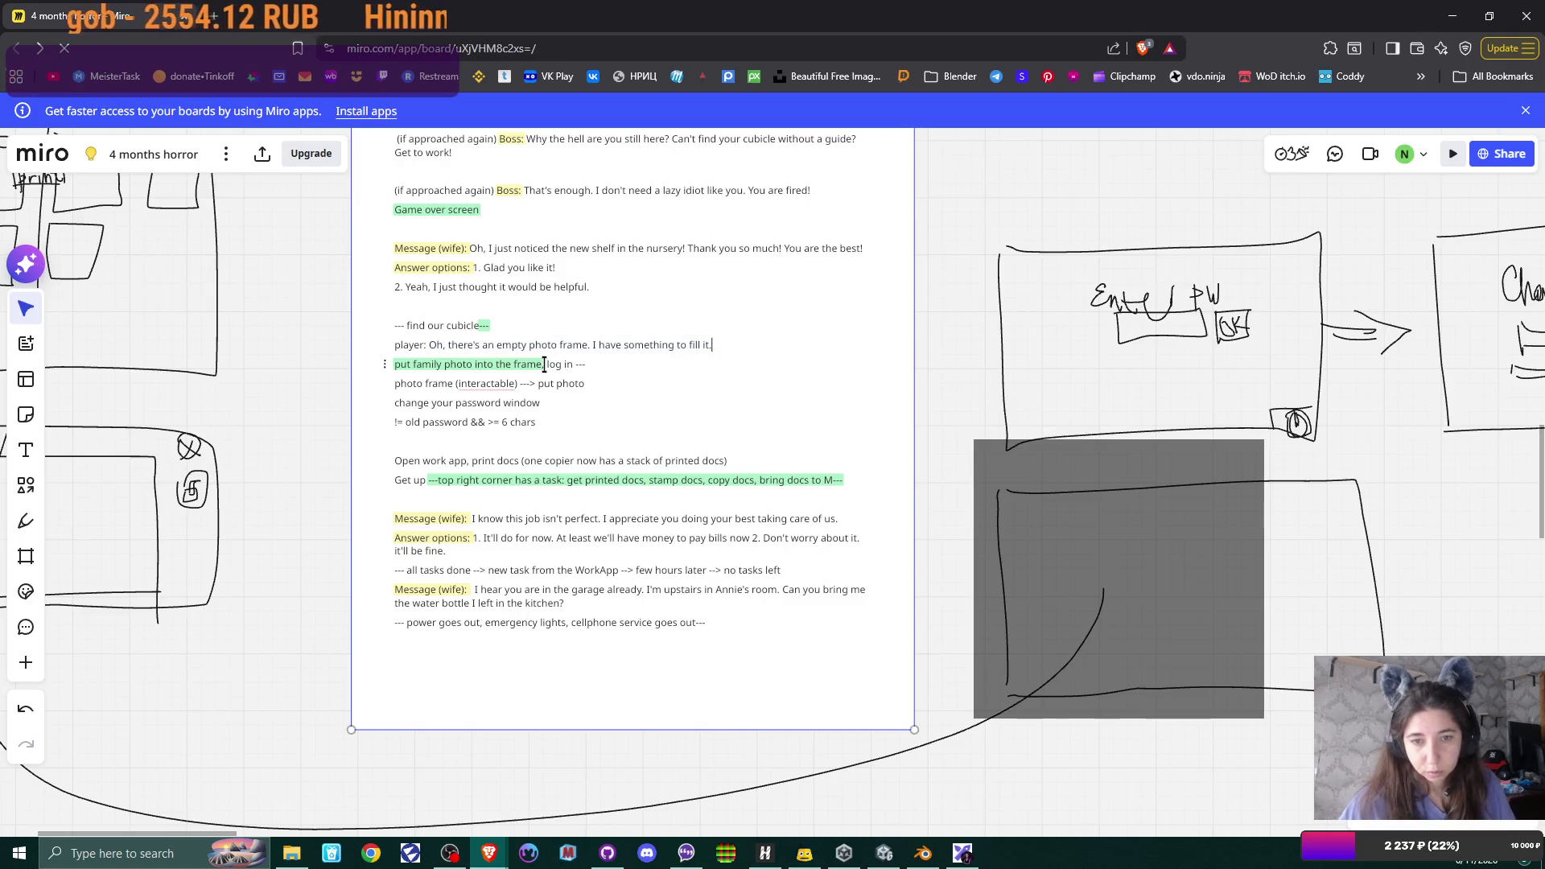
{"action": "left_click", "coordinate": [548, 364]}
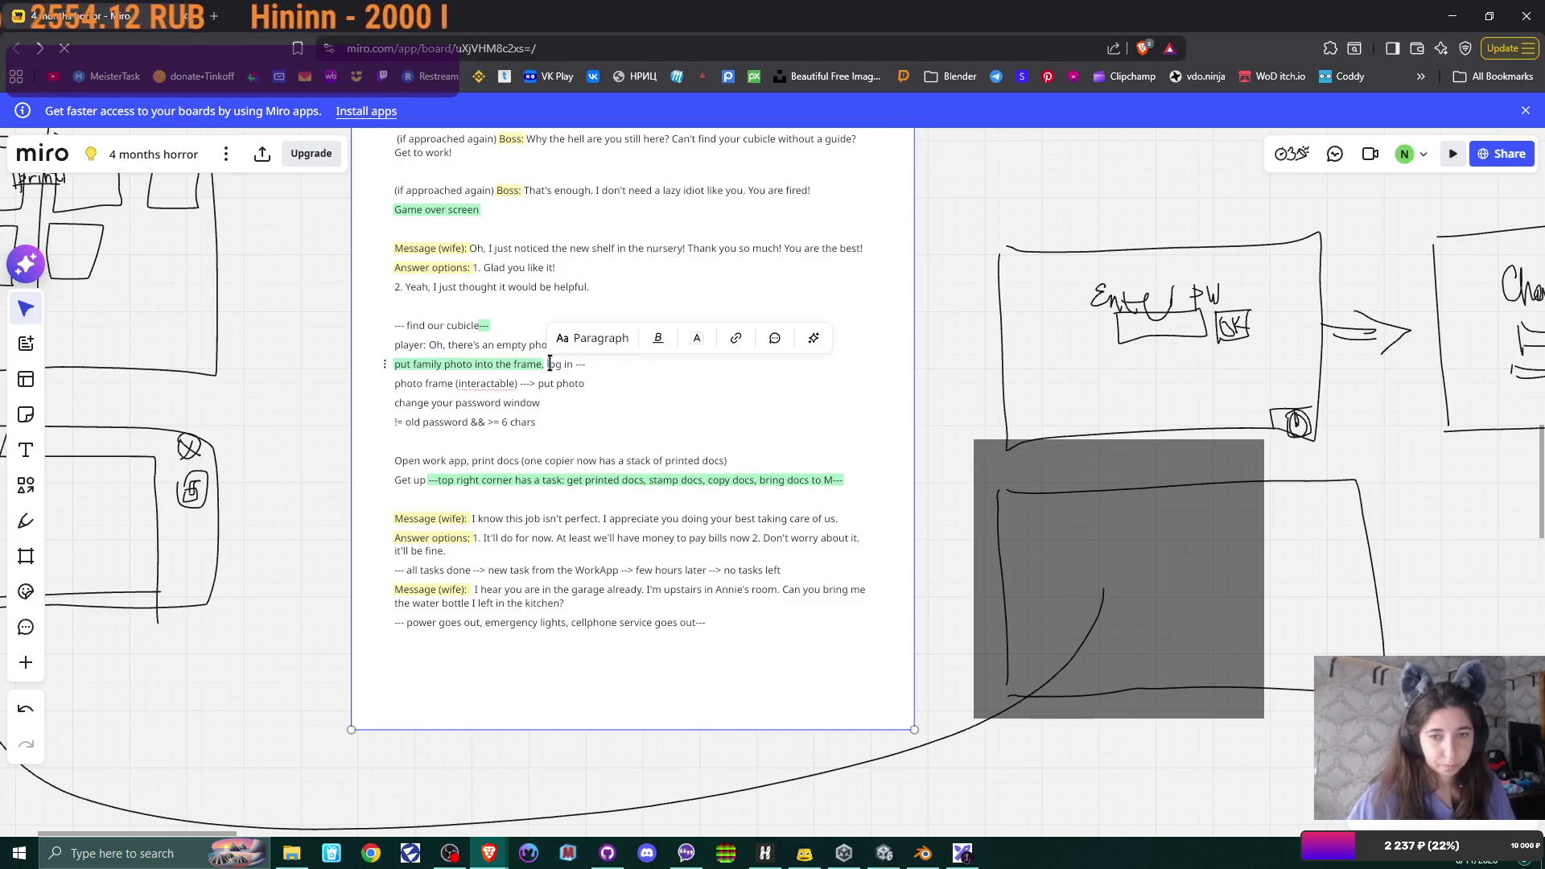
{"action": "key", "text": "Home"}
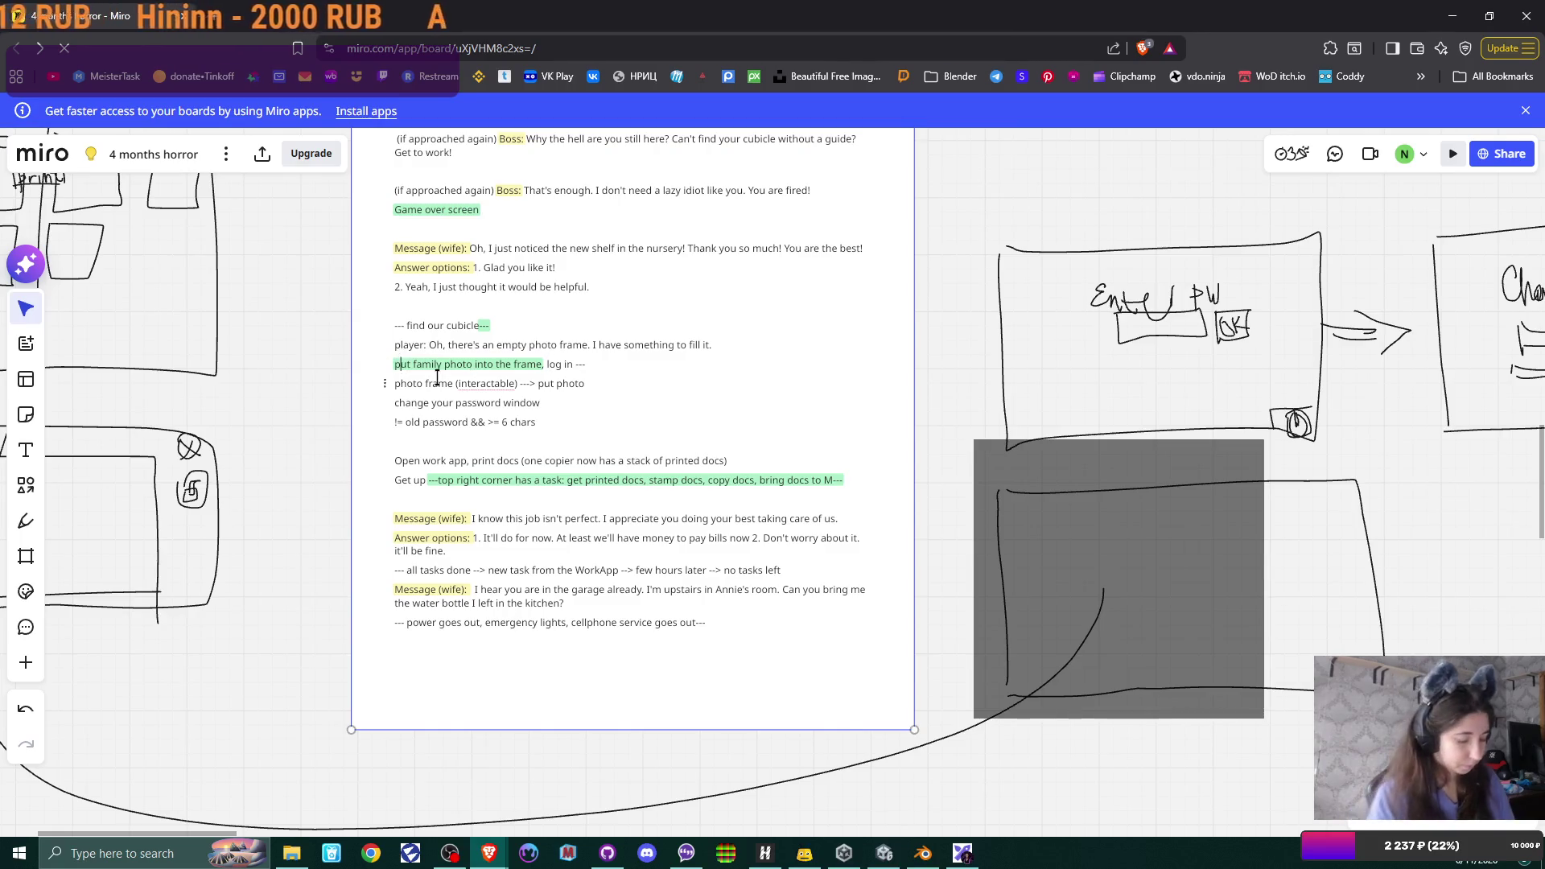
{"action": "type", "text": "---"}
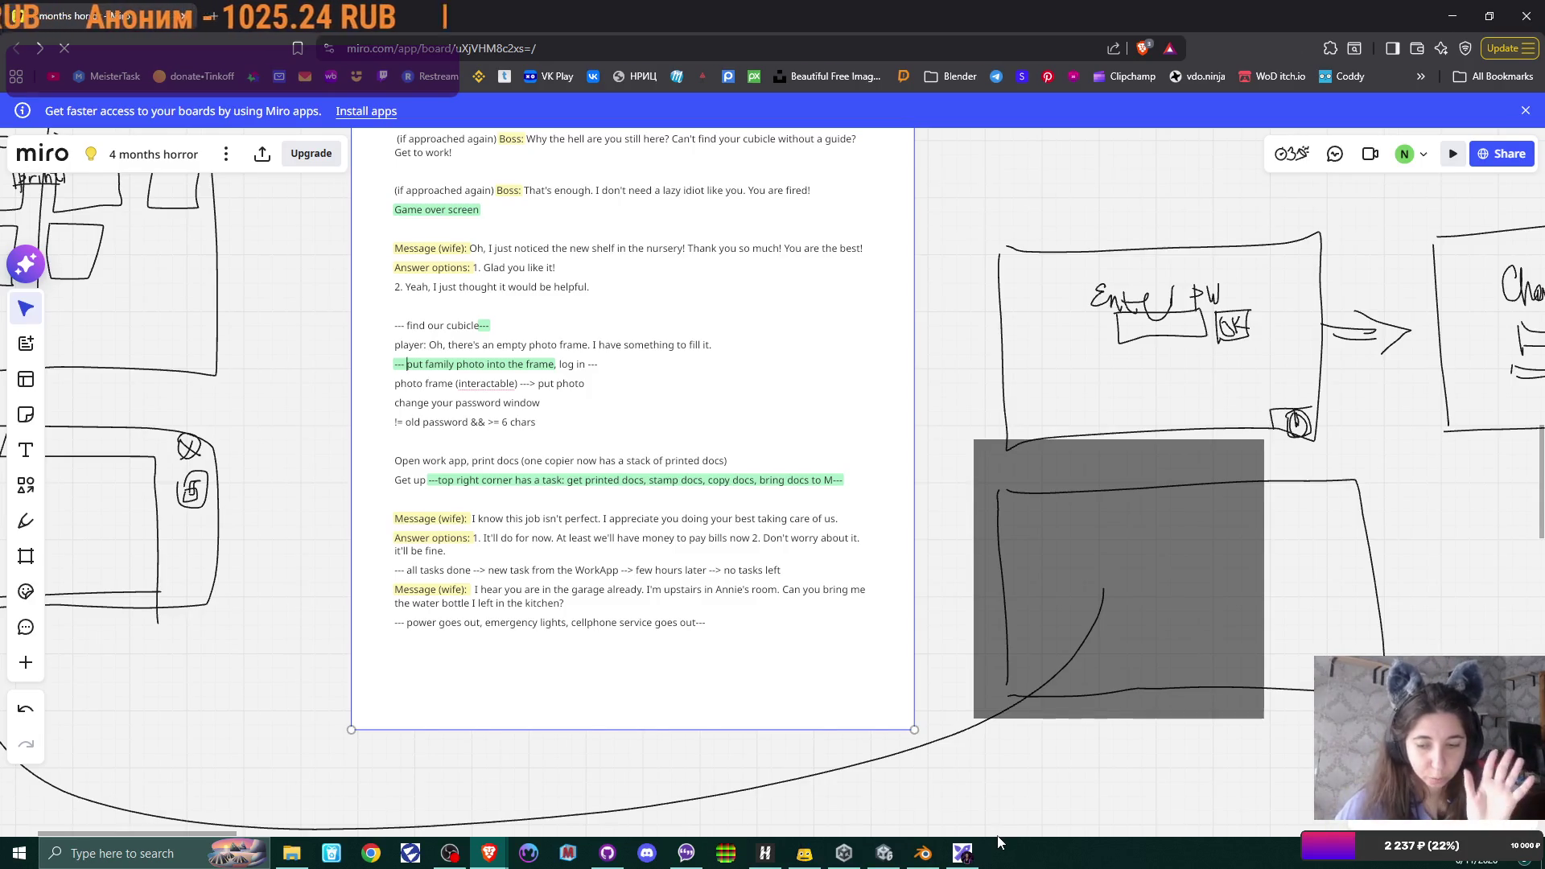
{"action": "mouse_move", "coordinate": [882, 854]}
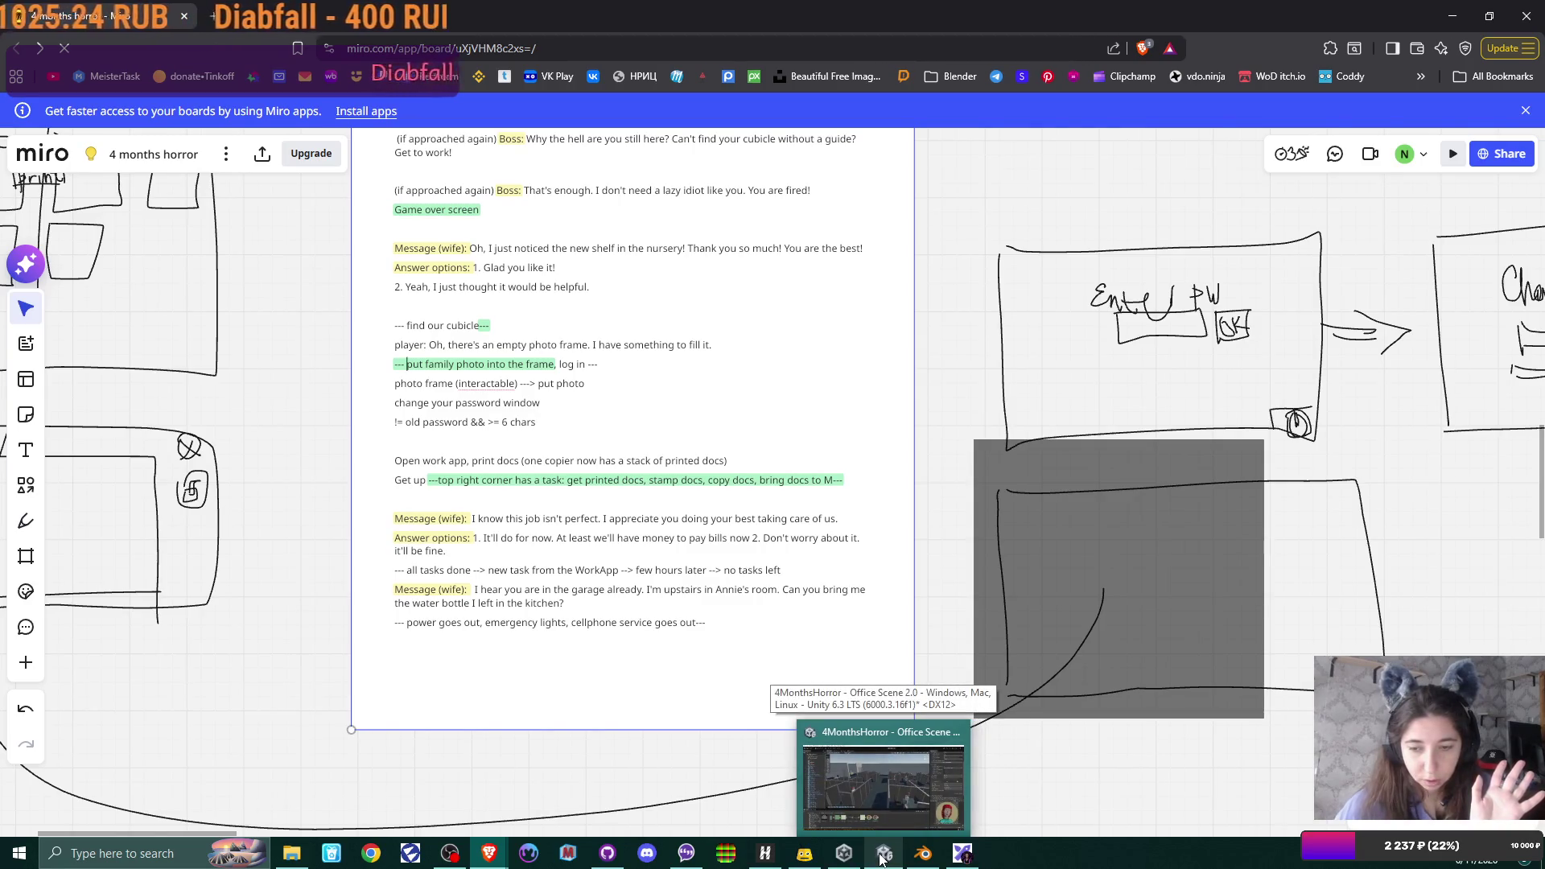
- Bring the Unity editor to the front and reach its Window menu
{"action": "left_click", "coordinate": [883, 855]}
{"action": "left_click", "coordinate": [355, 27]}
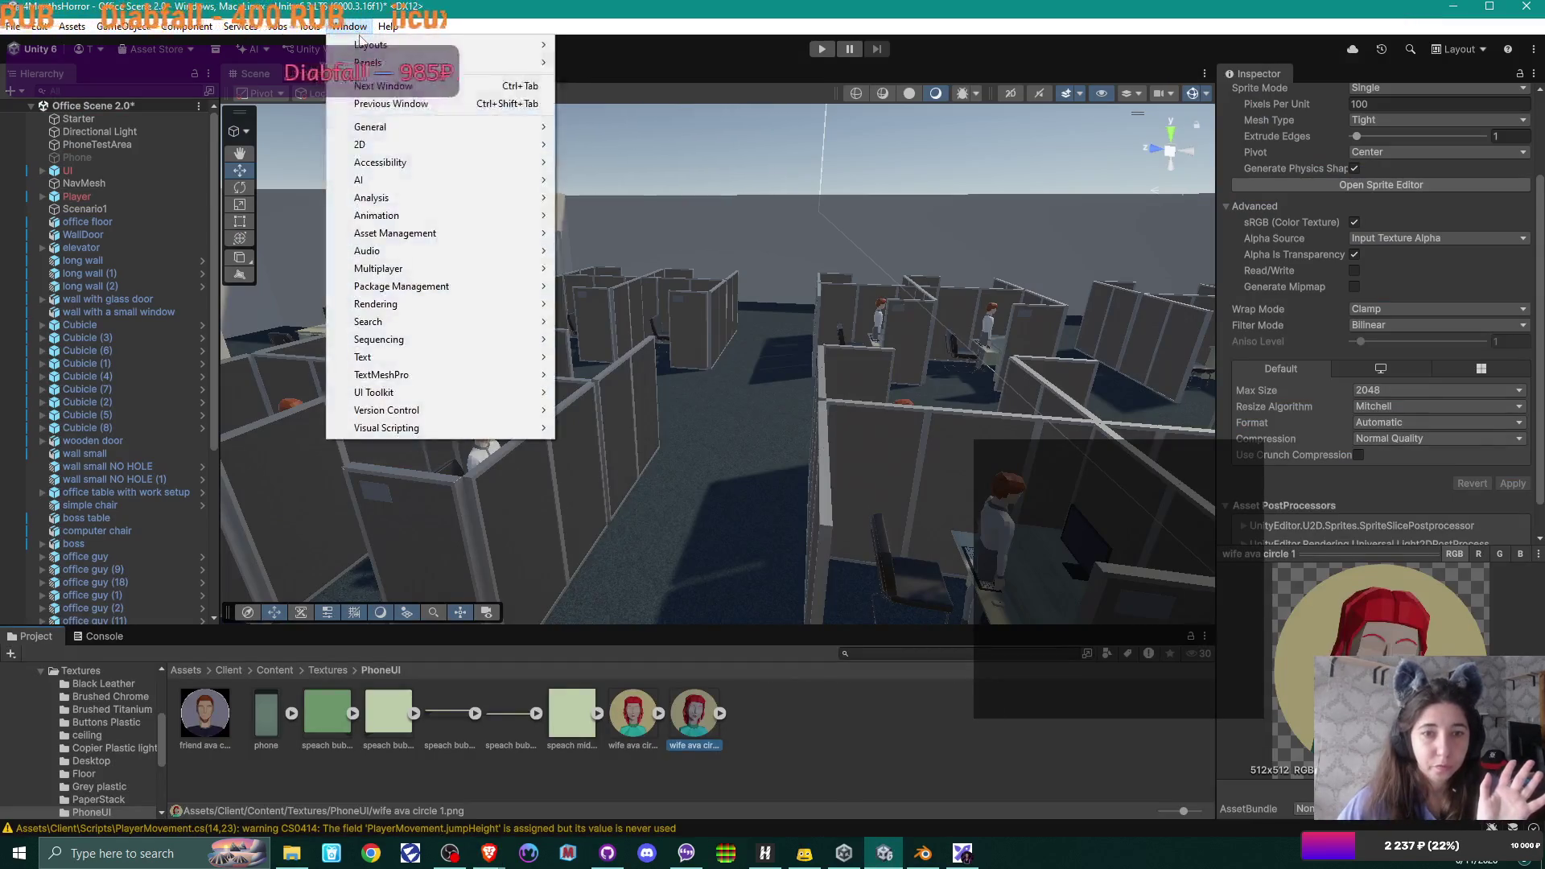
- Load Office Scene from Content > Scenes without saving Office Scene 2.0 changes
{"action": "left_click", "coordinate": [359, 29]}
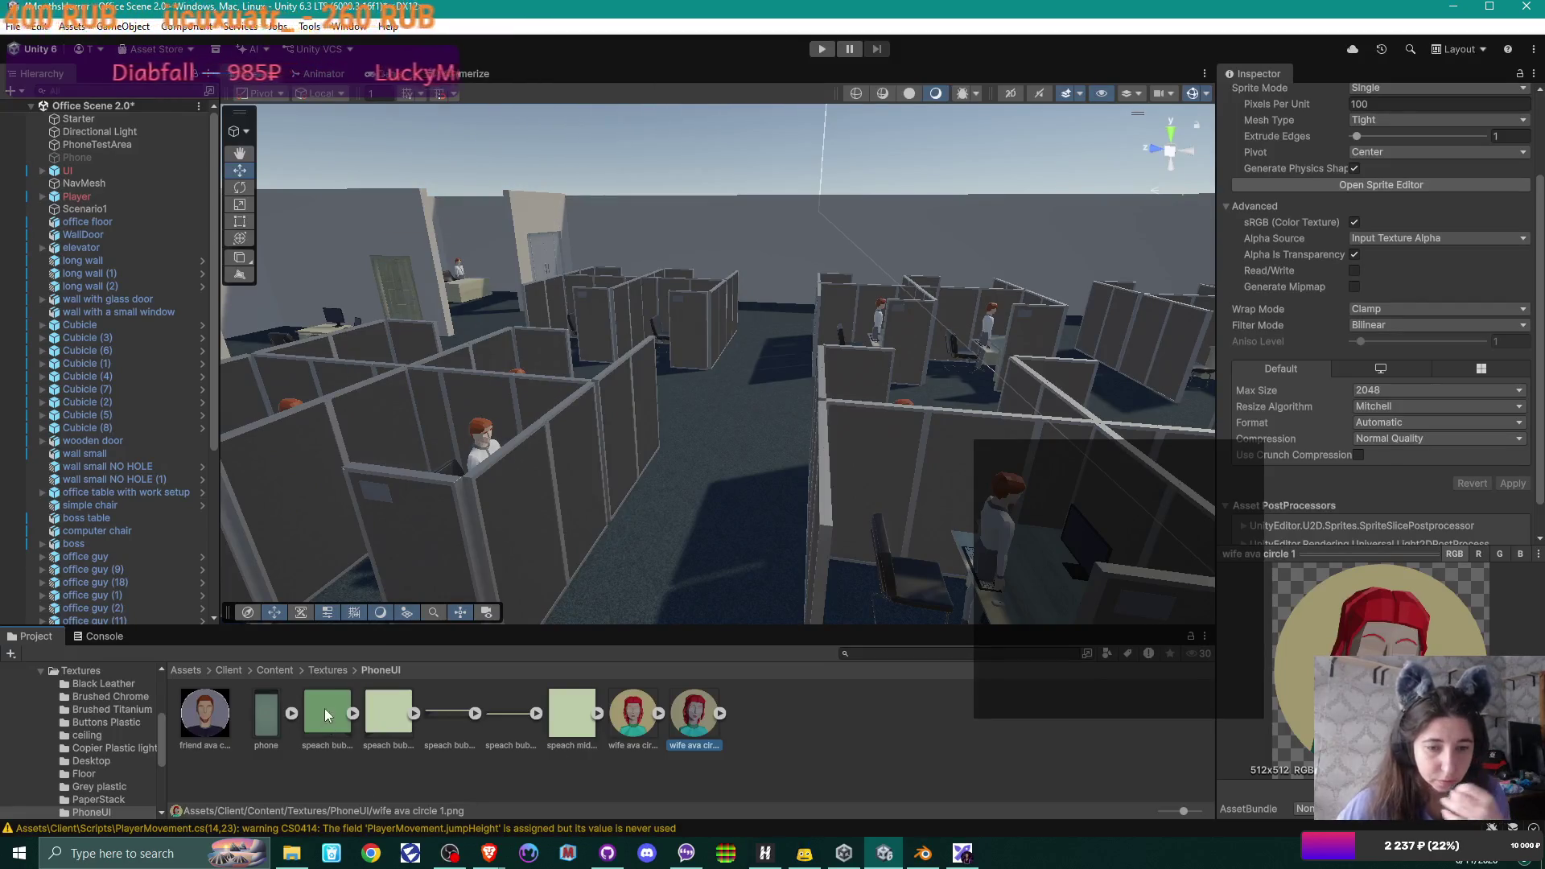
{"action": "left_click", "coordinate": [274, 670]}
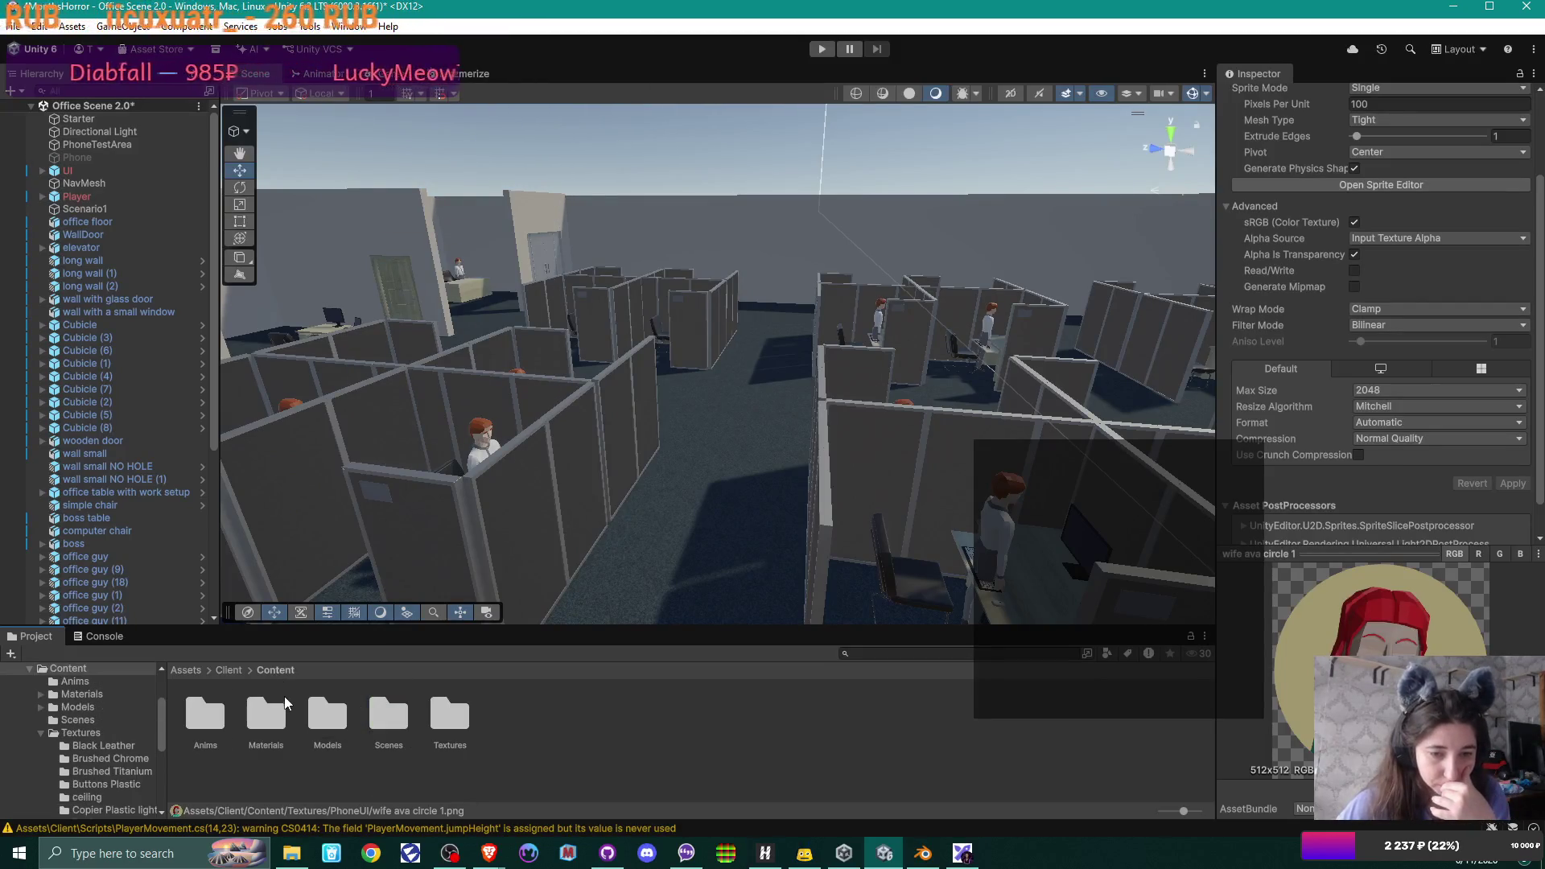
{"action": "double_click", "coordinate": [388, 716]}
{"action": "double_click", "coordinate": [201, 715]}
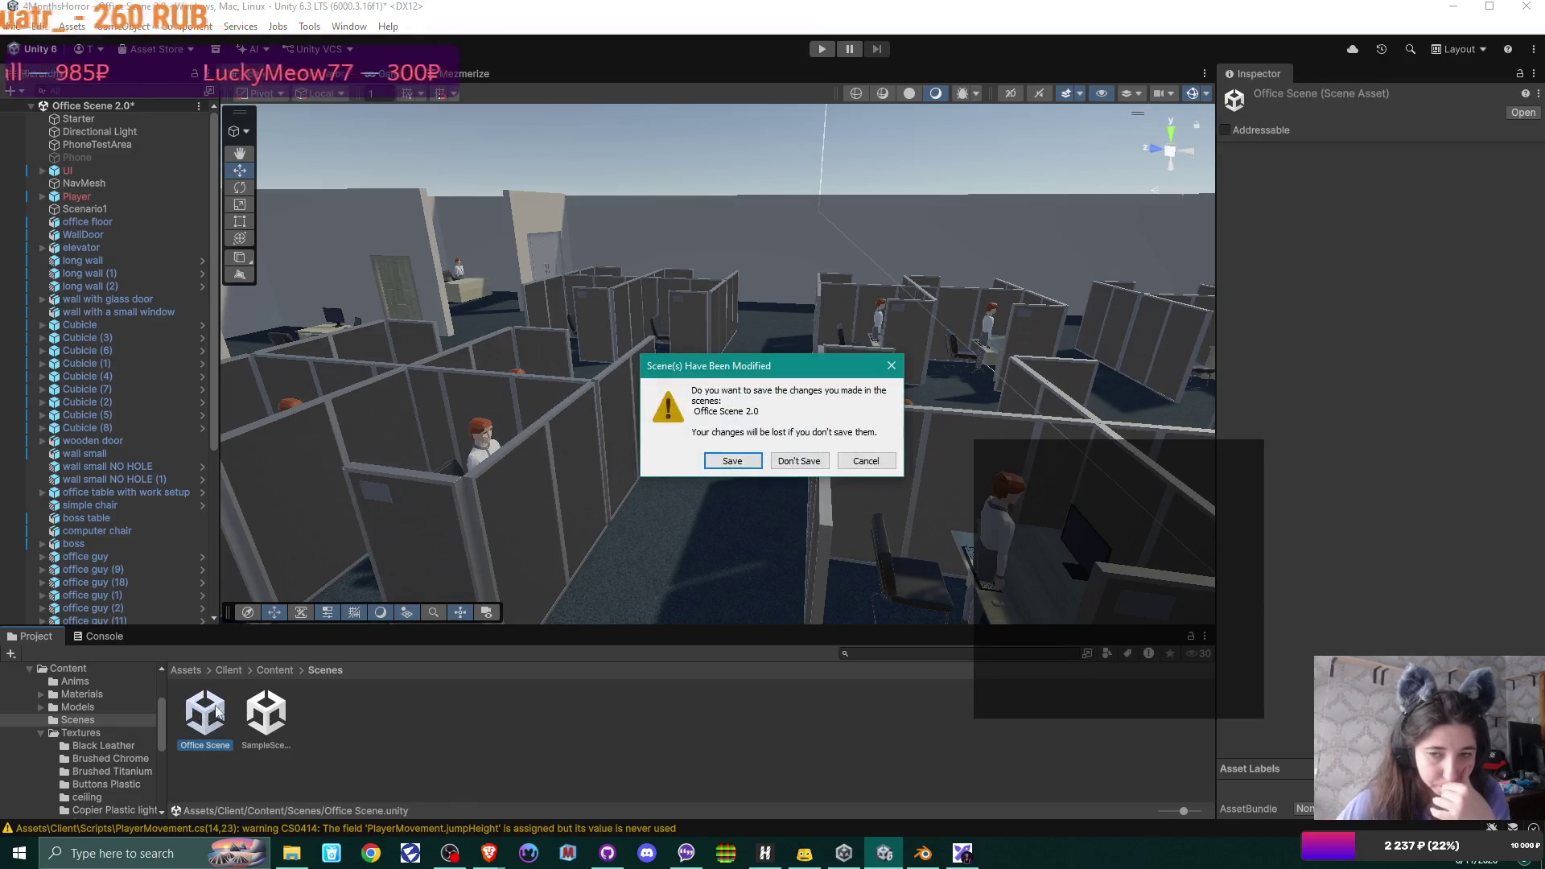
{"action": "left_click", "coordinate": [799, 462]}
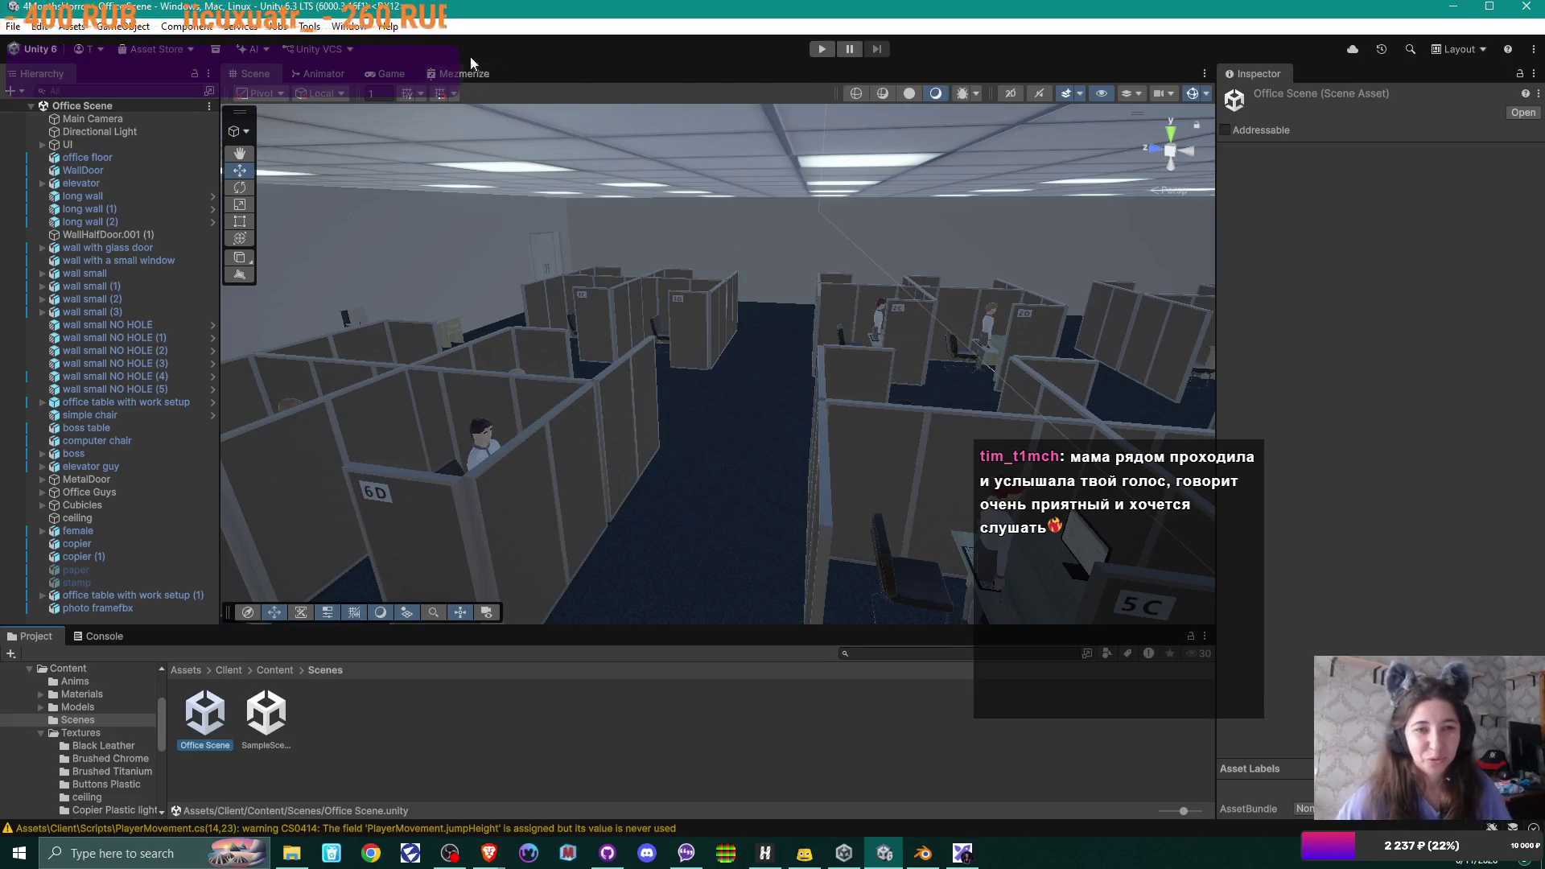
{"action": "left_click", "coordinate": [348, 26]}
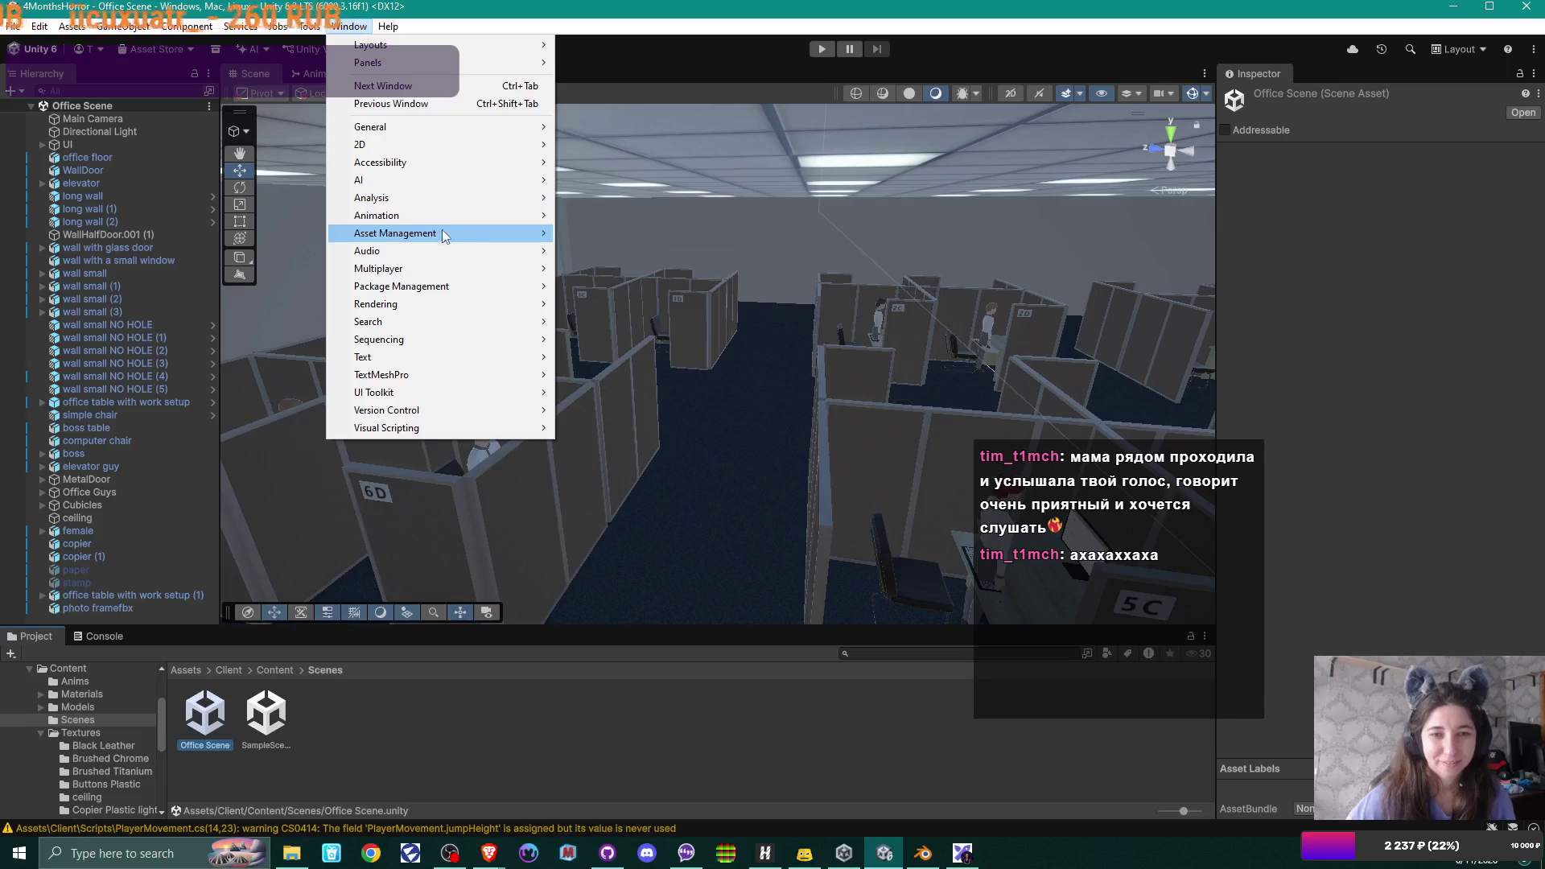
{"action": "mouse_move", "coordinate": [395, 232]}
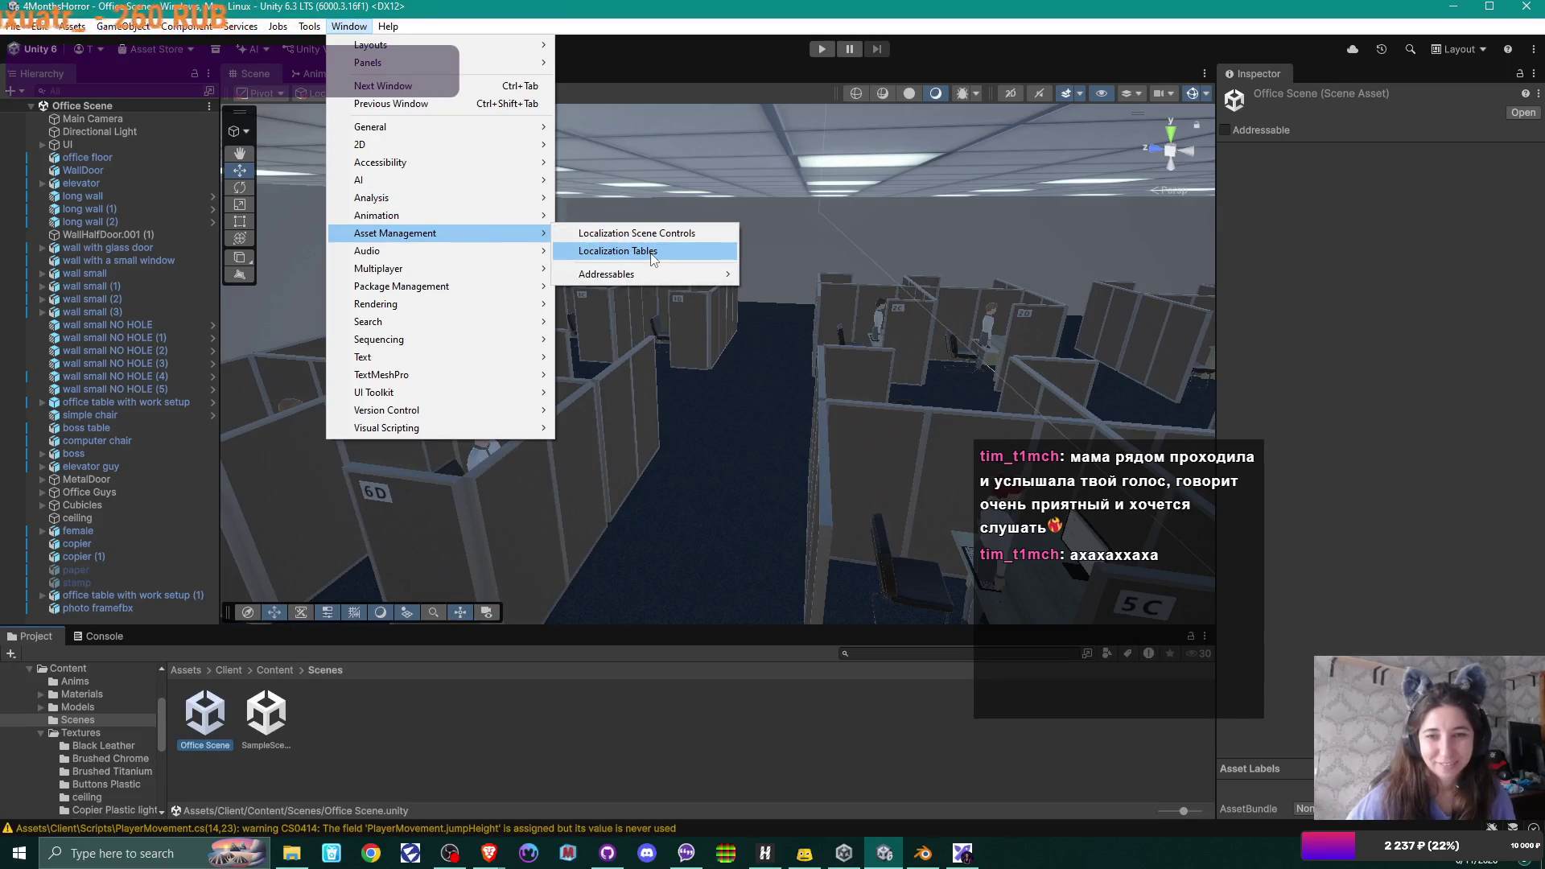
- Add a Photo_frame_idea key with the English empty-photo-frame line to the Strings table
{"action": "left_click", "coordinate": [653, 257]}
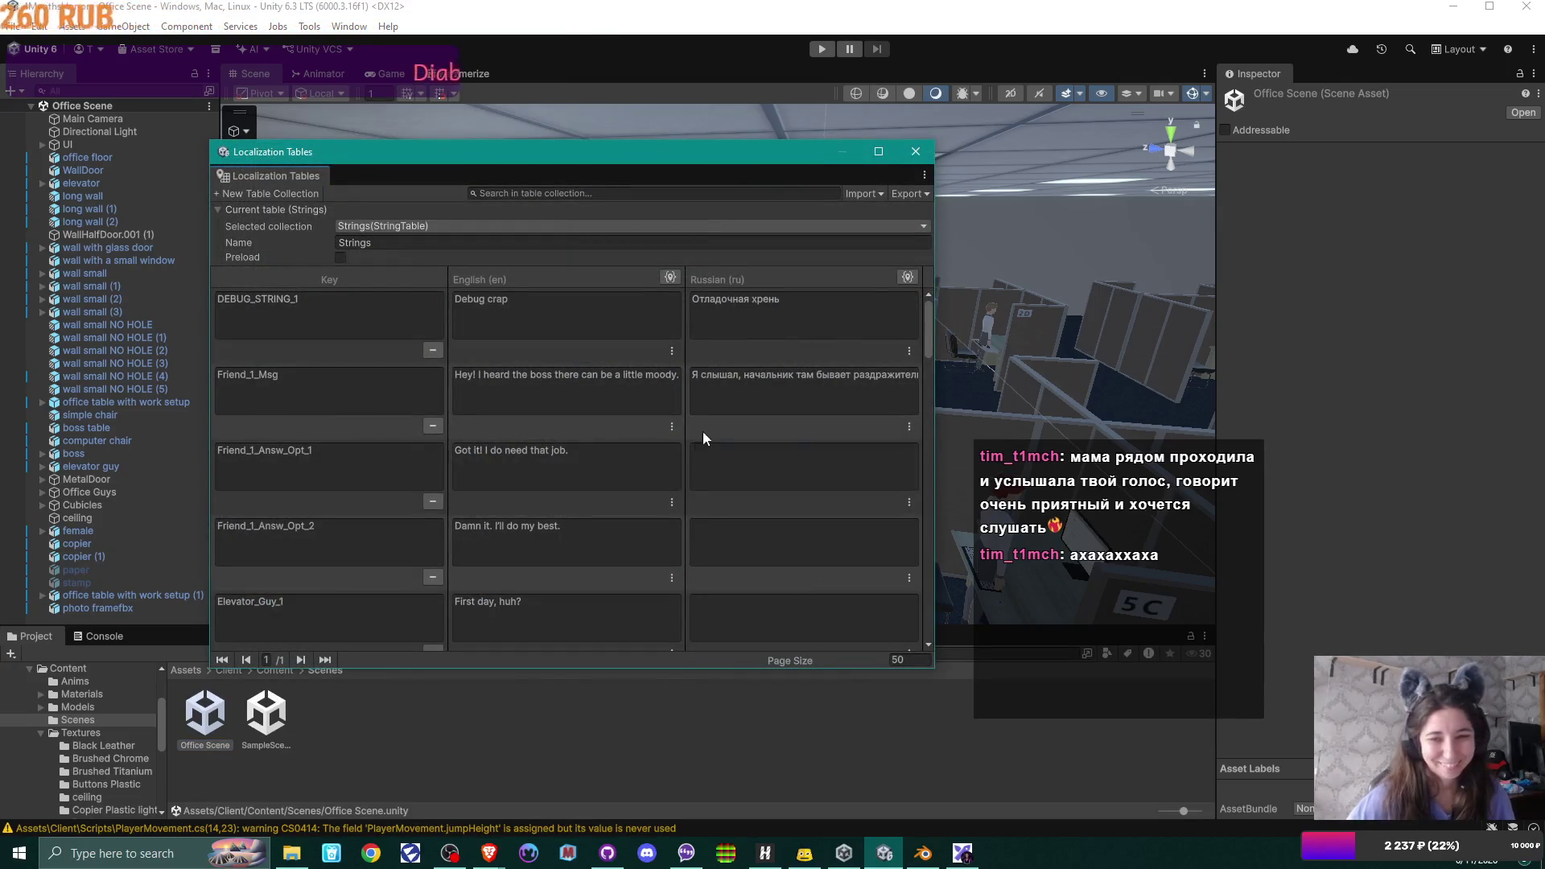
{"action": "scroll", "coordinate": [585, 495], "scroll_direction": "down", "scroll_amount": 2}
{"action": "scroll", "coordinate": [586, 495], "scroll_direction": "down", "scroll_amount": 5}
{"action": "scroll", "coordinate": [582, 495], "scroll_direction": "down", "scroll_amount": 5}
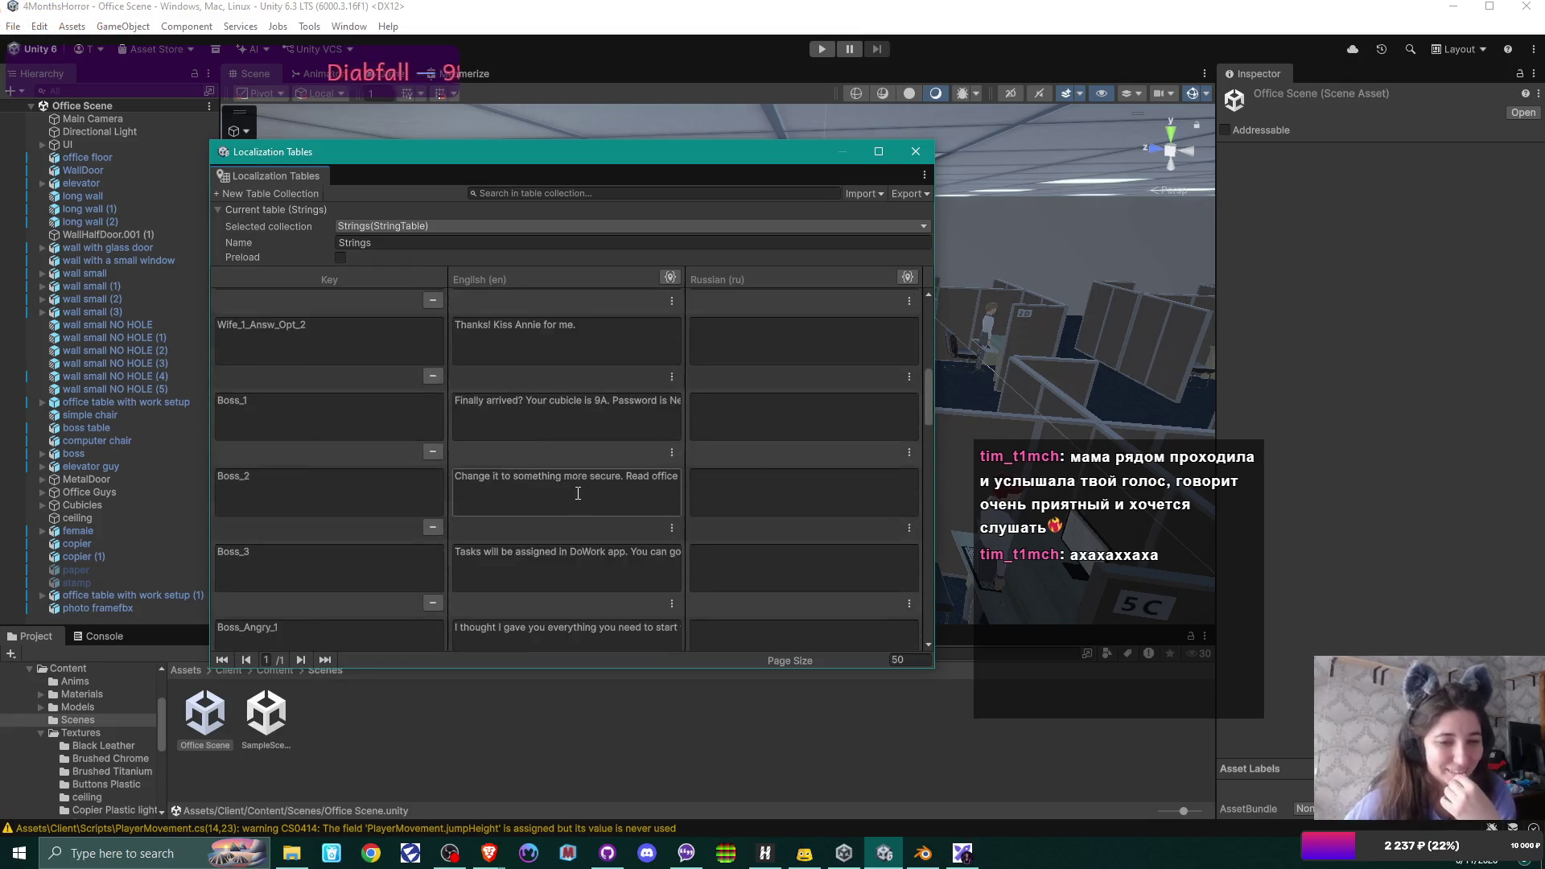
{"action": "scroll", "coordinate": [576, 497], "scroll_direction": "down", "scroll_amount": 5}
{"action": "scroll", "coordinate": [572, 498], "scroll_direction": "down", "scroll_amount": 5}
{"action": "scroll", "coordinate": [593, 494], "scroll_direction": "down", "scroll_amount": 5}
{"action": "scroll", "coordinate": [604, 494], "scroll_direction": "down", "scroll_amount": 5}
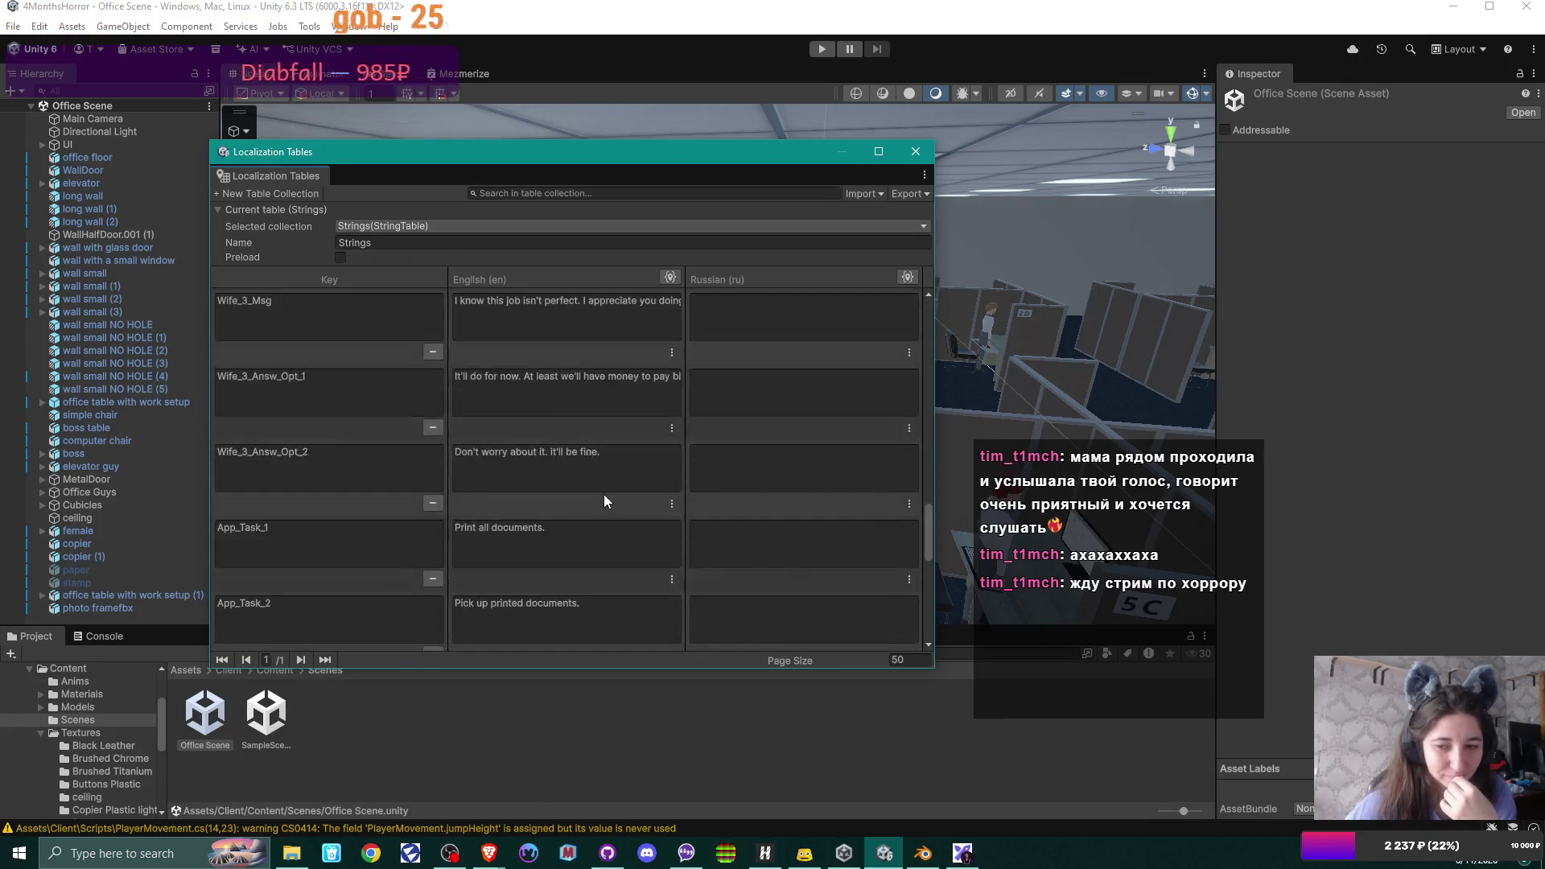
{"action": "scroll", "coordinate": [604, 494], "scroll_direction": "down", "scroll_amount": 5}
{"action": "scroll", "coordinate": [603, 498], "scroll_direction": "down", "scroll_amount": 5}
{"action": "scroll", "coordinate": [603, 493], "scroll_direction": "down", "scroll_amount": 2}
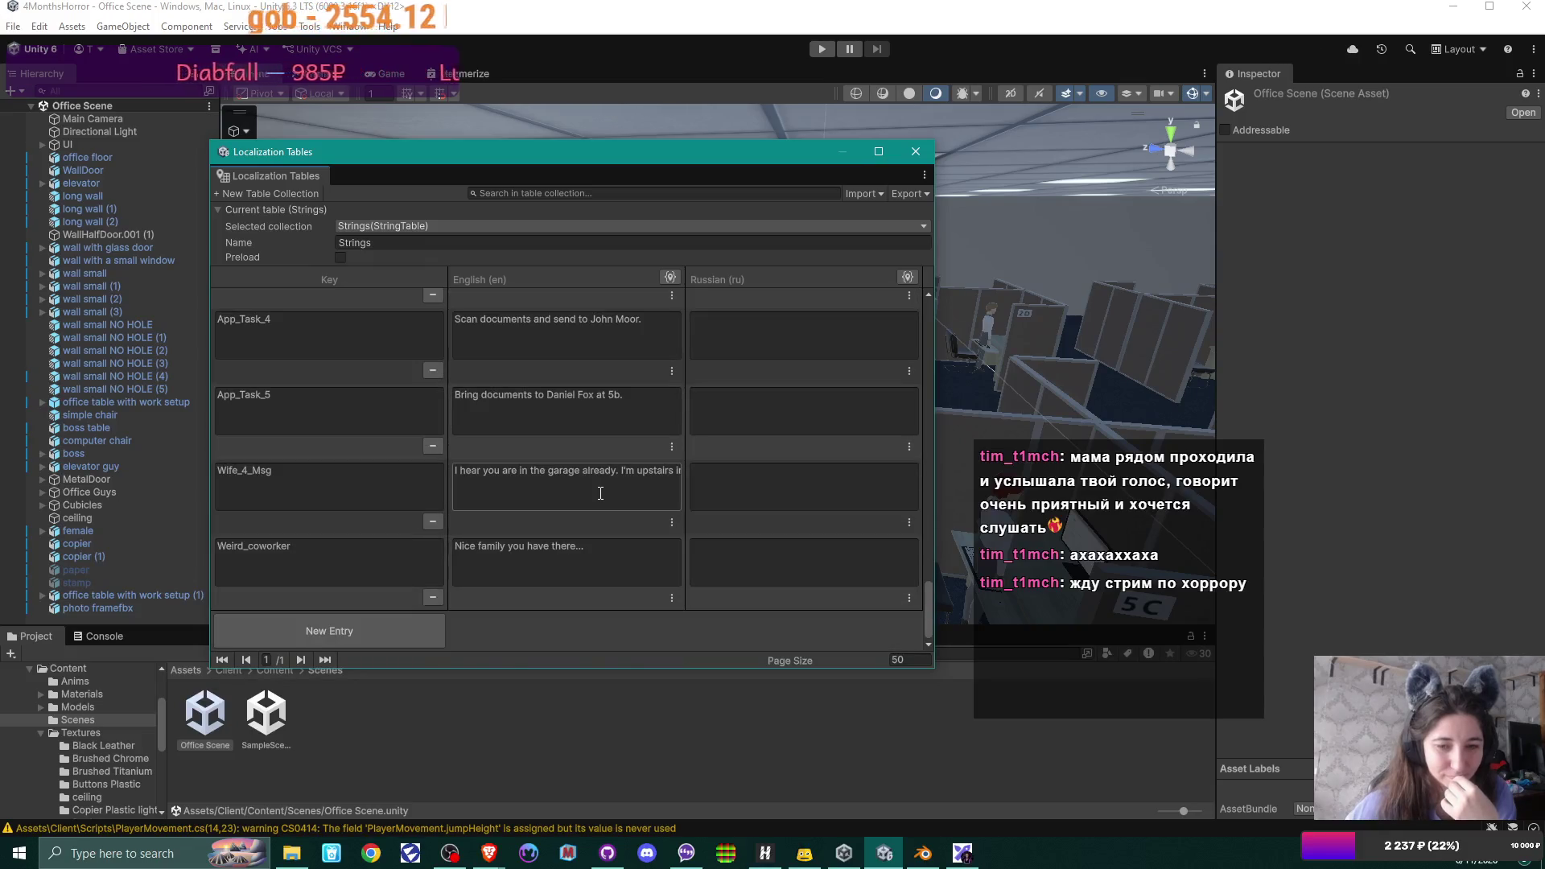
{"action": "left_click", "coordinate": [350, 630]}
{"action": "left_click", "coordinate": [336, 565]}
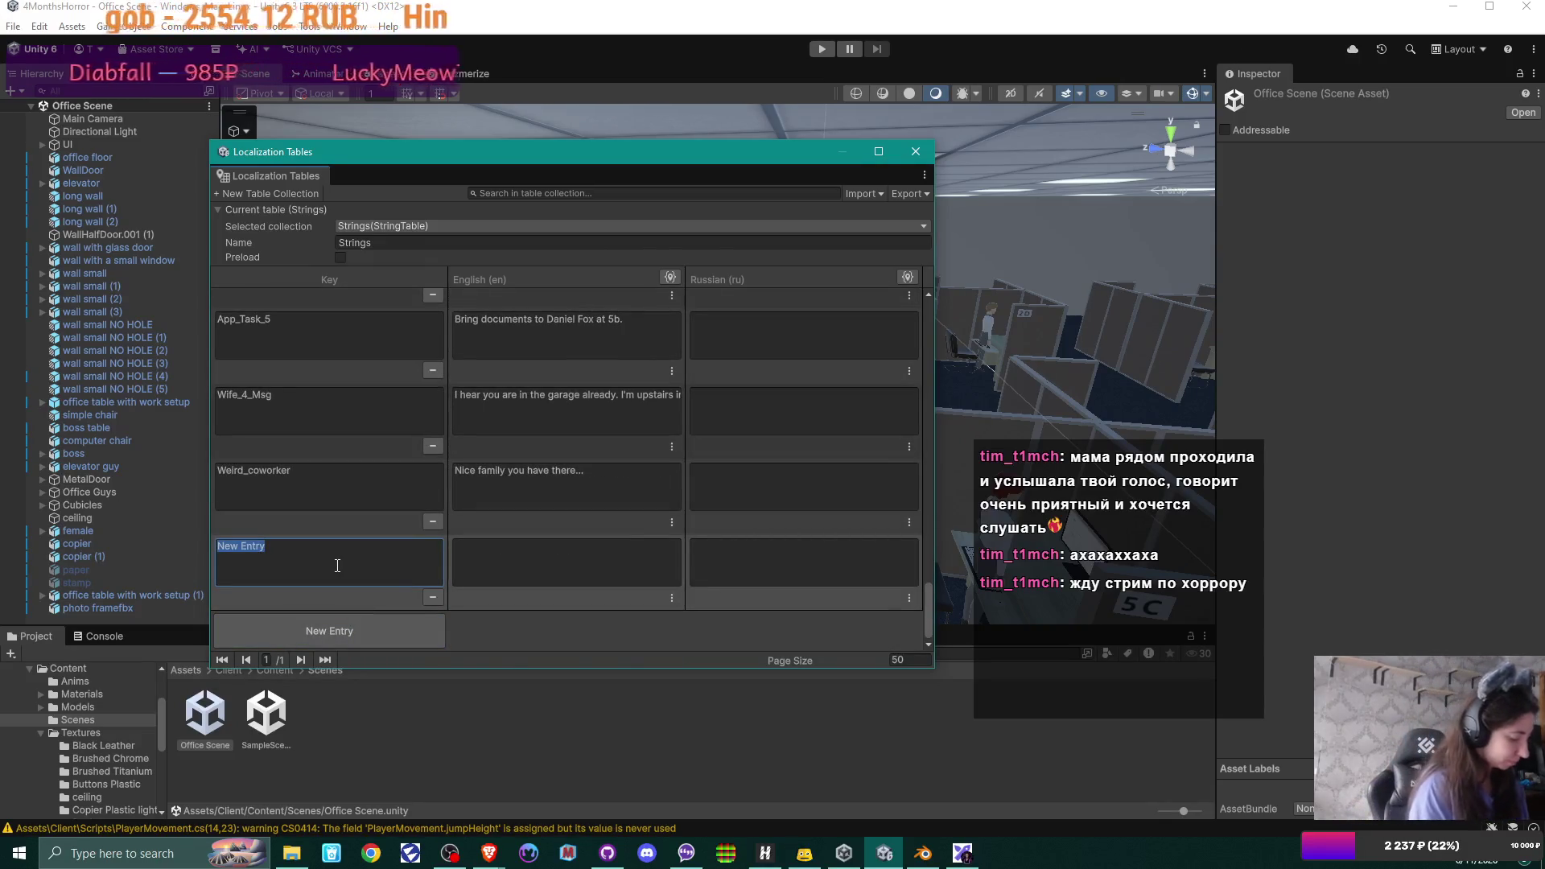
{"action": "type", "text": "Photo_frame_idea"}
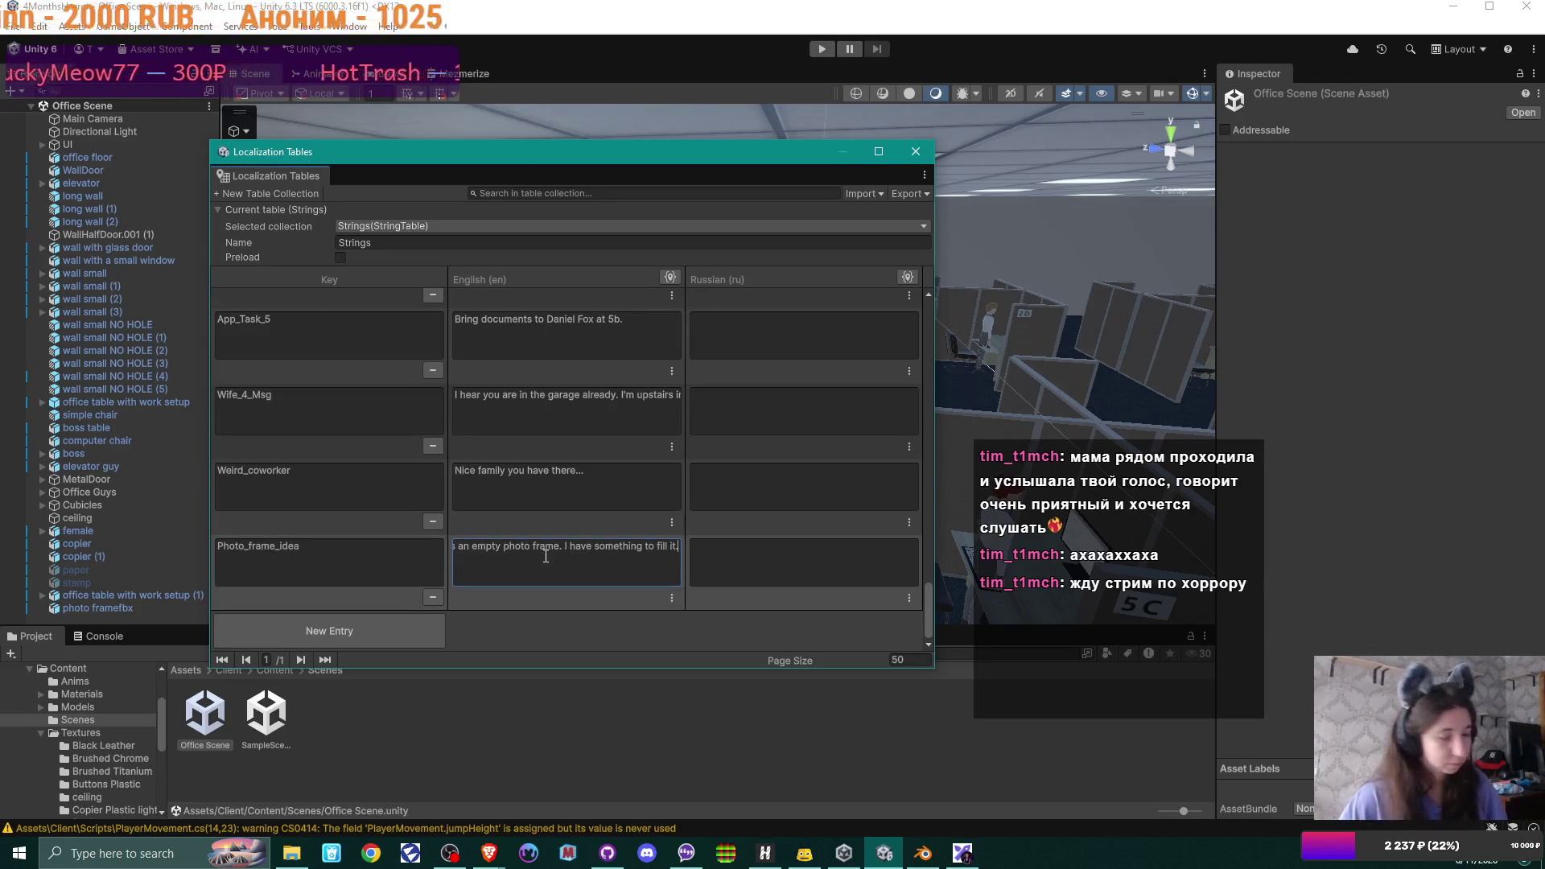
{"action": "left_click", "coordinate": [572, 629]}
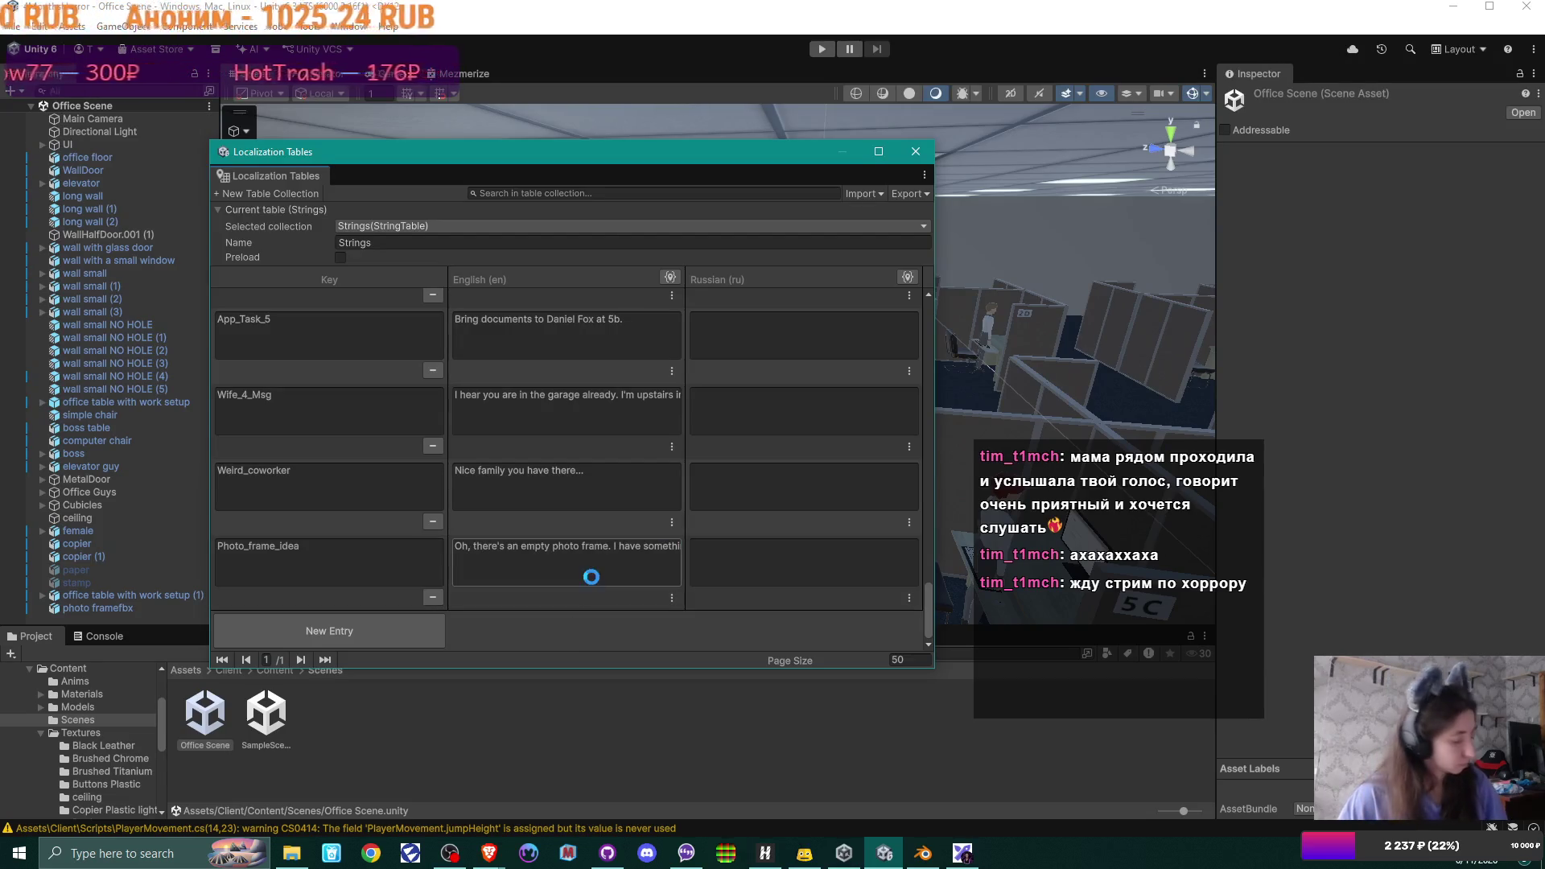
{"action": "left_click", "coordinate": [919, 151]}
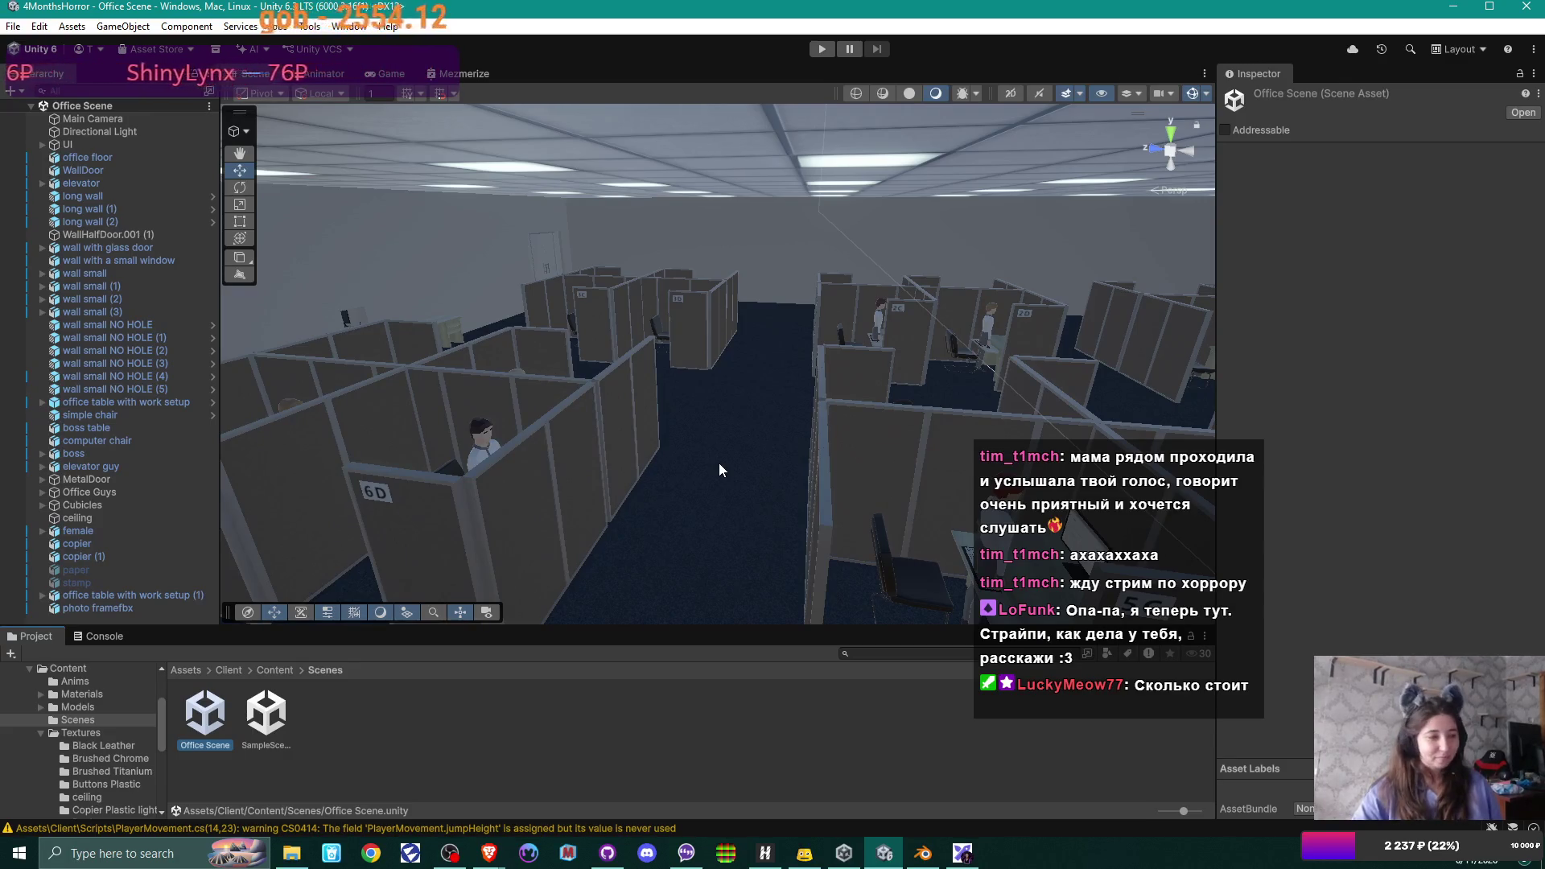
{"action": "left_click", "coordinate": [1335, 863]}
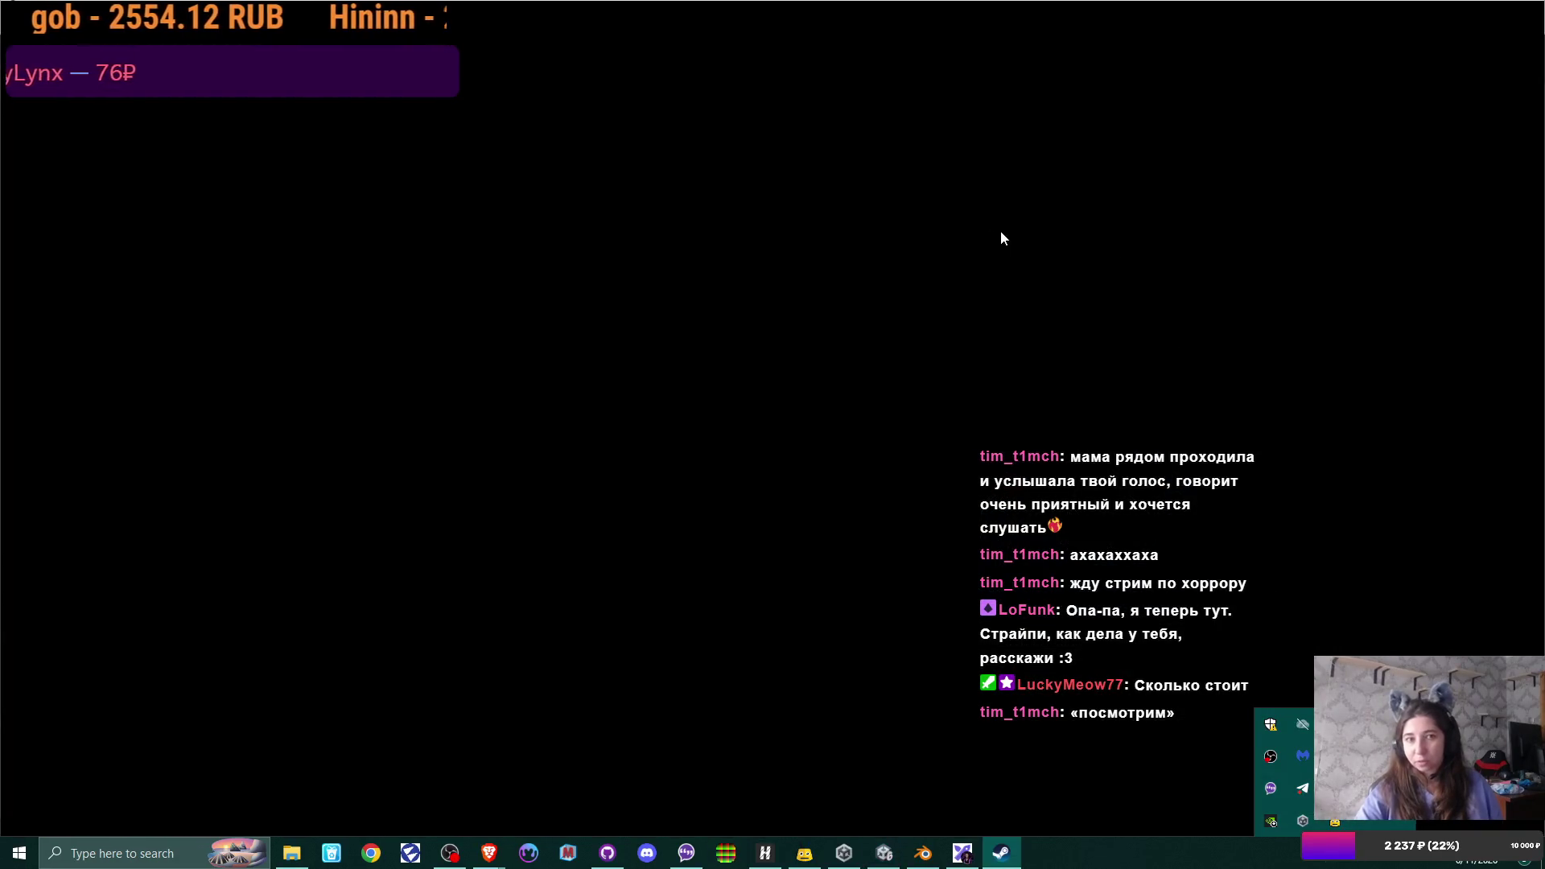
- Look up the Fears to Fathom - Scratch Creek Steam page, then return to Unity
{"action": "left_click", "coordinate": [930, 148]}
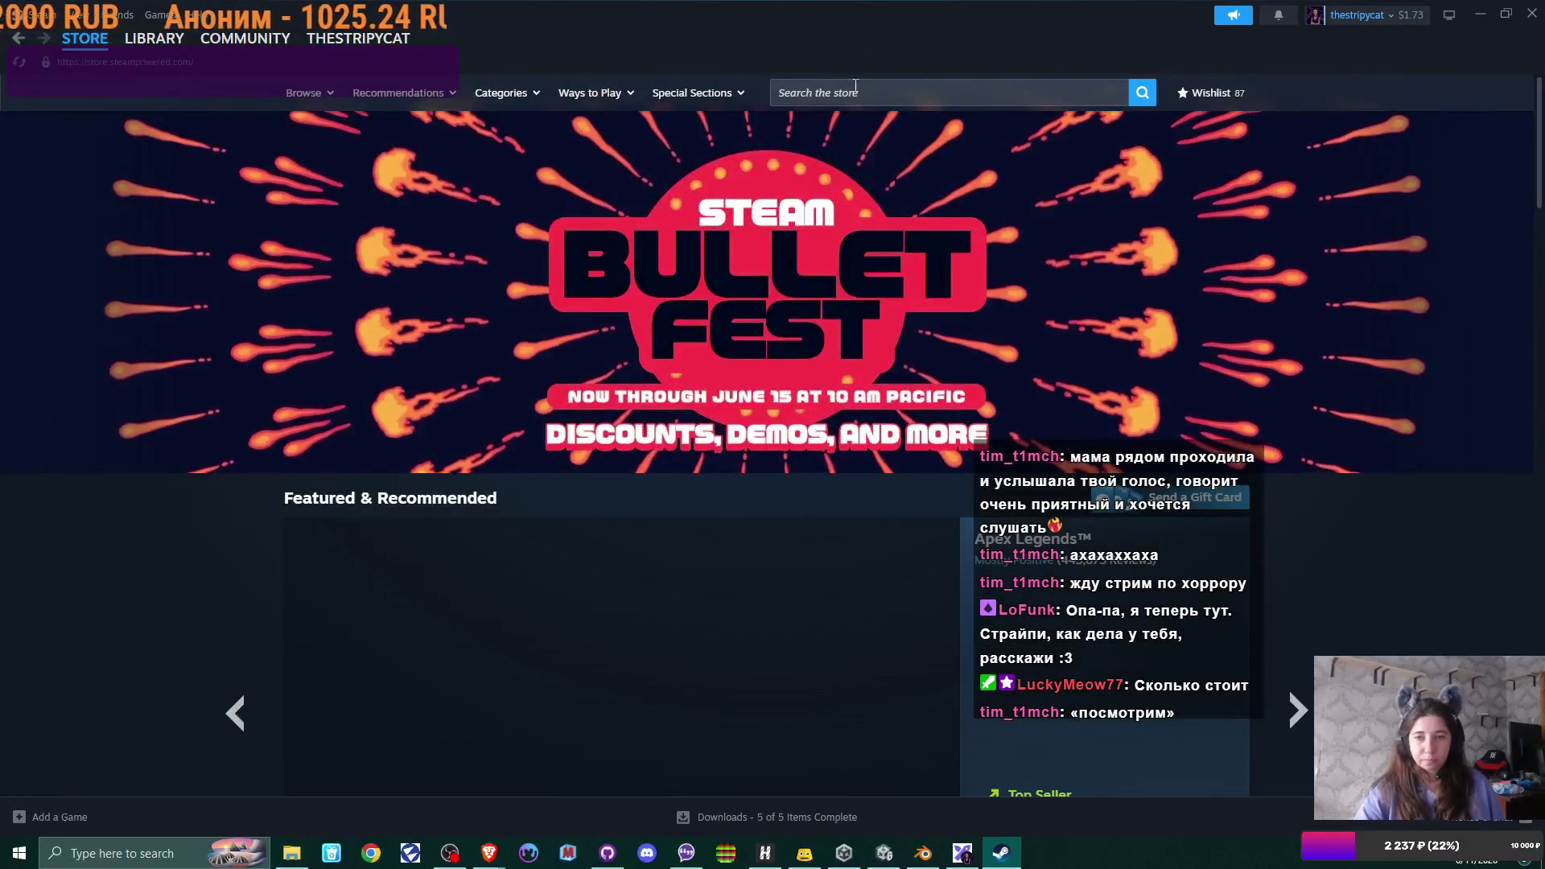
{"action": "left_click", "coordinate": [854, 90]}
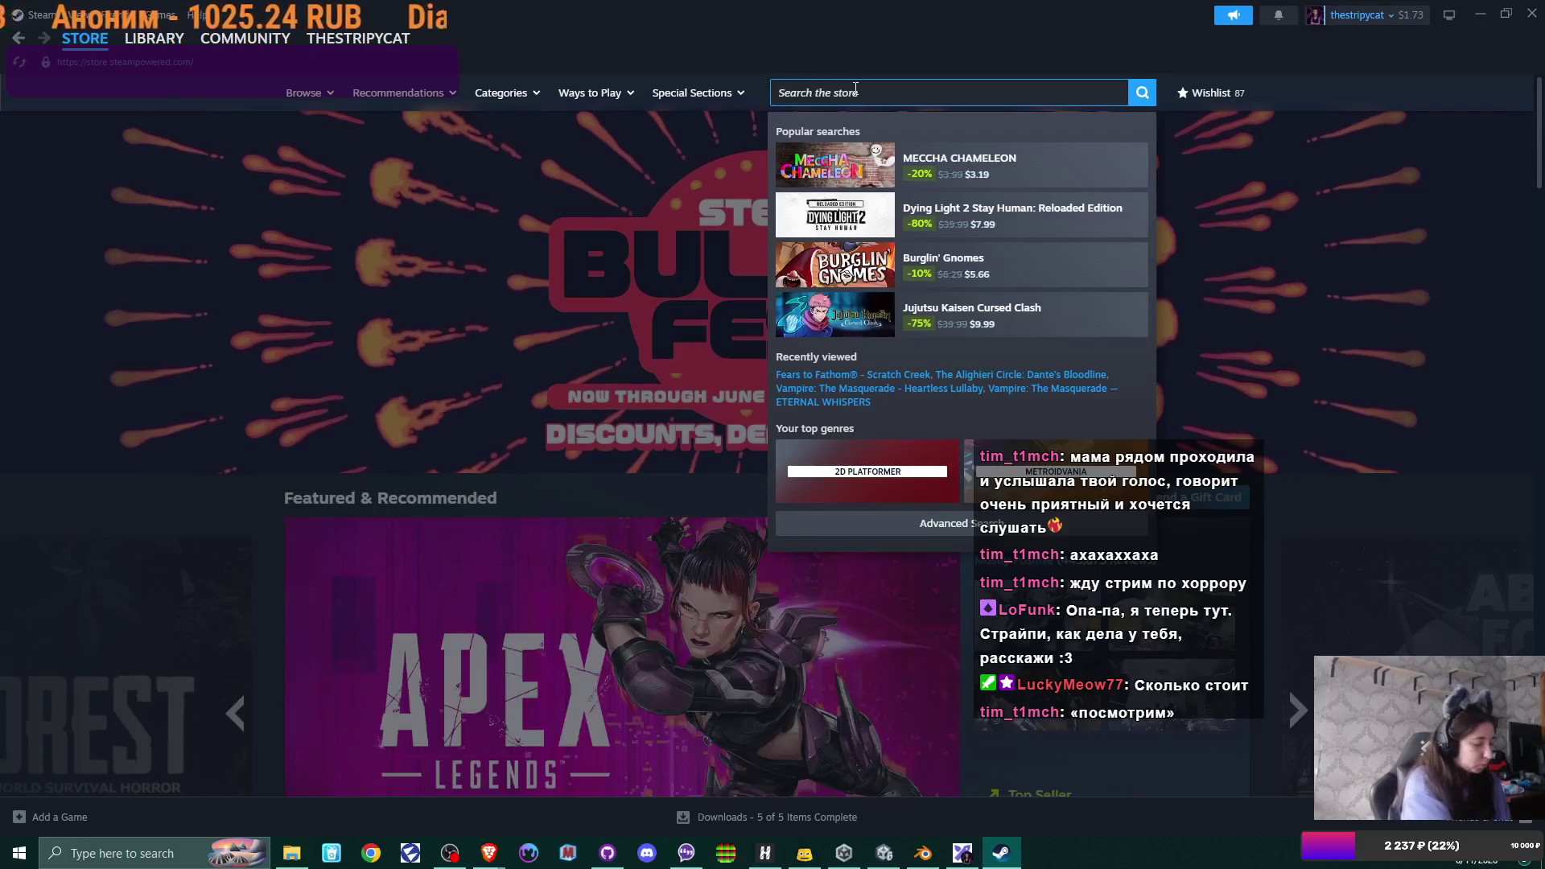
{"action": "type", "text": "fears to fa"}
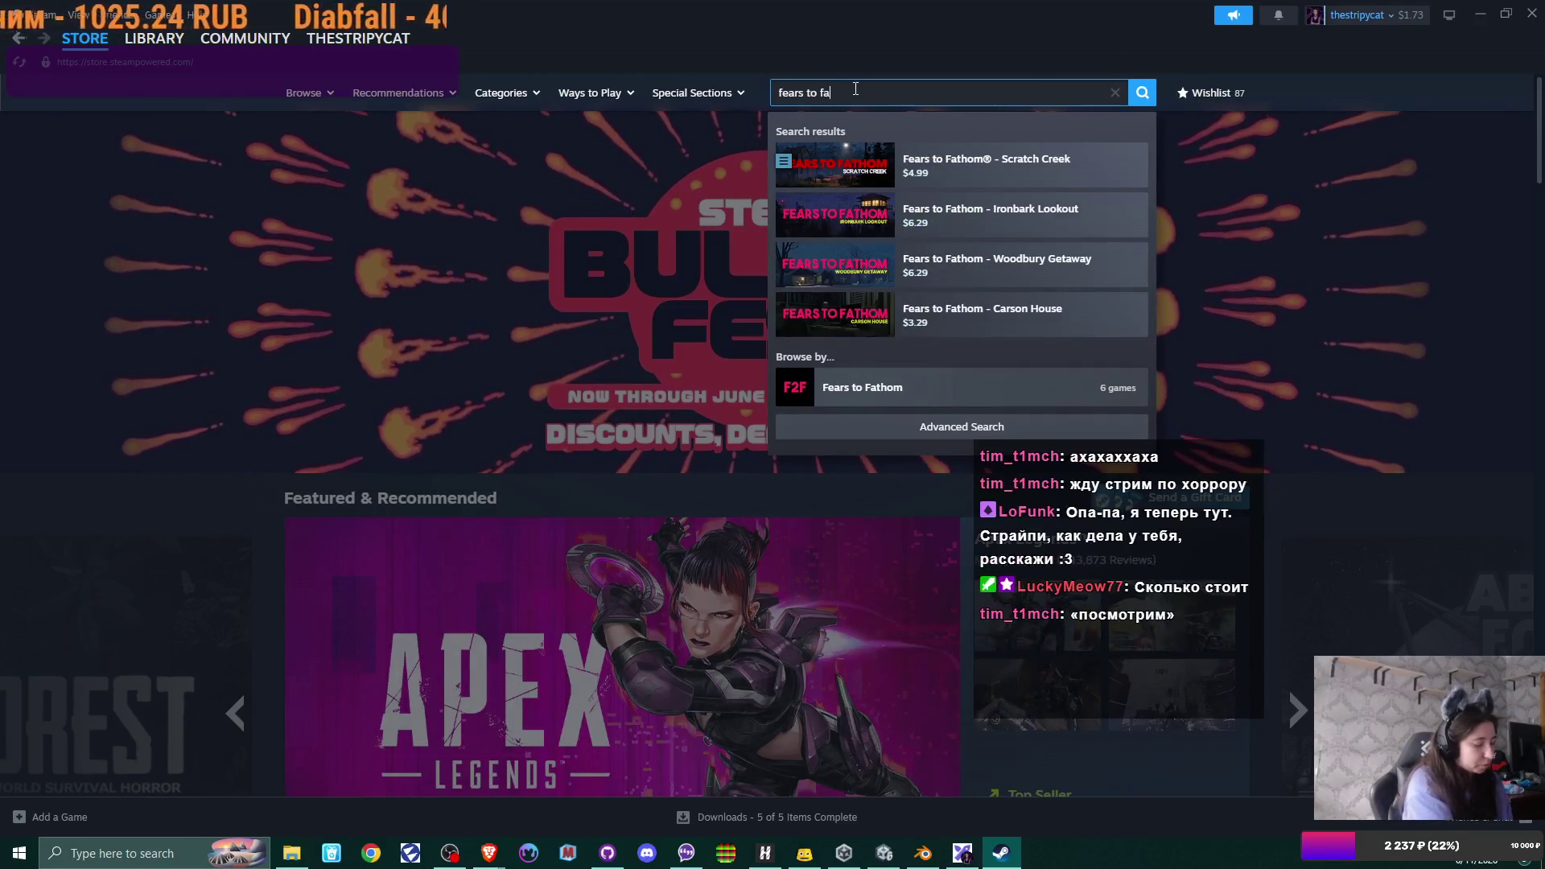
{"action": "type", "text": "th"}
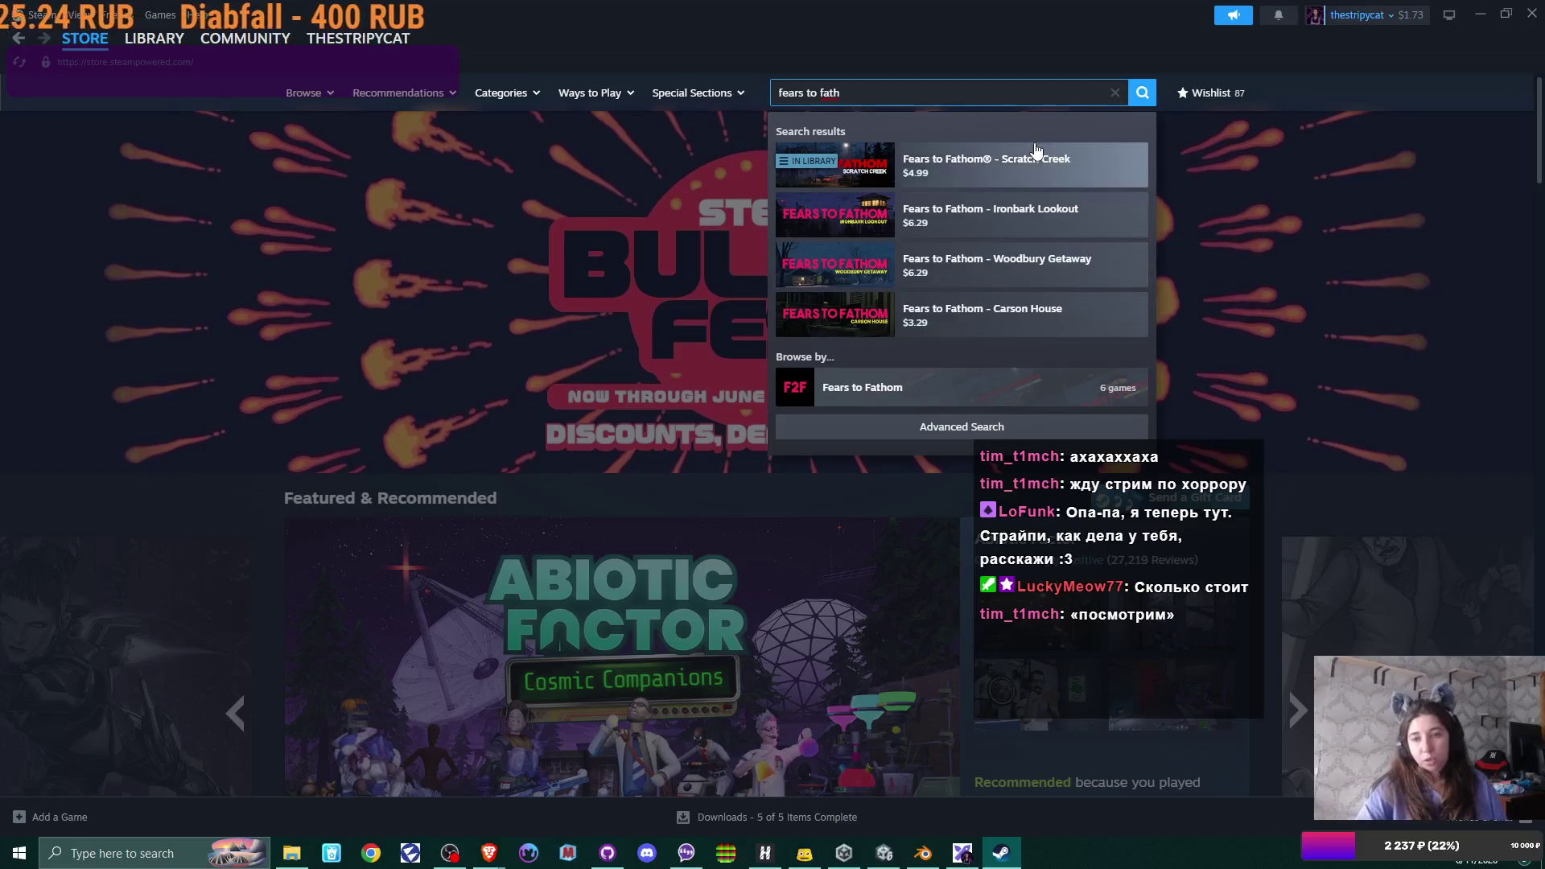
{"action": "left_click", "coordinate": [1037, 158]}
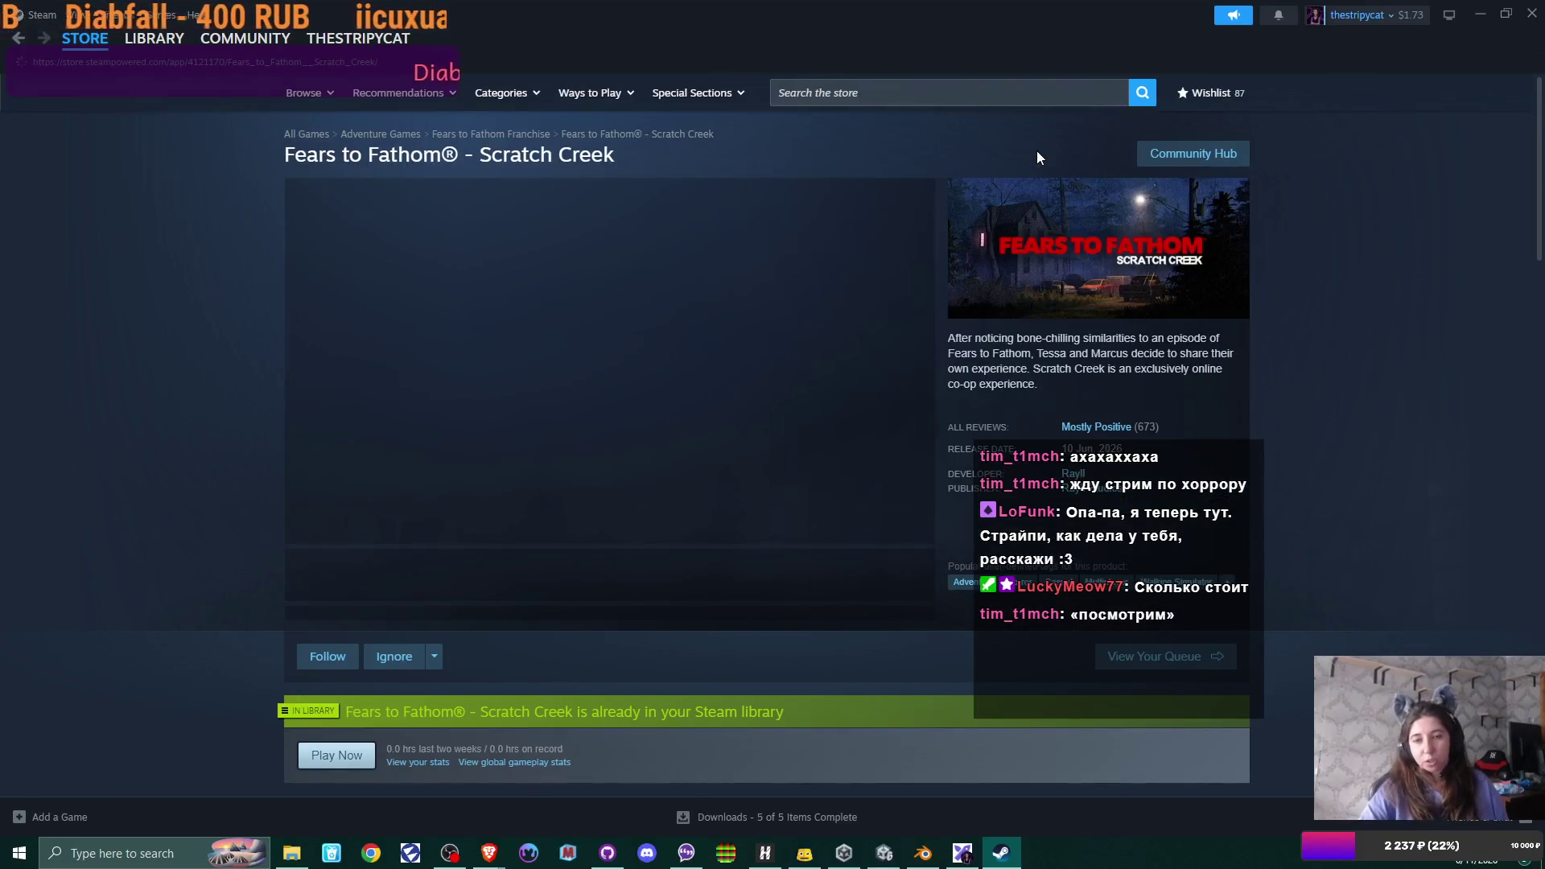
{"action": "scroll", "coordinate": [751, 432], "scroll_direction": "down", "scroll_amount": 2}
{"action": "scroll", "coordinate": [754, 441], "scroll_direction": "down", "scroll_amount": 2}
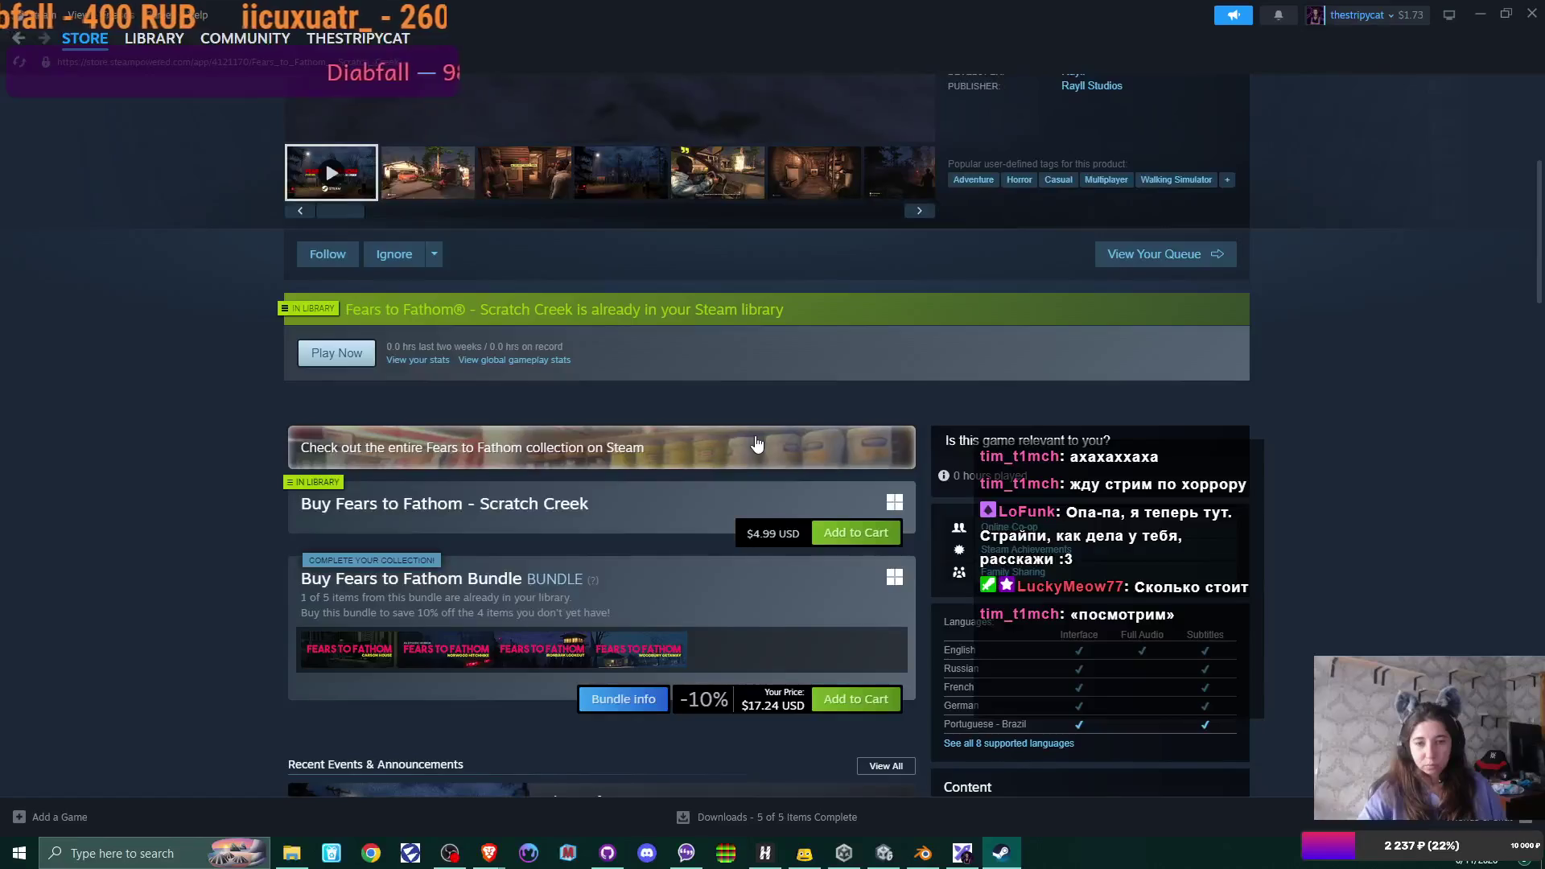
{"action": "scroll", "coordinate": [755, 446], "scroll_direction": "up", "scroll_amount": 4}
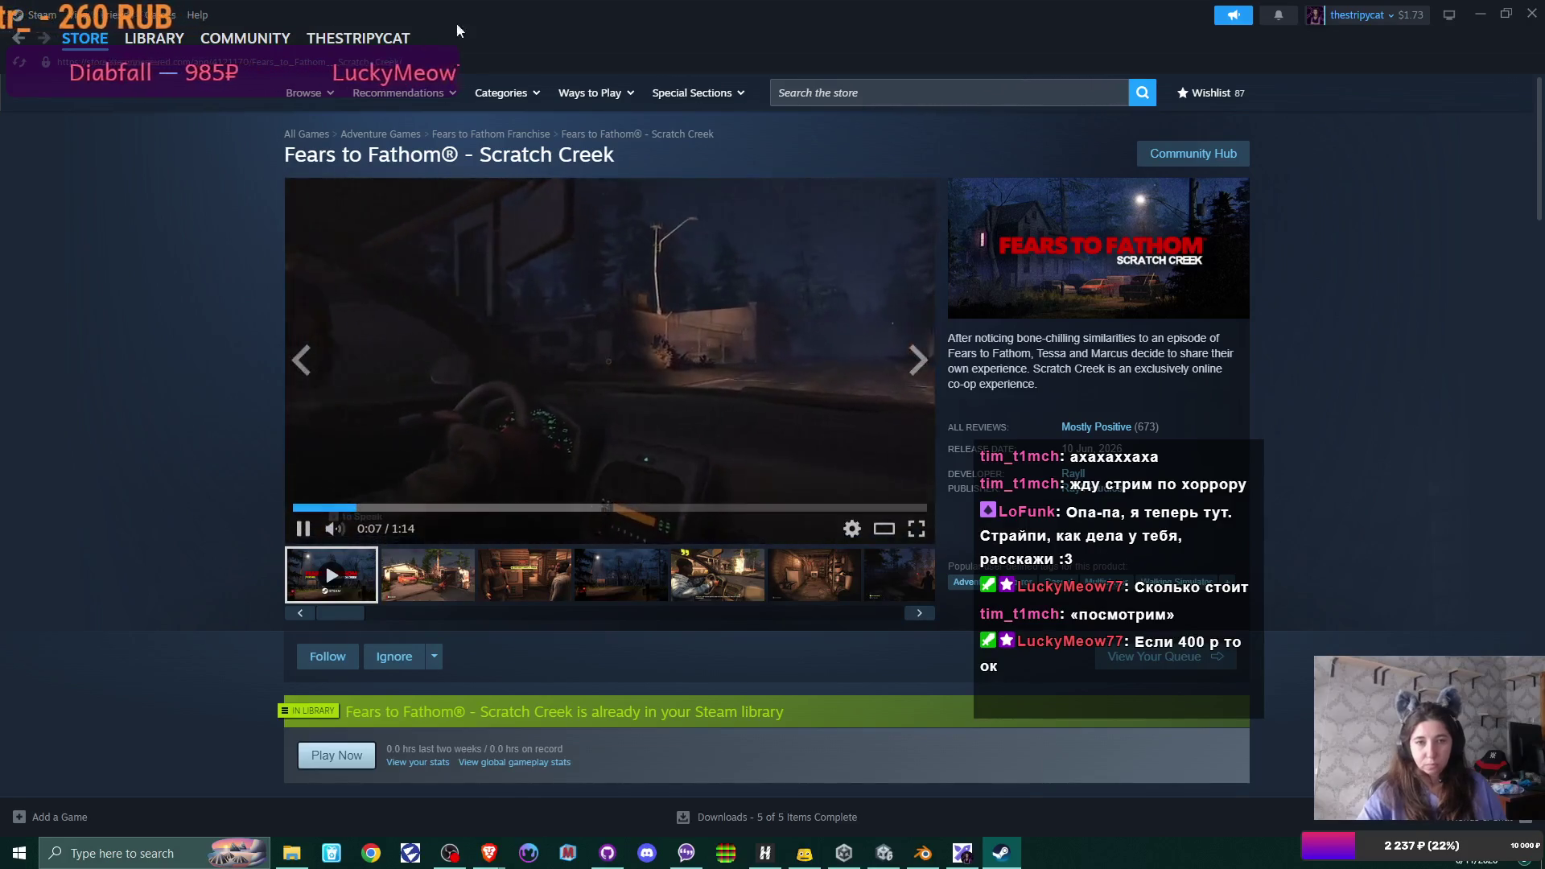
{"action": "key", "text": "alt+Tab"}
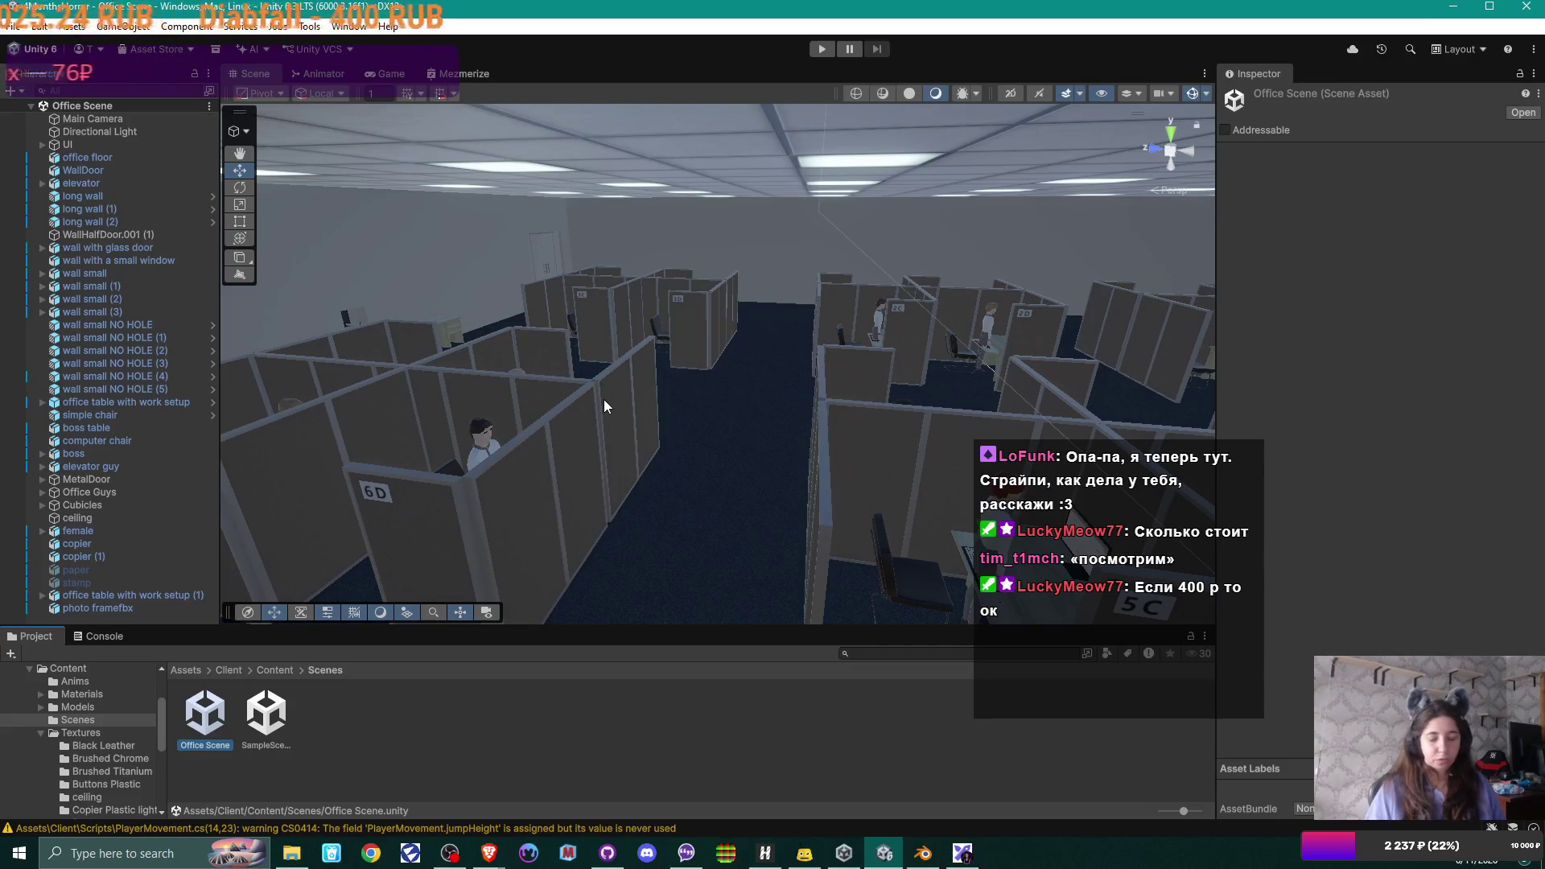
- Check the clock, raise the Scene view over the cubicles, then bring up the VPN client
{"action": "left_click", "coordinate": [1483, 861]}
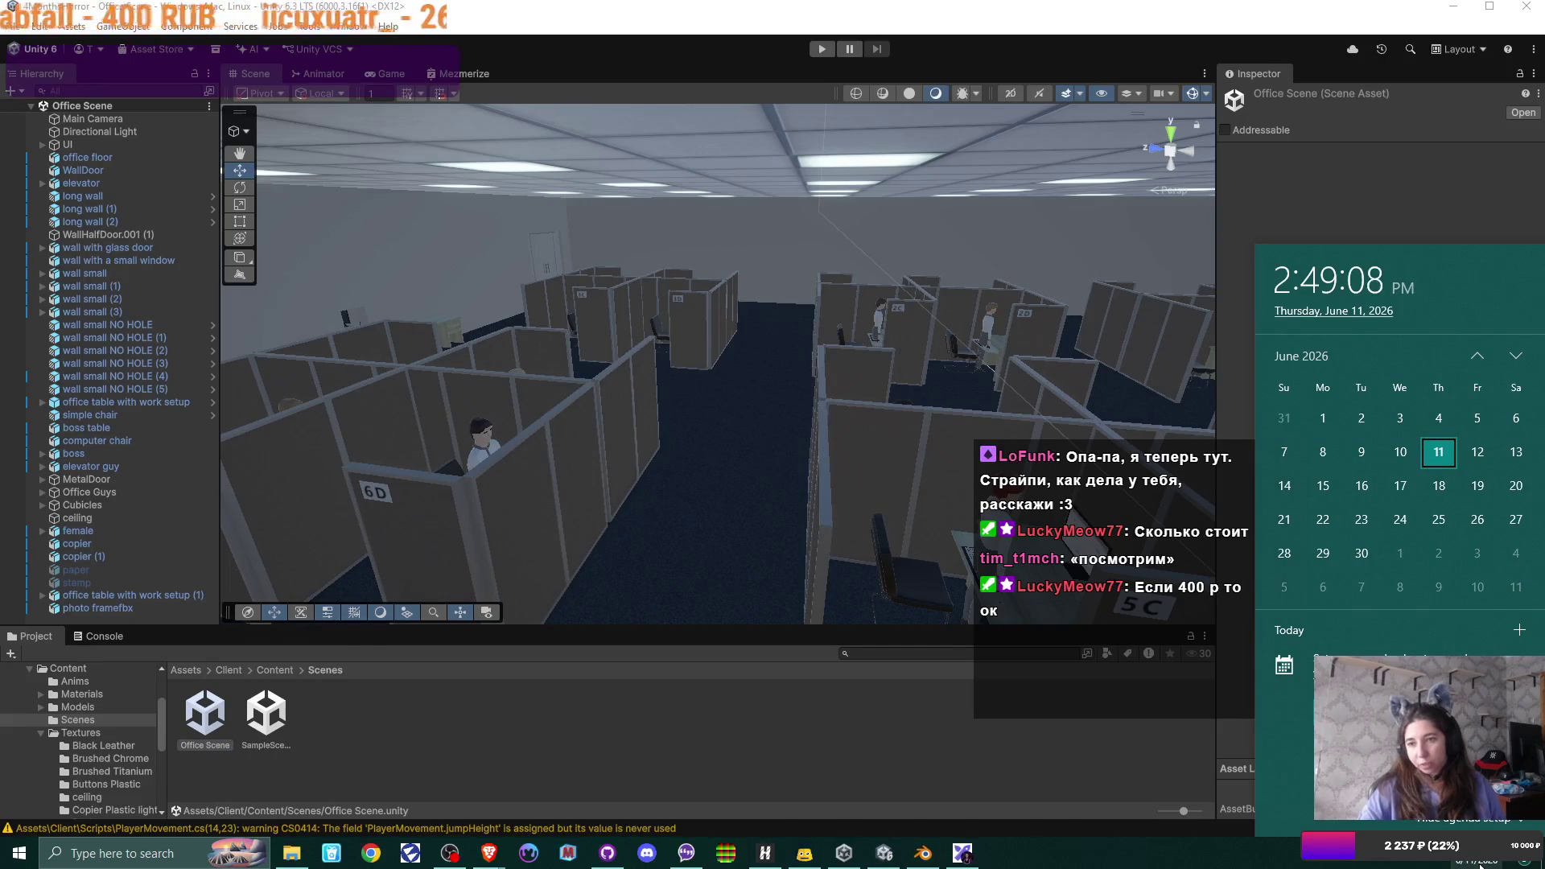
{"action": "key", "text": "Escape"}
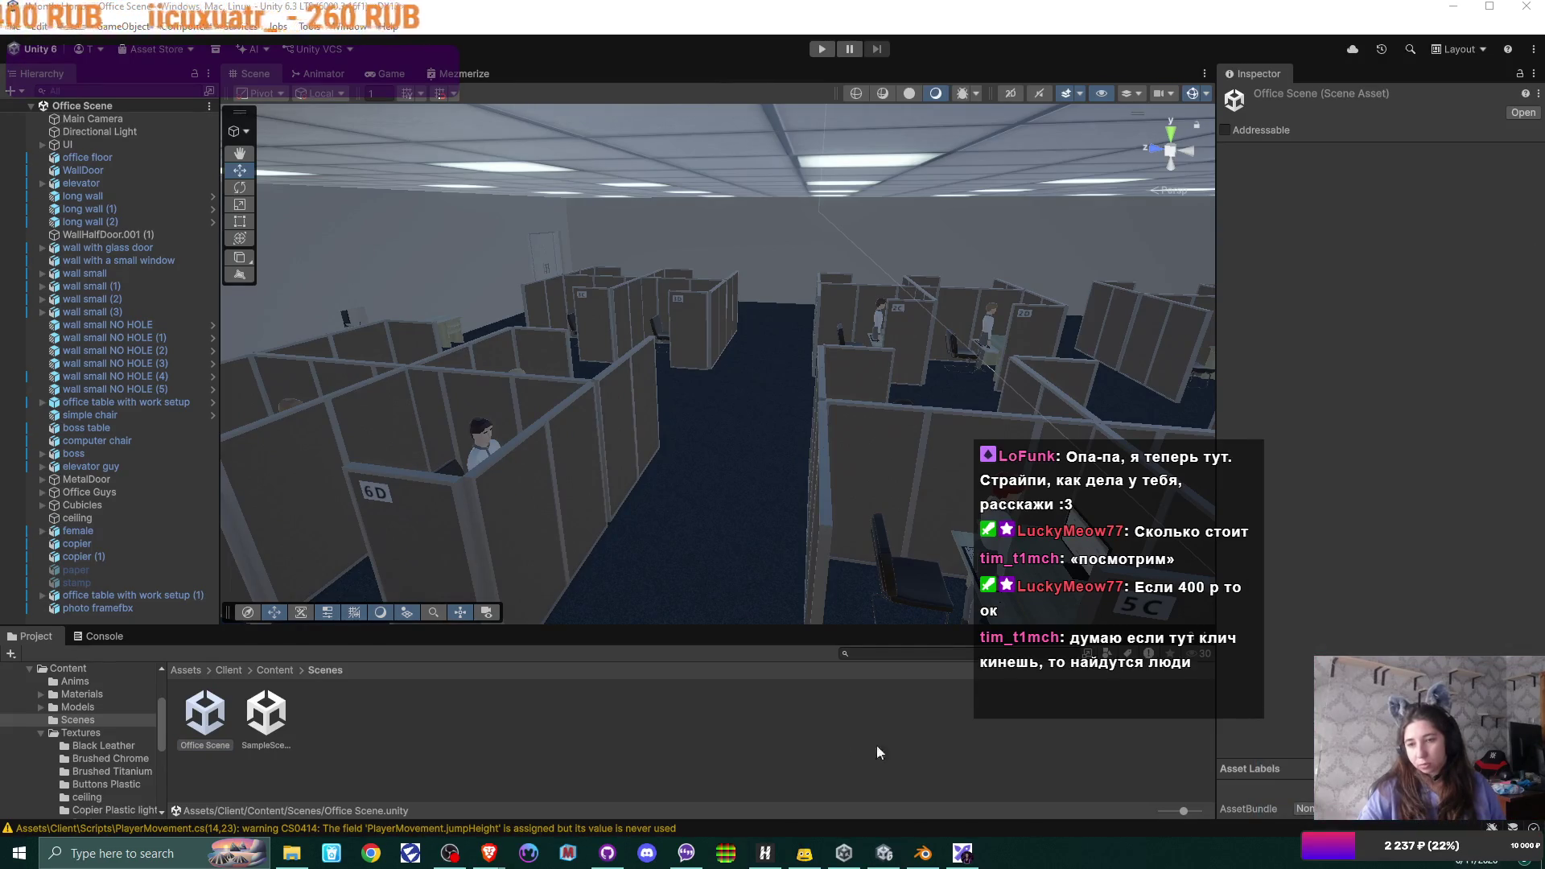
{"action": "left_click", "coordinate": [779, 738]}
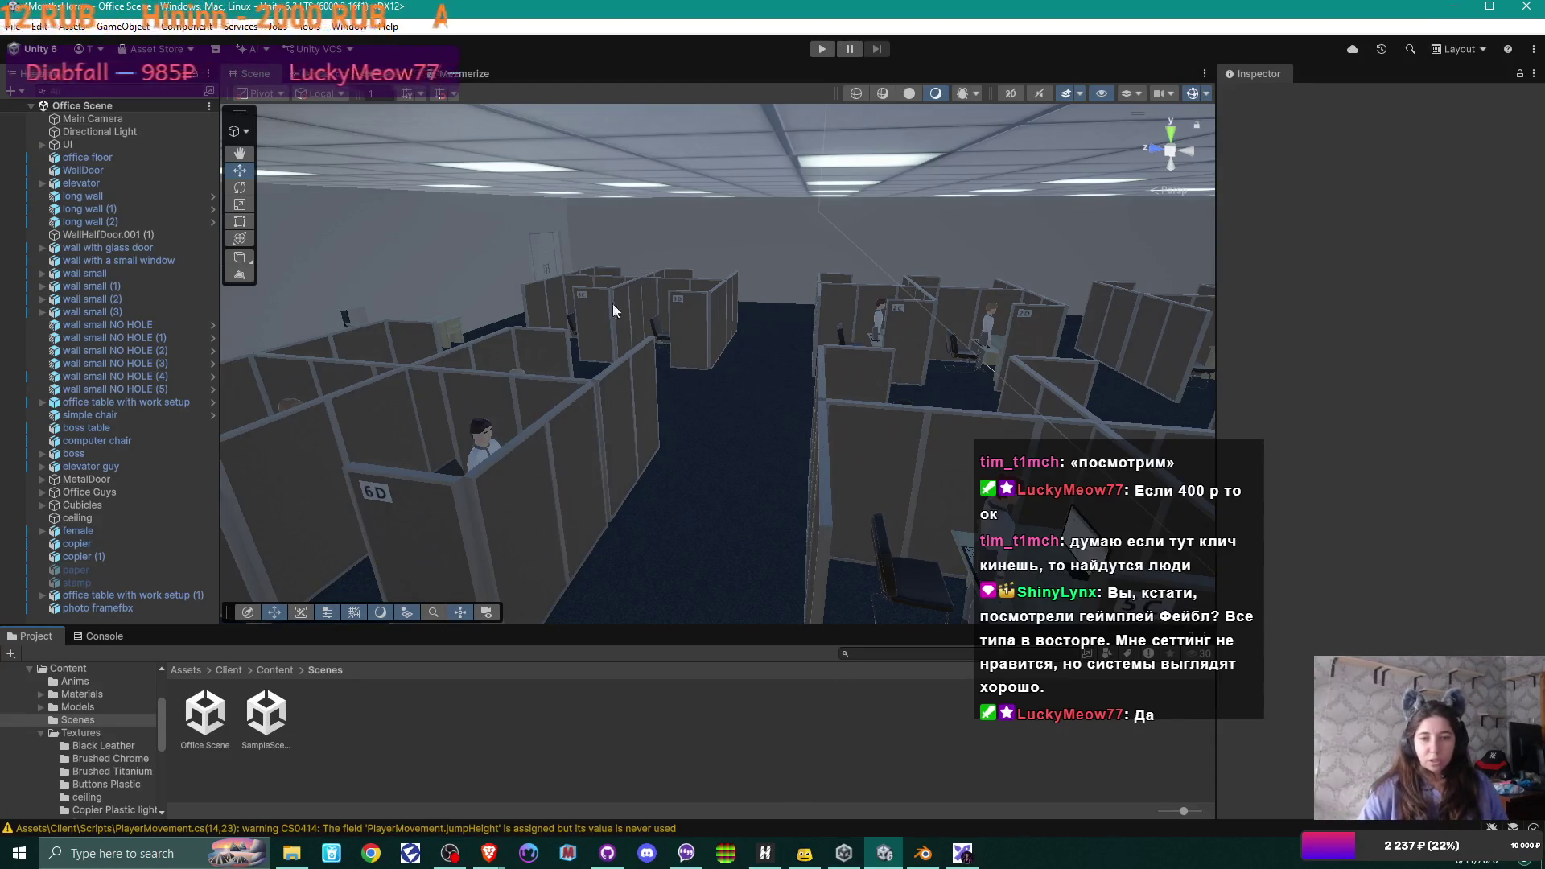
{"action": "left_click_drag", "start_coordinate": [612, 311], "coordinate": [771, 387]}
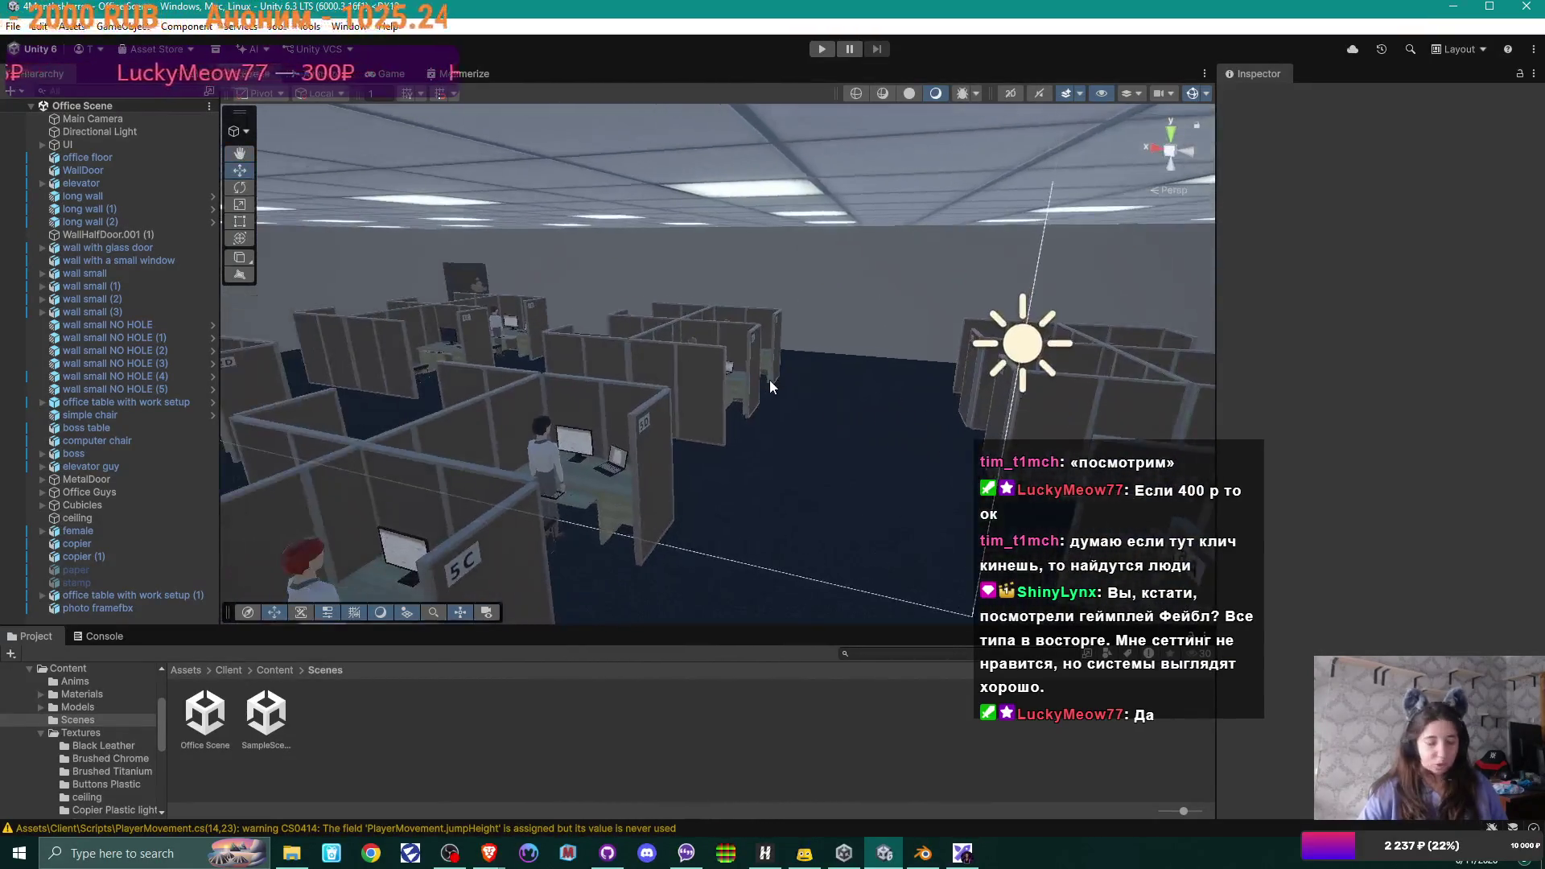
{"action": "mouse_move", "coordinate": [489, 853]}
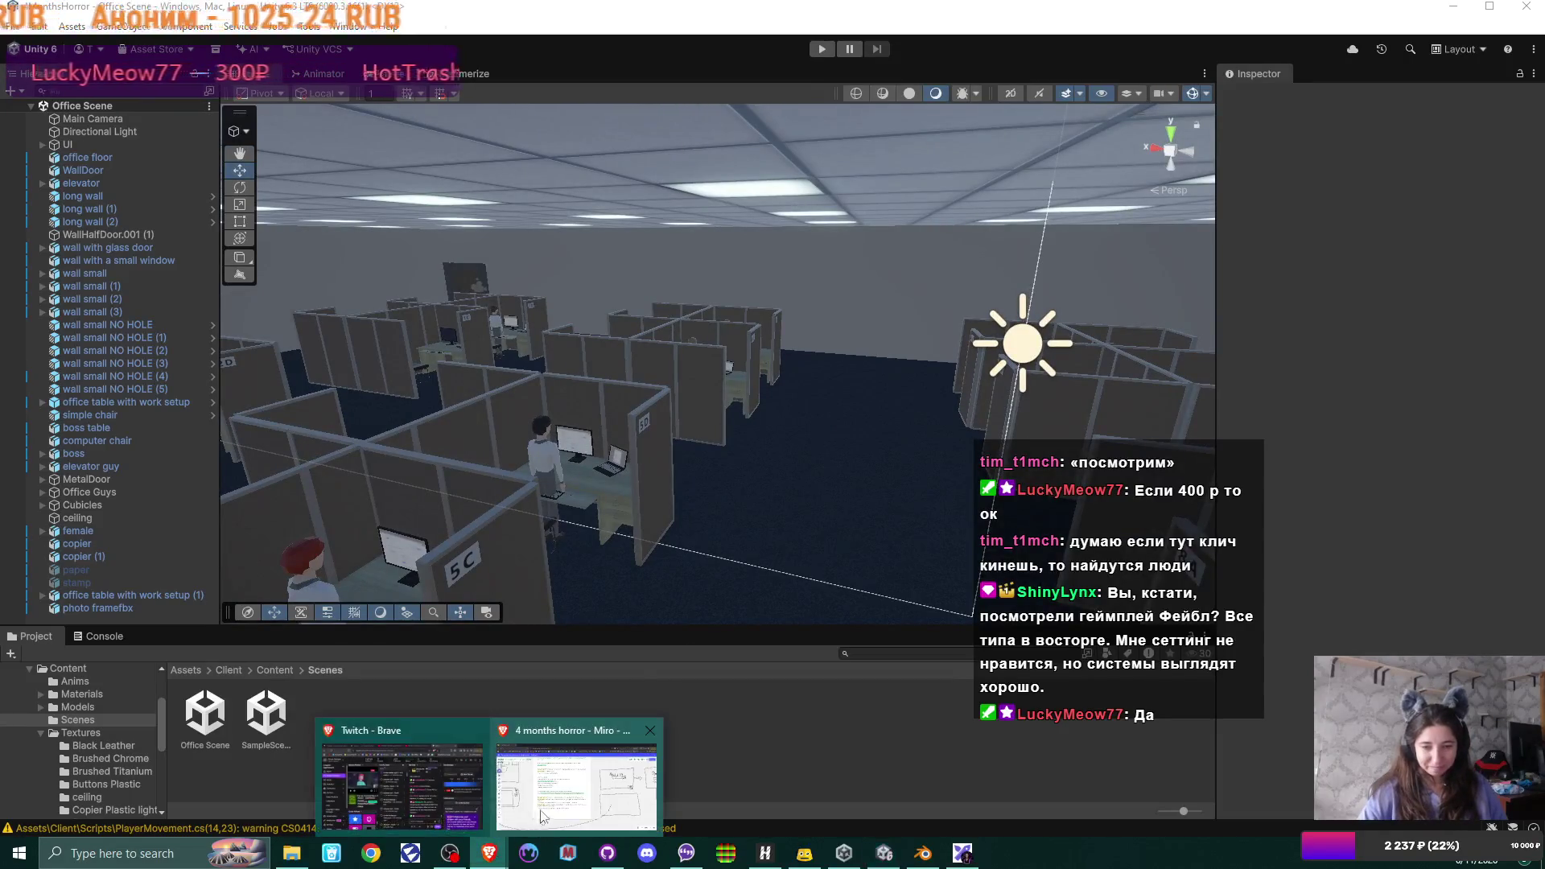
{"action": "left_click", "coordinate": [541, 818]}
- Connect the VPN via Мультисервер v2 in Happ and bring YouTube forward in the browser
{"action": "left_click", "coordinate": [765, 853]}
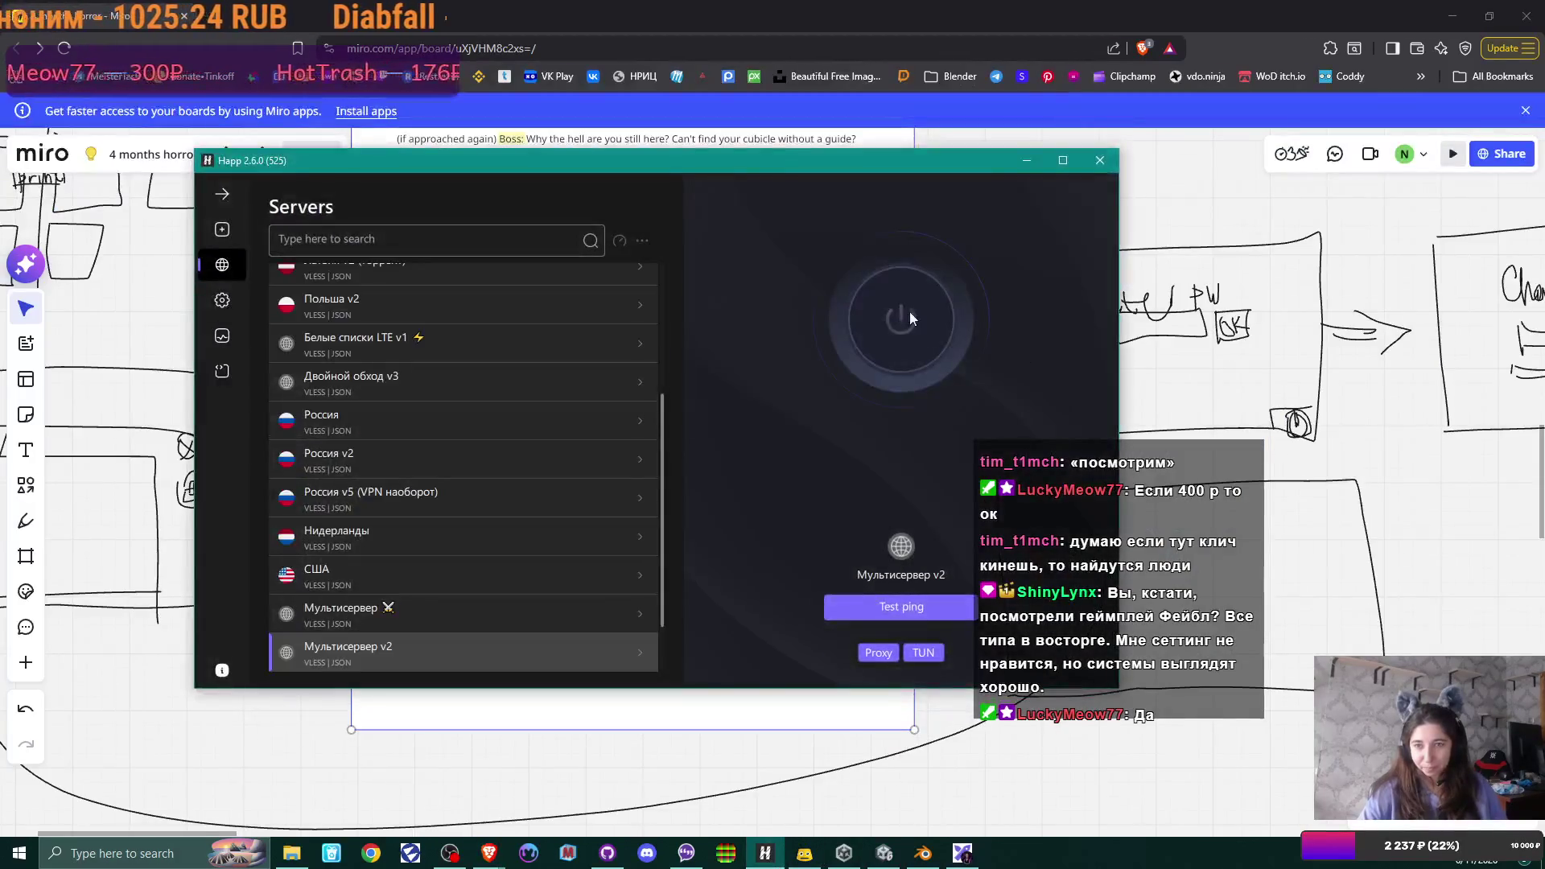
{"action": "left_click", "coordinate": [765, 854]}
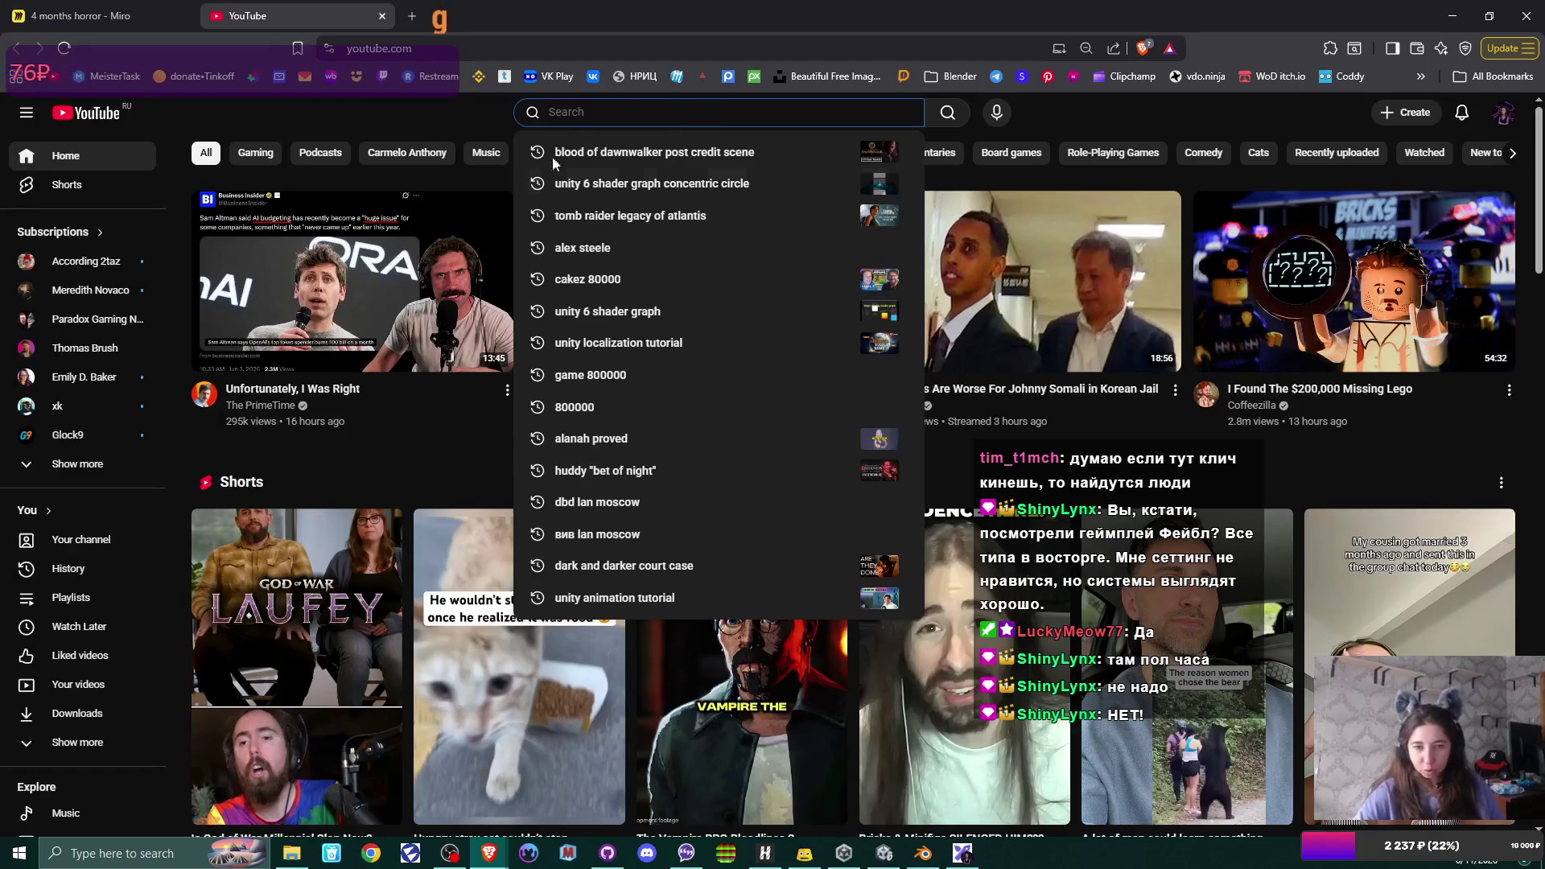
{"action": "left_click", "coordinate": [472, 465]}
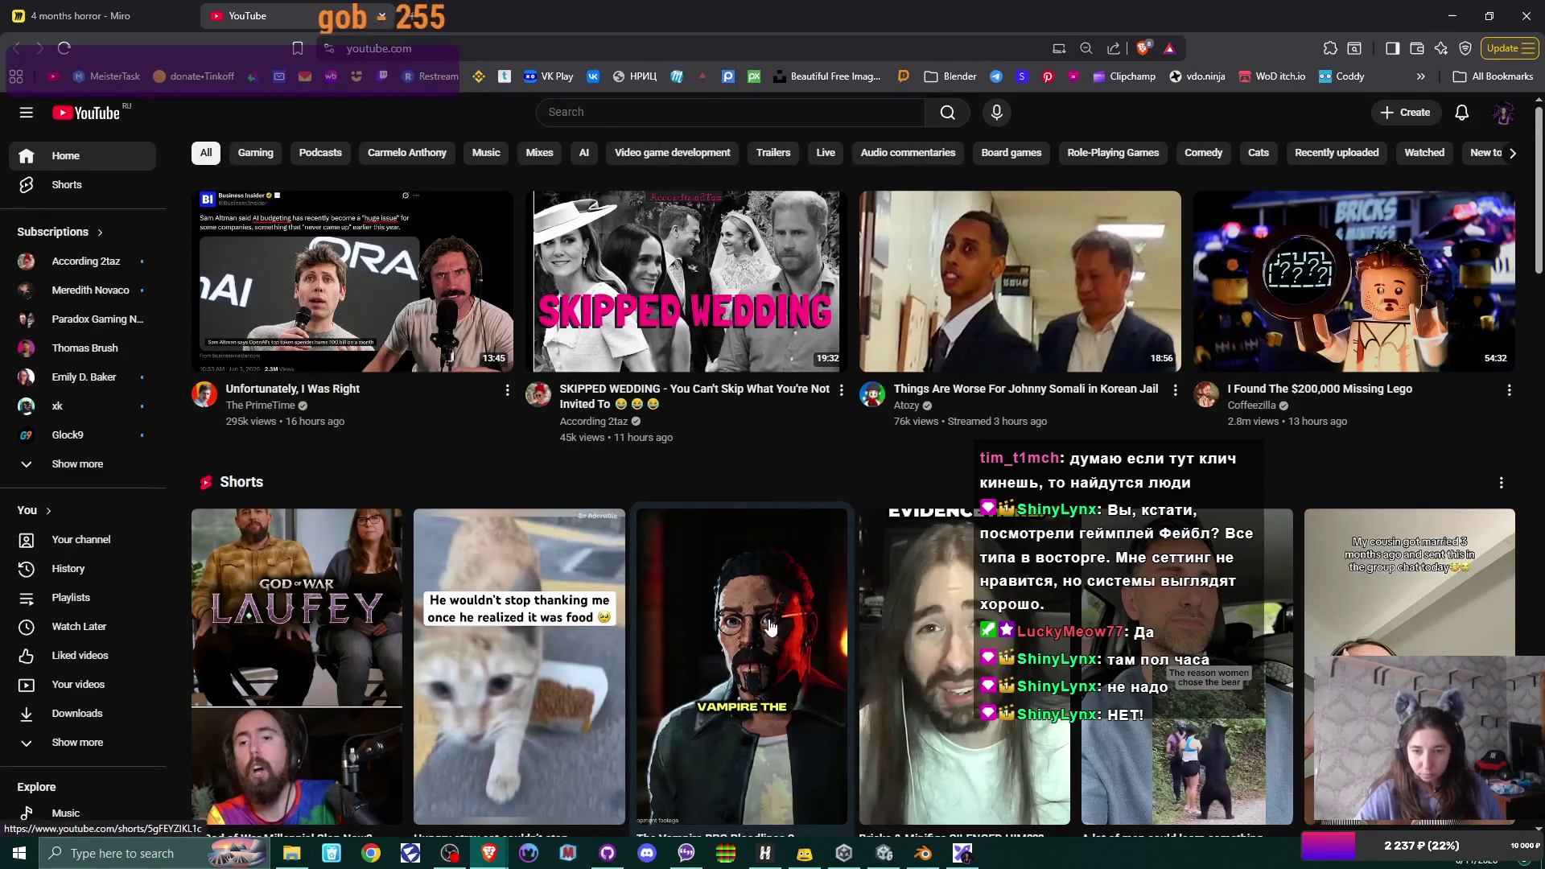
{"action": "scroll", "coordinate": [771, 627], "scroll_direction": "down", "scroll_amount": 1}
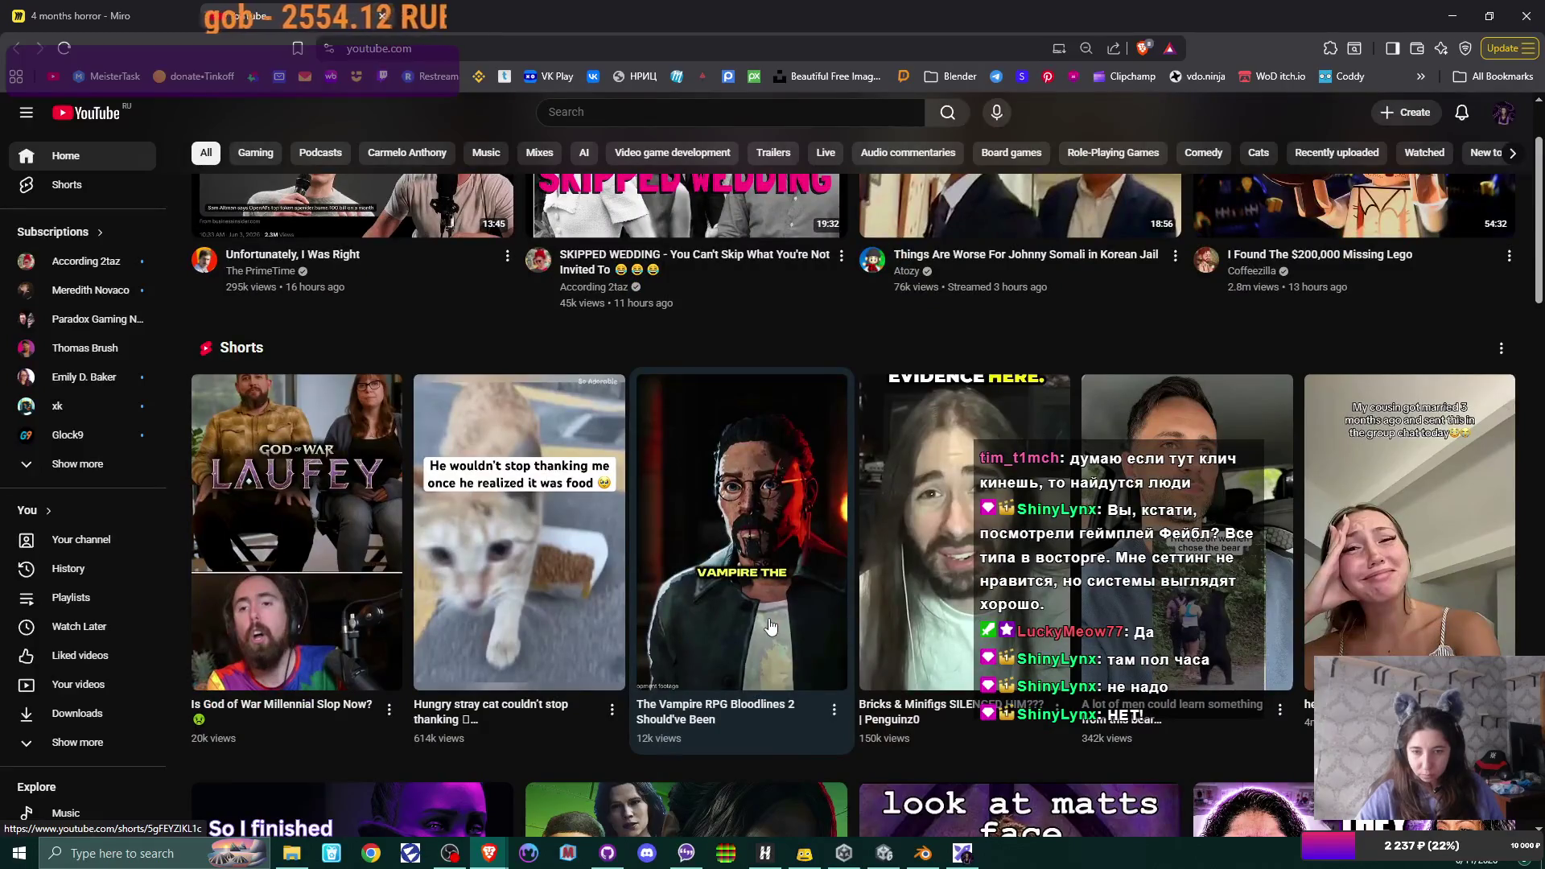
- Play and pause the Vampire RPG Bloodlines 2 Short, then bring the Steam store forward
{"action": "left_click", "coordinate": [770, 626]}
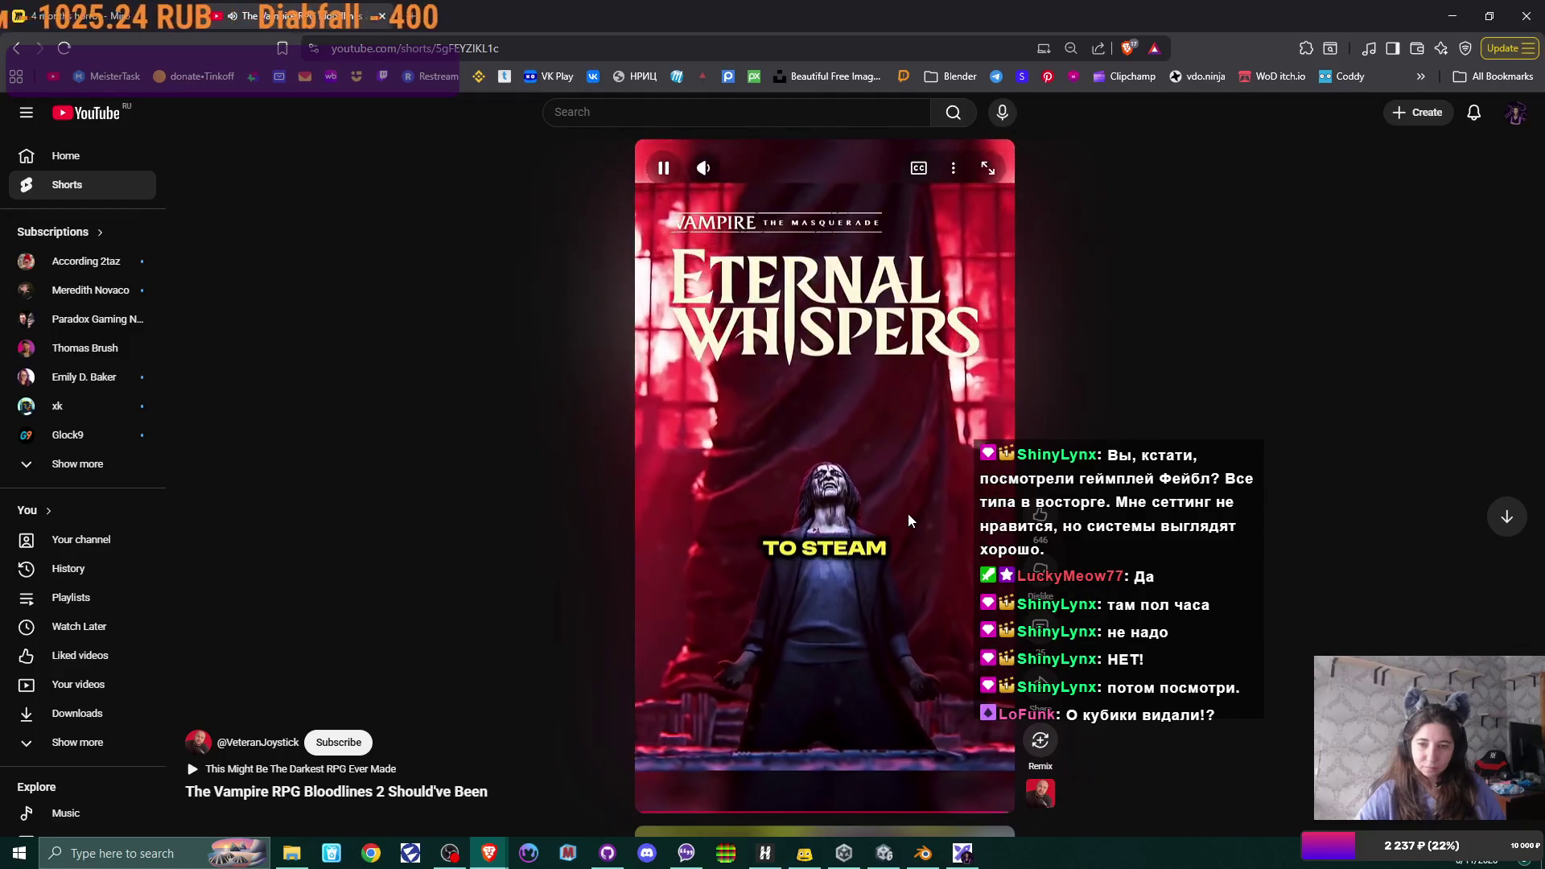
{"action": "left_click", "coordinate": [908, 520]}
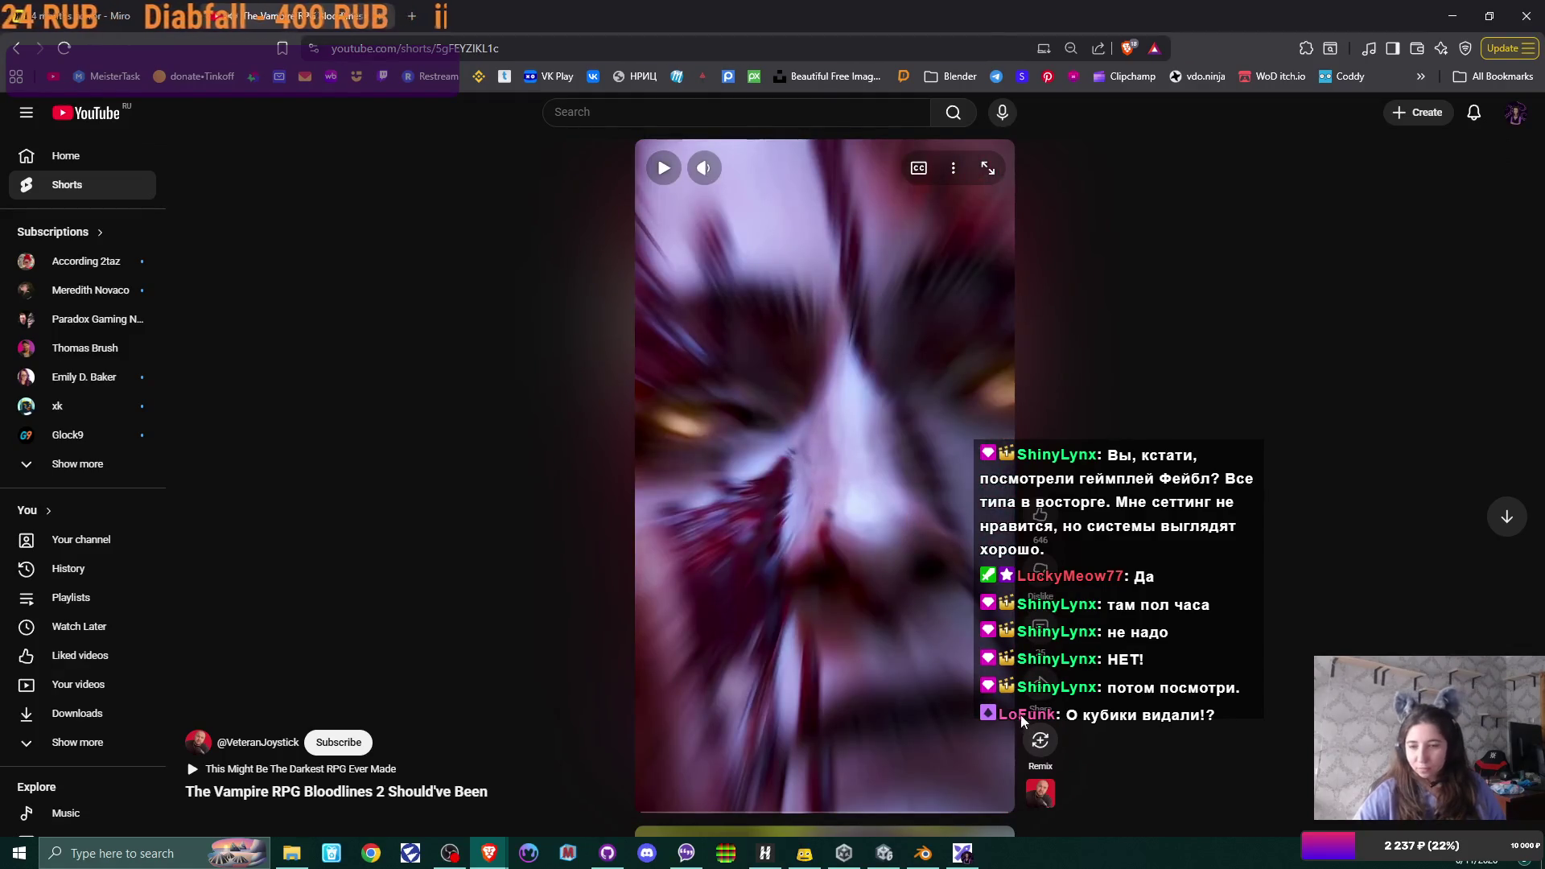
{"action": "left_click", "coordinate": [1285, 853]}
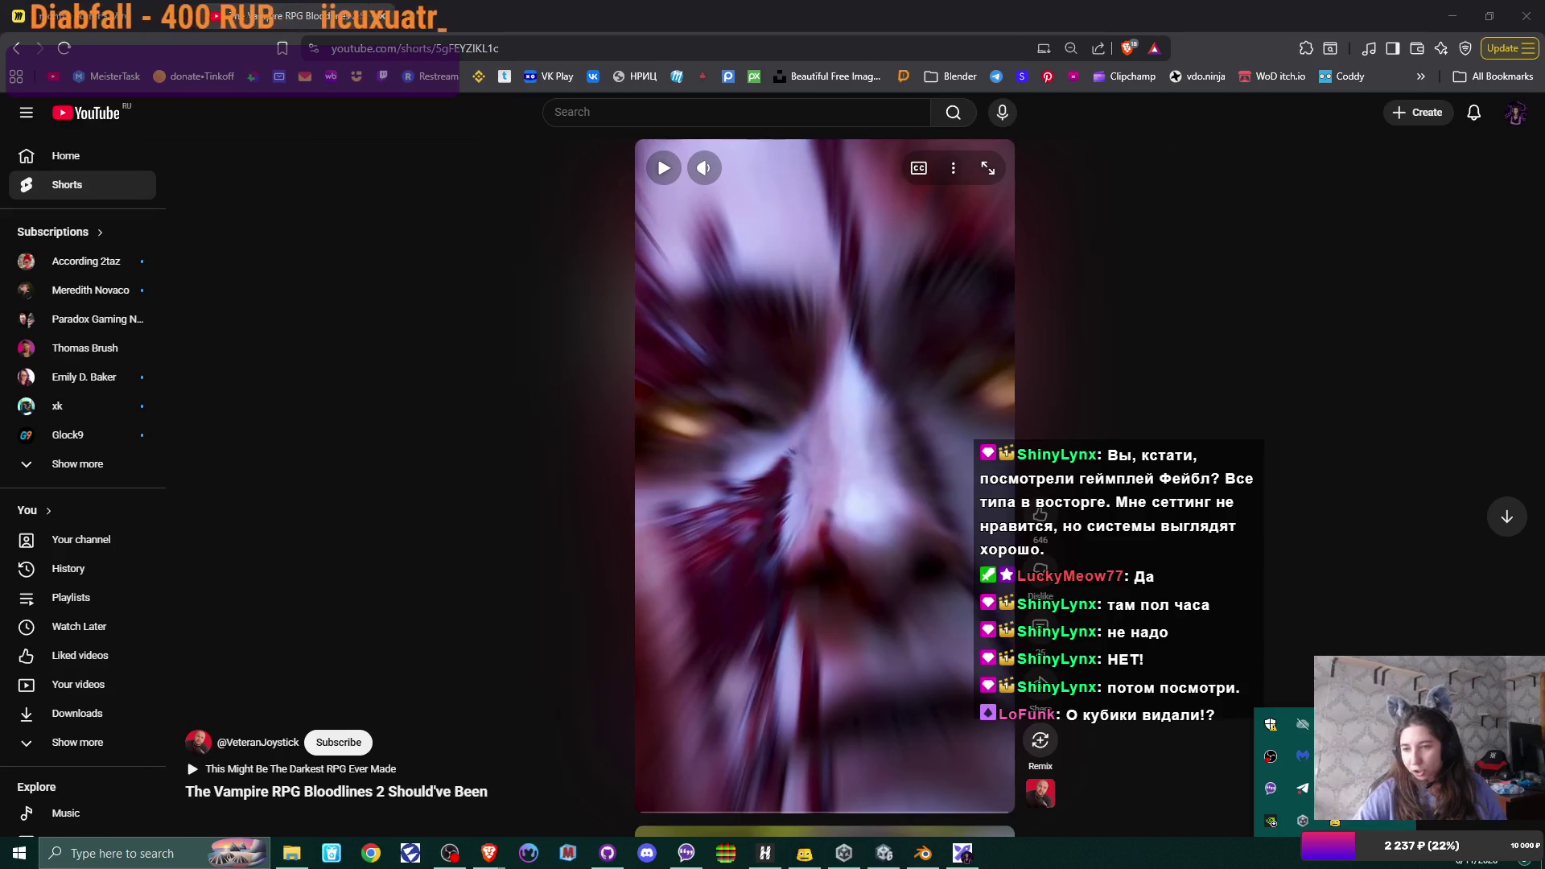
{"action": "left_click", "coordinate": [1302, 821]}
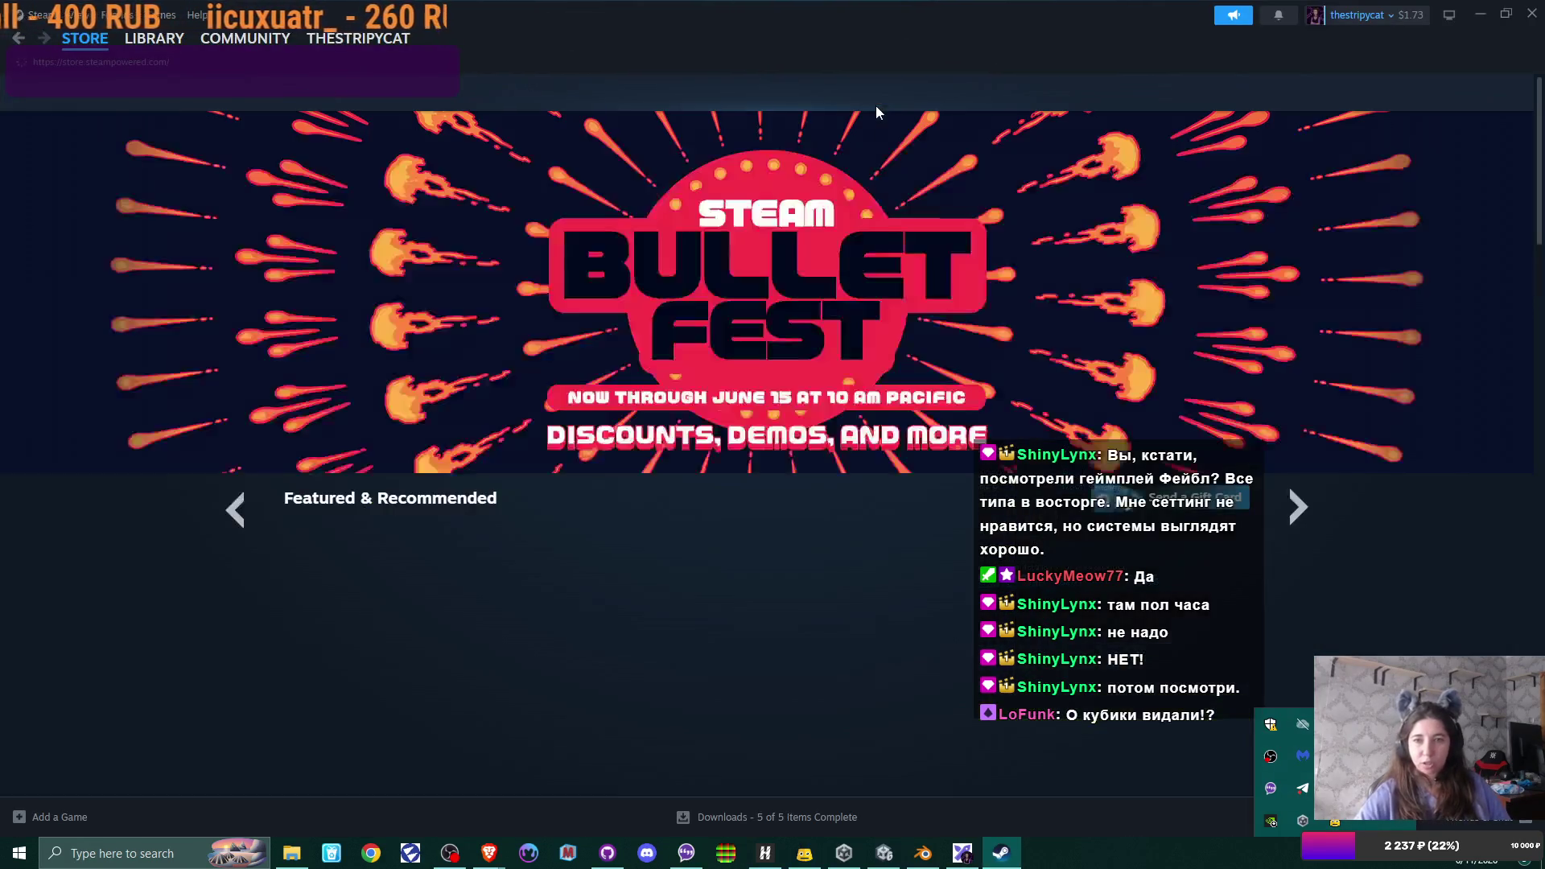
- Find the ETERNAL WHISPERS store page in Steam, pause its trailer, and return to the Short
{"action": "left_click", "coordinate": [901, 92]}
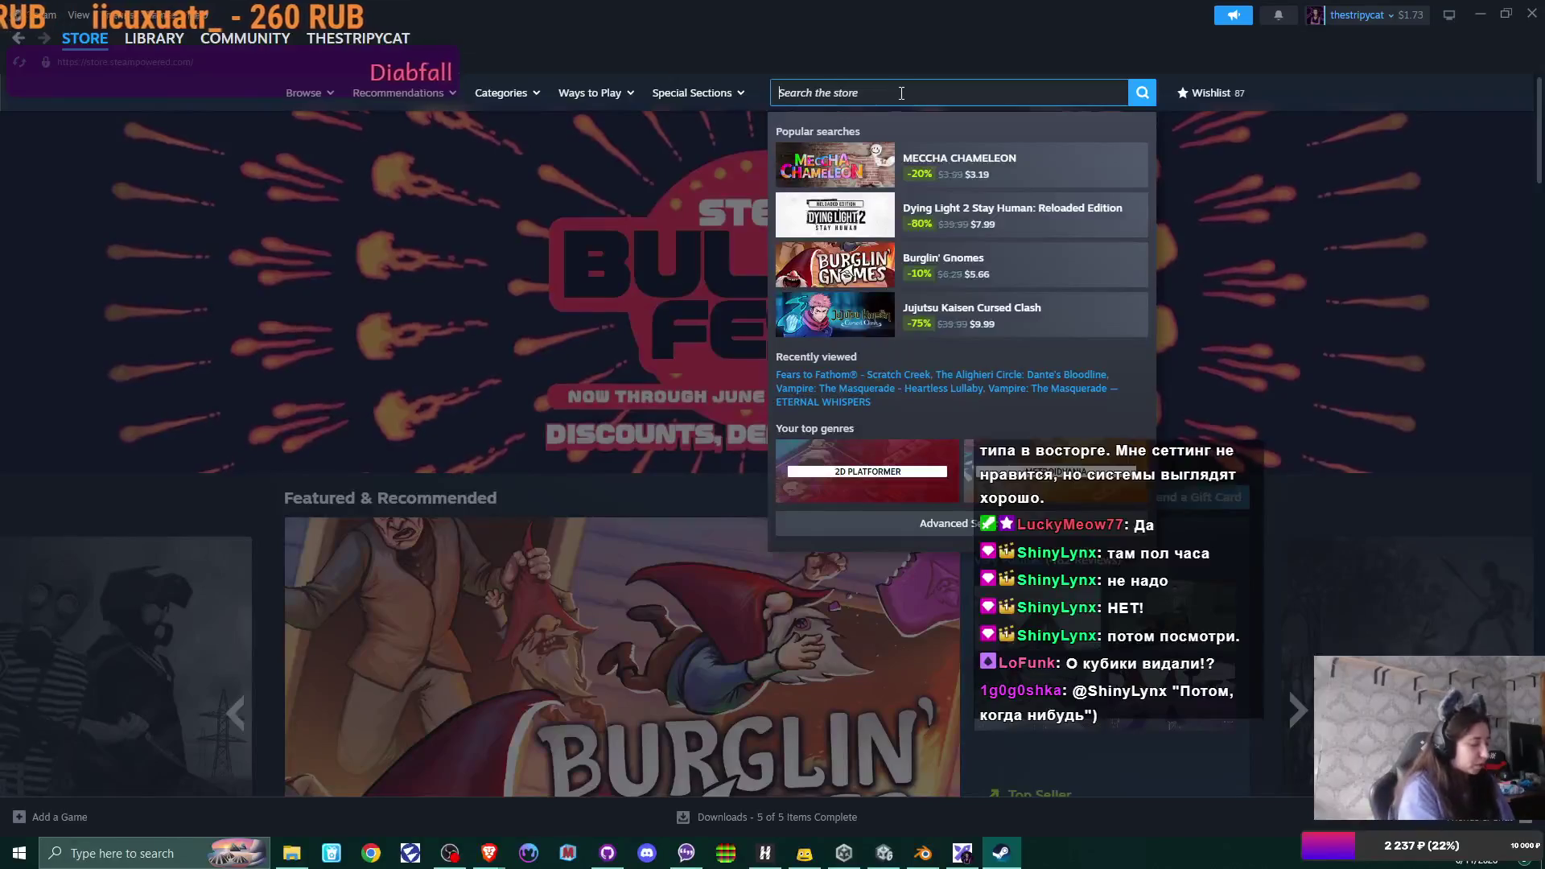
{"action": "type", "text": "eternal"}
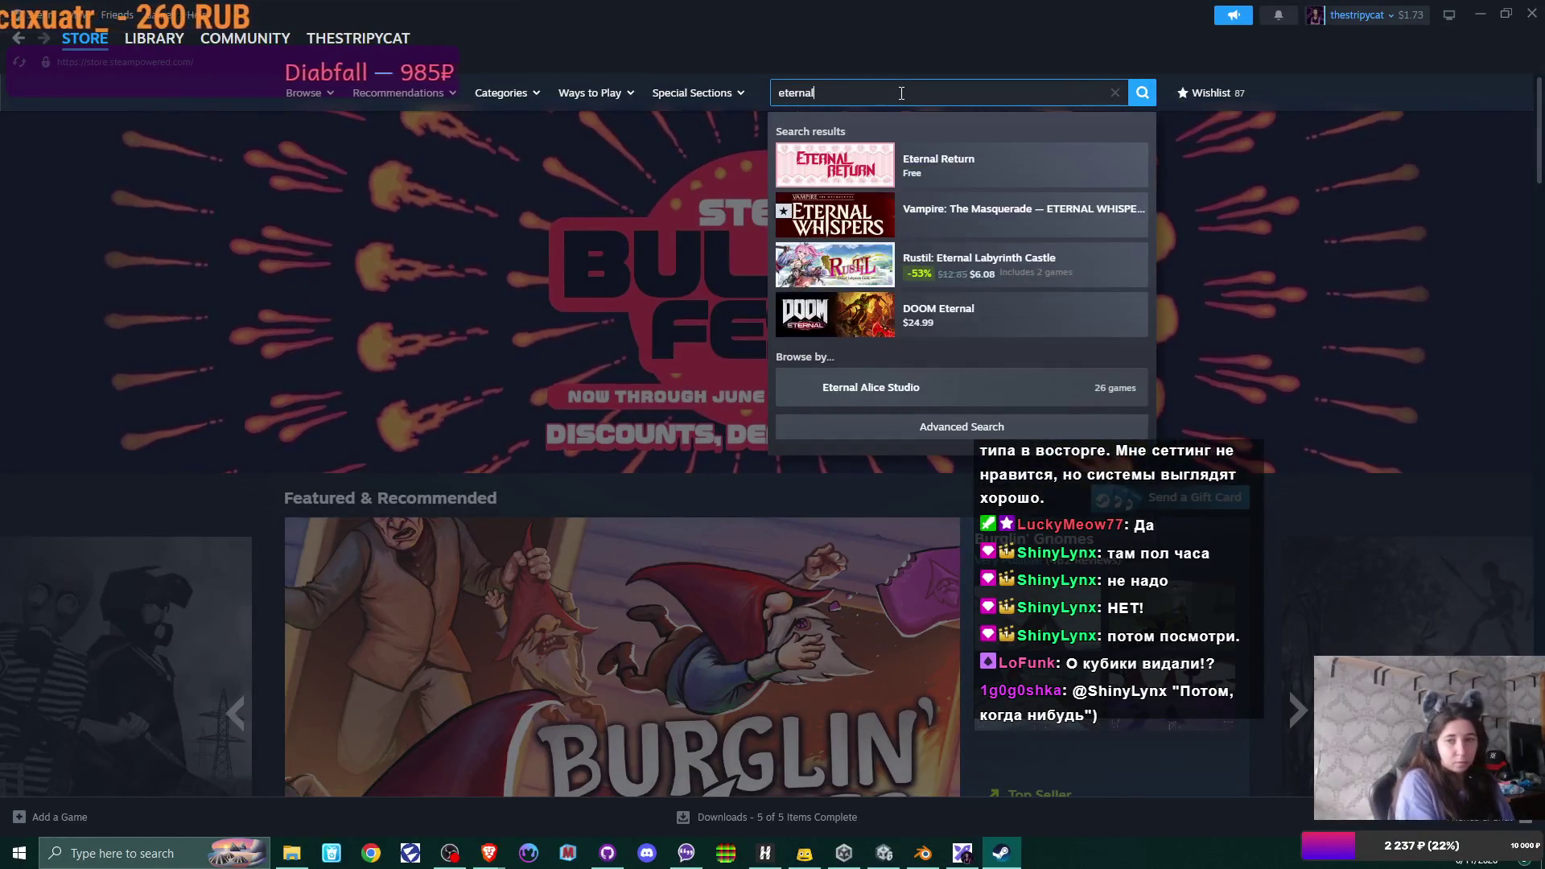
{"action": "left_click", "coordinate": [1043, 236]}
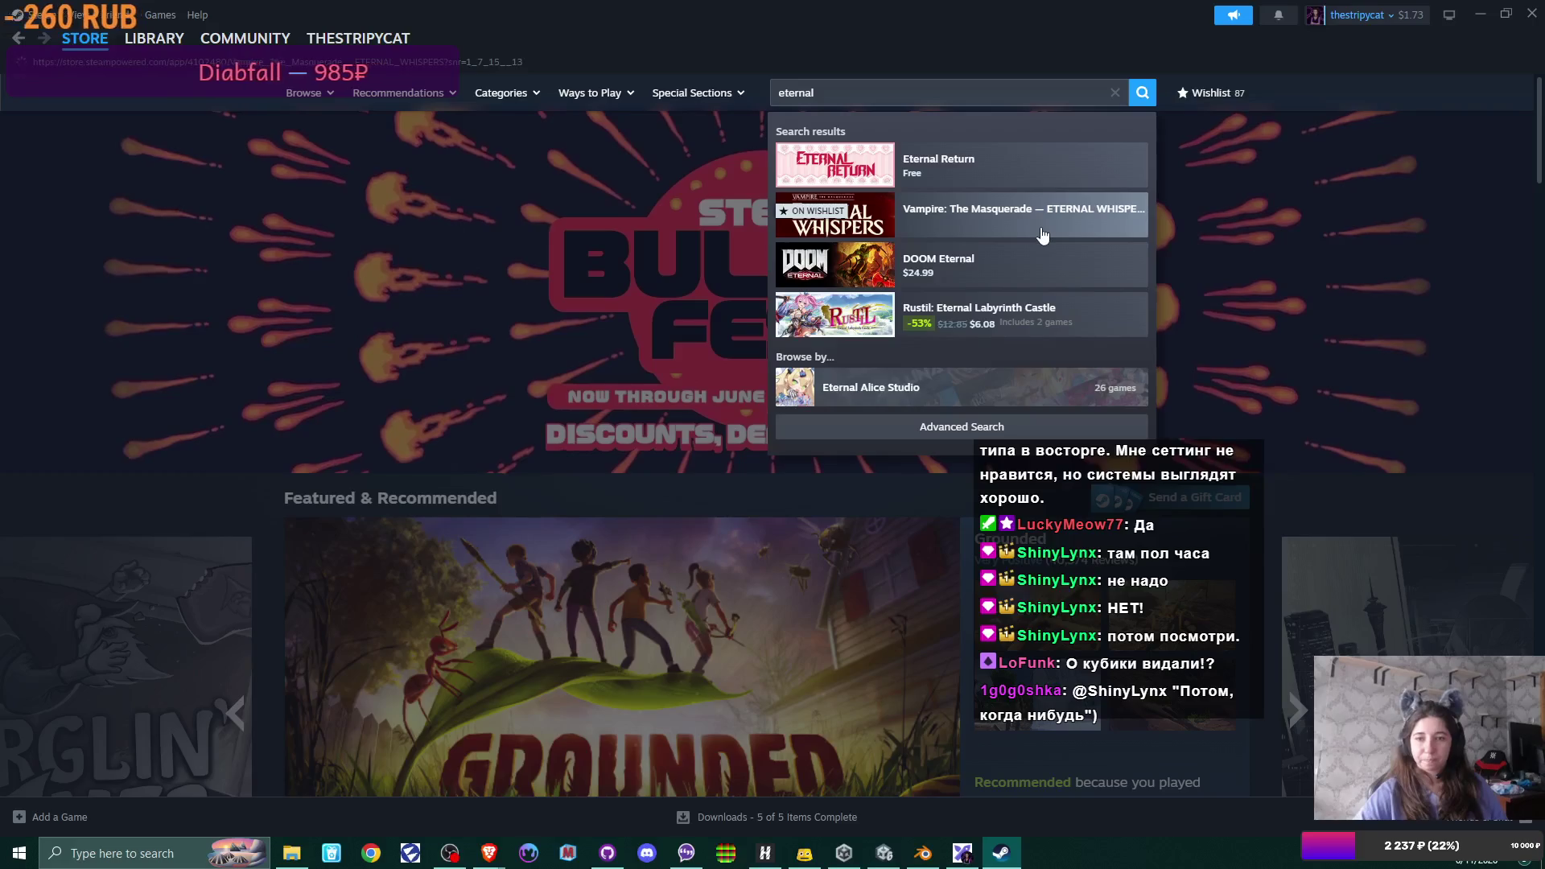
{"action": "scroll", "coordinate": [781, 438], "scroll_direction": "down", "scroll_amount": 3}
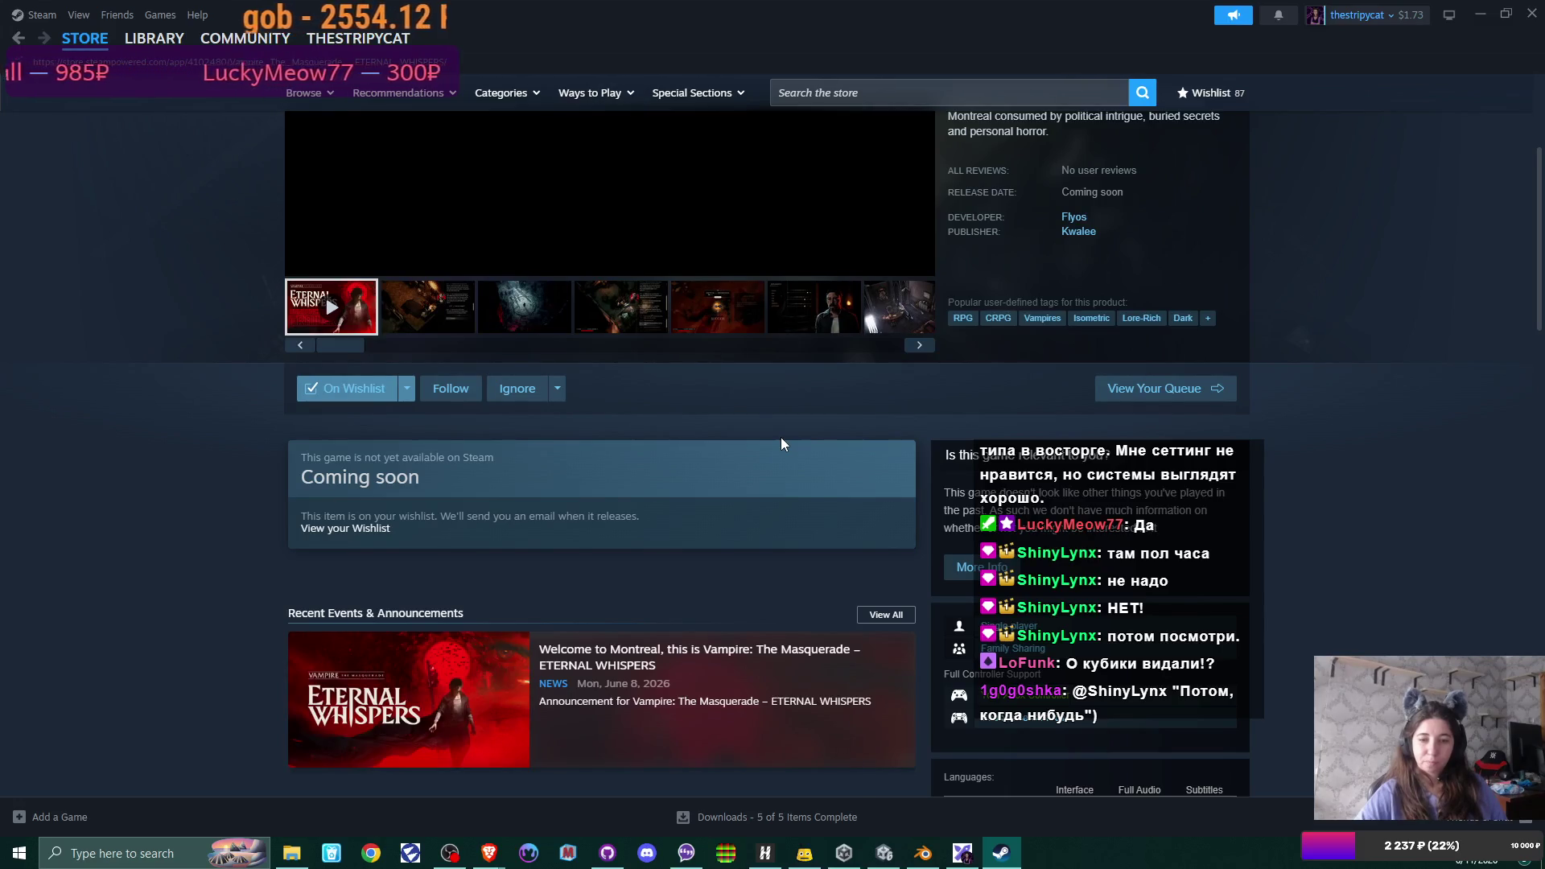
{"action": "scroll", "coordinate": [781, 445], "scroll_direction": "up", "scroll_amount": 3}
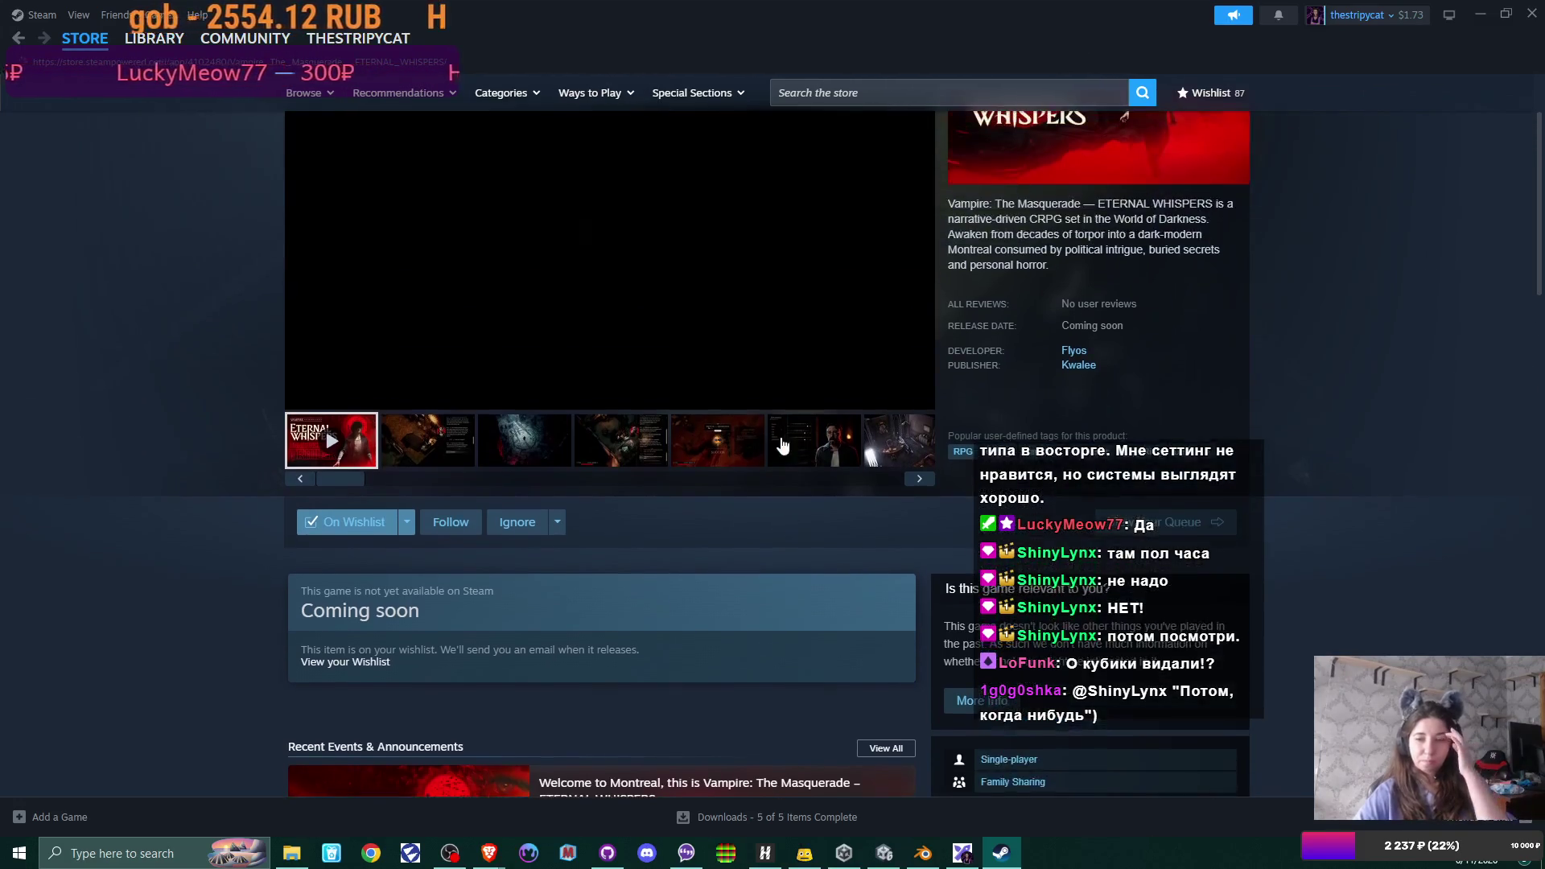
{"action": "left_click", "coordinate": [694, 349]}
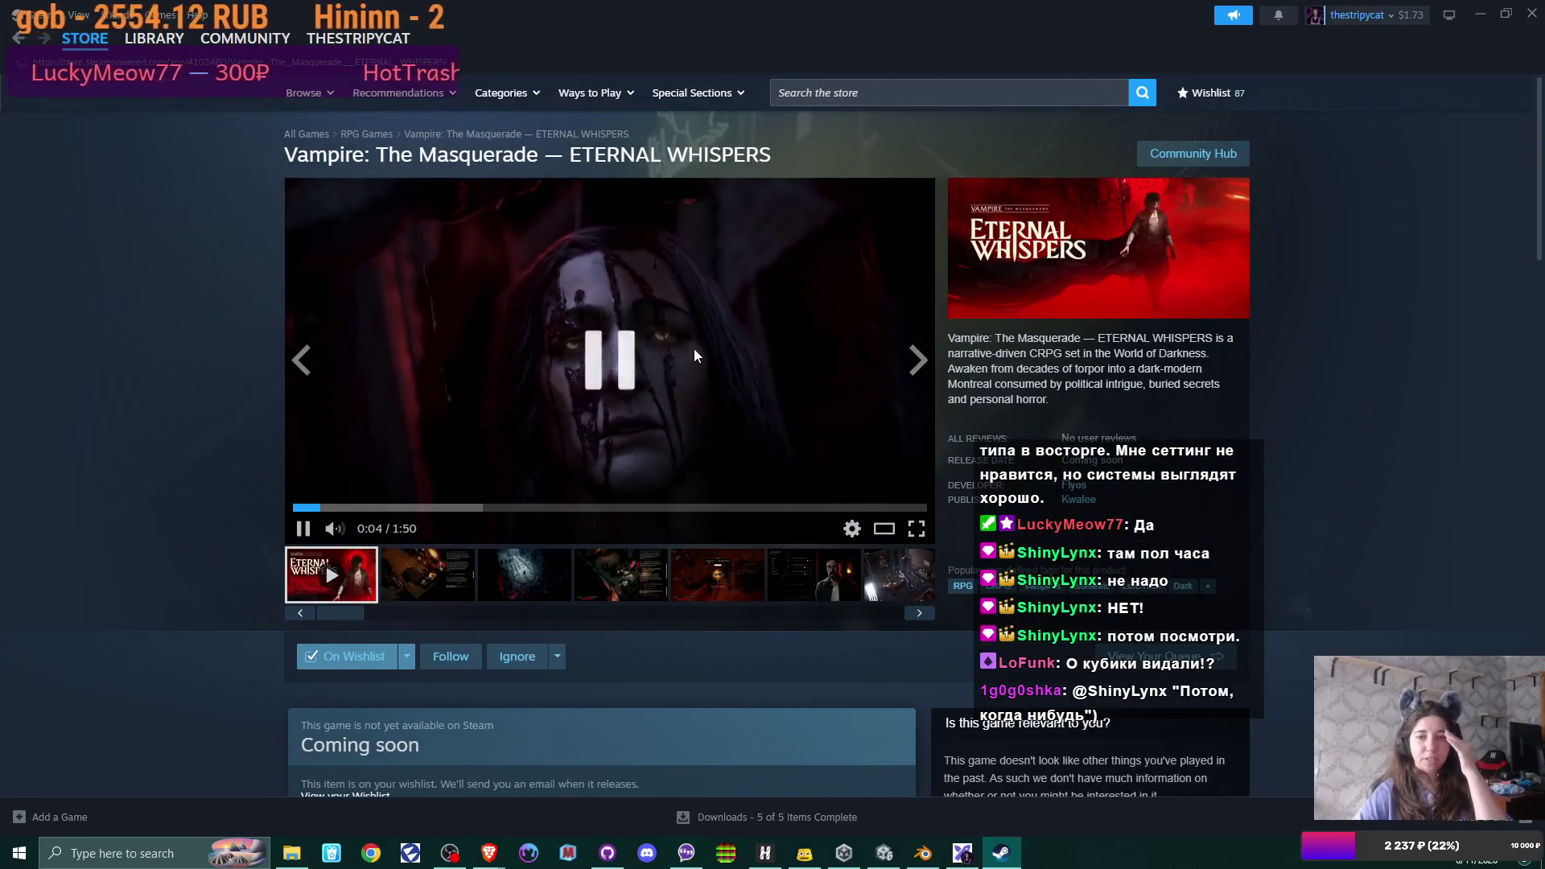
{"action": "left_click", "coordinate": [1537, 10]}
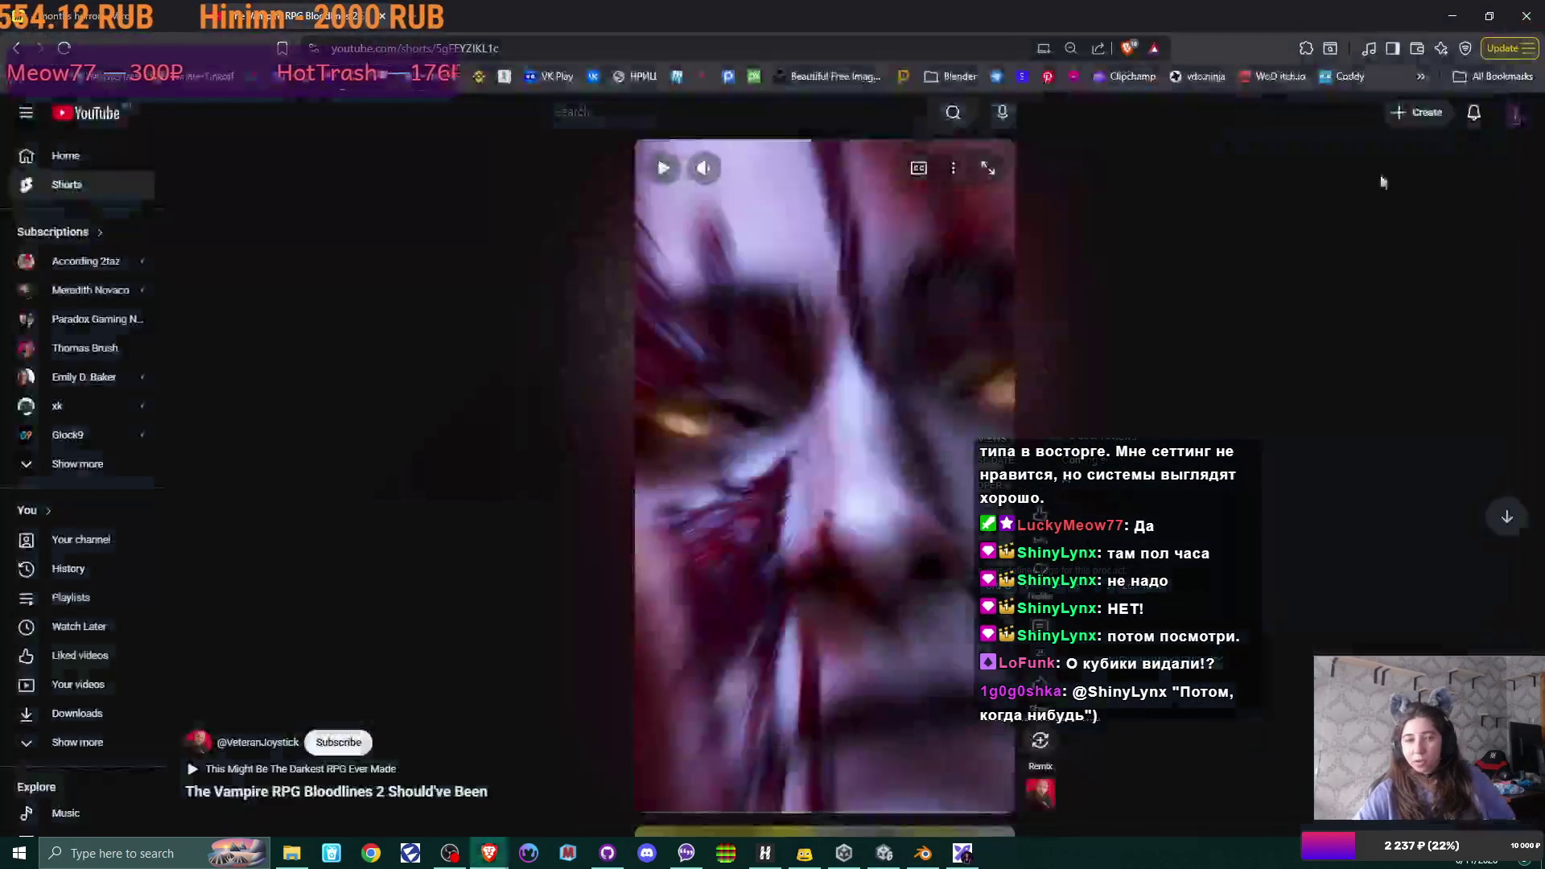
- Search YouTube for 'fable gameplay', open the Fable Gameplay Demo in a background tab, minimize the browser
{"action": "left_click", "coordinate": [60, 154]}
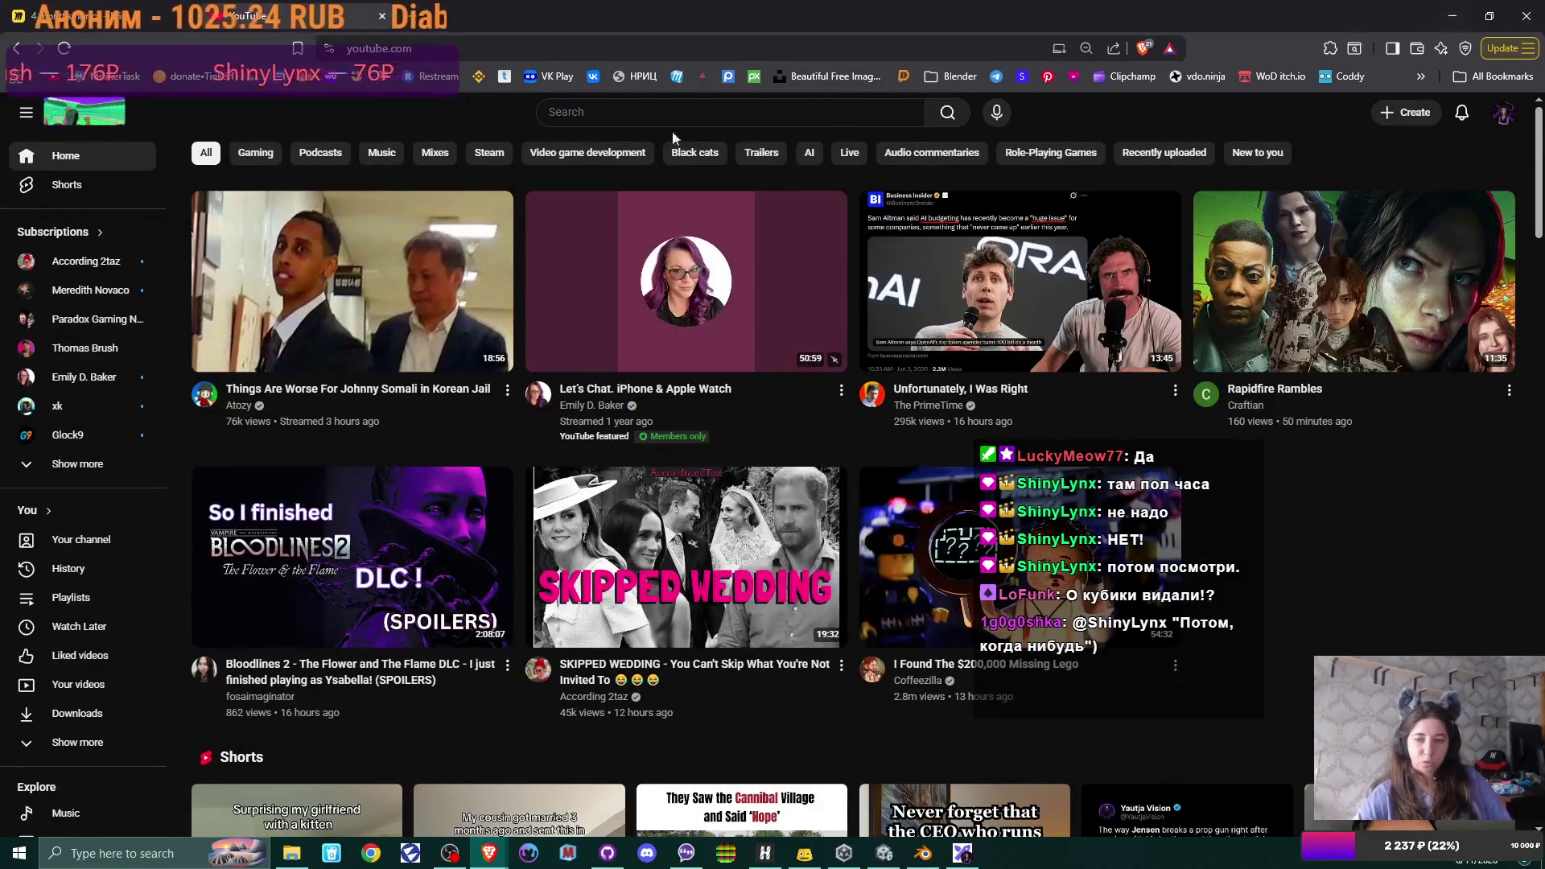
{"action": "left_click", "coordinate": [591, 121]}
{"action": "type", "text": "fa"}
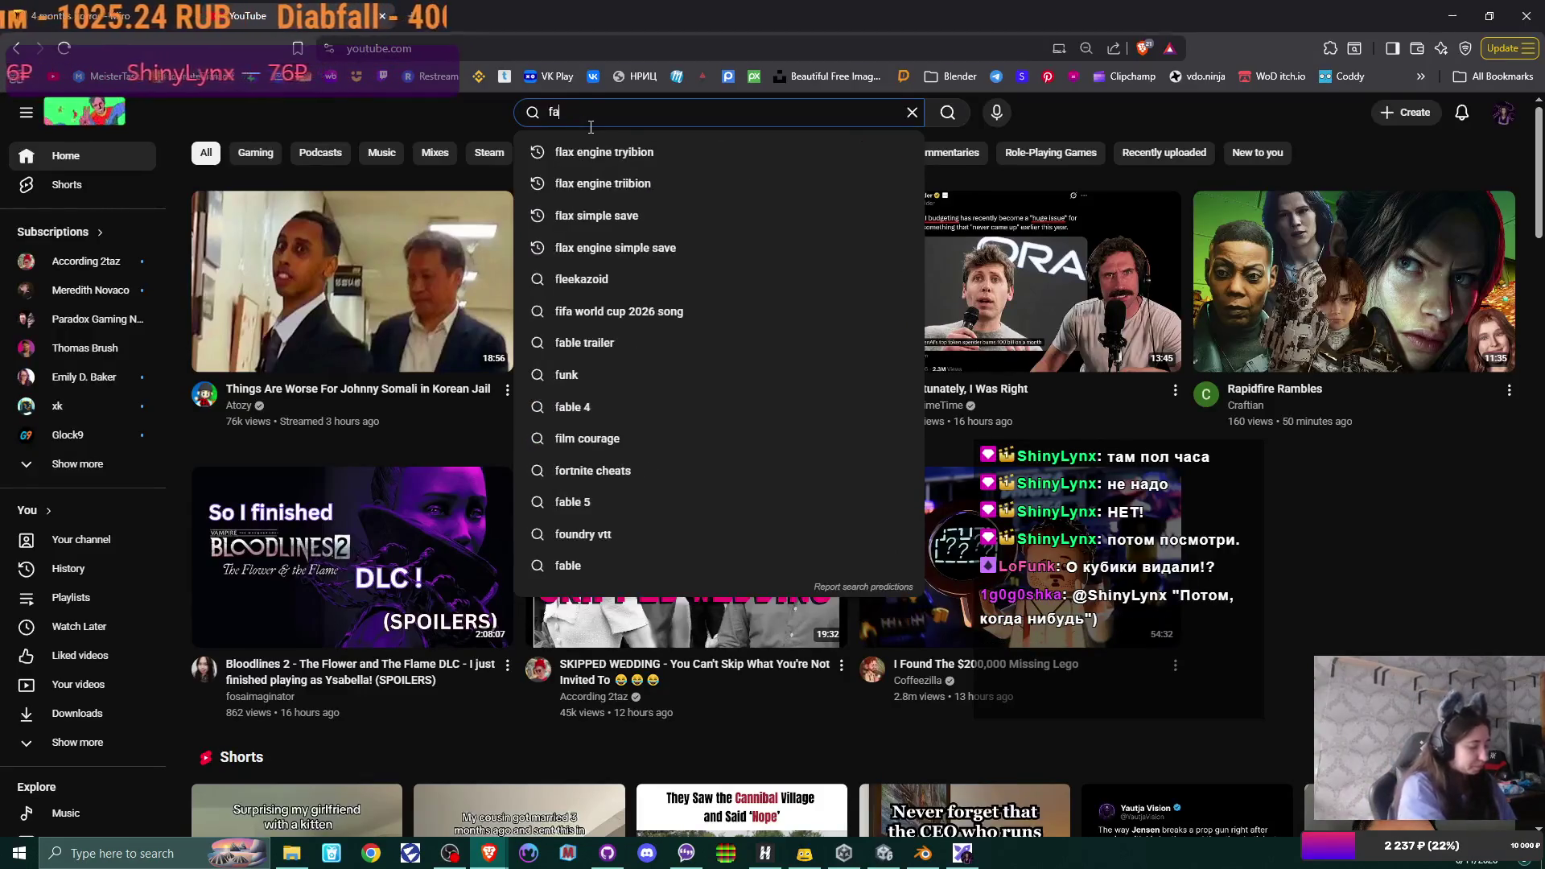
{"action": "type", "text": "ble gamepl"}
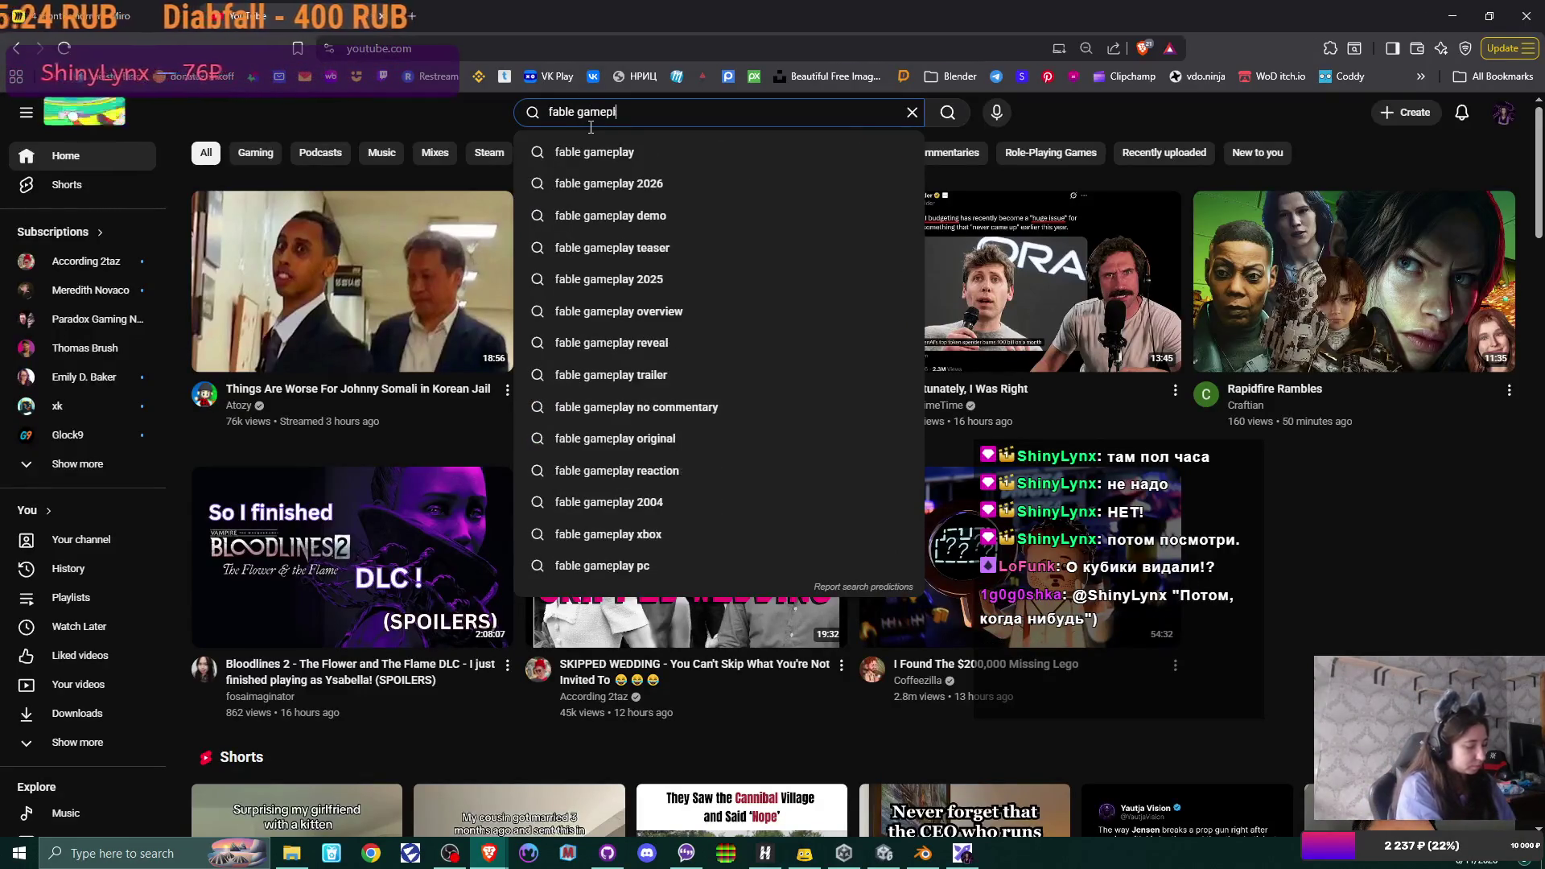
{"action": "type", "text": "ay"}
{"action": "key", "text": "Return"}
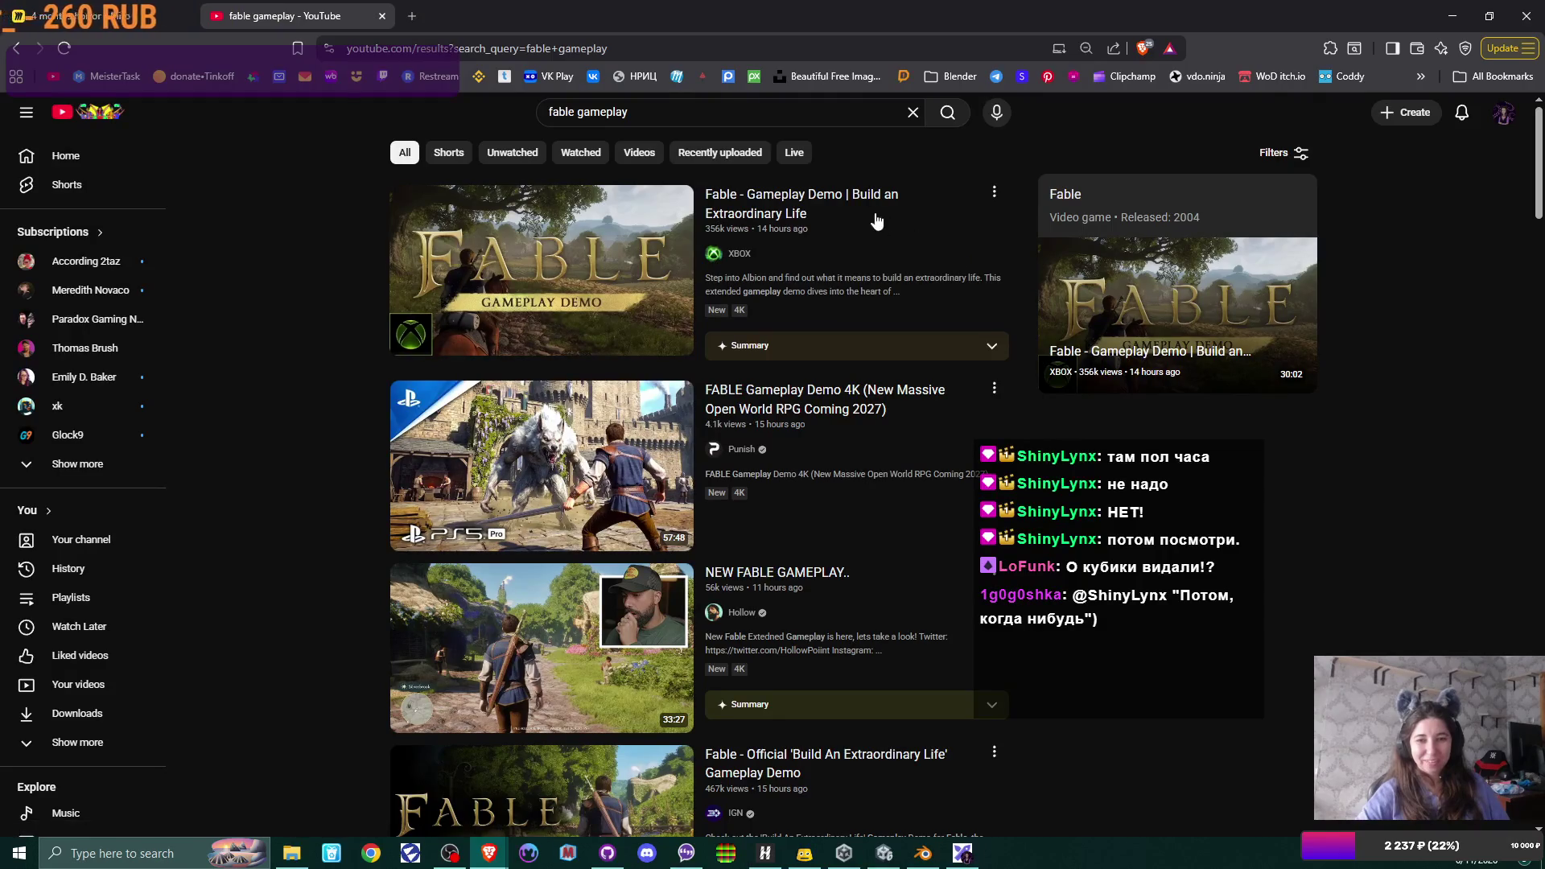
{"action": "mouse_move", "coordinate": [541, 270]}
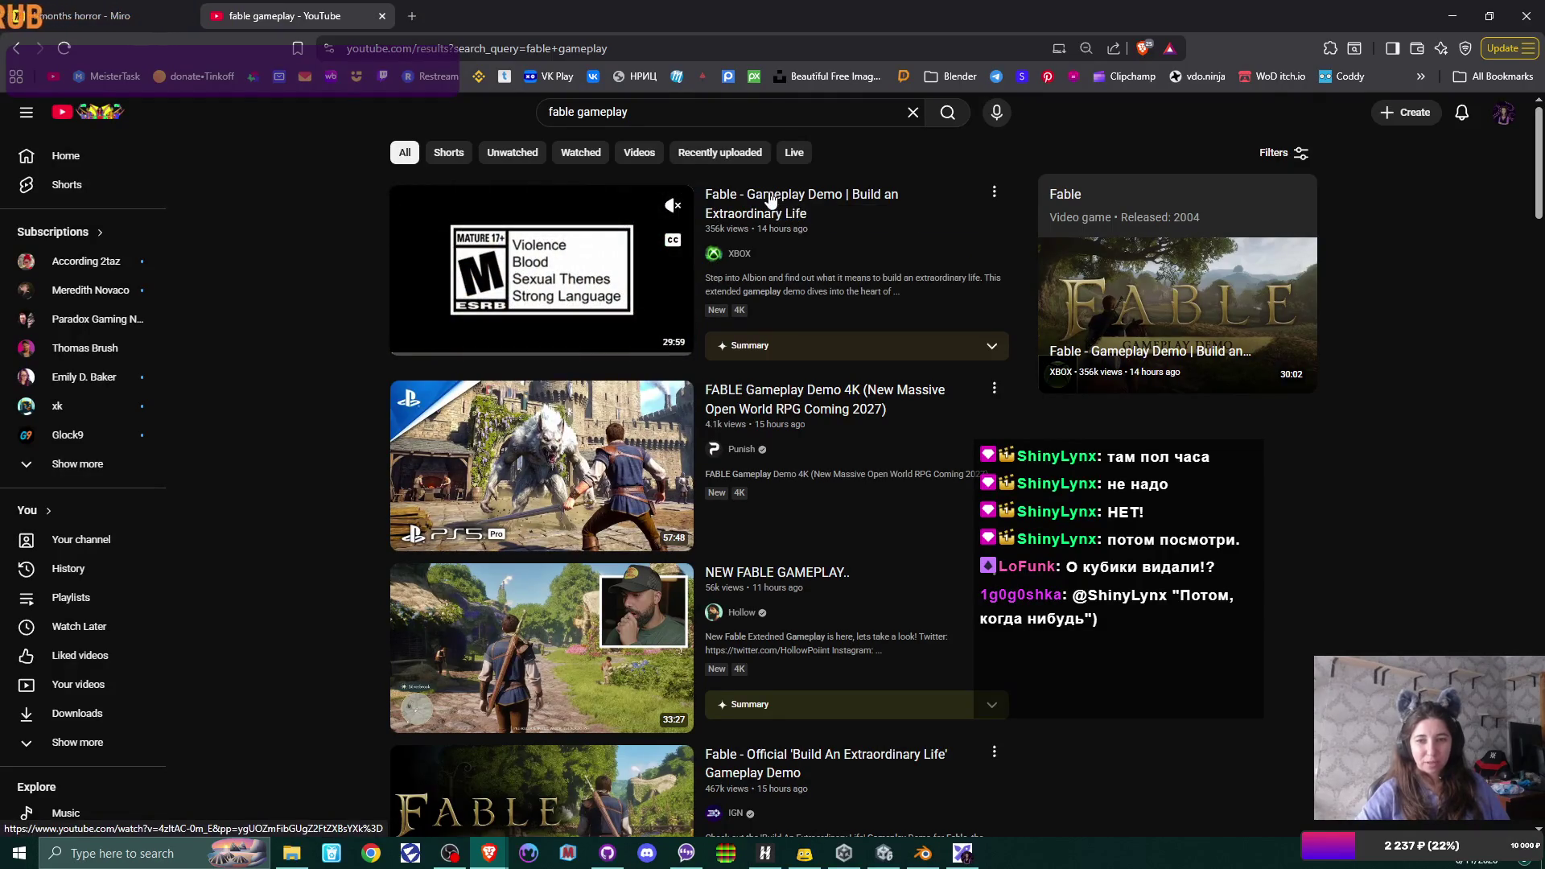
{"action": "middle_click", "coordinate": [773, 199]}
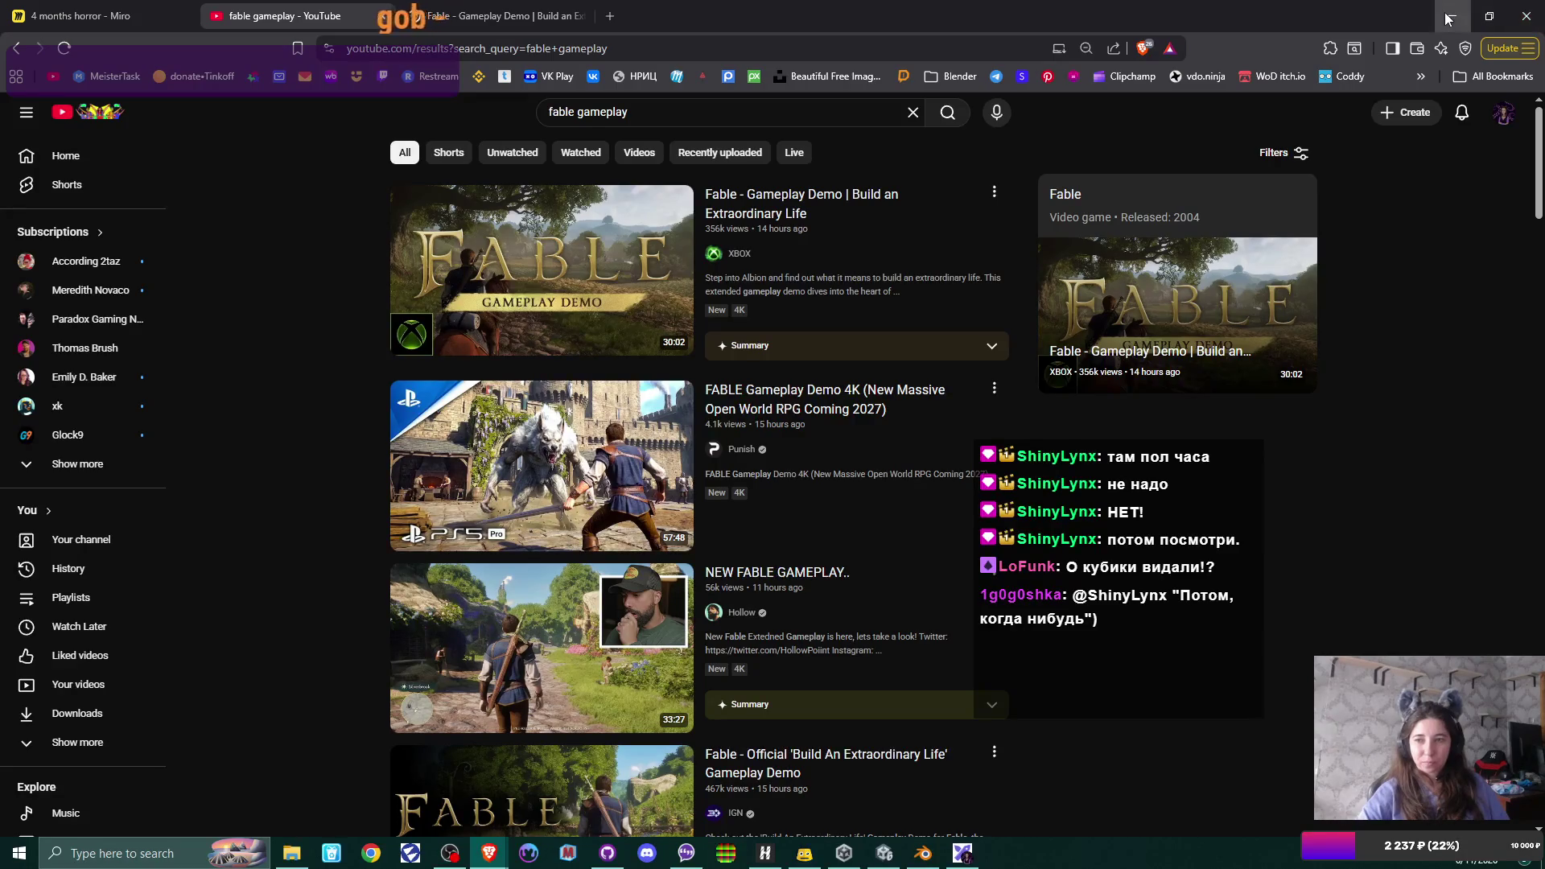
{"action": "left_click", "coordinate": [1448, 17]}
{"action": "mouse_move", "coordinate": [488, 854]}
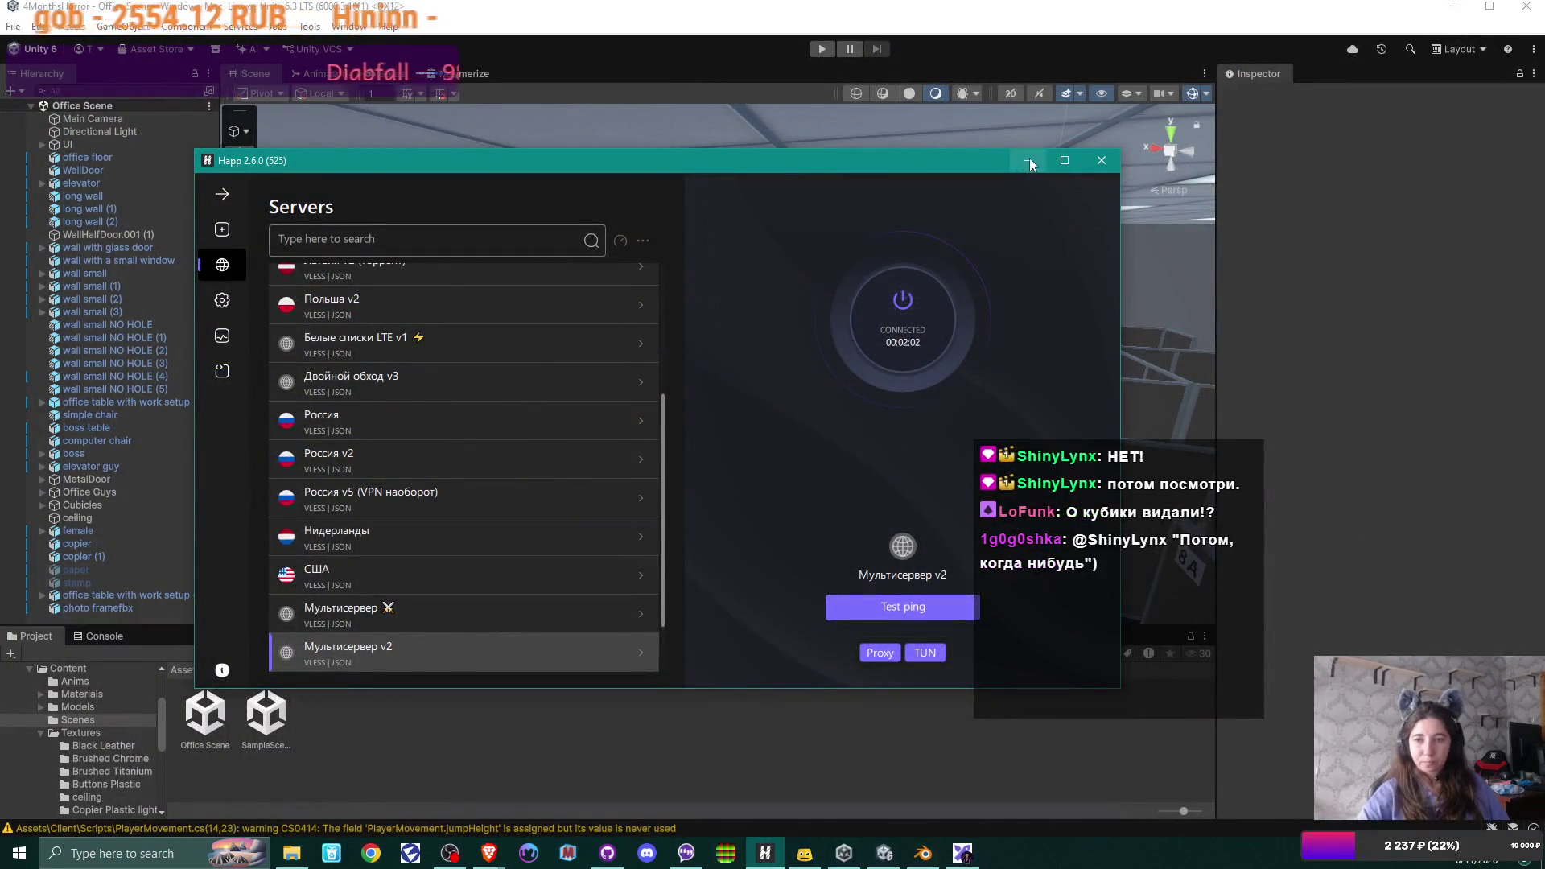
- Hide the Happ VPN window and bring up the Miro board in Brave
{"action": "left_click", "coordinate": [1027, 161]}
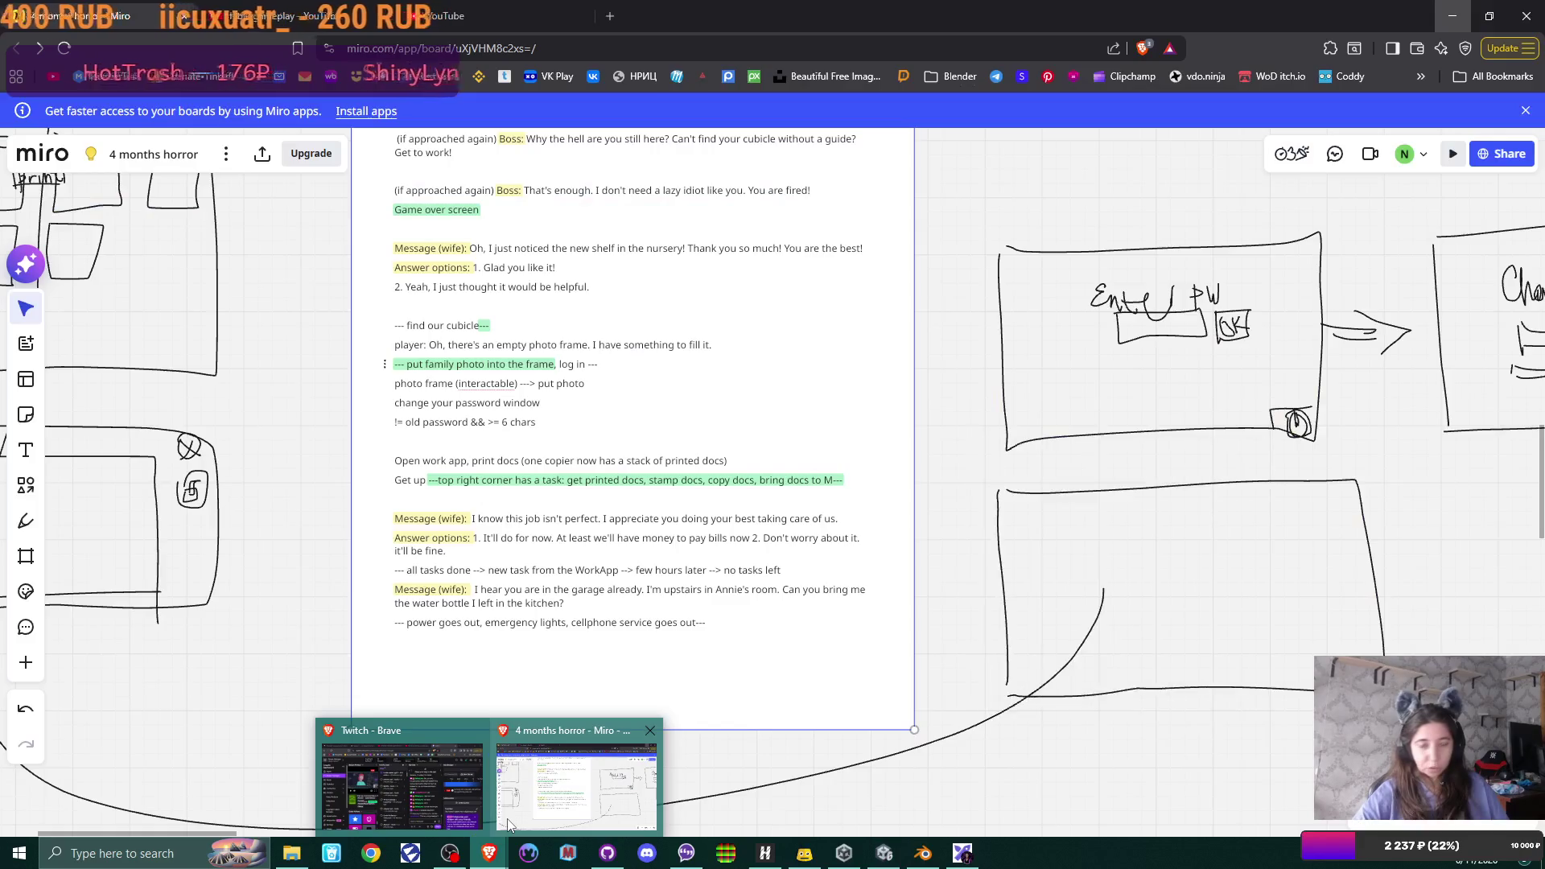
{"action": "left_click", "coordinate": [513, 790]}
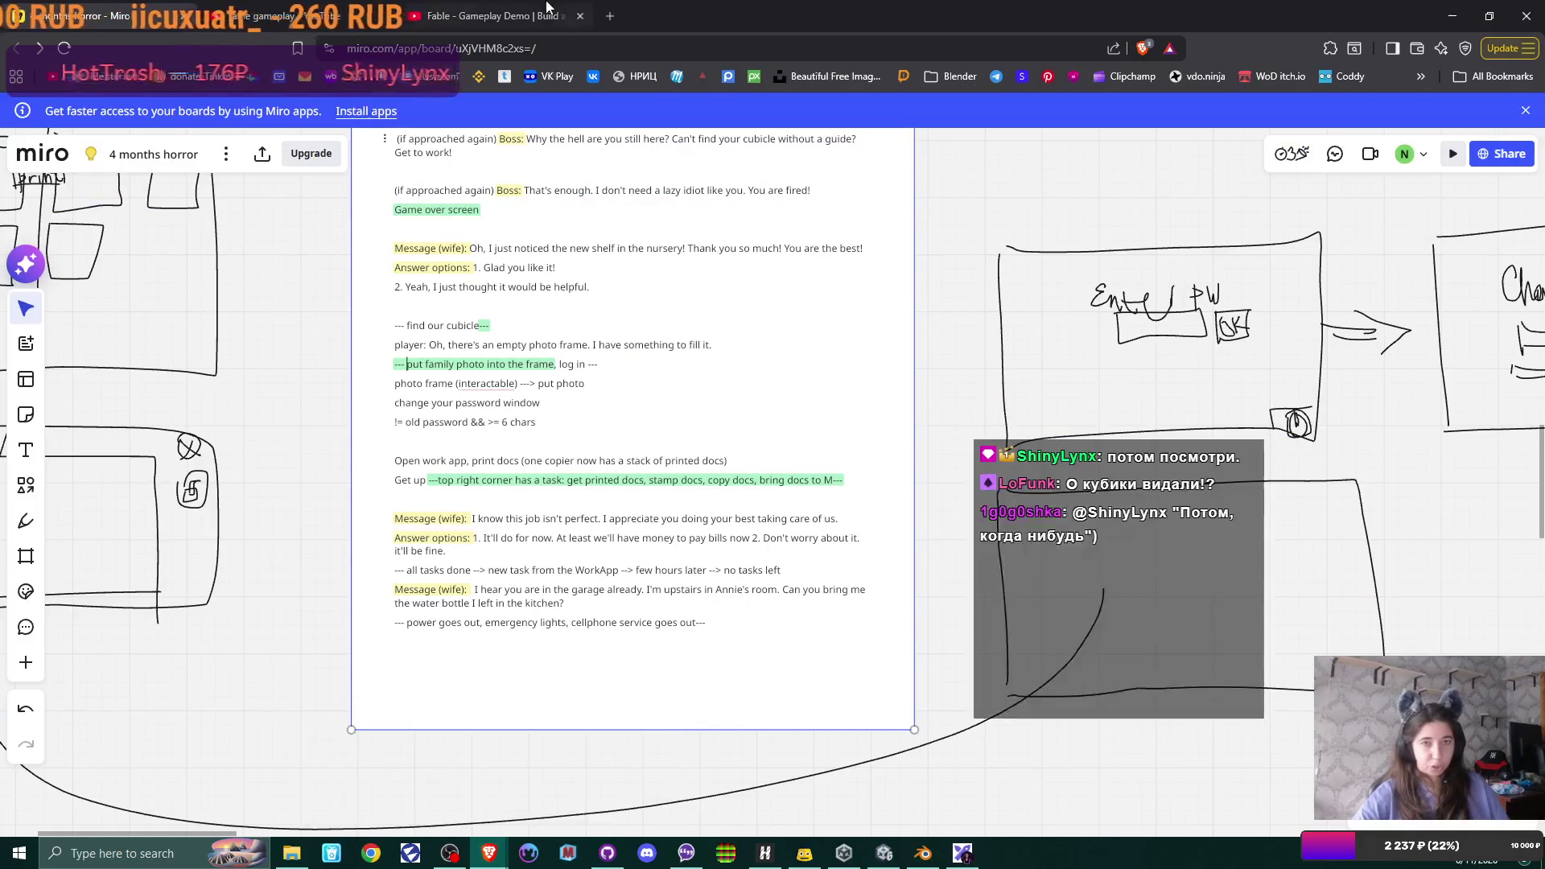
- Open a fresh Brave tab and switch over to GitHub Desktop
{"action": "left_click", "coordinate": [609, 15]}
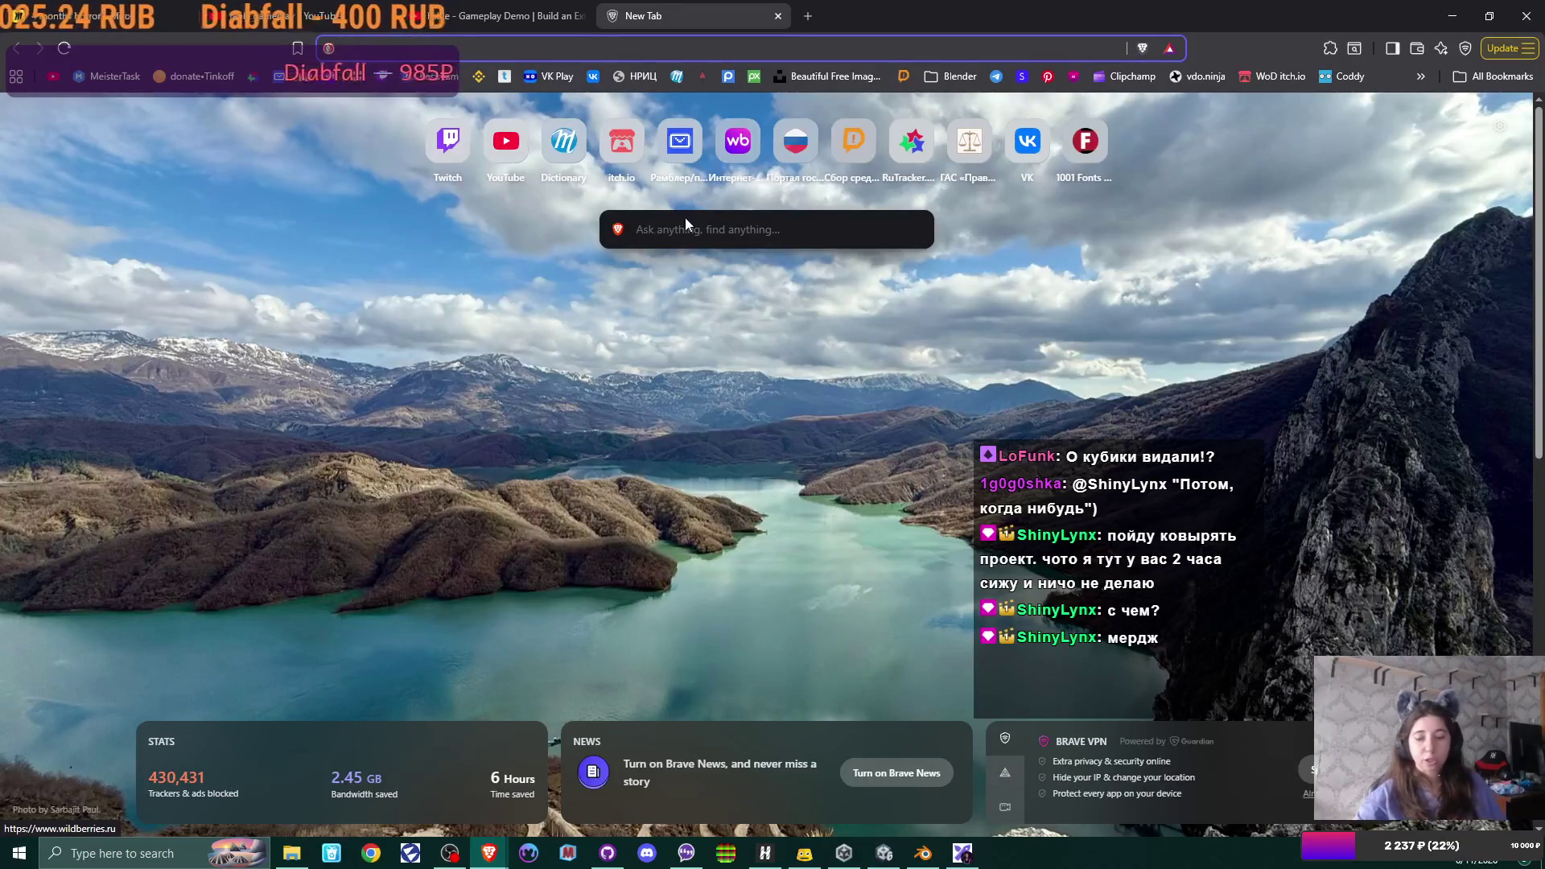
{"action": "left_click", "coordinate": [608, 852]}
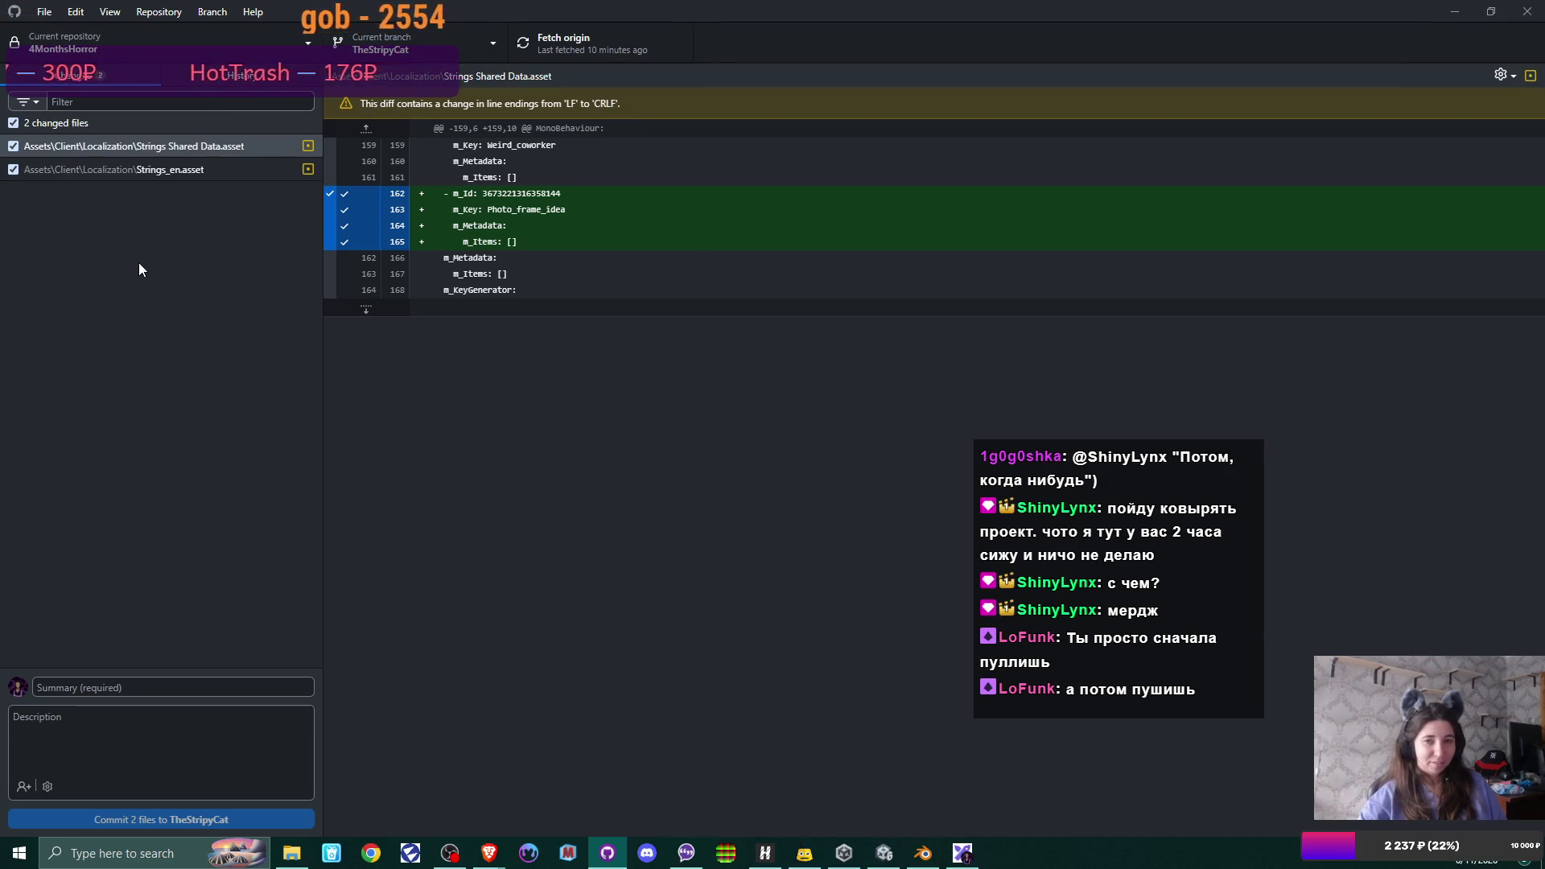
- Show the repository's branch list in GitHub Desktop
{"action": "left_click", "coordinate": [417, 50]}
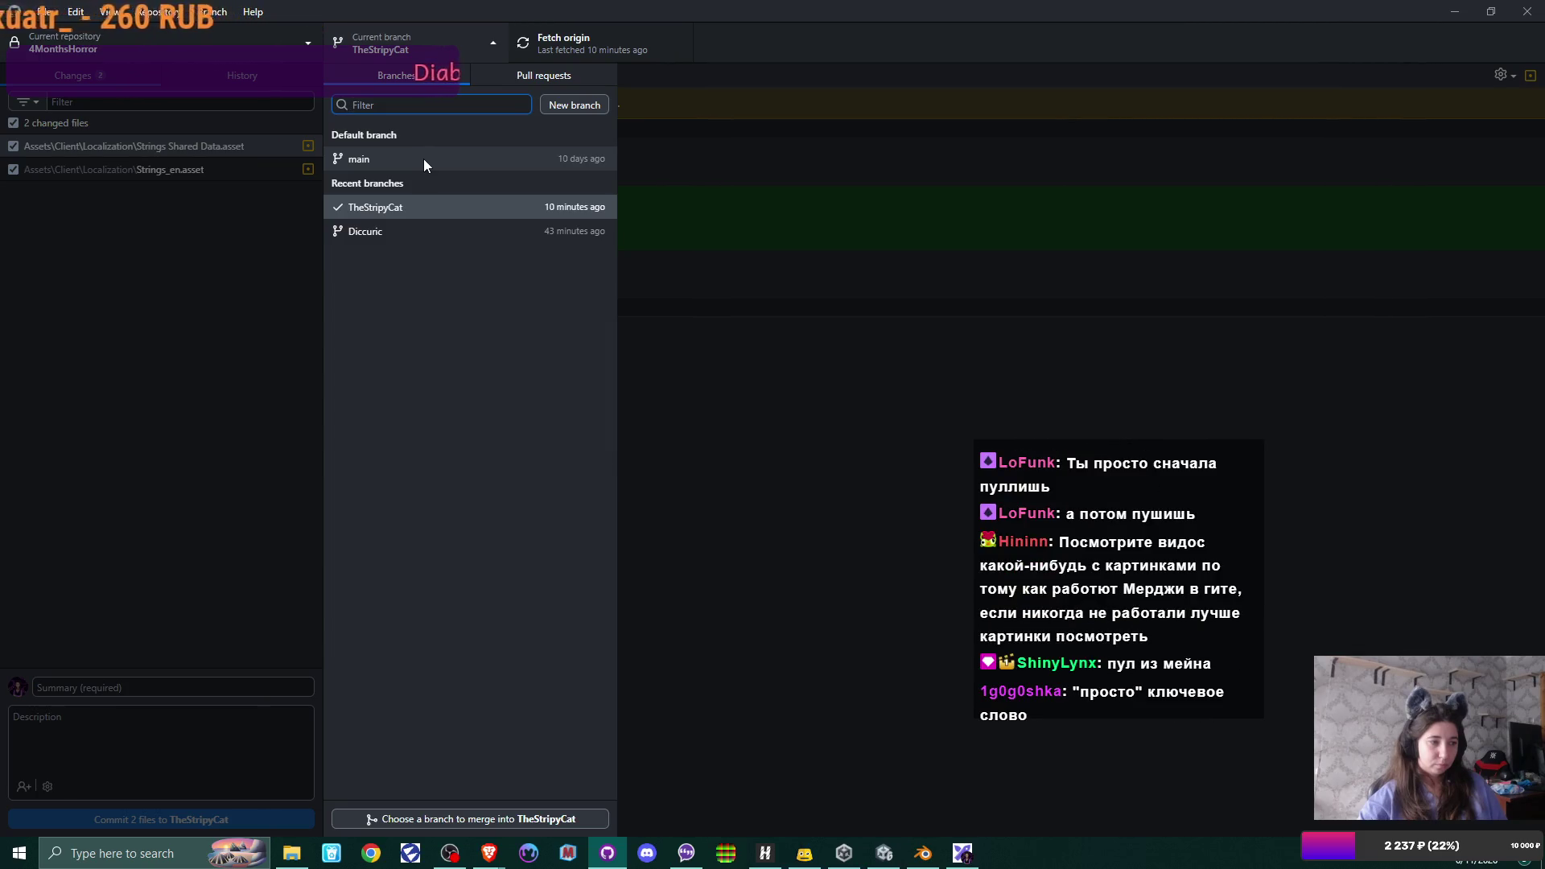
- Reopen the branch list and choose Diccuric, prompting the uncommitted-changes dialog
{"action": "left_click", "coordinate": [223, 274]}
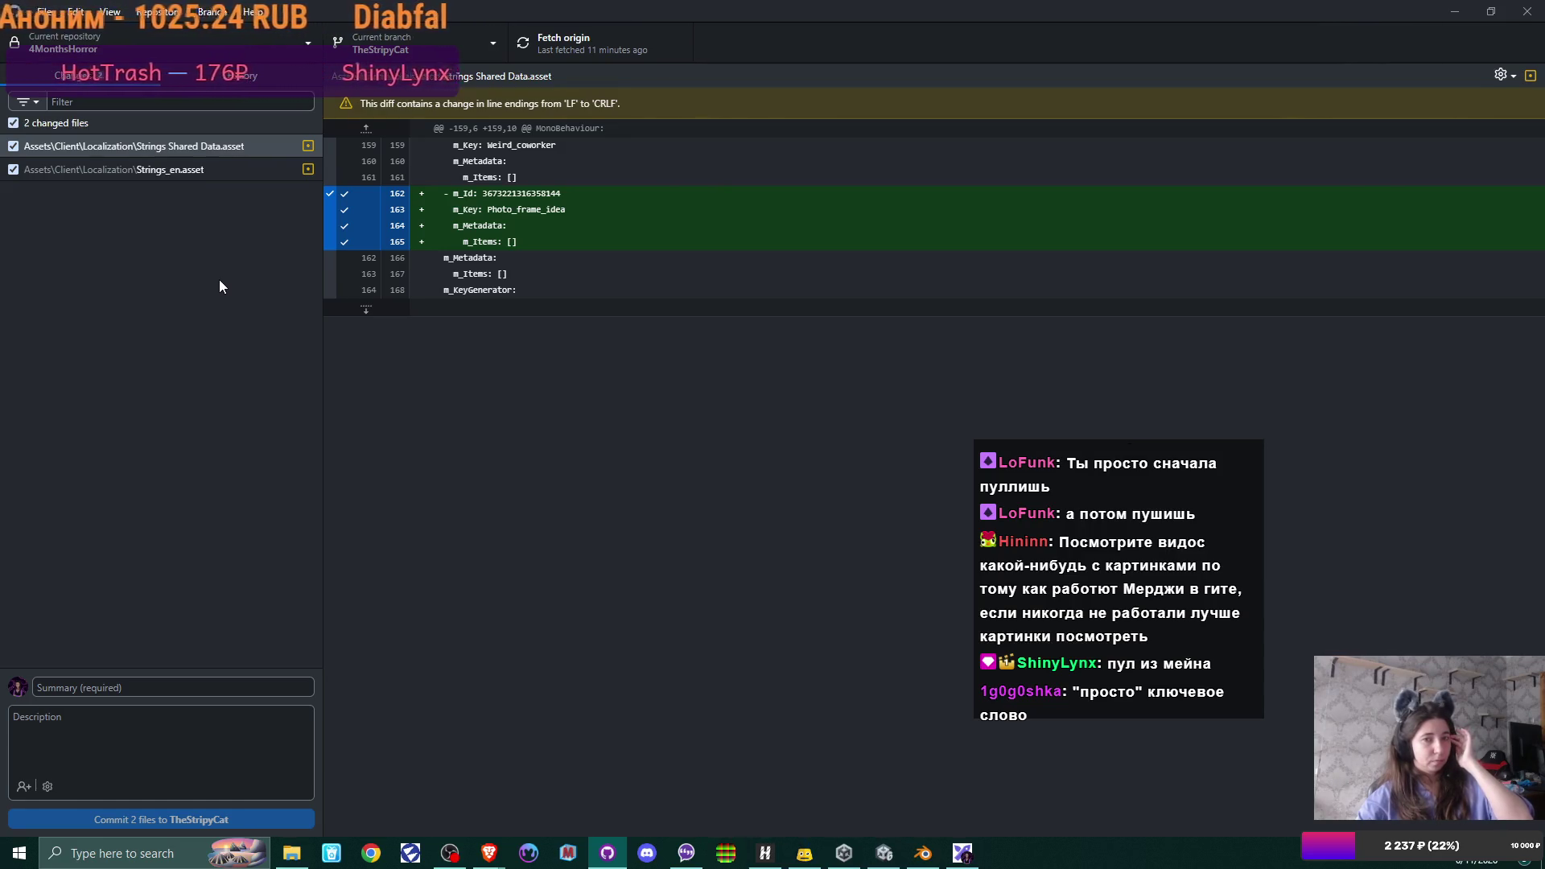
{"action": "left_click", "coordinate": [498, 41]}
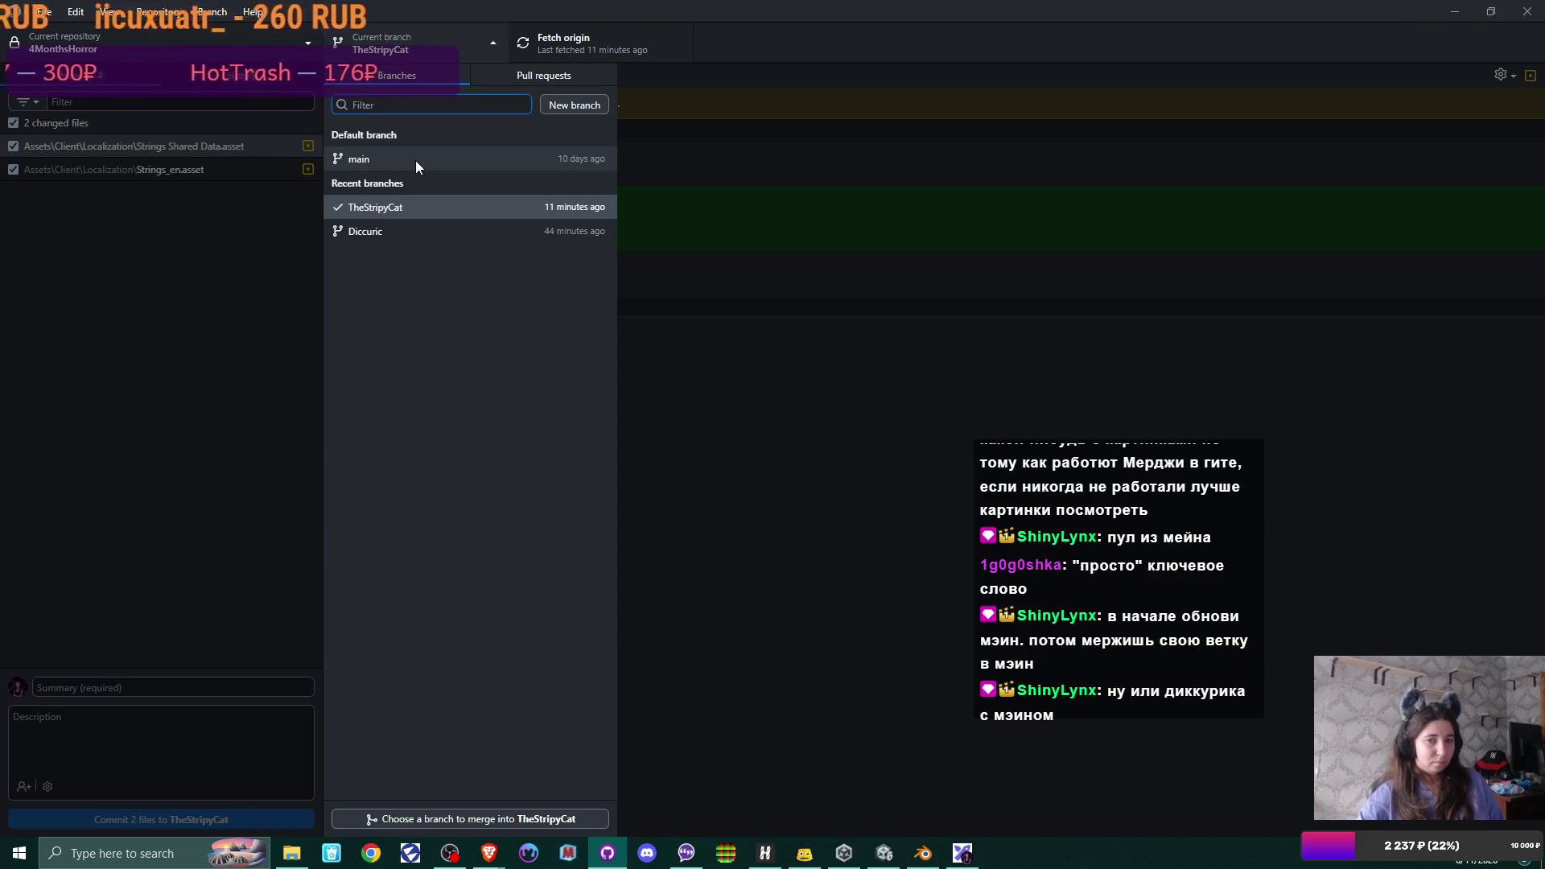
{"action": "left_click", "coordinate": [413, 231]}
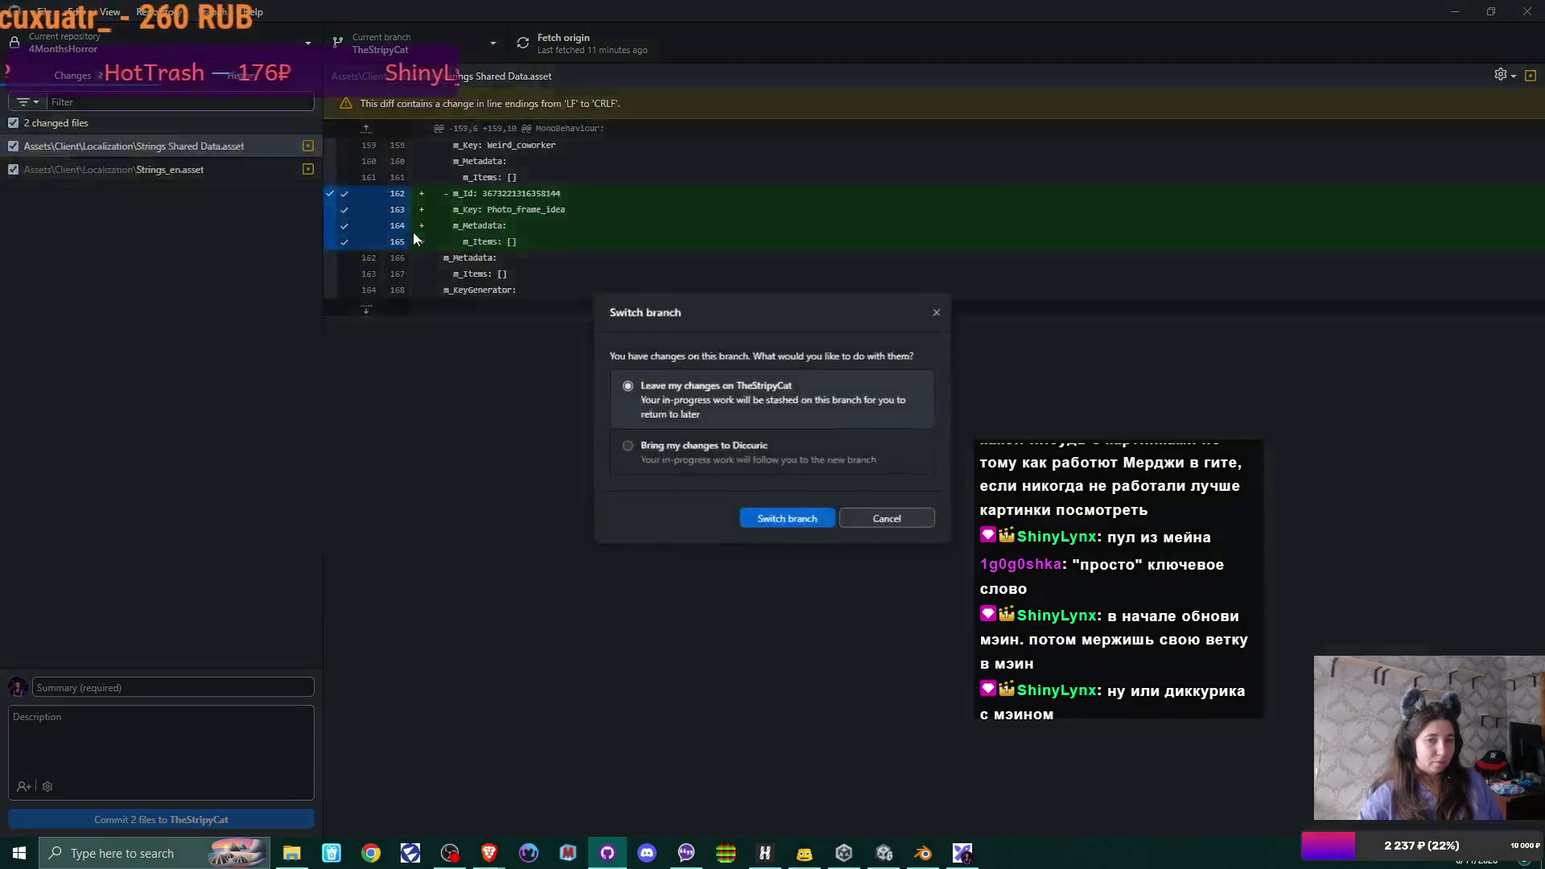
- Cancel the switch to Diccuric and focus the commit Summary field on TheStripyCat
{"action": "left_click", "coordinate": [890, 516]}
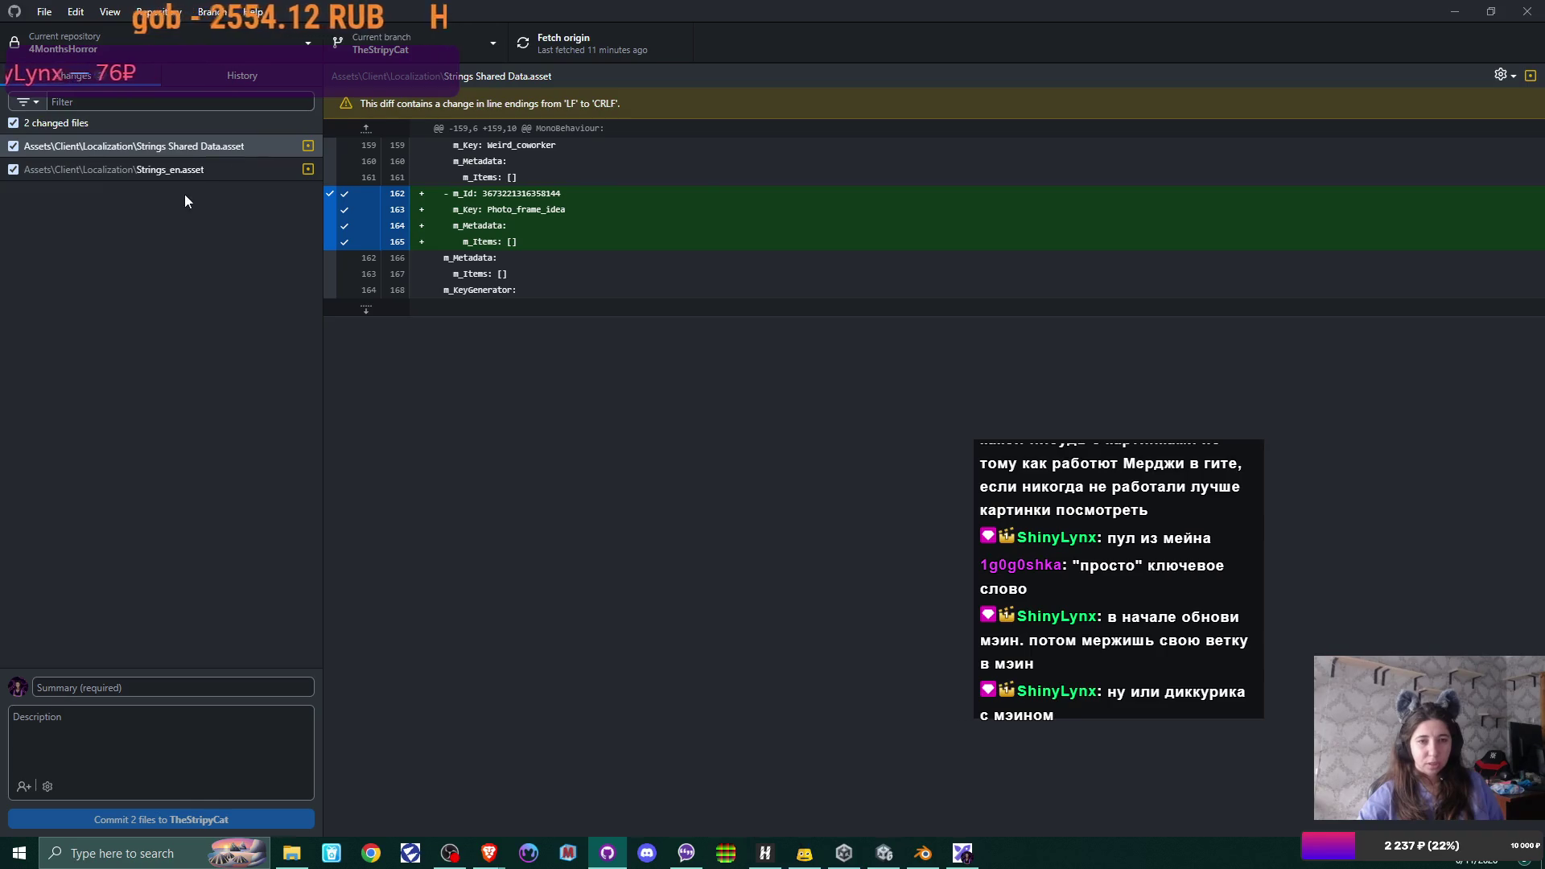
{"action": "left_click", "coordinate": [140, 688]}
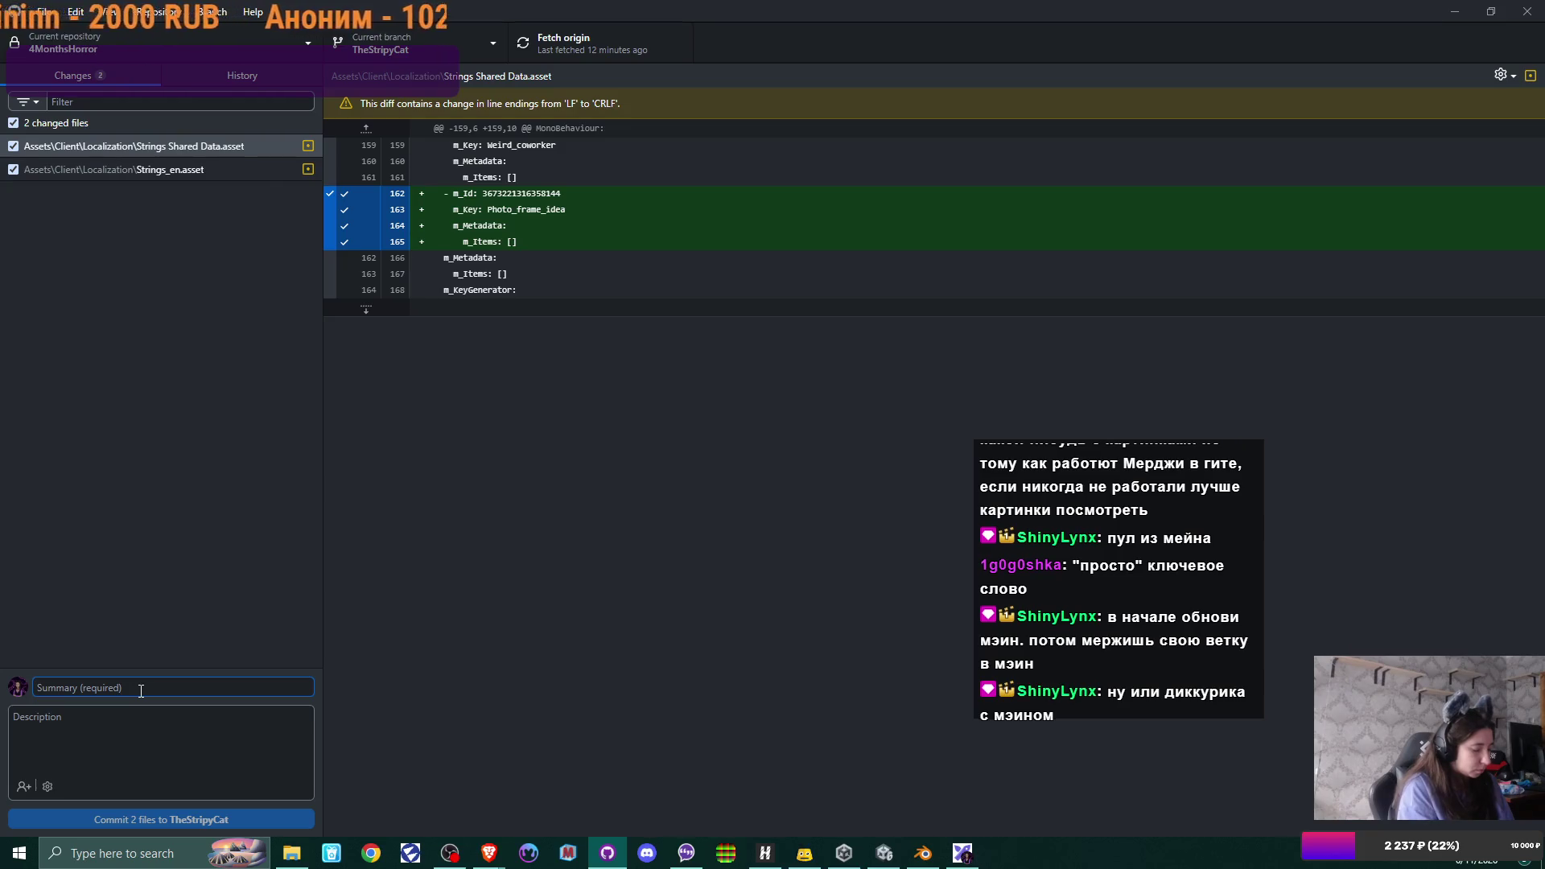
{"action": "type", "text": "localized ta"}
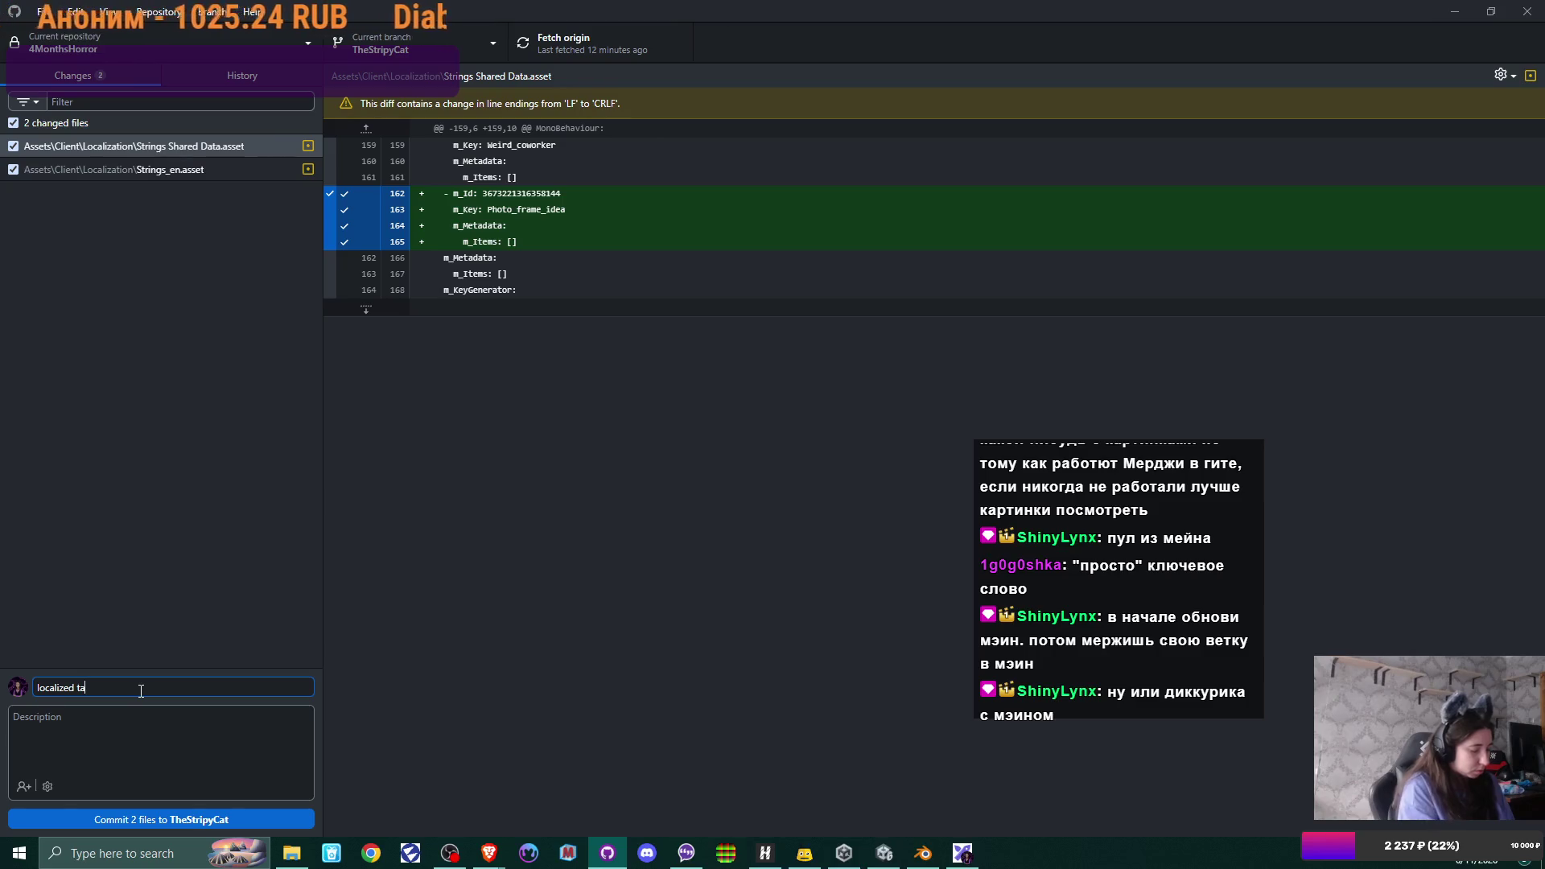
{"action": "type", "text": "ble text"}
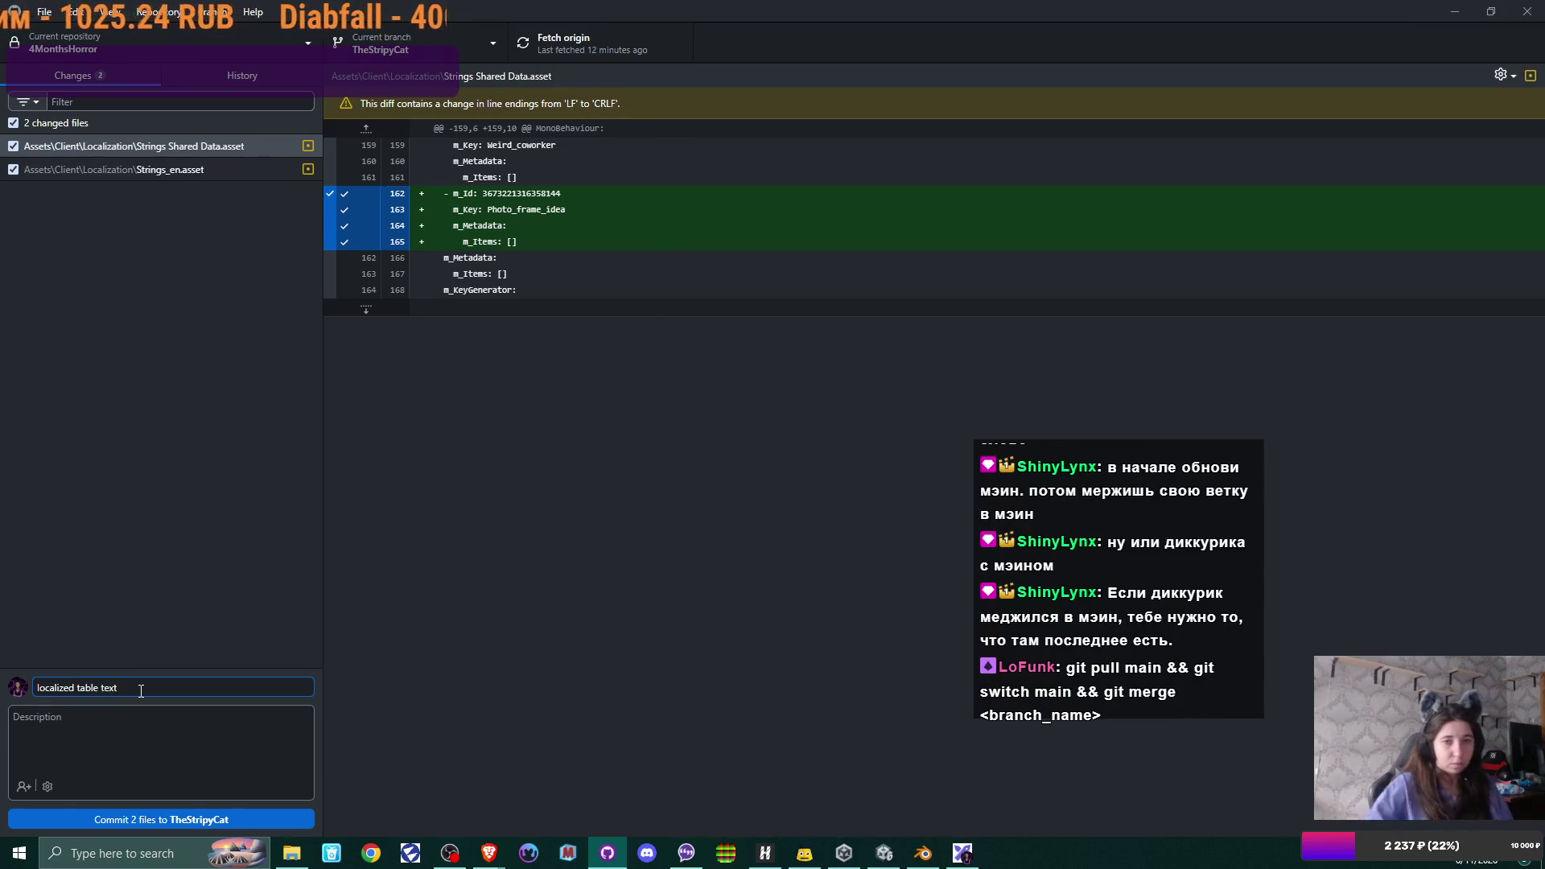
- Commit the two localization files to TheStripyCat as 'localized table text'
{"action": "left_click", "coordinate": [253, 820]}
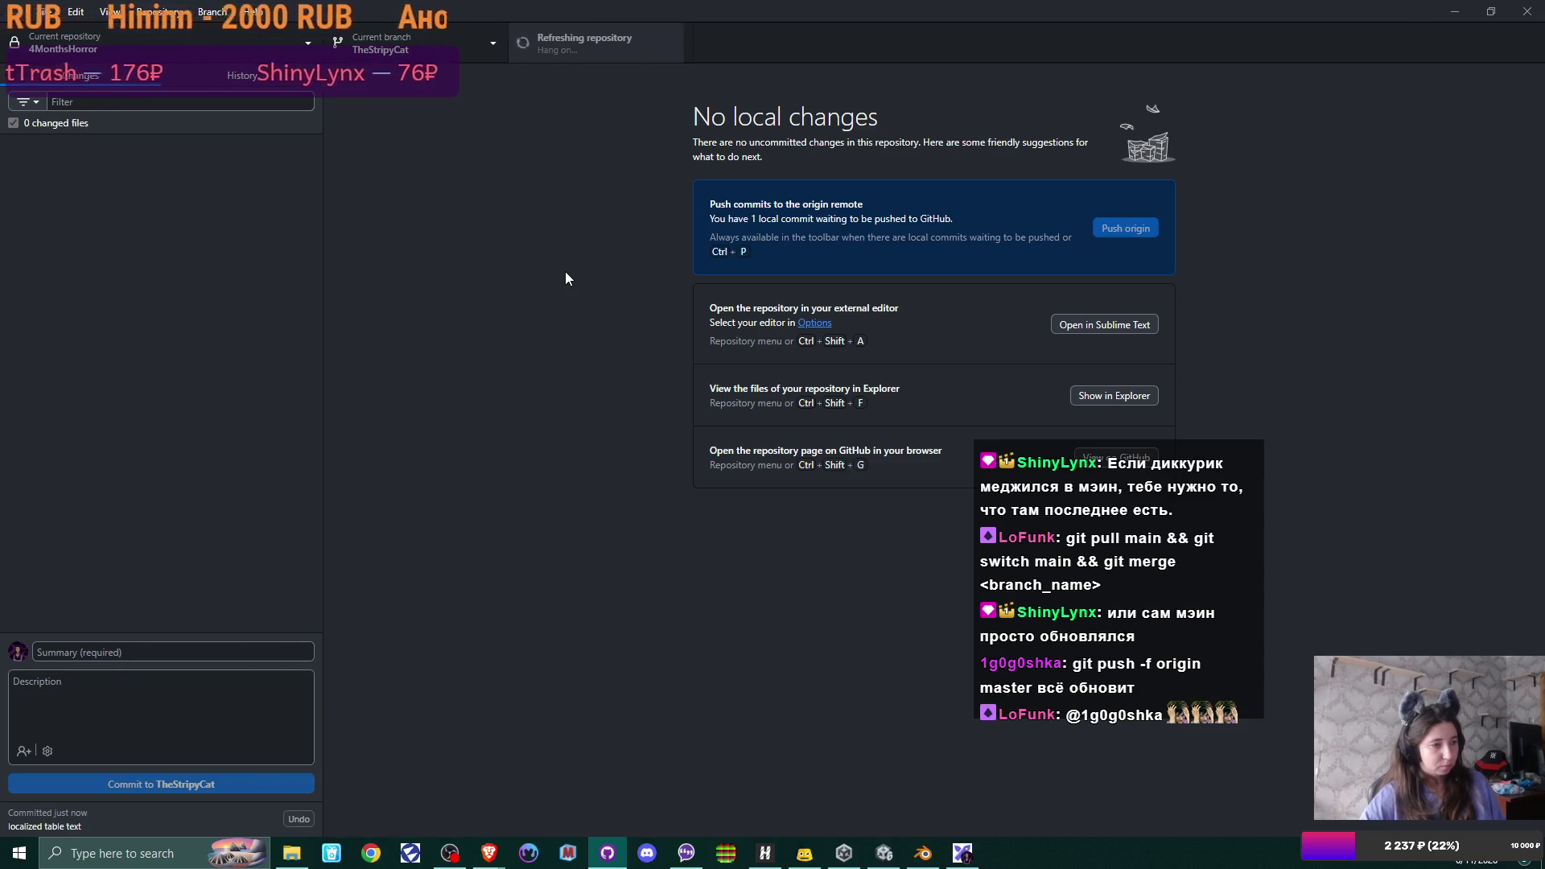
- Check out the main branch from the Current branch list
{"action": "left_click", "coordinate": [436, 46]}
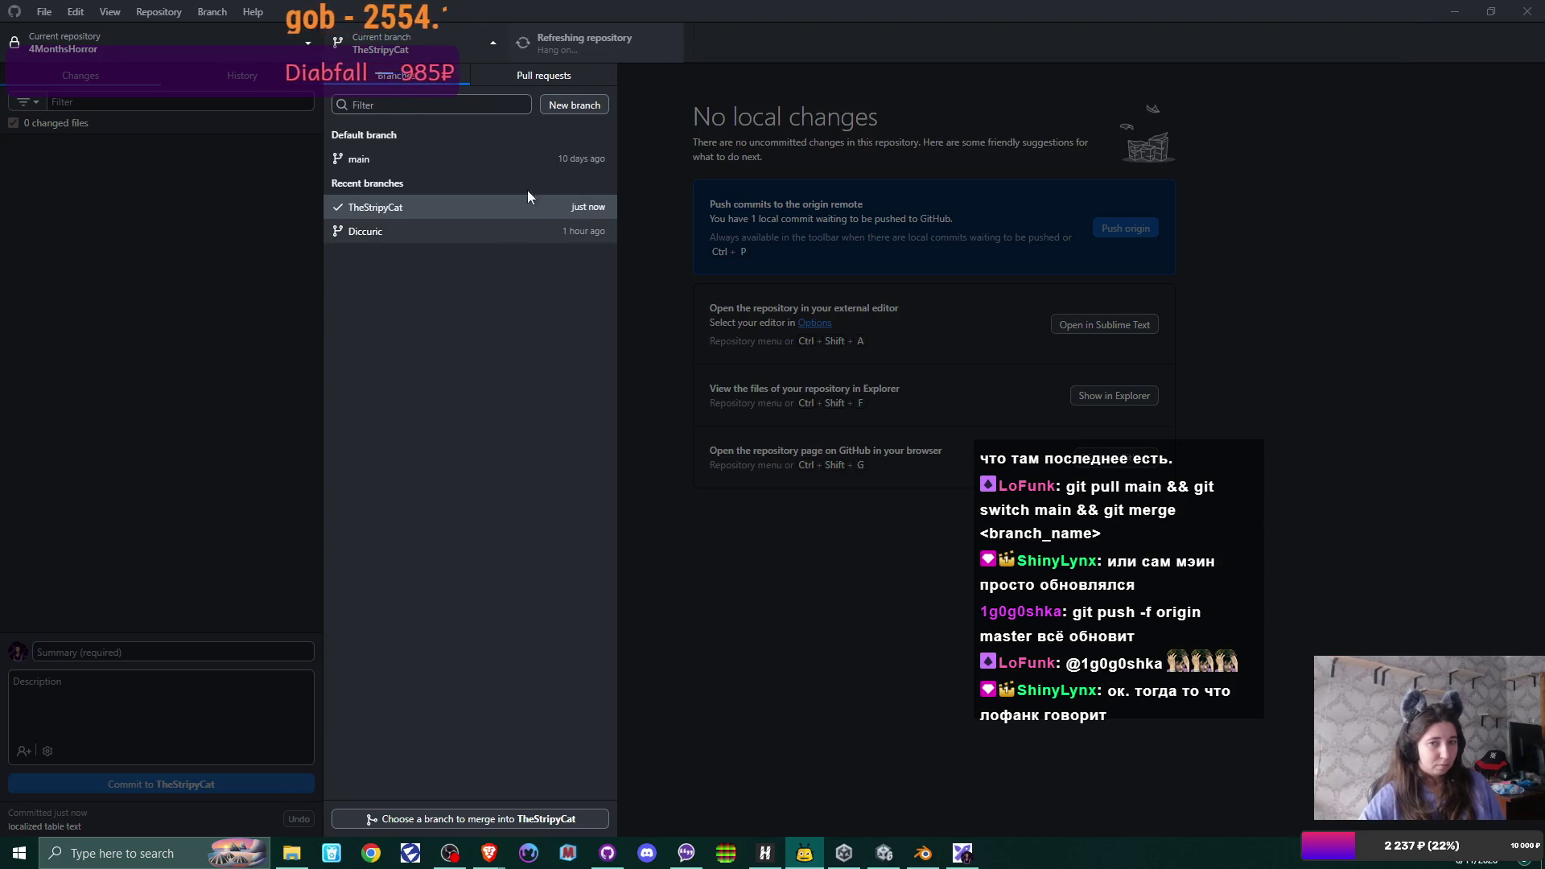
{"action": "left_click", "coordinate": [528, 160]}
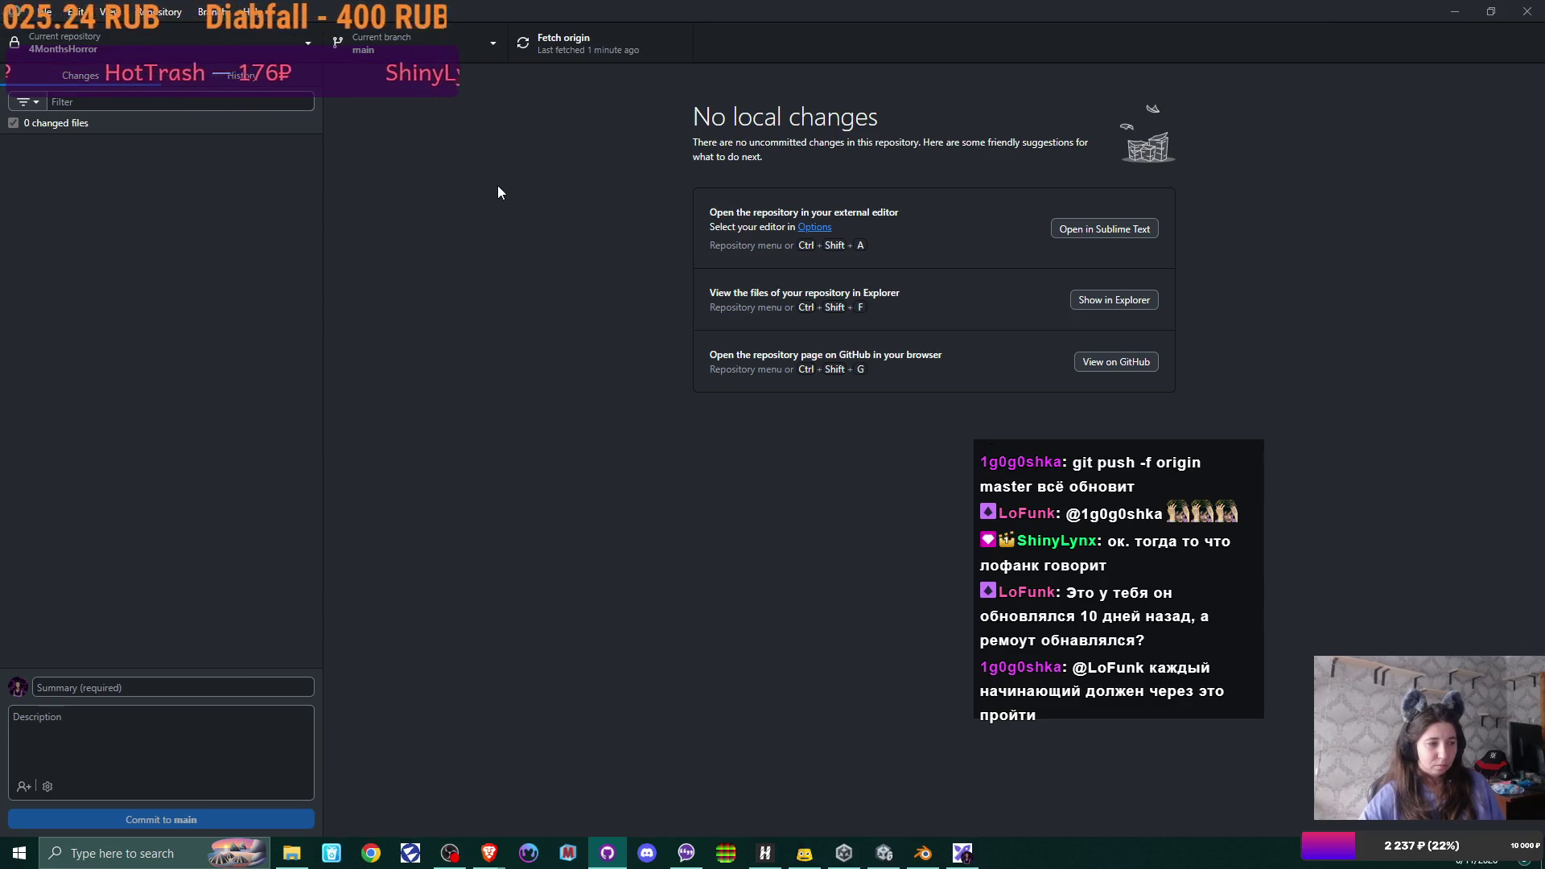
{"action": "left_click", "coordinate": [478, 41]}
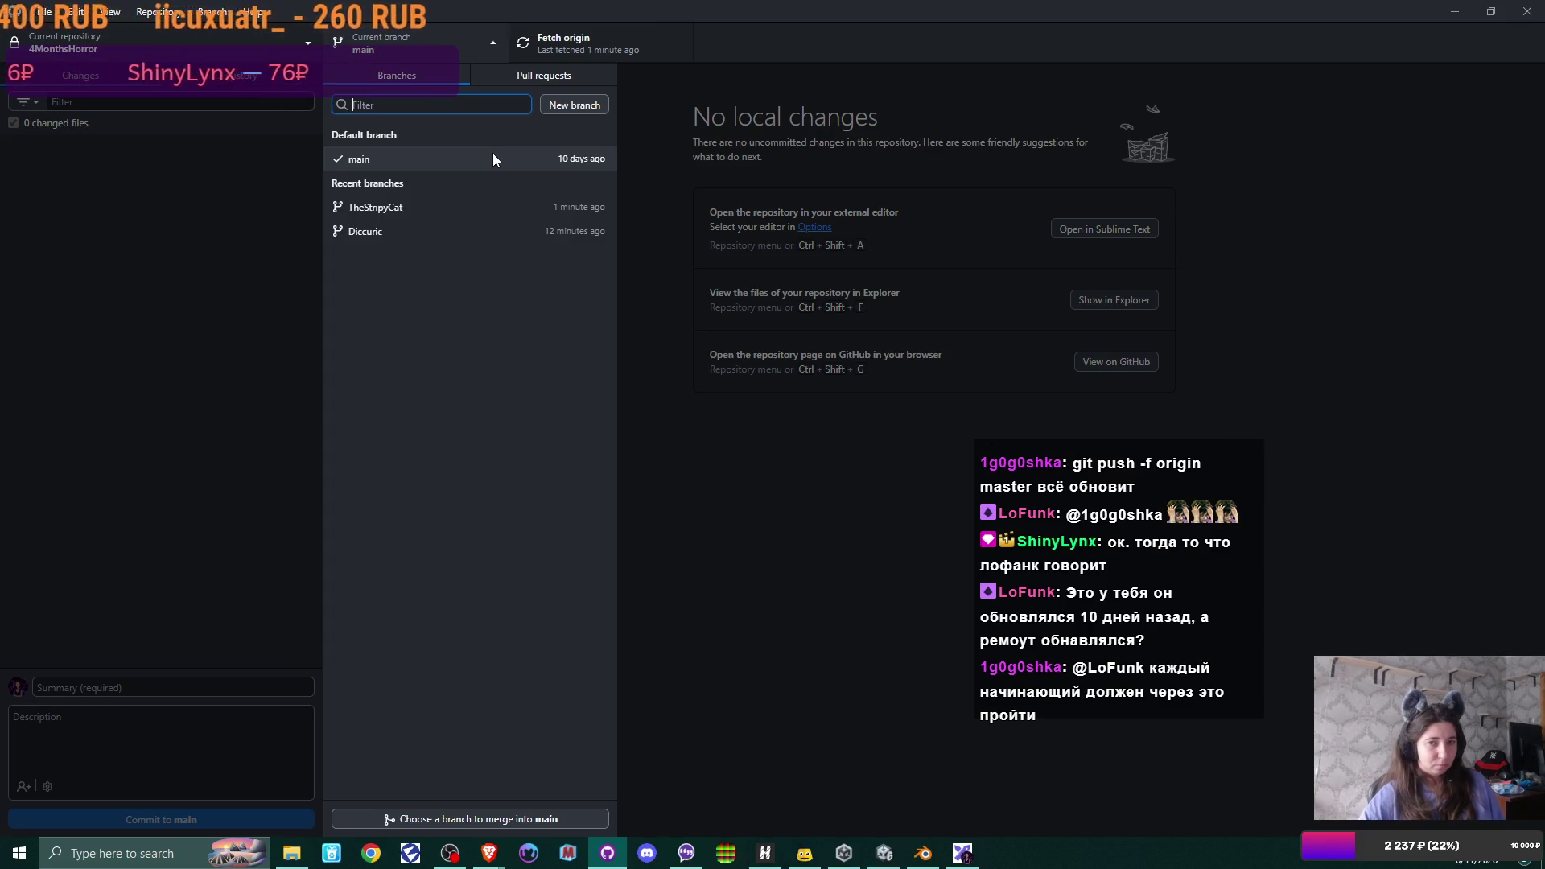
- Check out the TheStripyCat branch again from the branch list
{"action": "left_click", "coordinate": [466, 43]}
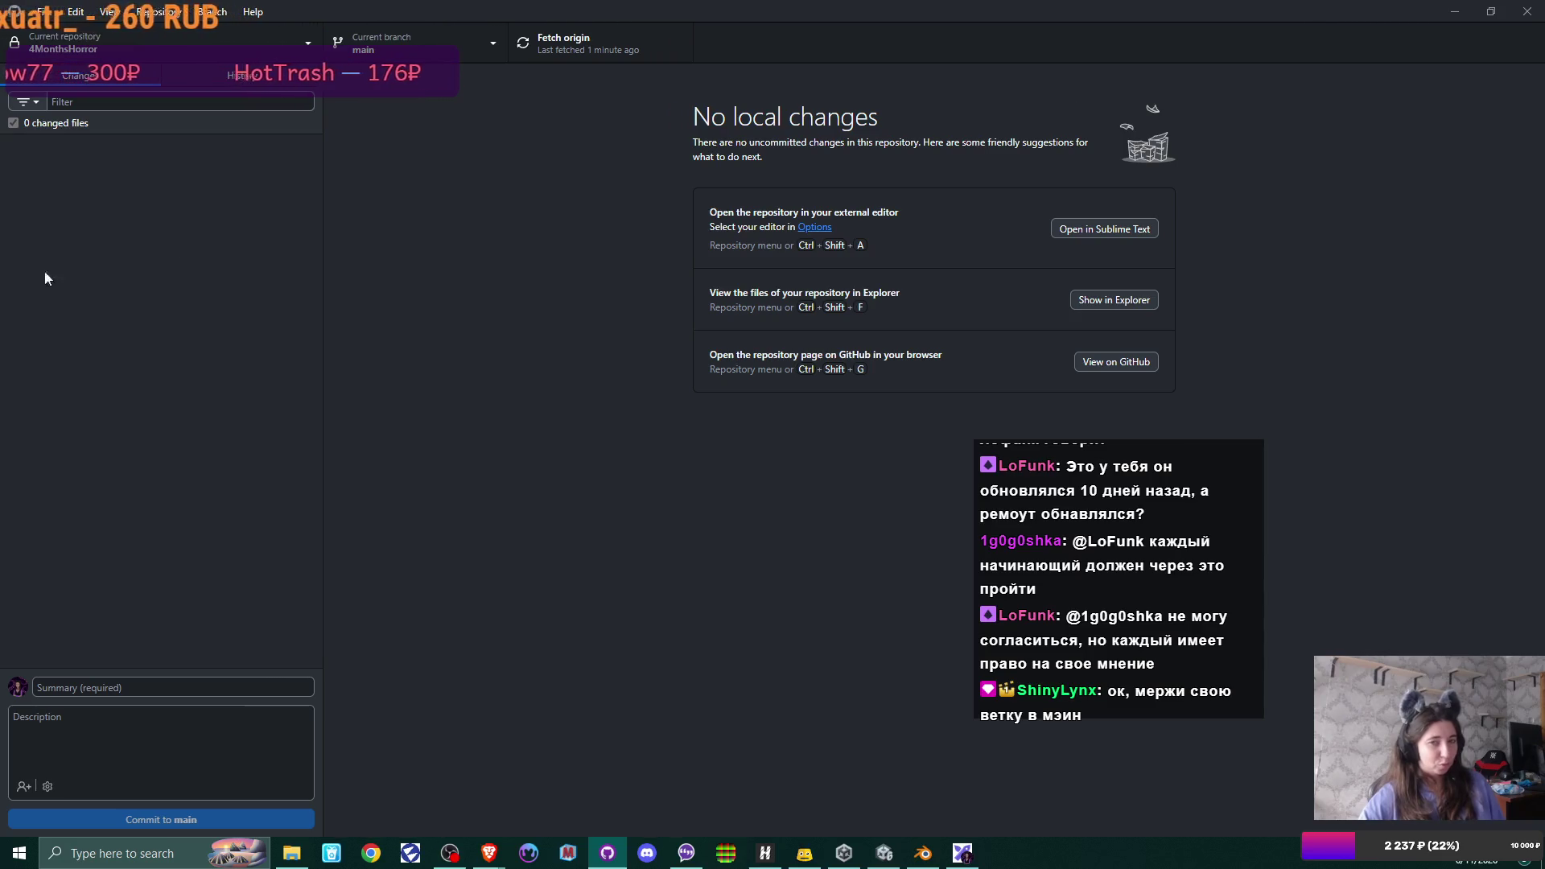
{"action": "left_click", "coordinate": [482, 53]}
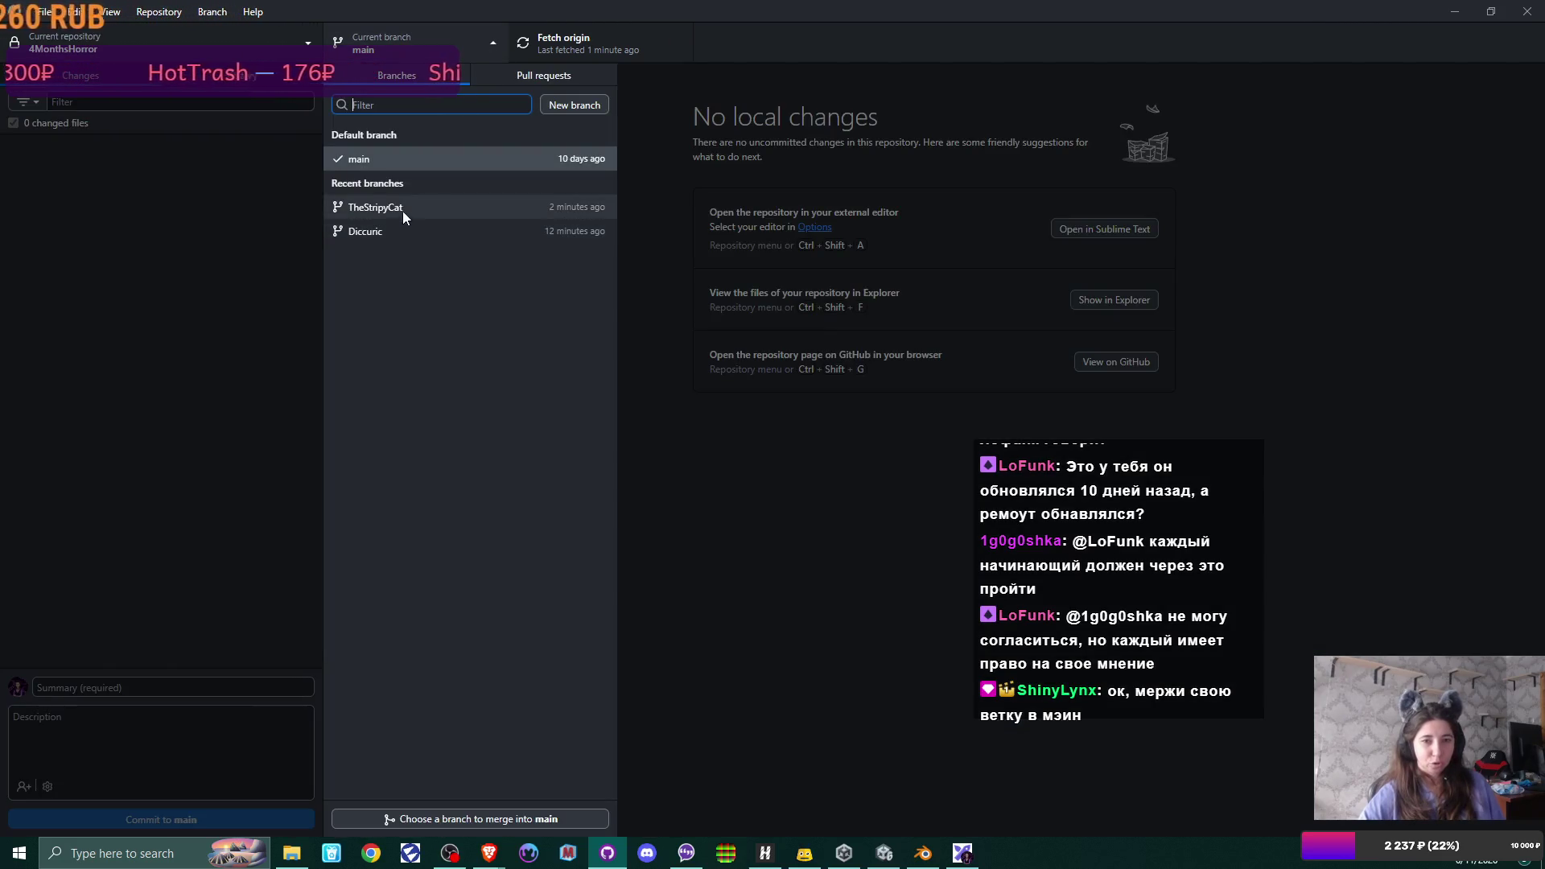
{"action": "left_click", "coordinate": [402, 211]}
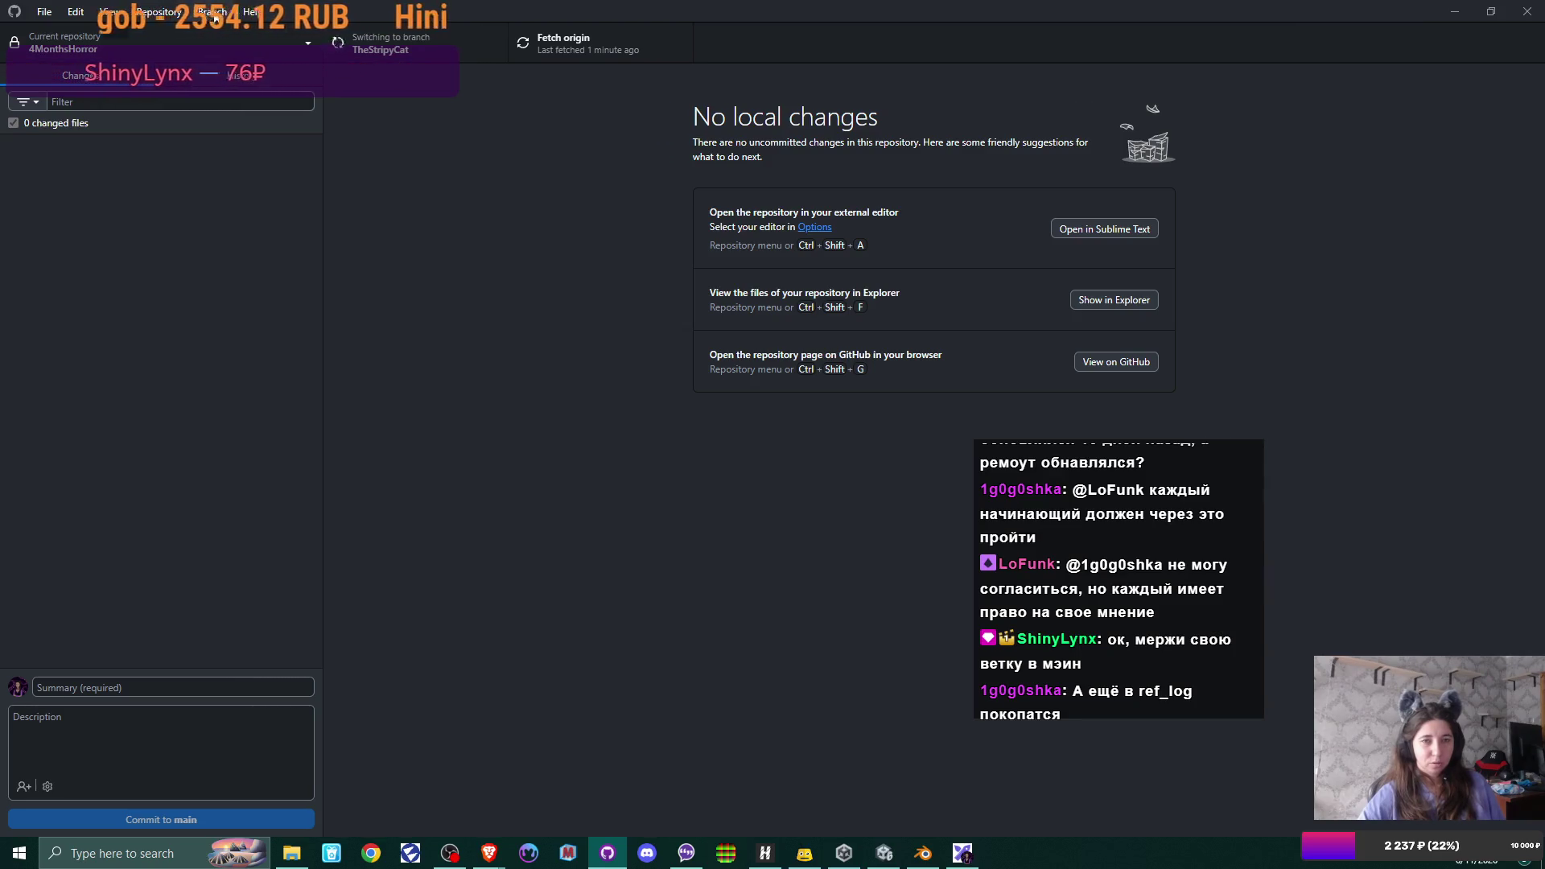
- Look through the Branch menu's operations without merging anything
{"action": "left_click", "coordinate": [213, 12]}
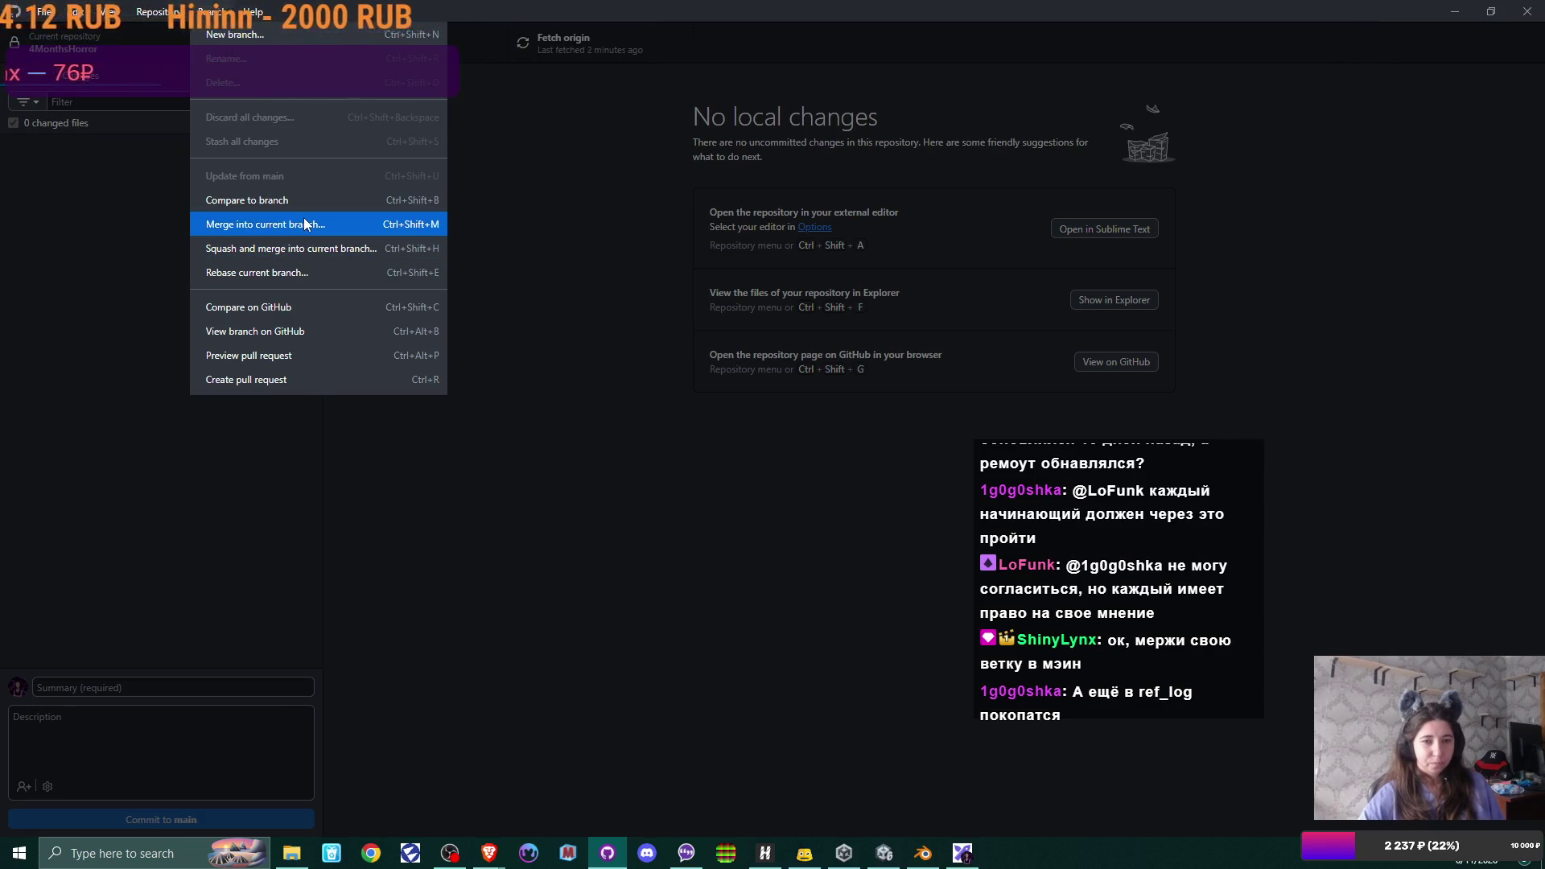
{"action": "left_click", "coordinate": [506, 209]}
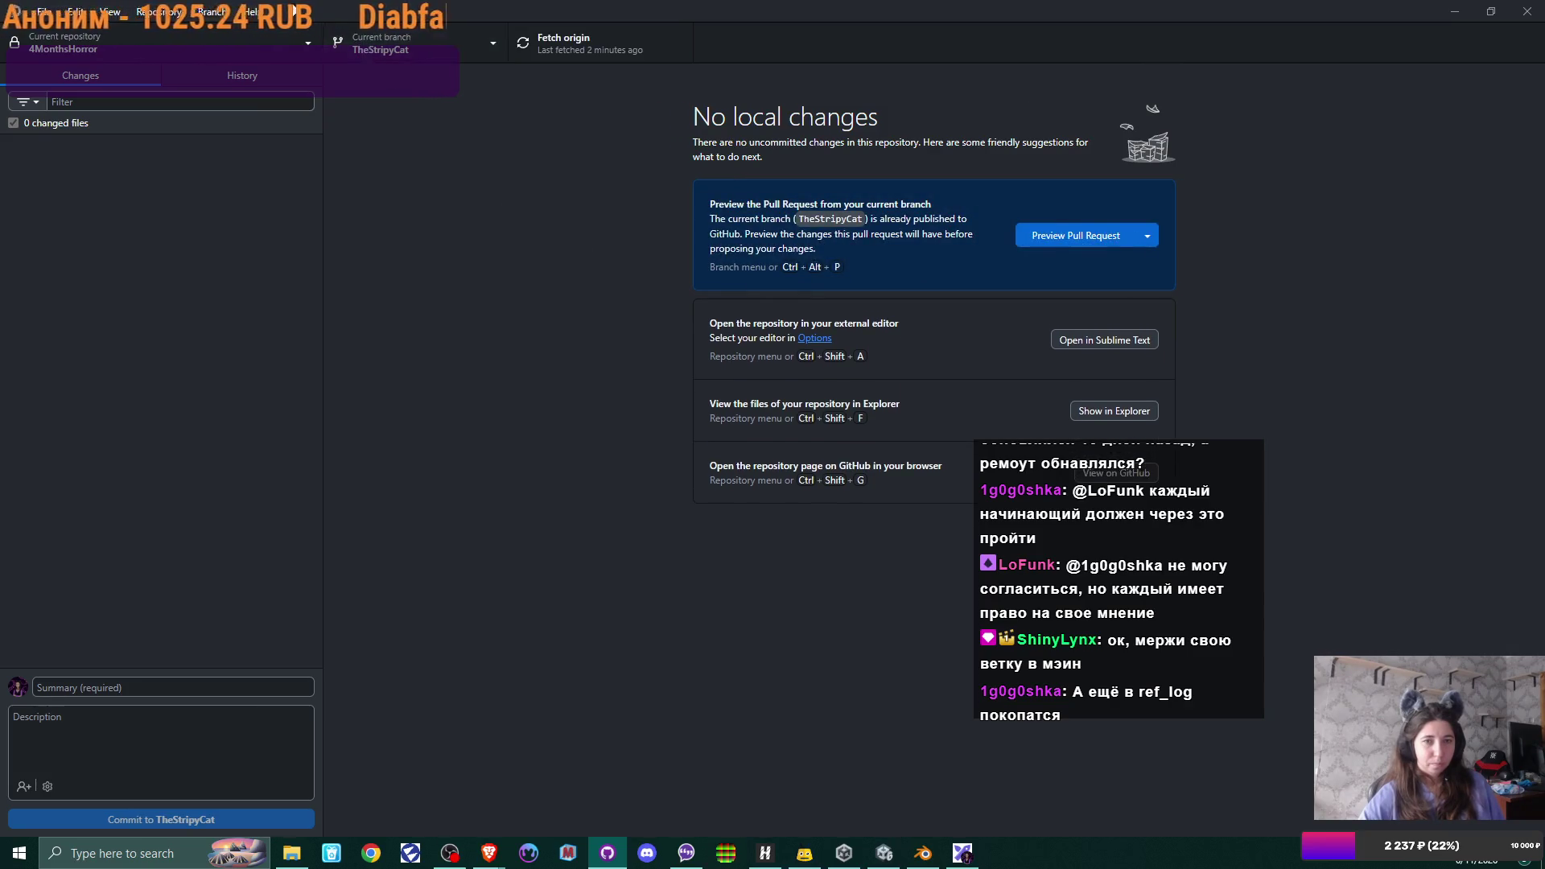
{"action": "left_click", "coordinate": [212, 11]}
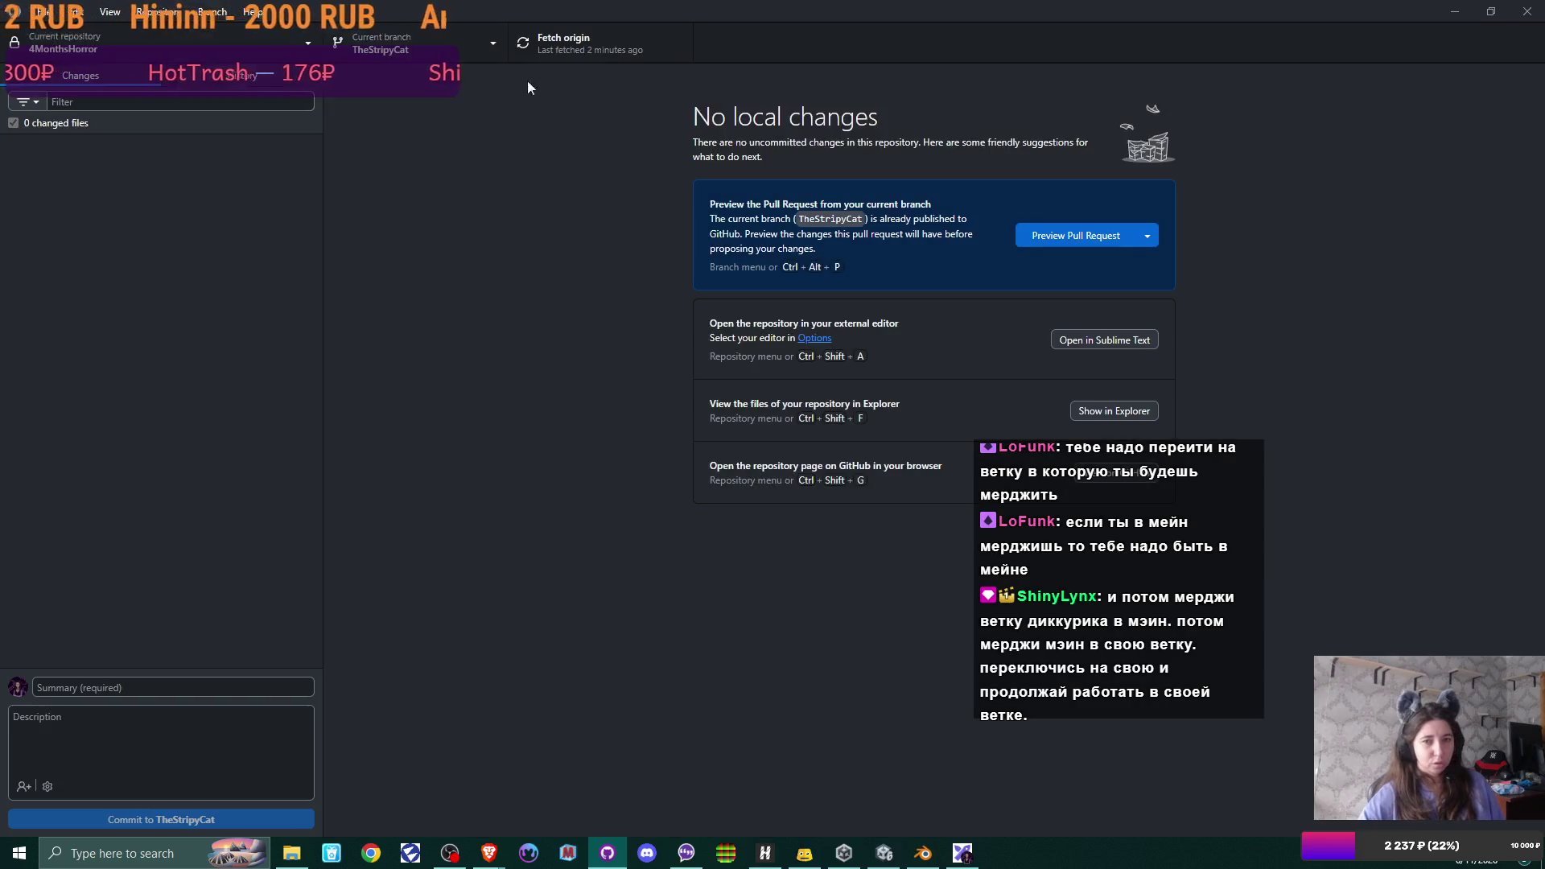
- Check out the main branch again from the Current branch list
{"action": "left_click", "coordinate": [528, 80]}
{"action": "left_click", "coordinate": [461, 42]}
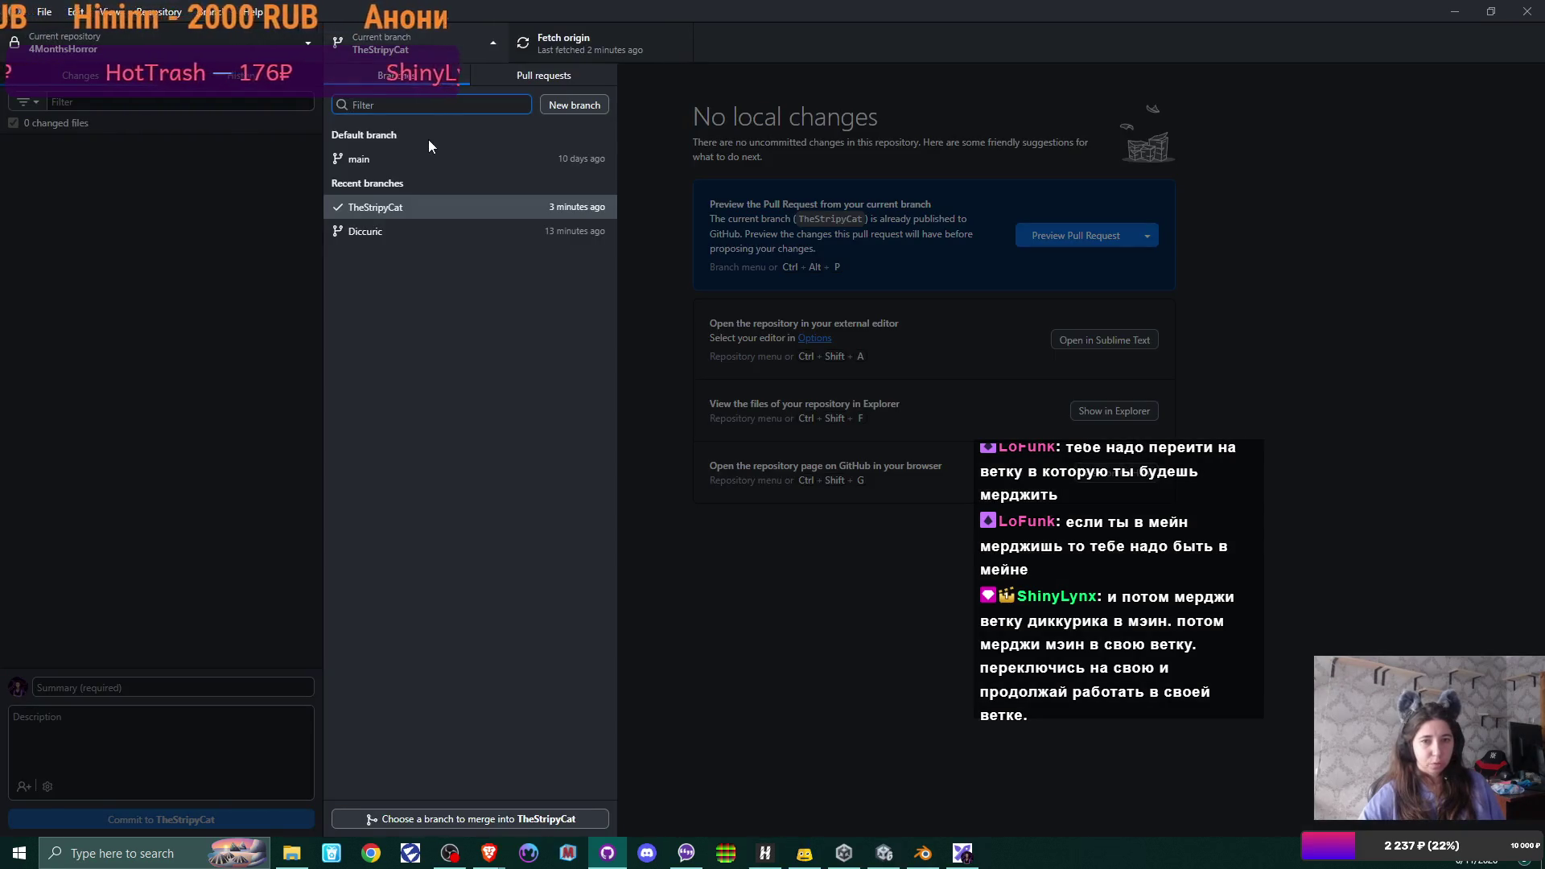
{"action": "left_click", "coordinate": [433, 157]}
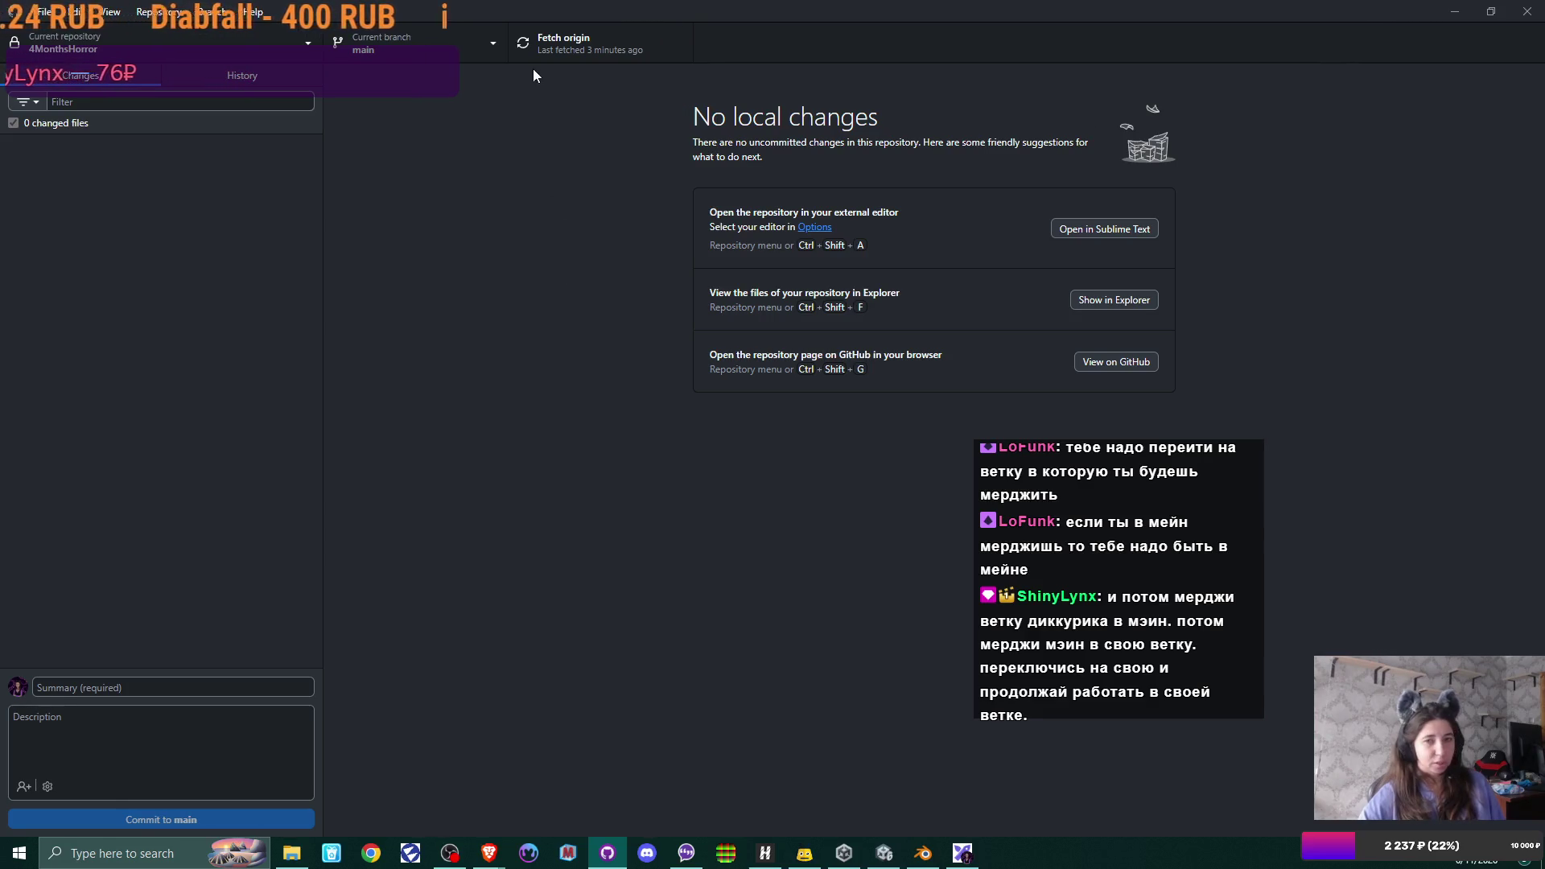
{"action": "left_click", "coordinate": [481, 49]}
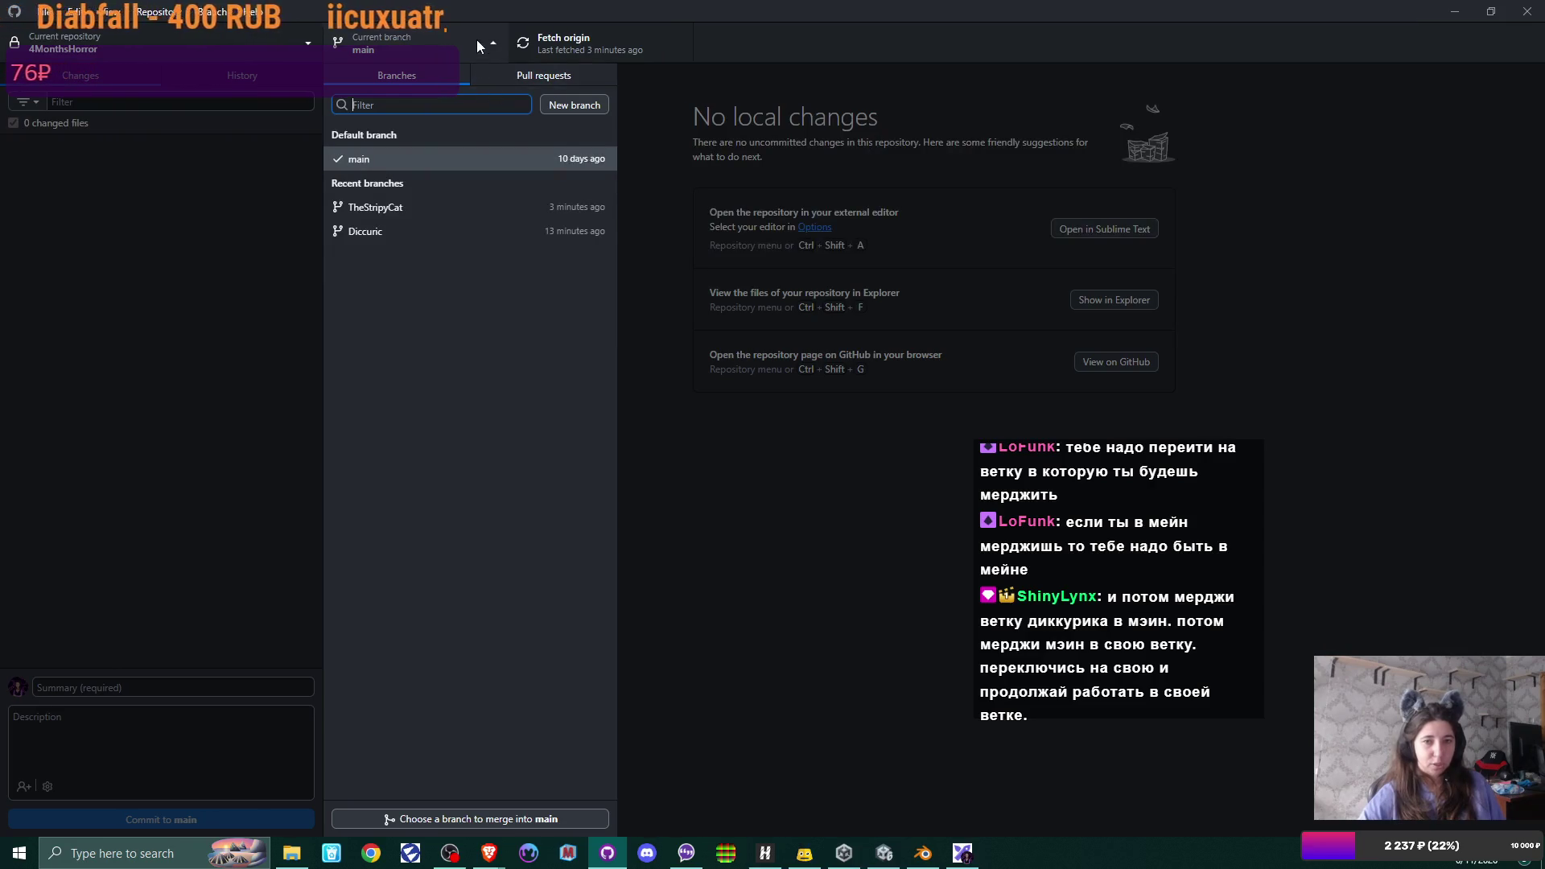
- Choose TheStripyCat as the branch to merge into main, 12 commits pending
{"action": "left_click", "coordinate": [476, 39]}
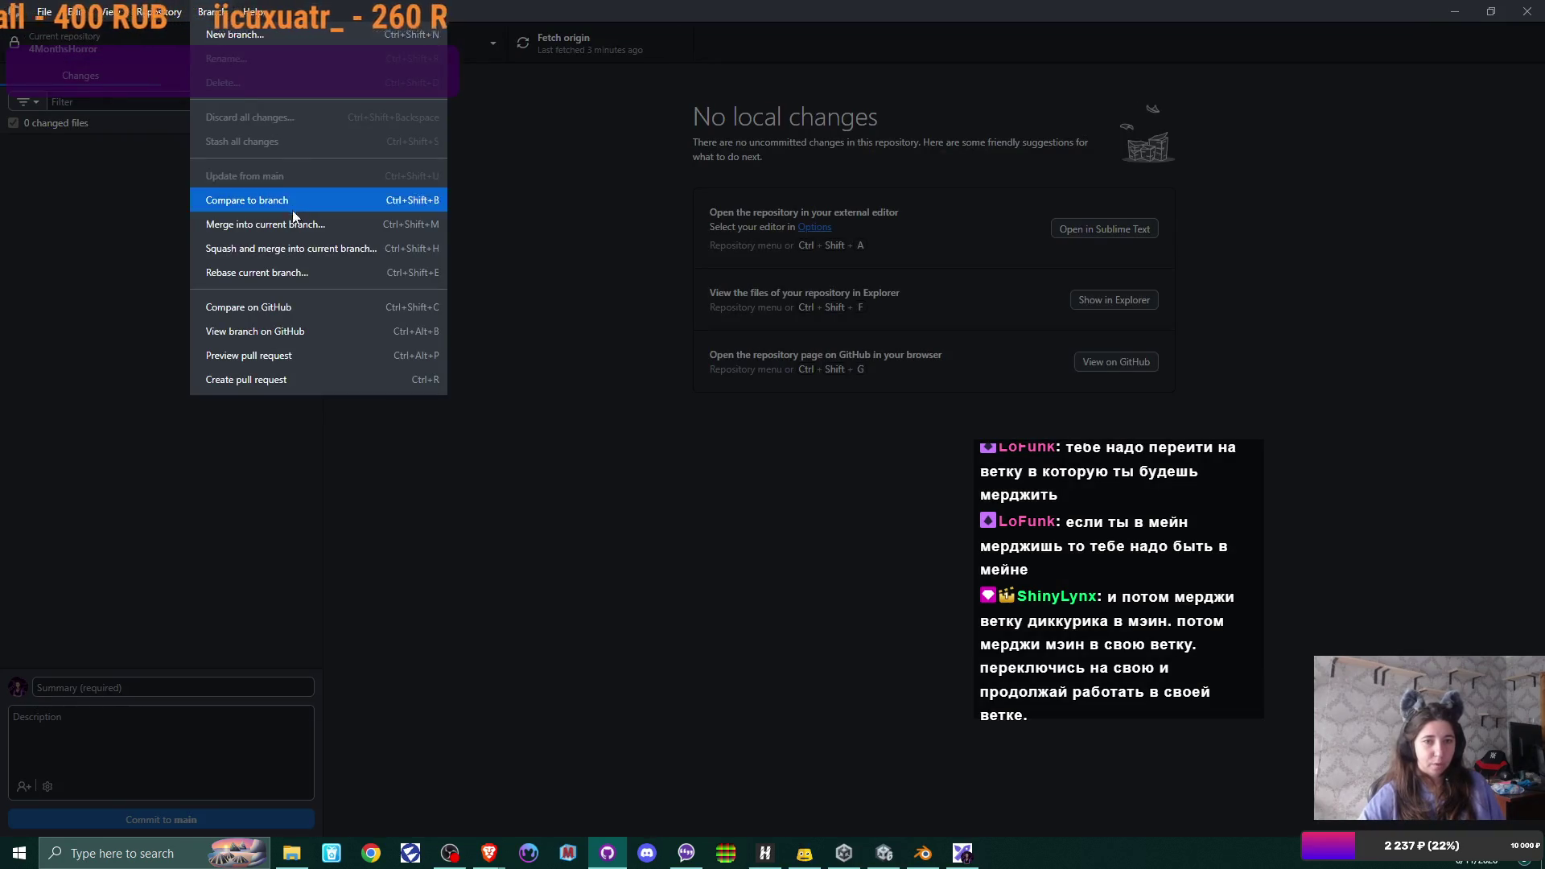
{"action": "left_click", "coordinate": [295, 224]}
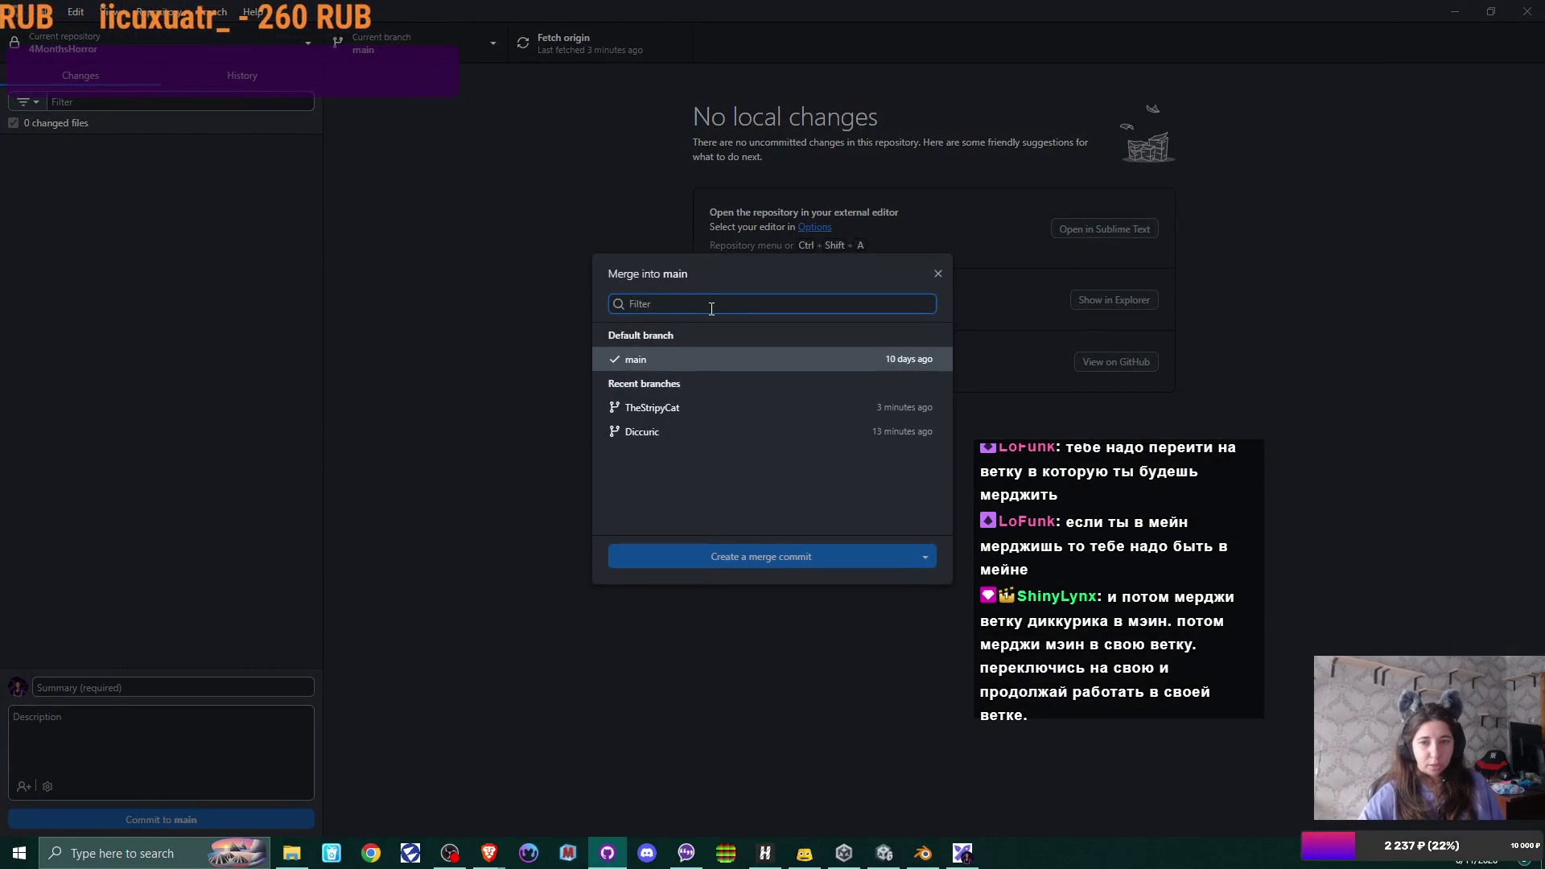
{"action": "left_click", "coordinate": [676, 405]}
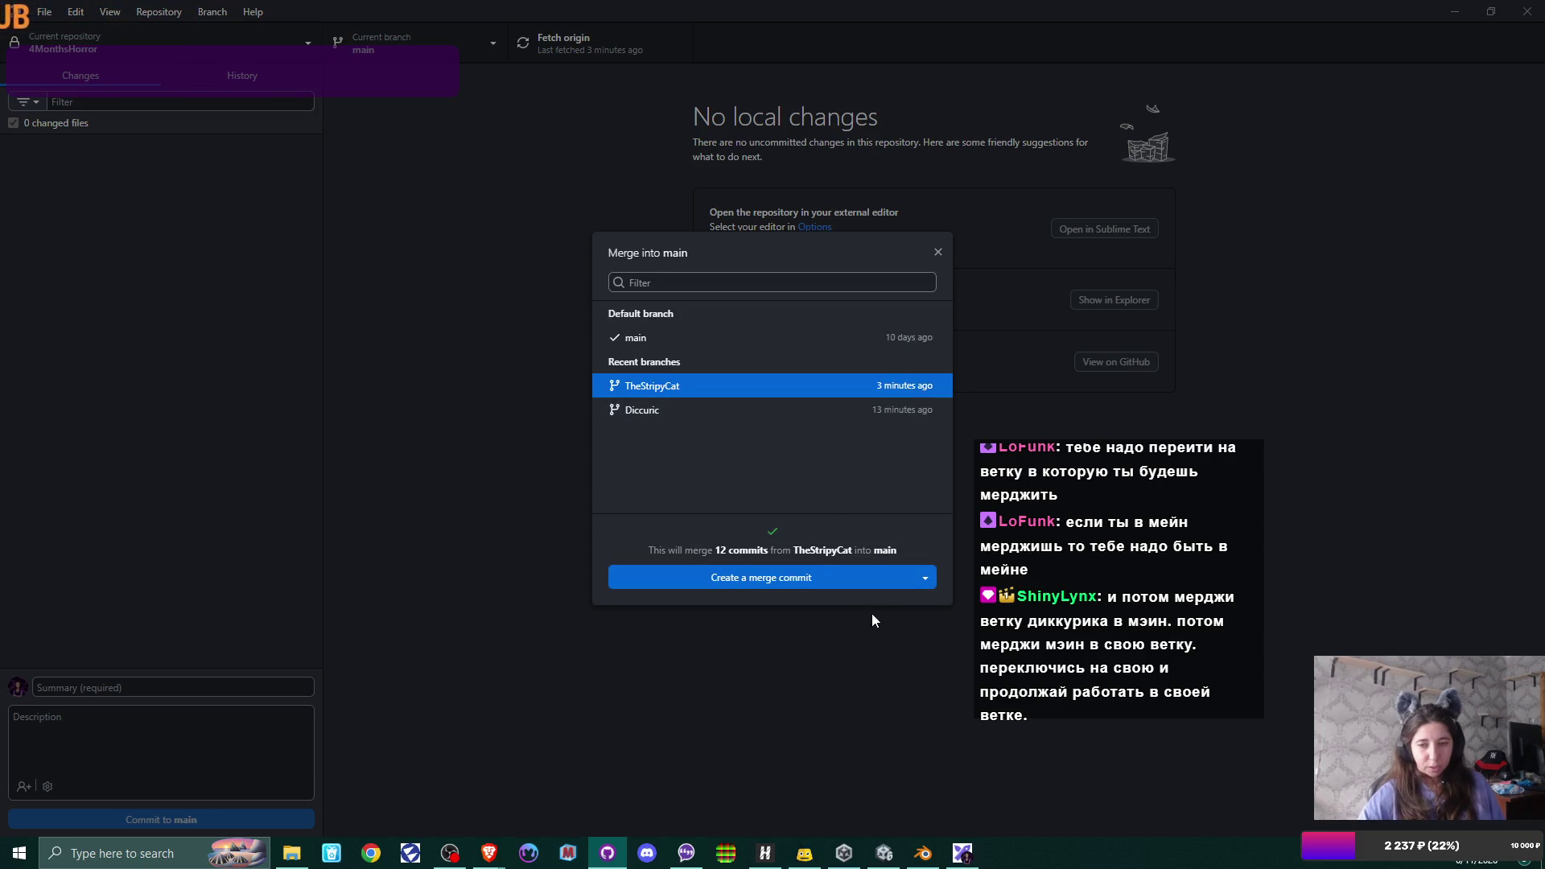
{"action": "left_click", "coordinate": [927, 578]}
- Create the merge commit for TheStripyCat into main and push origin
{"action": "left_click", "coordinate": [828, 570]}
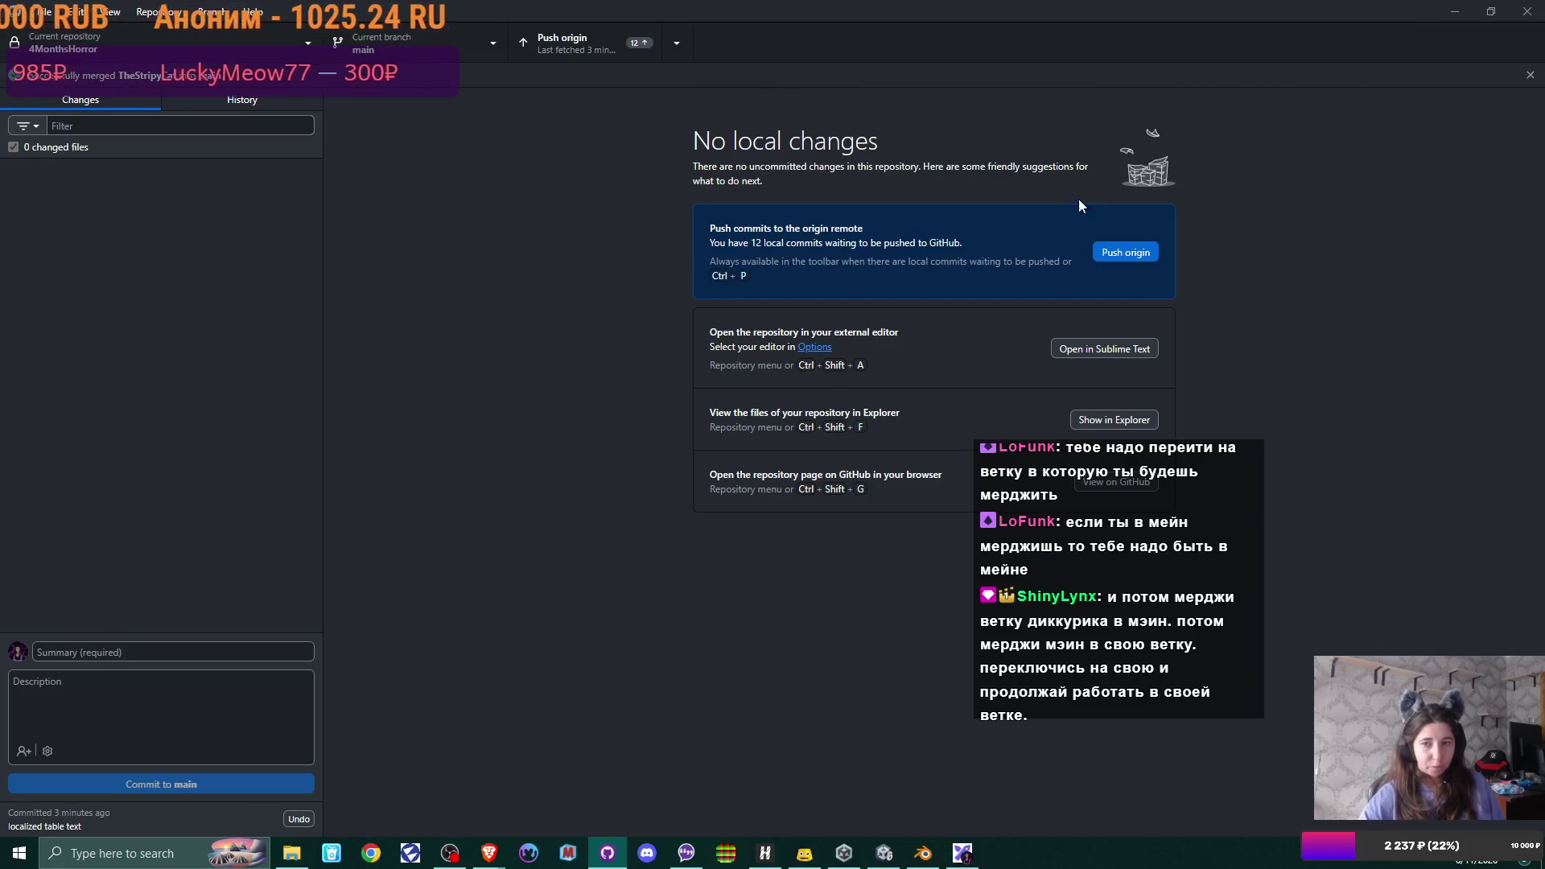
{"action": "left_click", "coordinate": [1122, 252]}
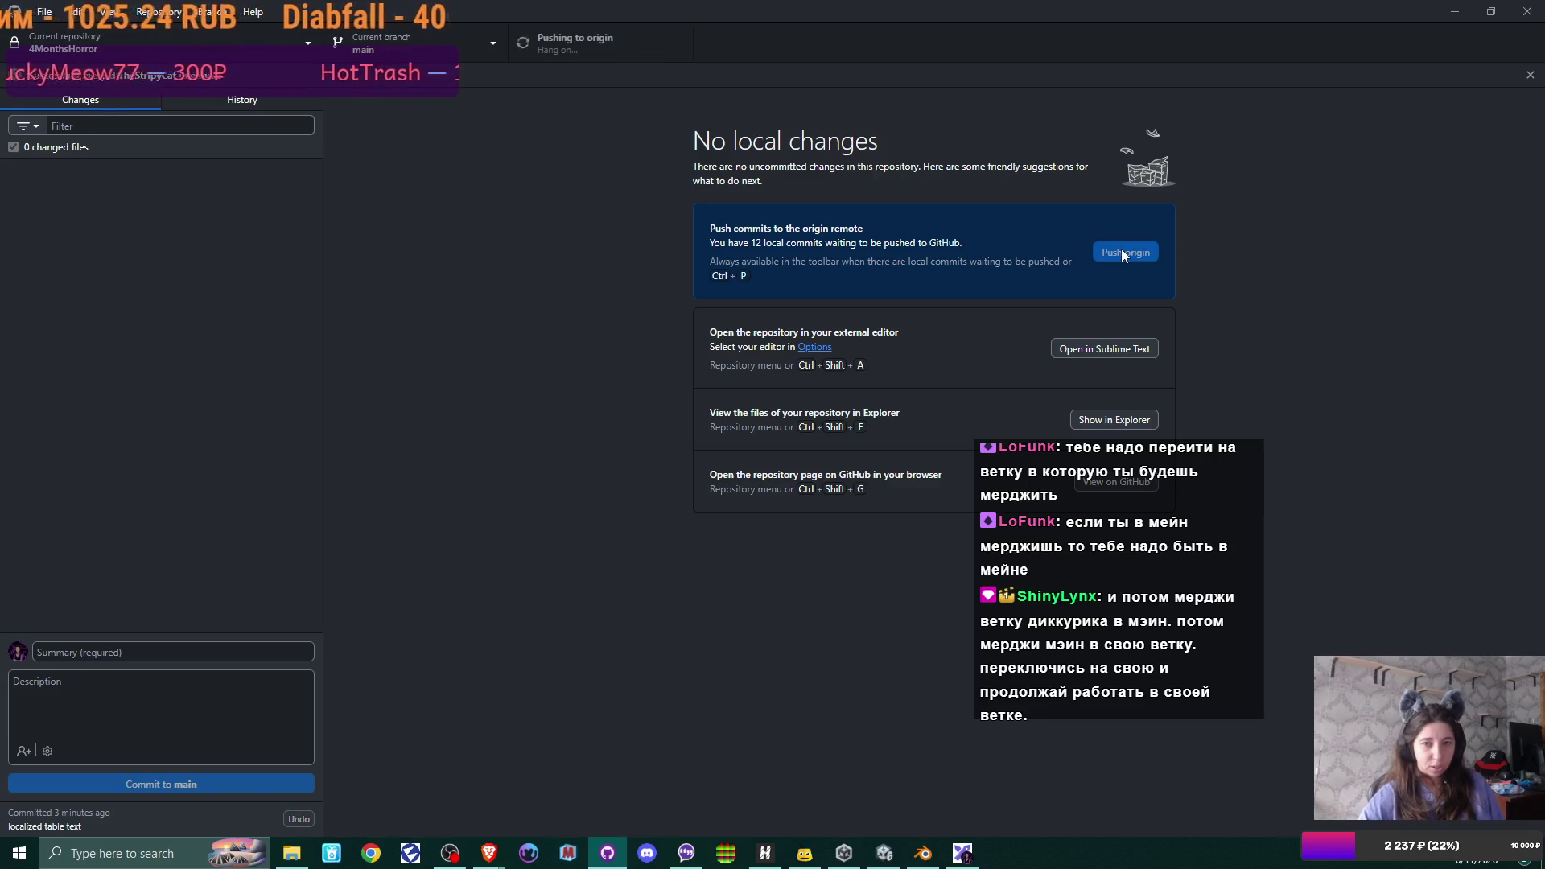
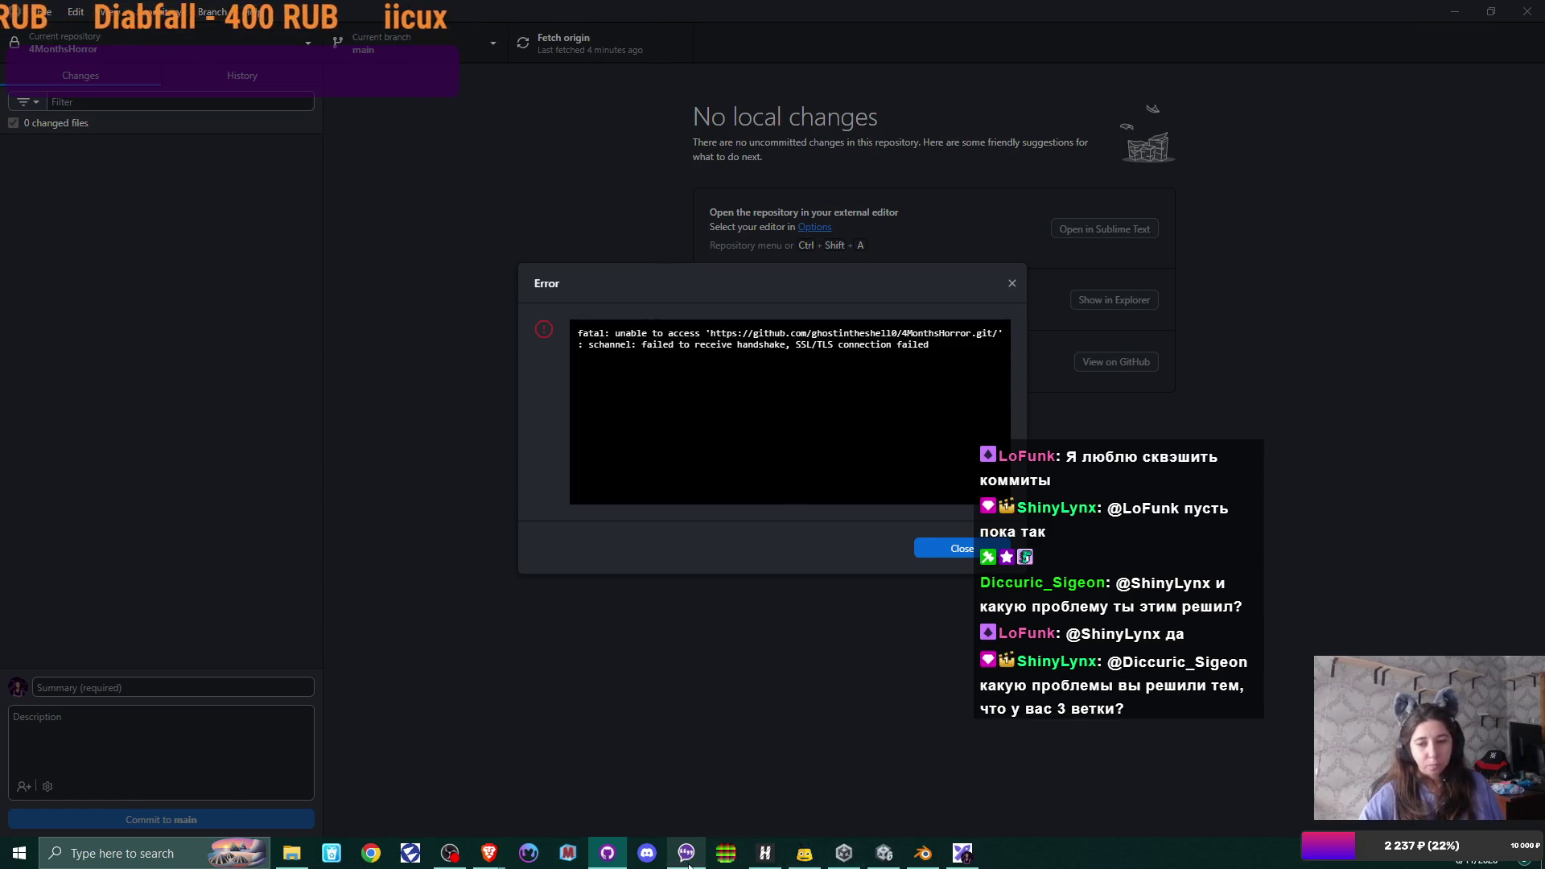
- Check the VPN connection, dismiss the connection error and fetch from origin
{"action": "left_click", "coordinate": [765, 852]}
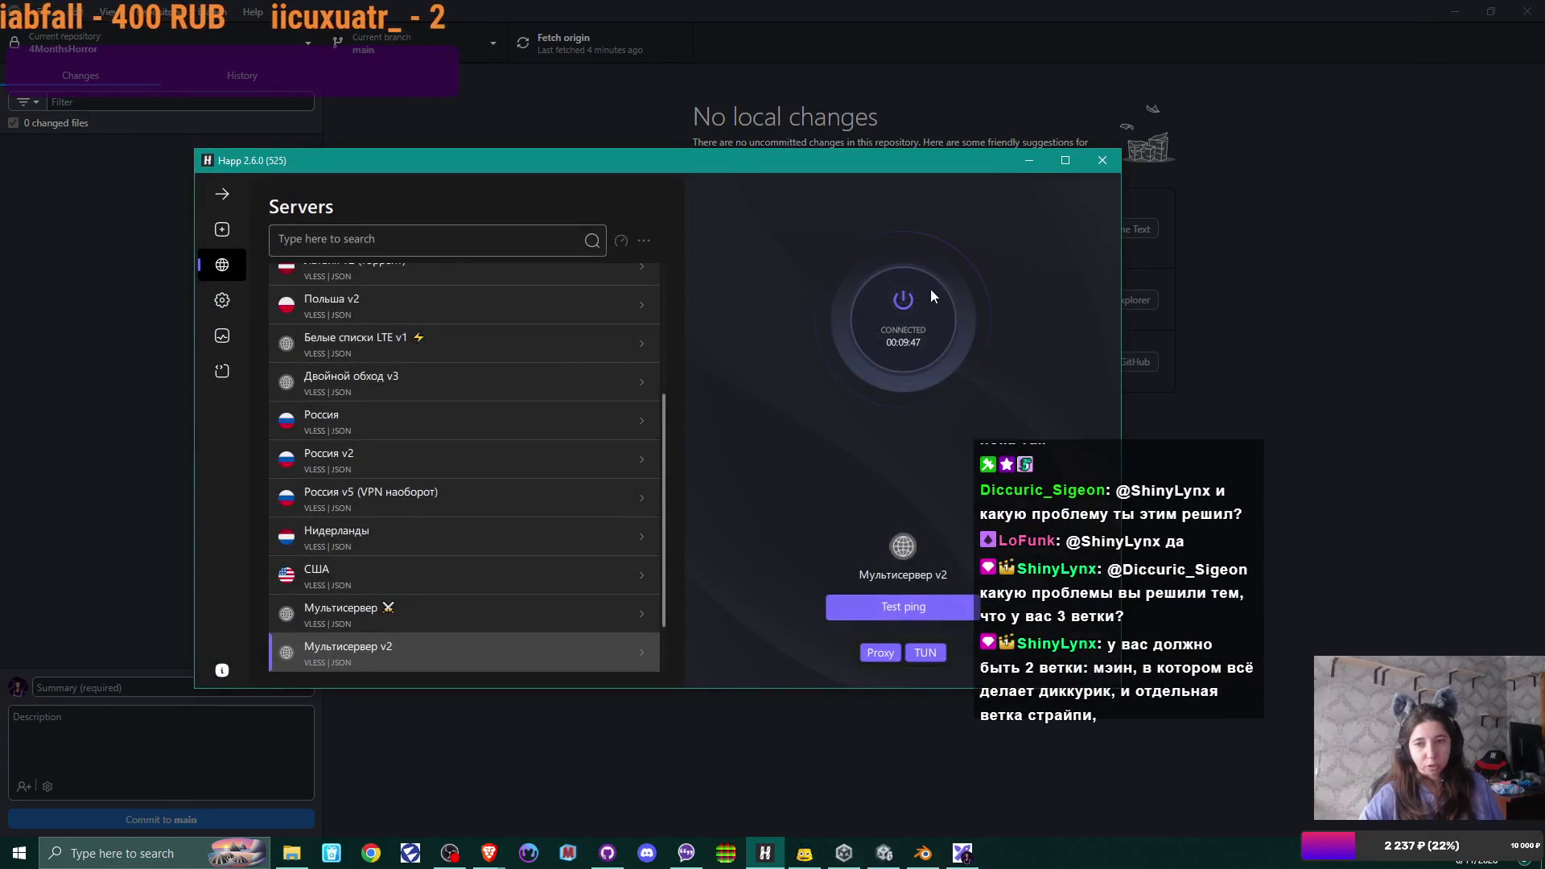
{"action": "left_click", "coordinate": [1026, 160]}
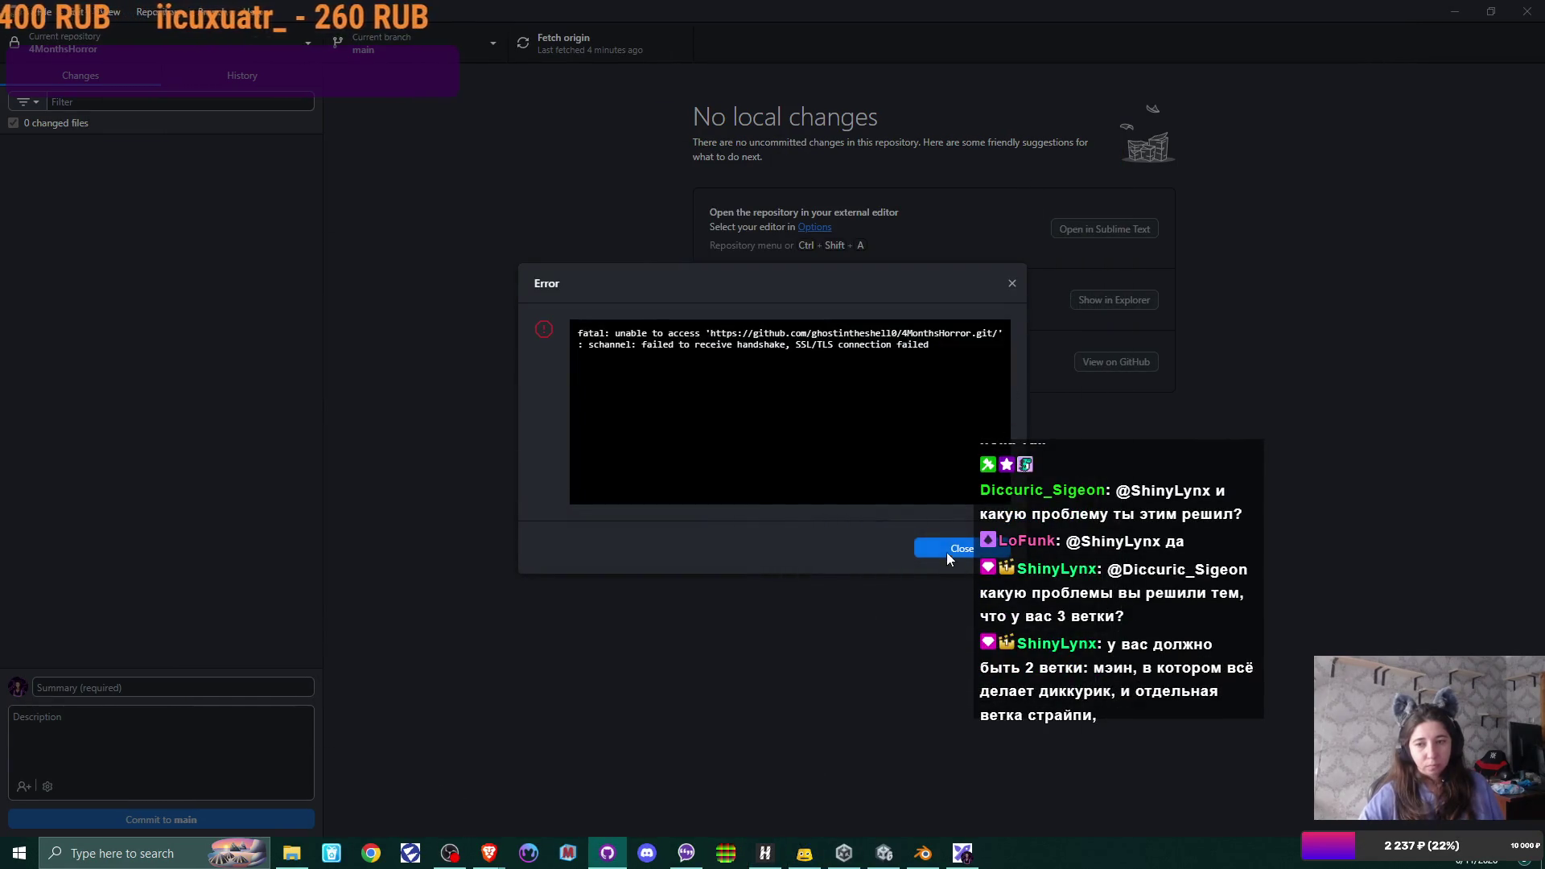
{"action": "left_click", "coordinate": [954, 550]}
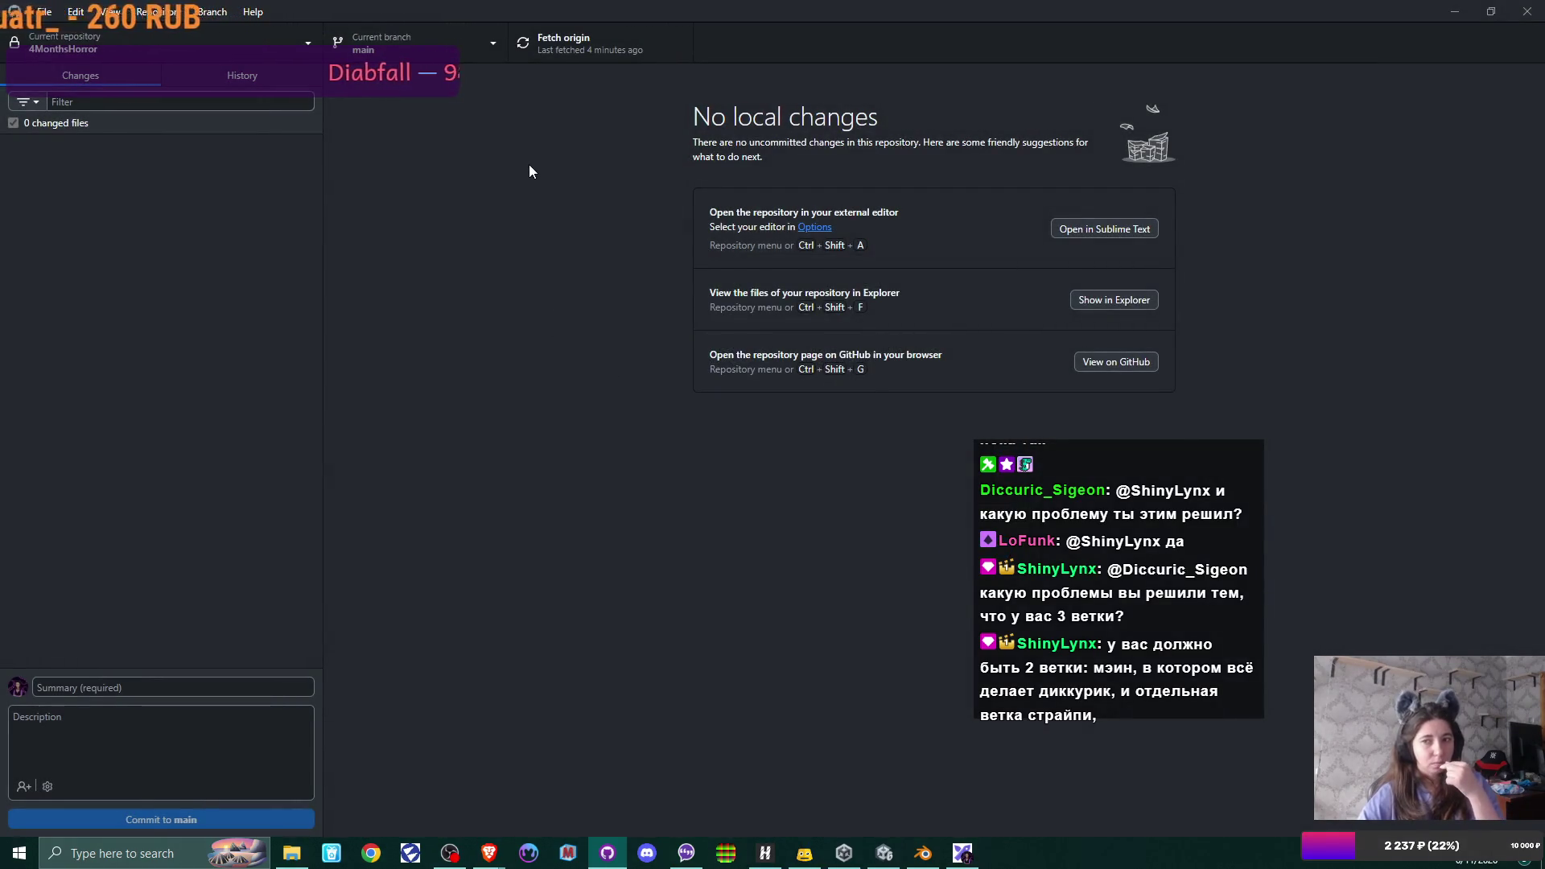
{"action": "left_click", "coordinate": [608, 39]}
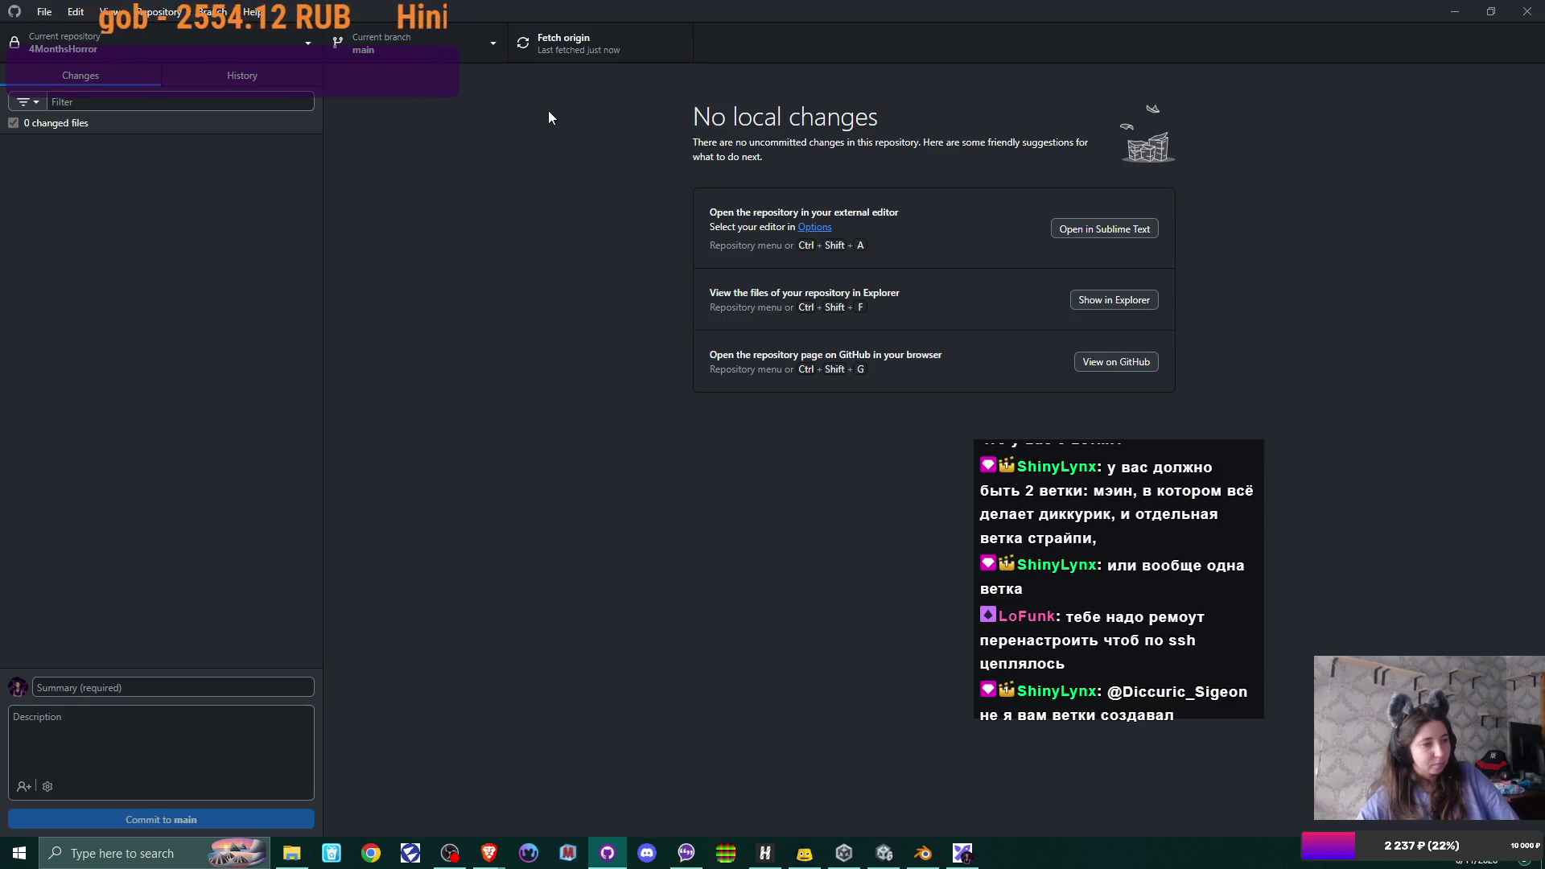
- Review the repository's branch list, then bring up the Branch menu actions
{"action": "left_click", "coordinate": [465, 49]}
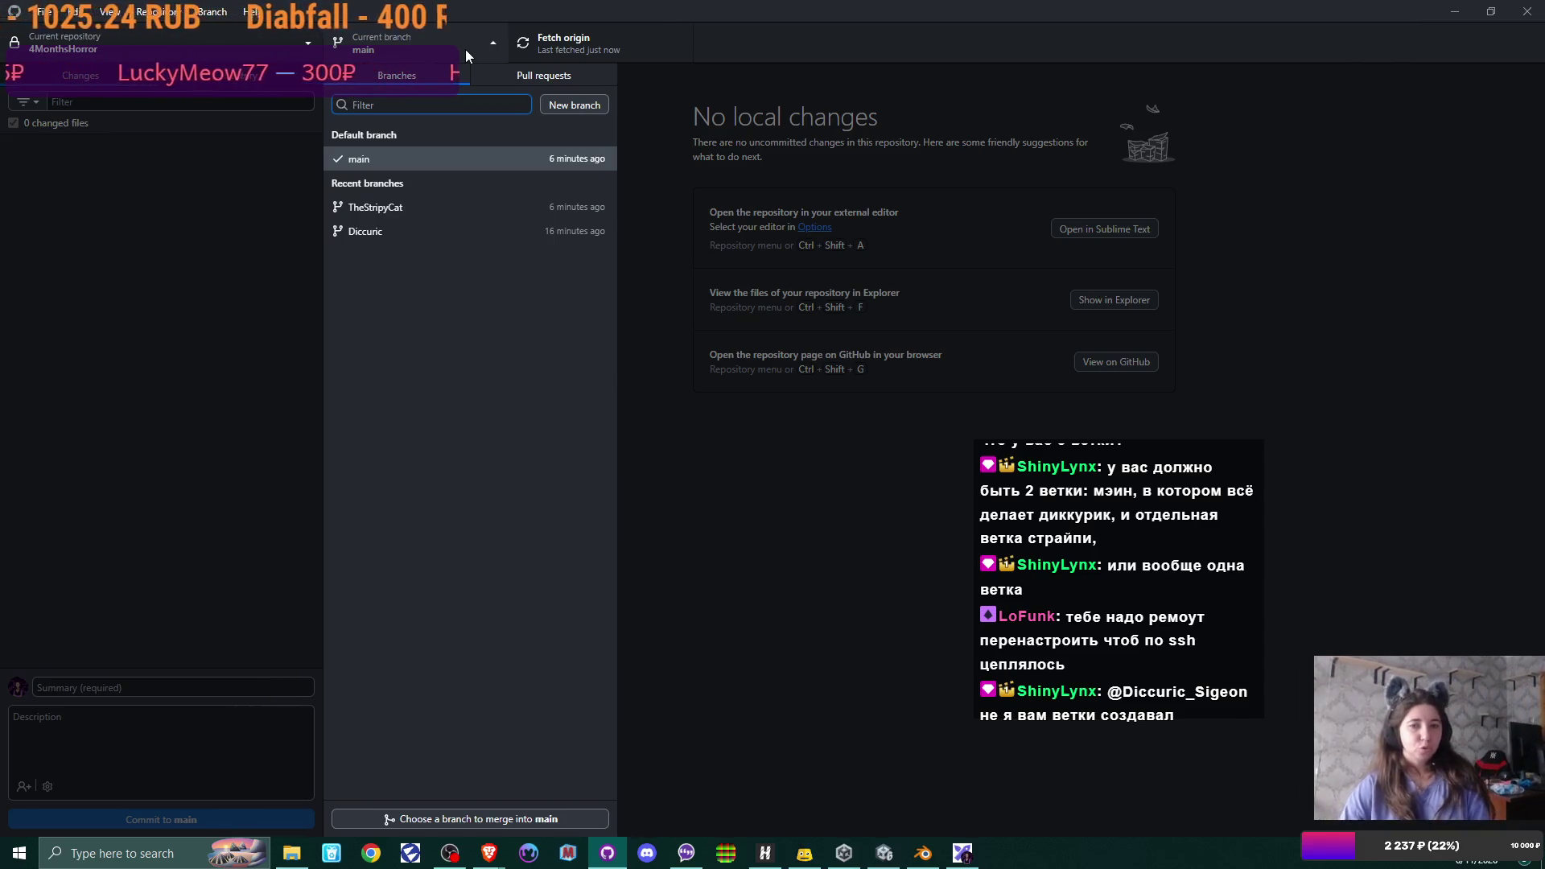
{"action": "left_click", "coordinate": [458, 49]}
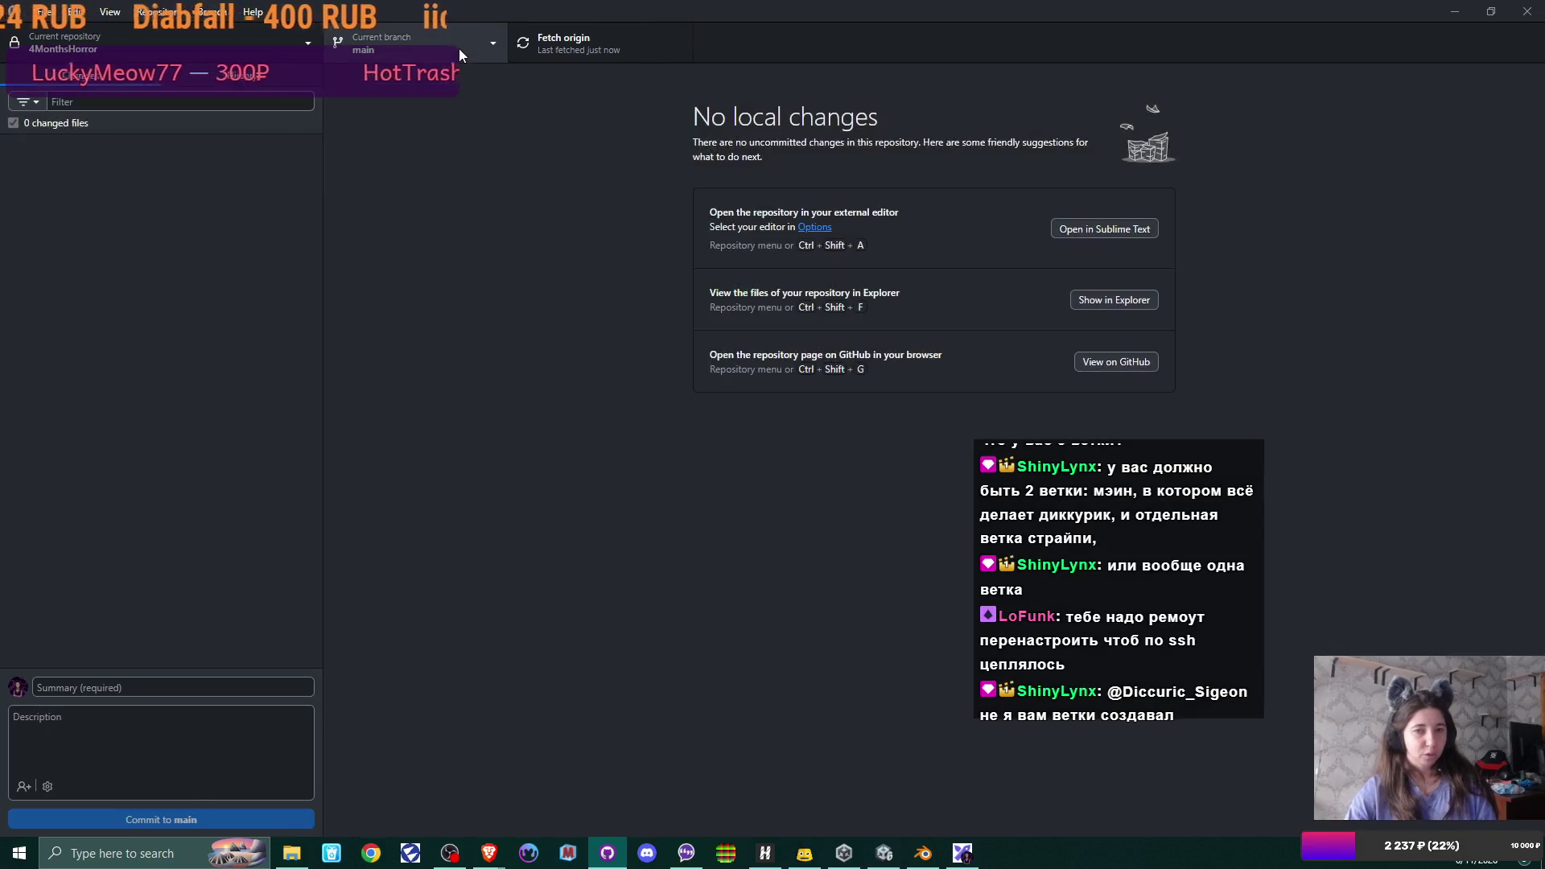
{"action": "left_click", "coordinate": [215, 11]}
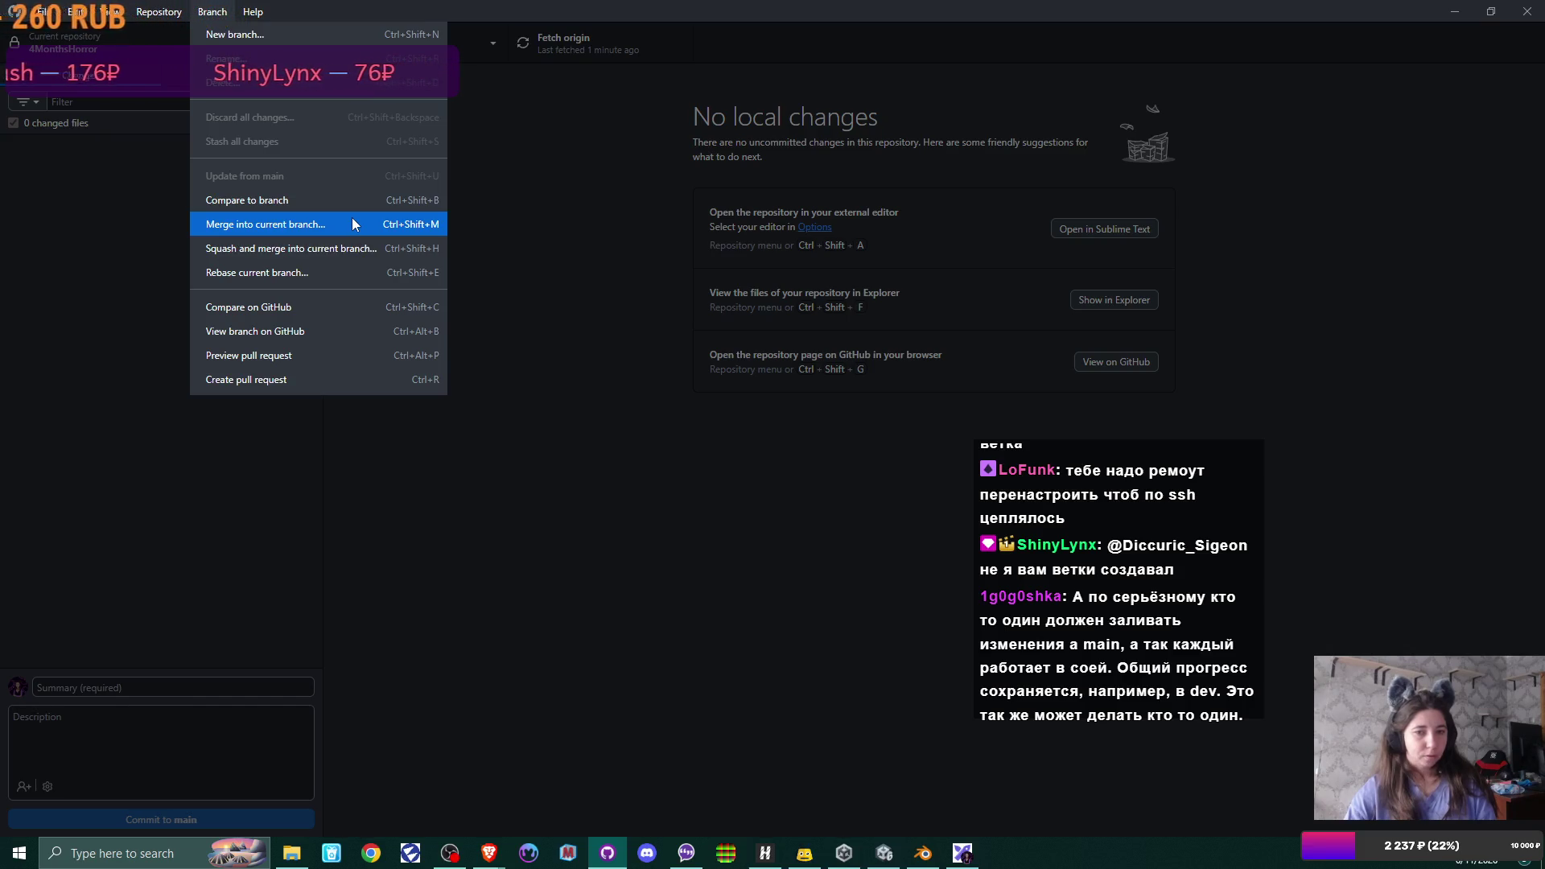
- Merge Diccuric into main with a merge commit after reviewing the merge strategies
{"action": "left_click", "coordinate": [351, 223]}
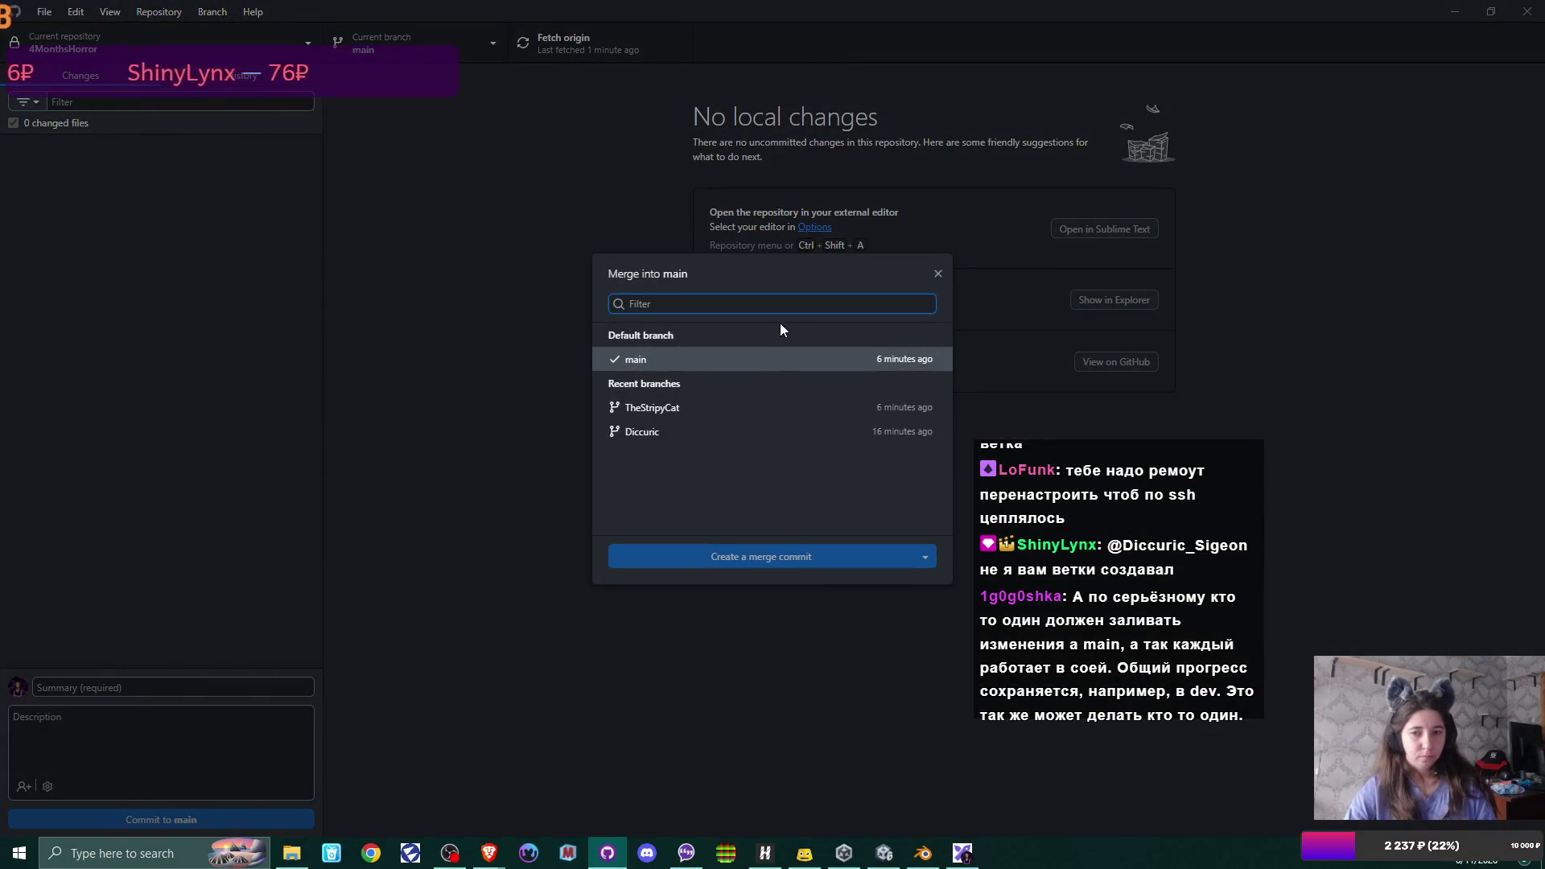
{"action": "left_click", "coordinate": [696, 431]}
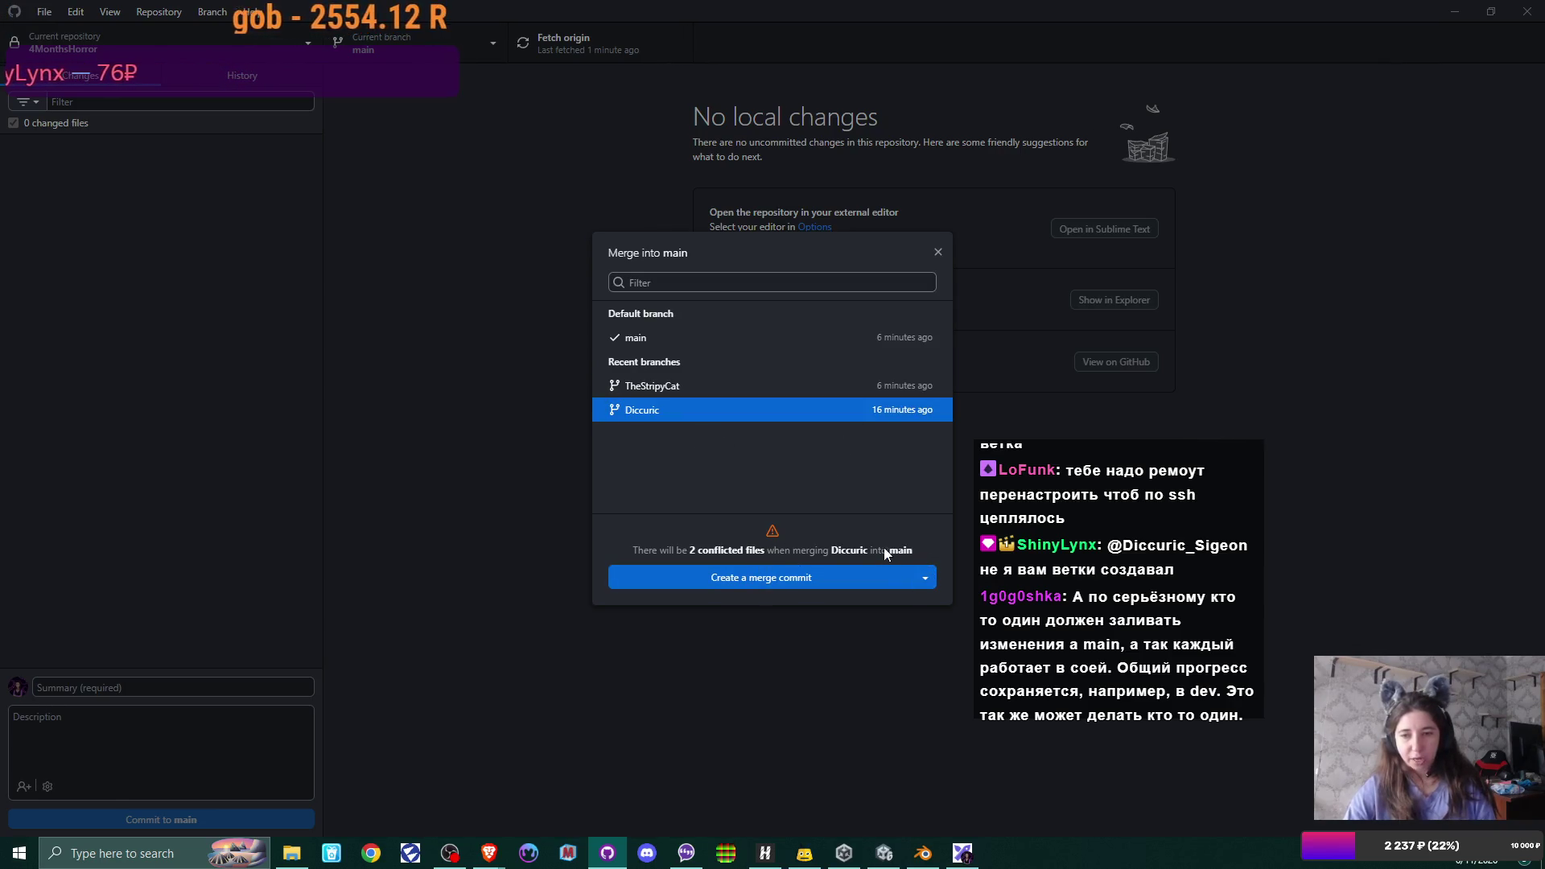
{"action": "left_click", "coordinate": [928, 579]}
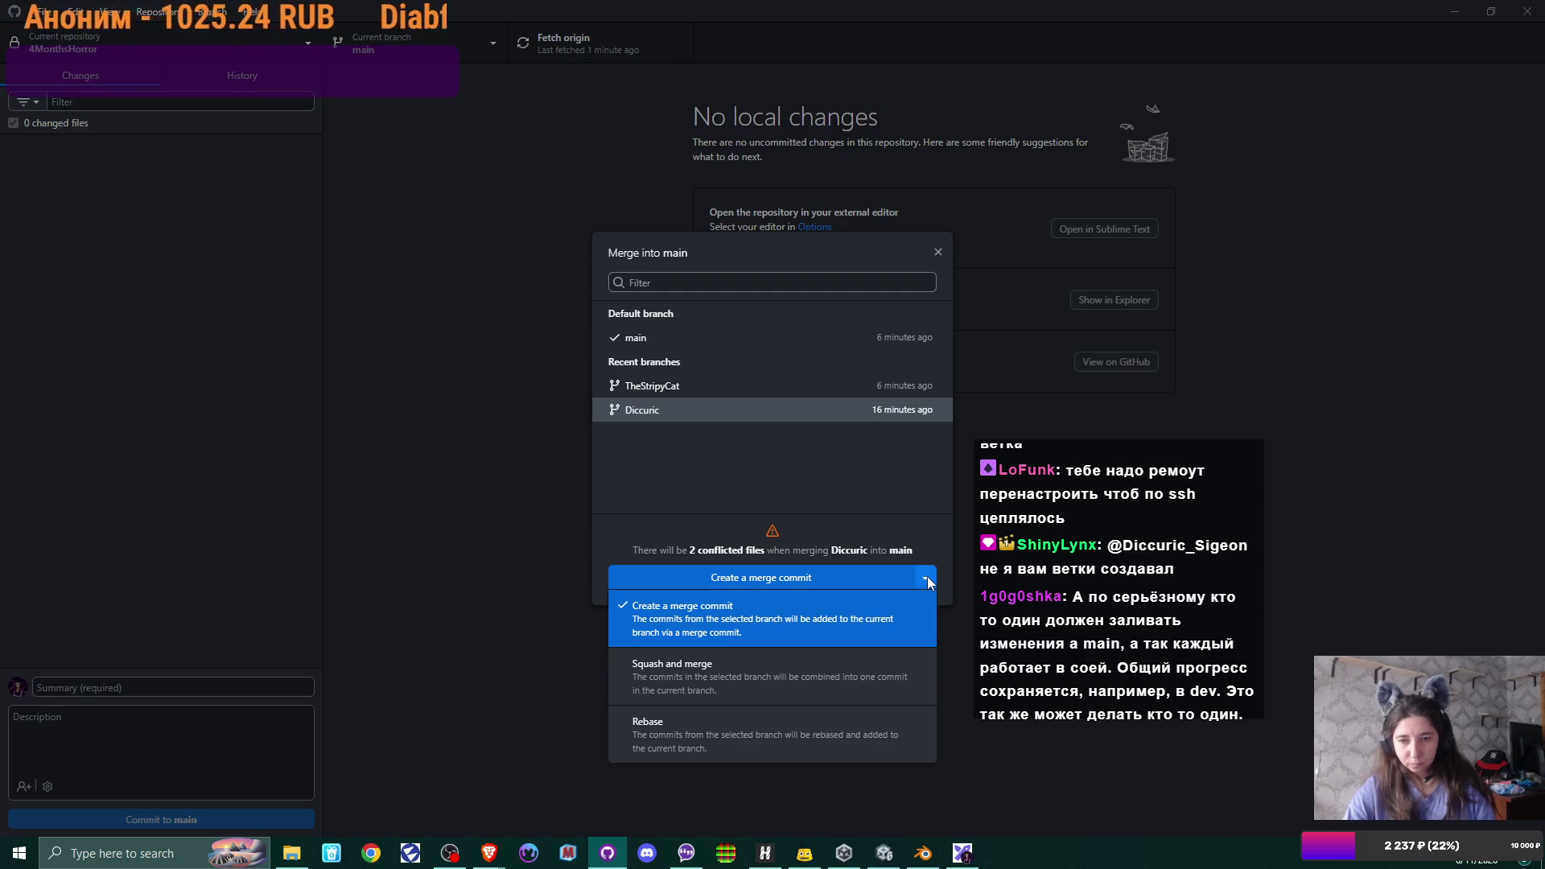
{"action": "left_click", "coordinate": [771, 539]}
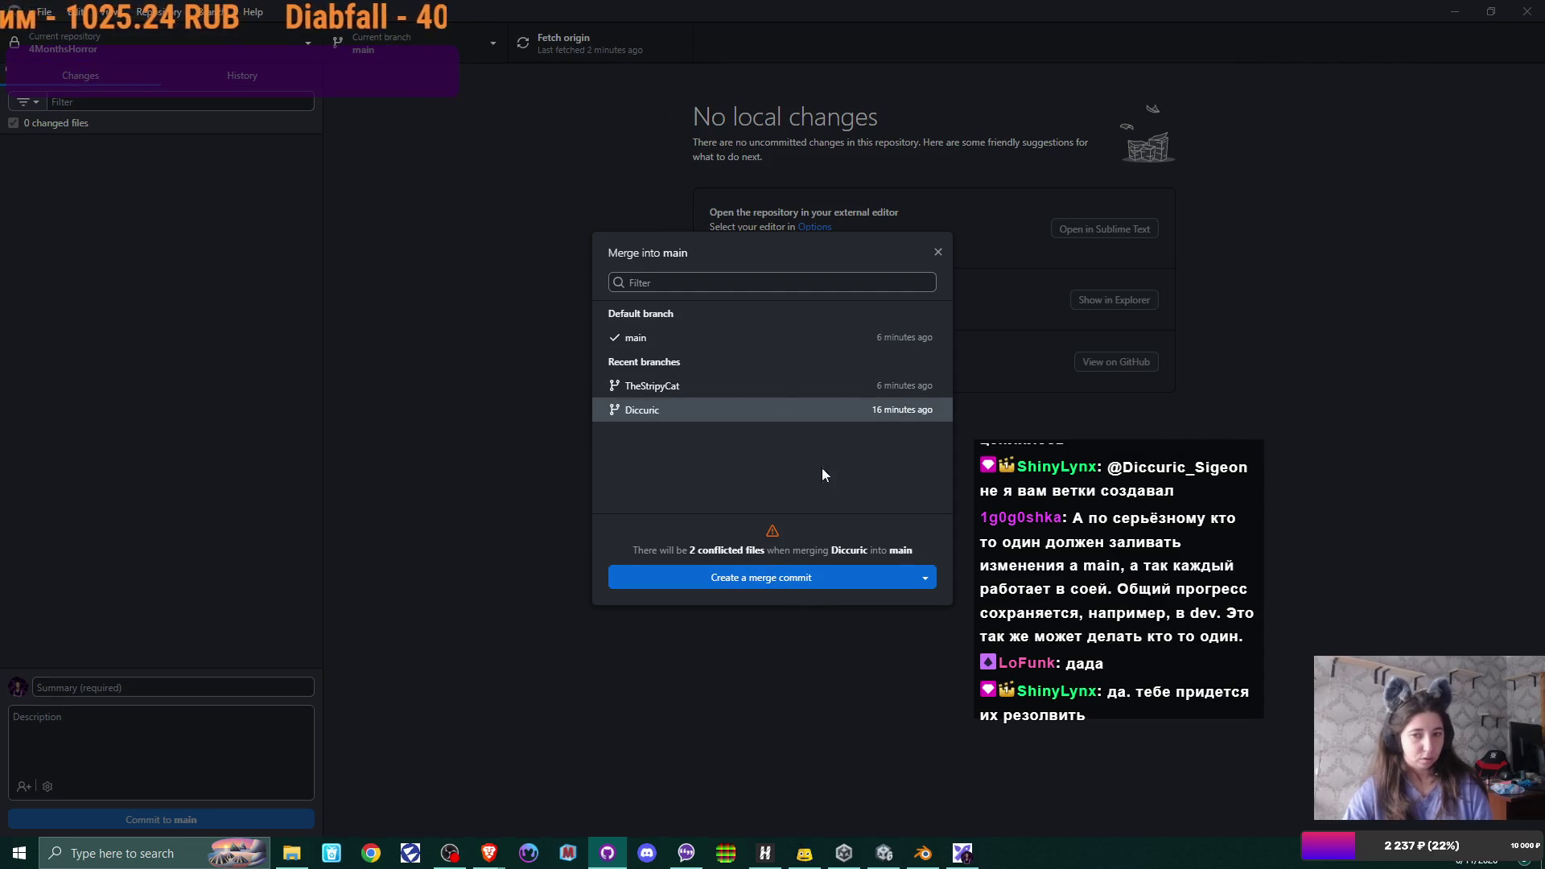
{"action": "left_click", "coordinate": [766, 576]}
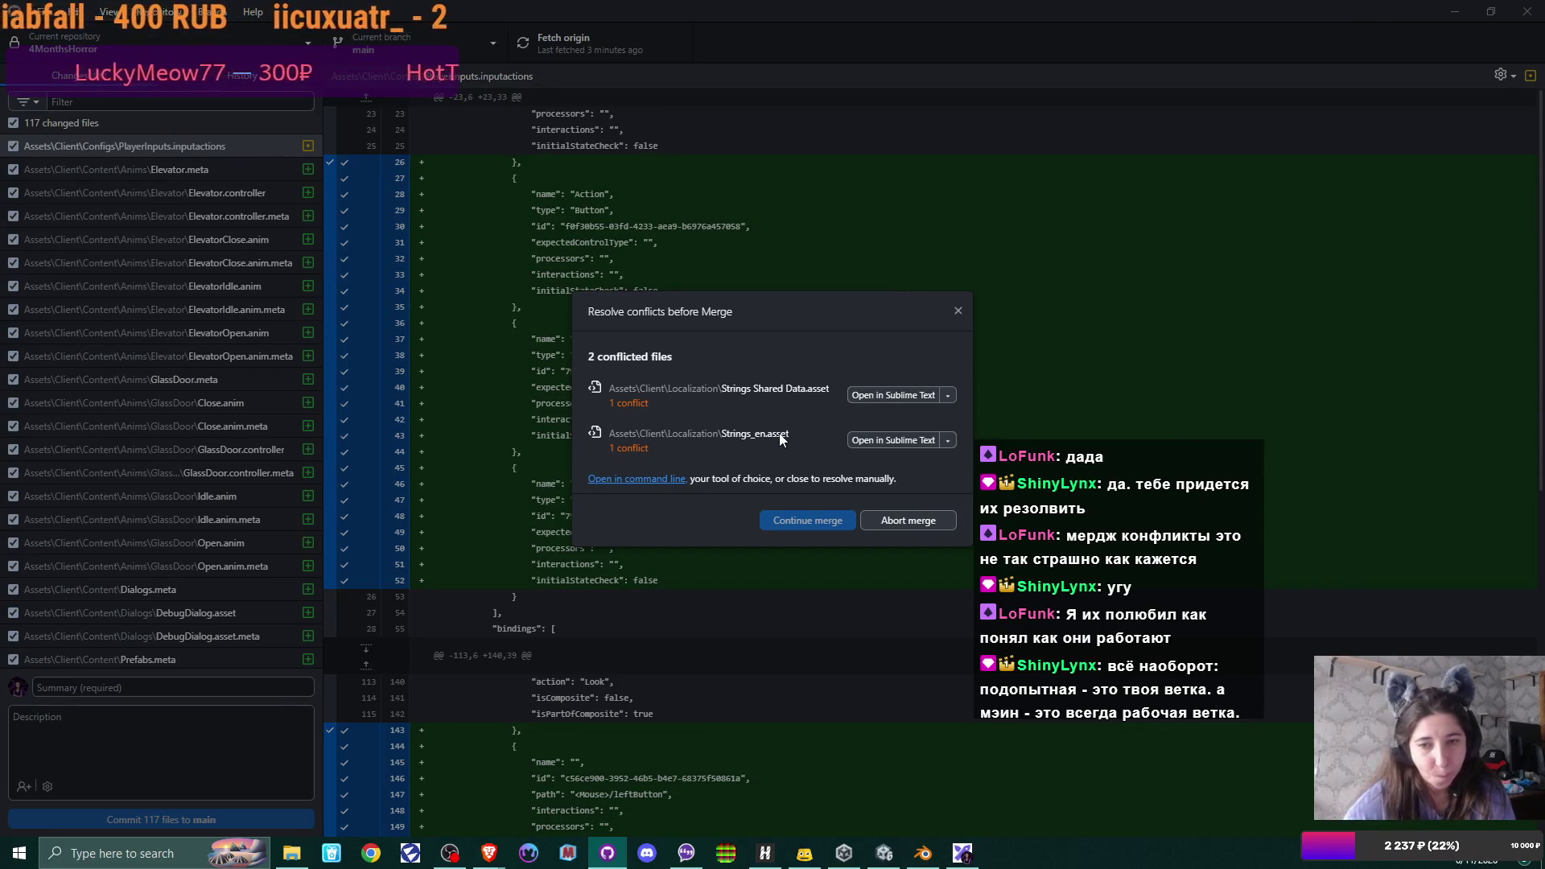
- Resolve both conflicted localization files using main's modified versions and continue the merge
{"action": "left_click", "coordinate": [949, 397]}
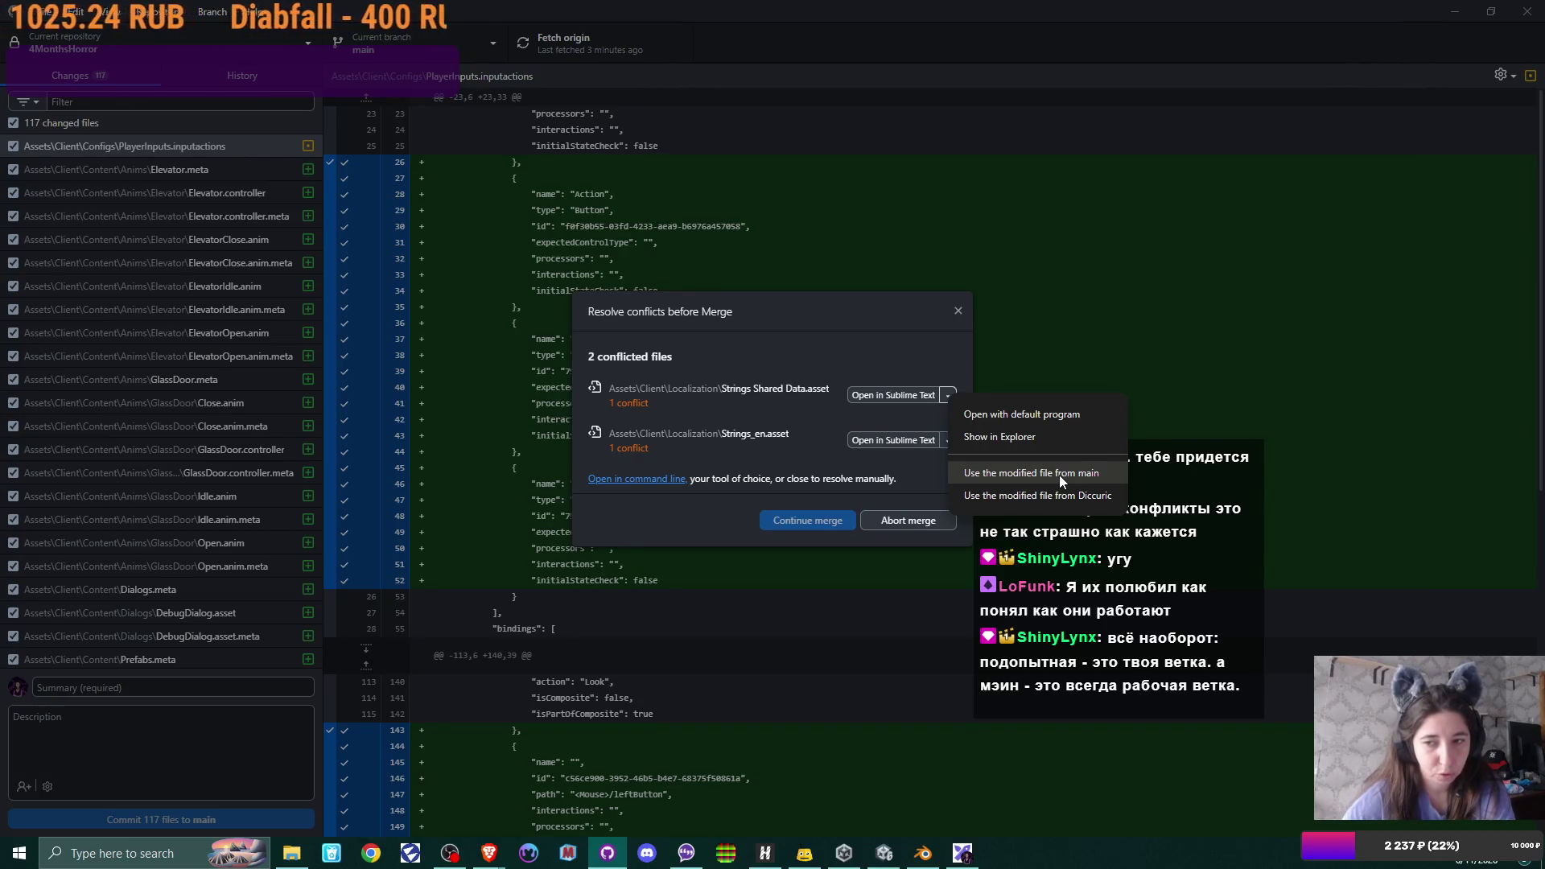
{"action": "left_click", "coordinate": [1059, 475]}
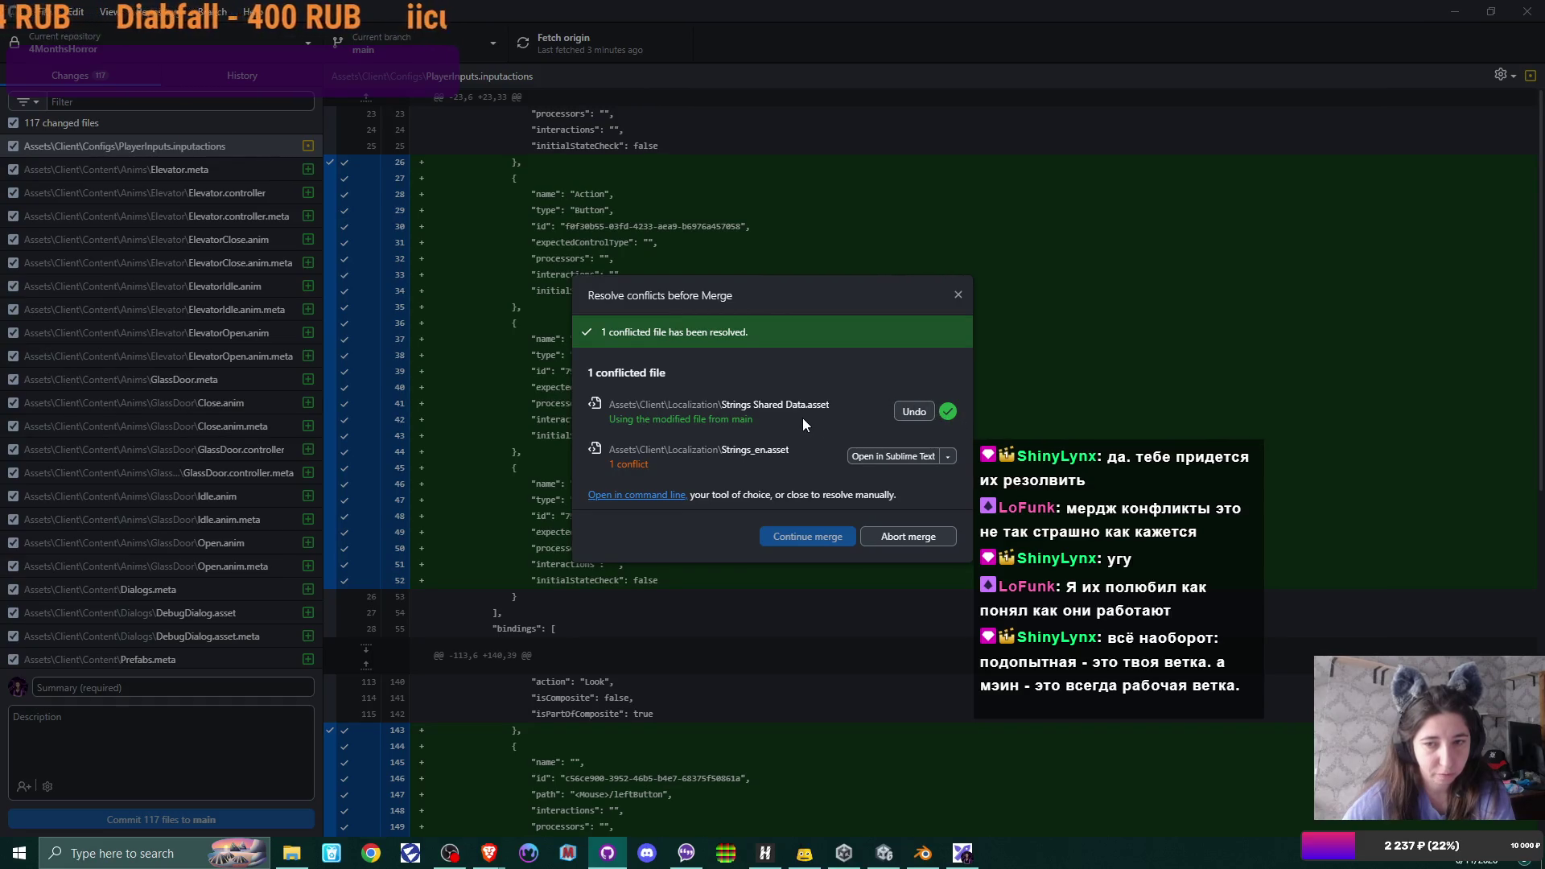
{"action": "left_click", "coordinate": [949, 457]}
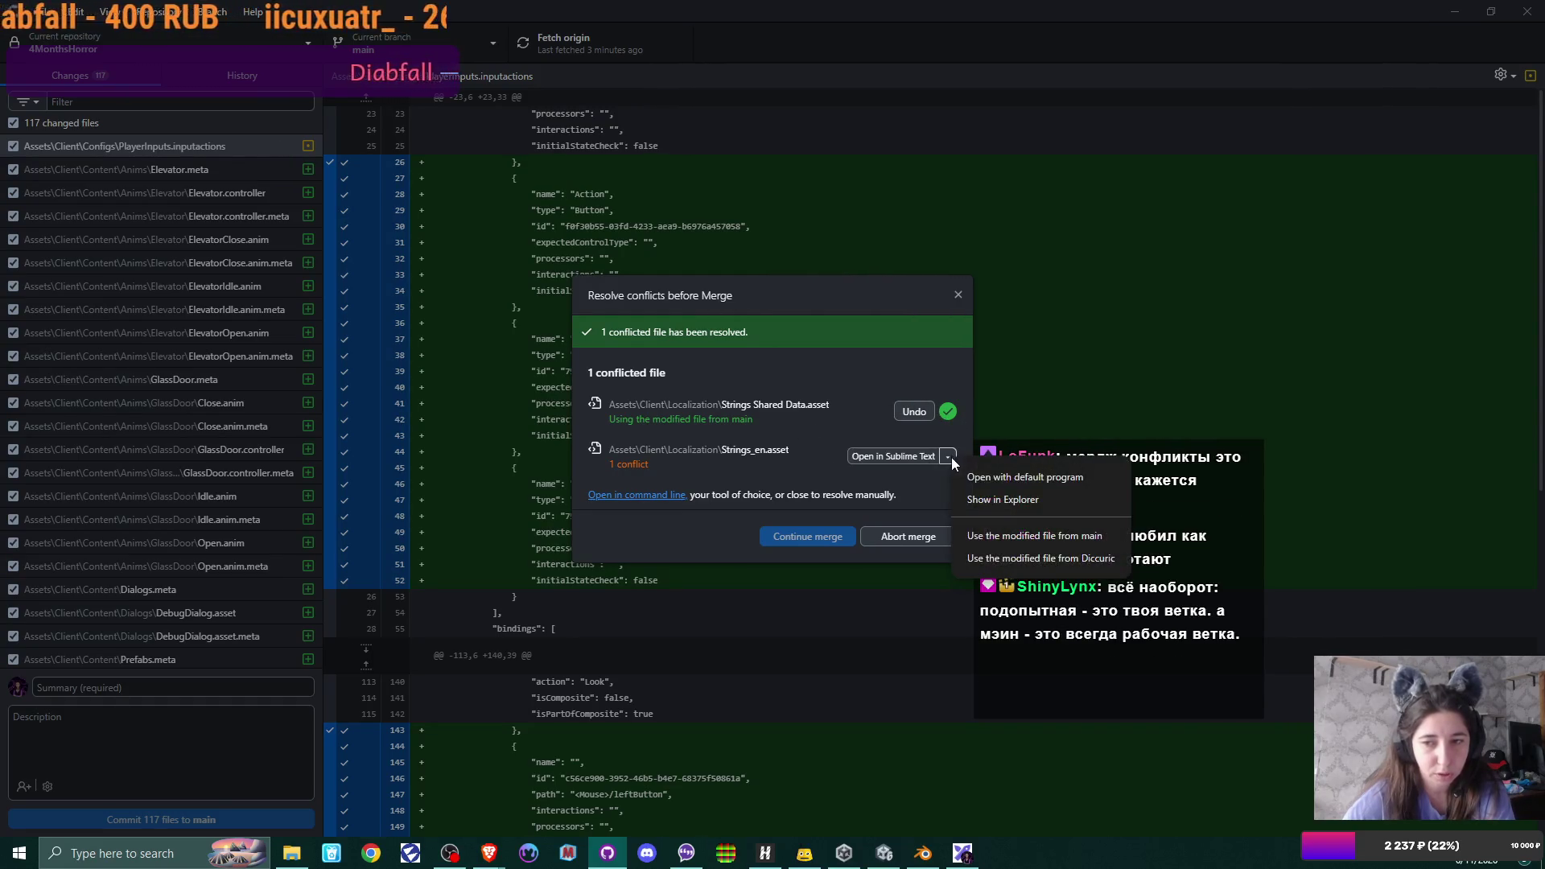
{"action": "left_click", "coordinate": [1022, 535]}
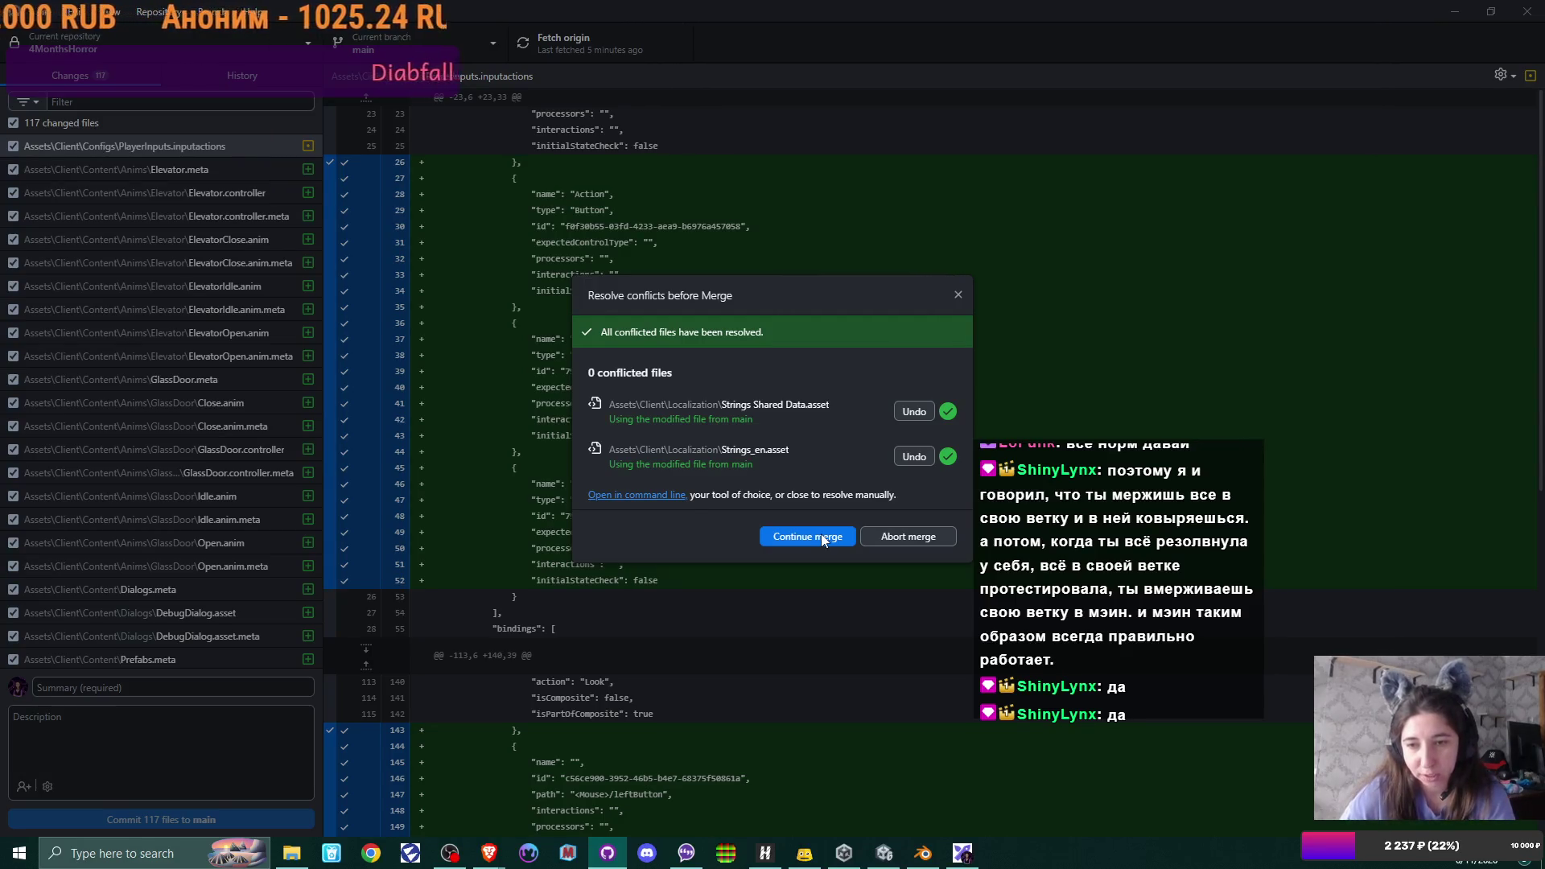
{"action": "left_click", "coordinate": [821, 535]}
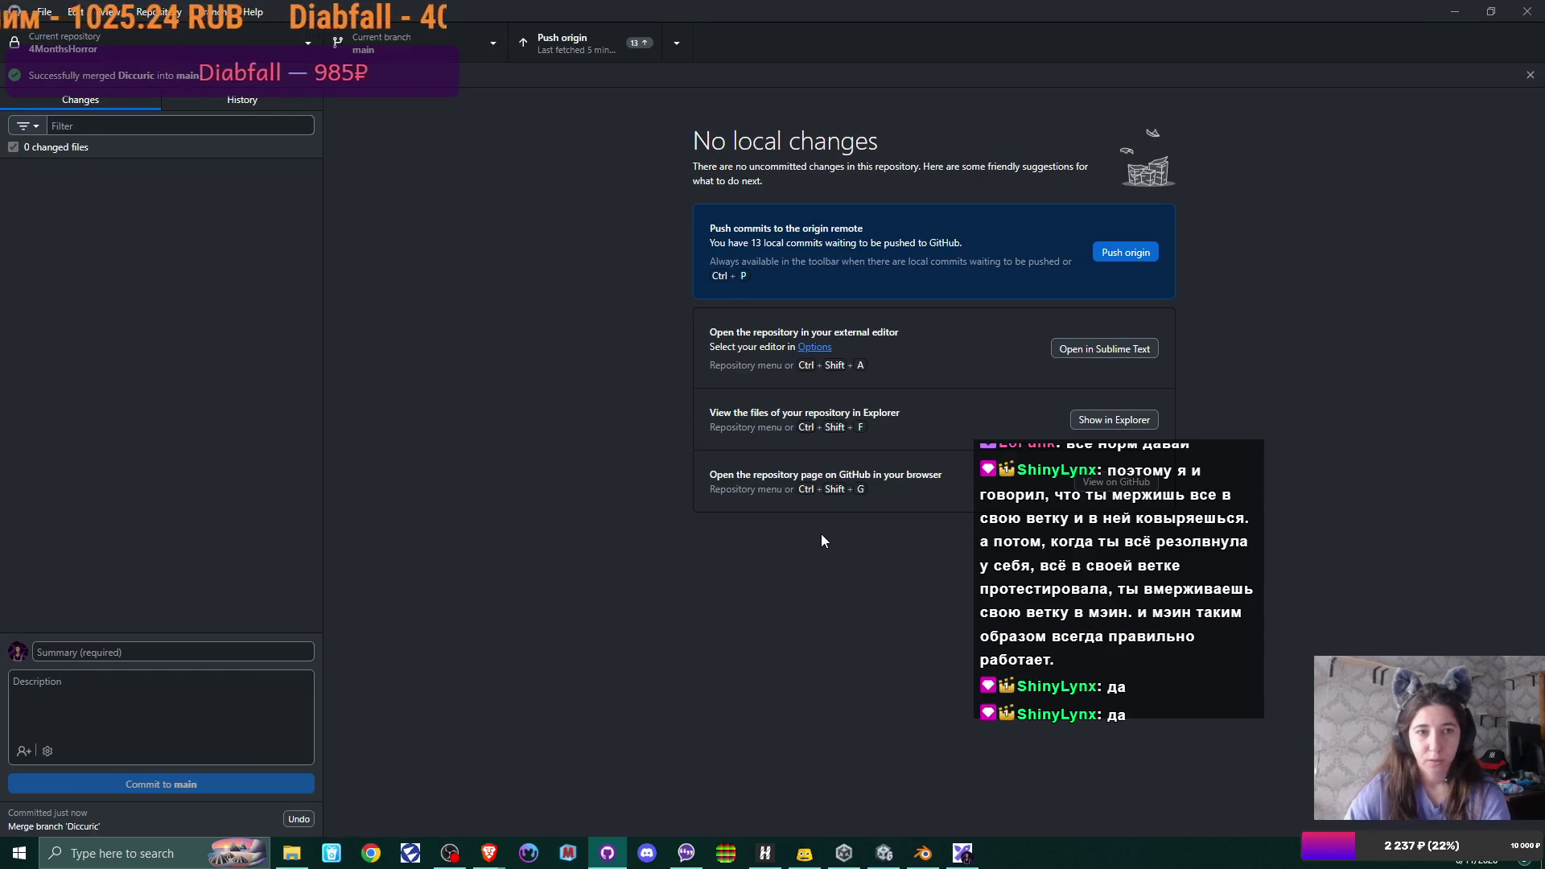
- Push the 13 merged commits to origin and switch back to the Unity project
{"action": "left_click", "coordinate": [1144, 257]}
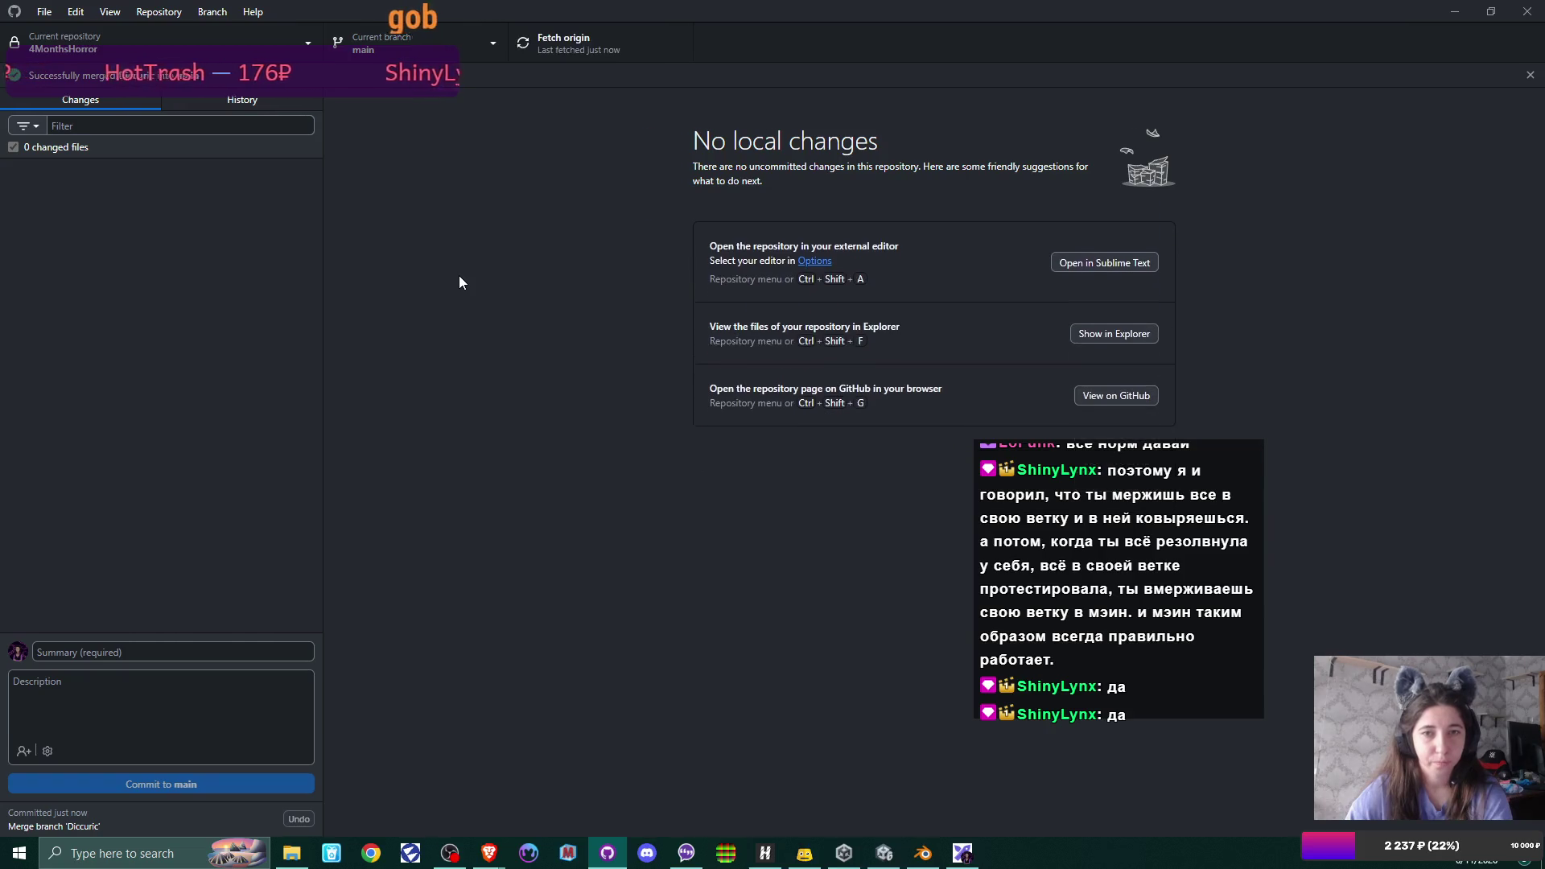
{"action": "left_click", "coordinate": [884, 854]}
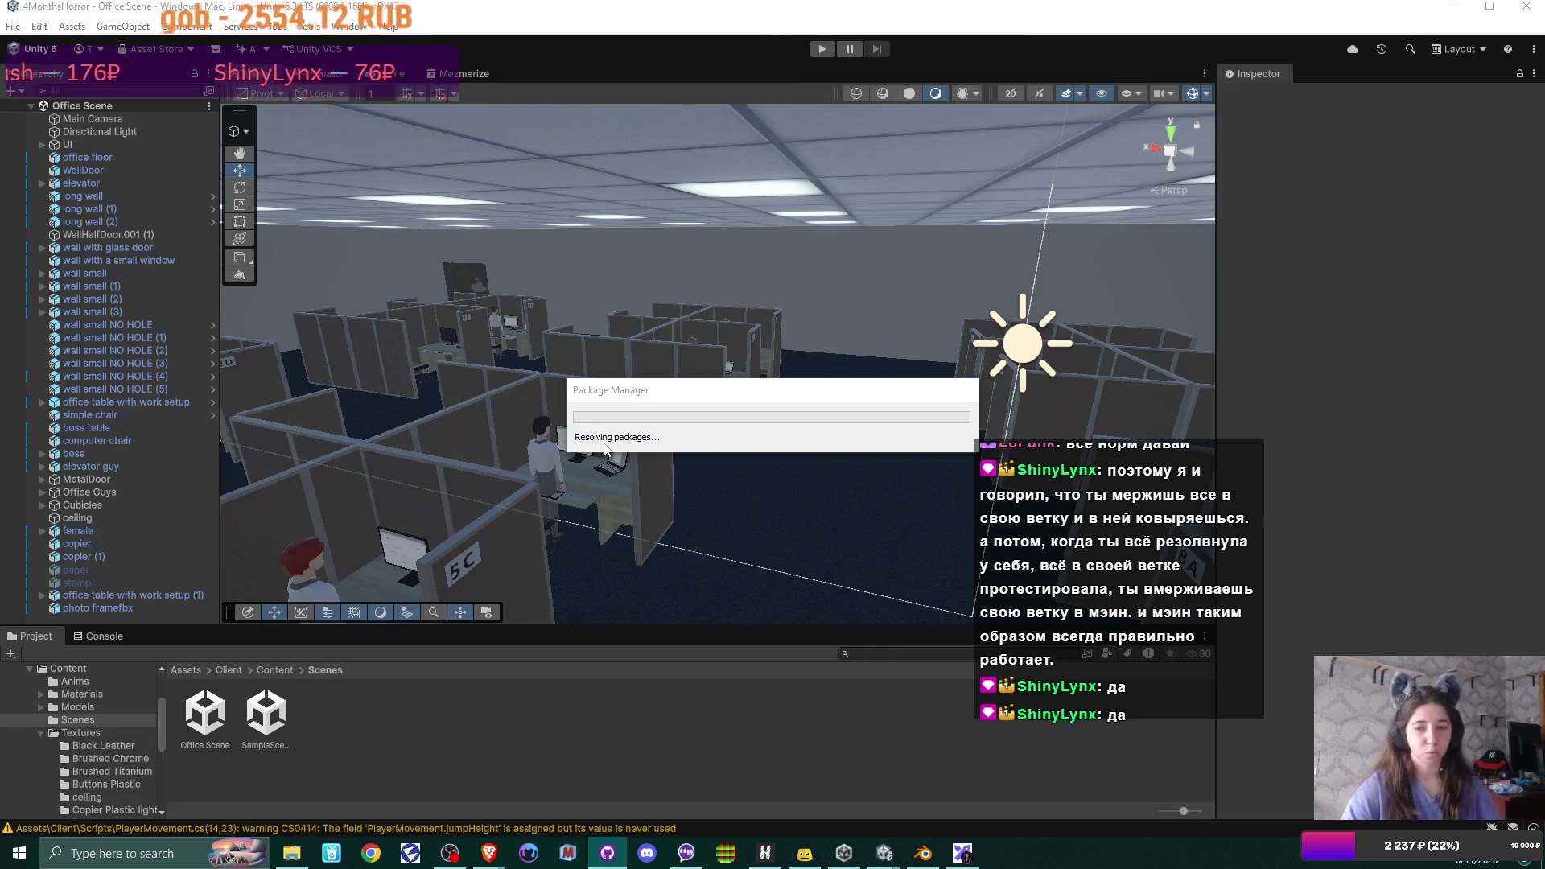